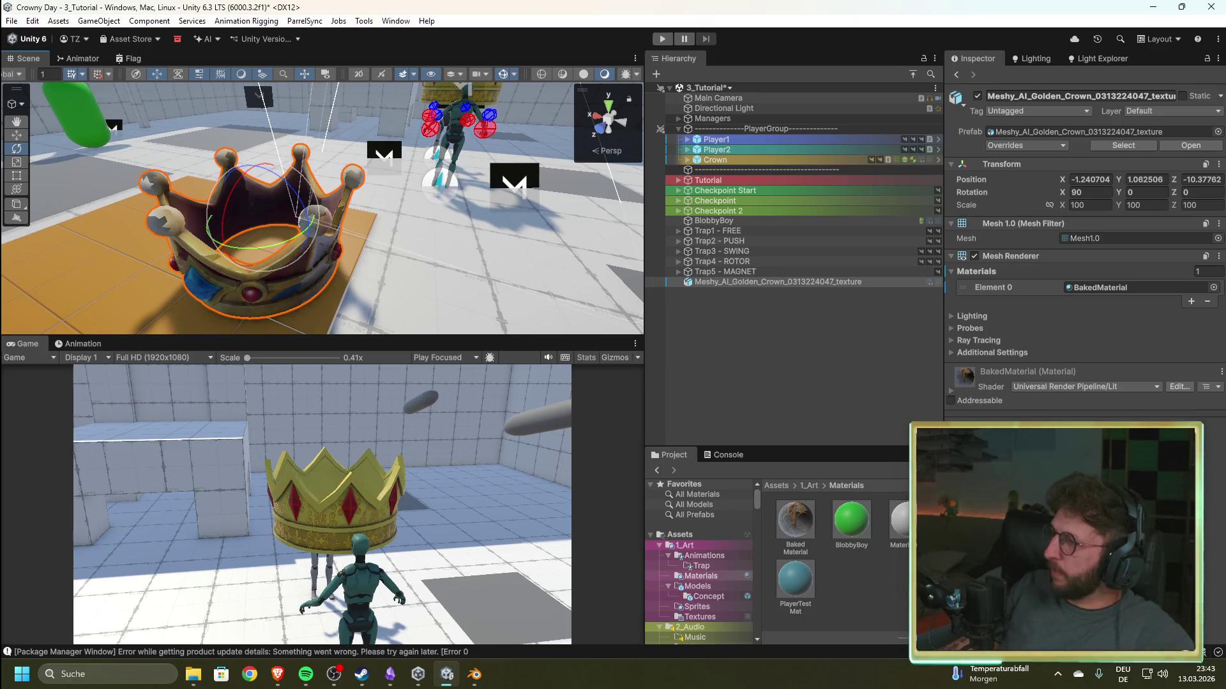
# - Move the crown export folder window in File Explorer aside, then close it
pyautogui.press('super+e')
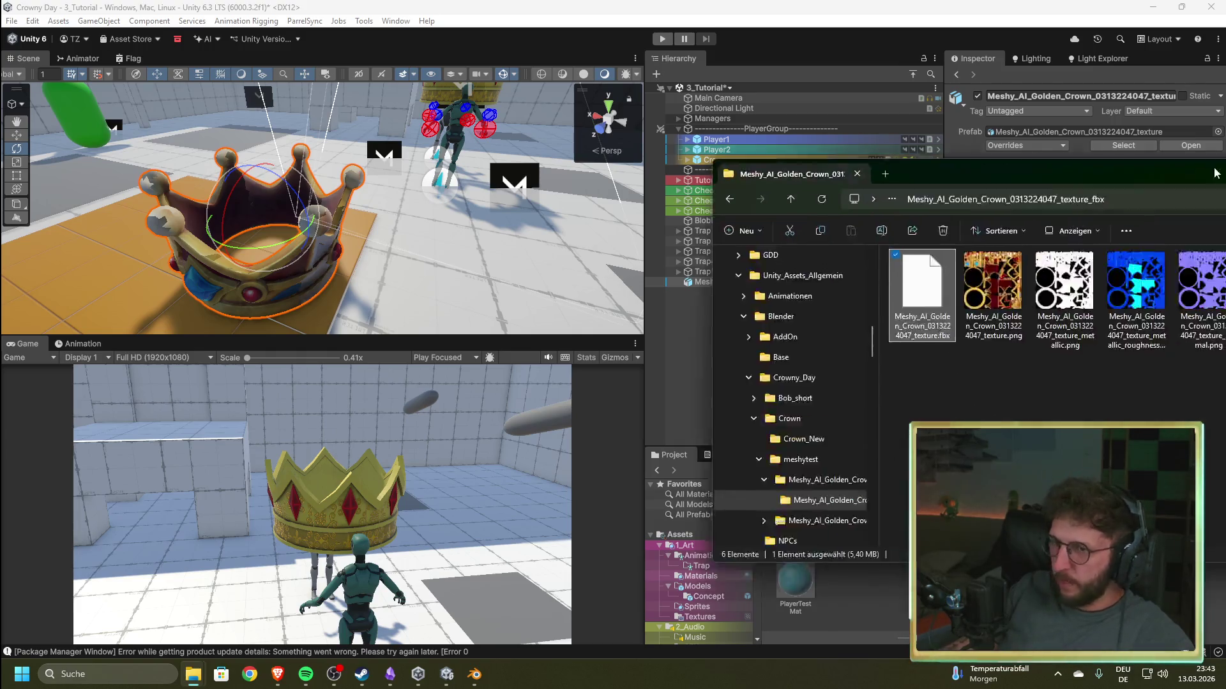
pyautogui.moveTo(1155, 124); pyautogui.dragTo(574, 147)
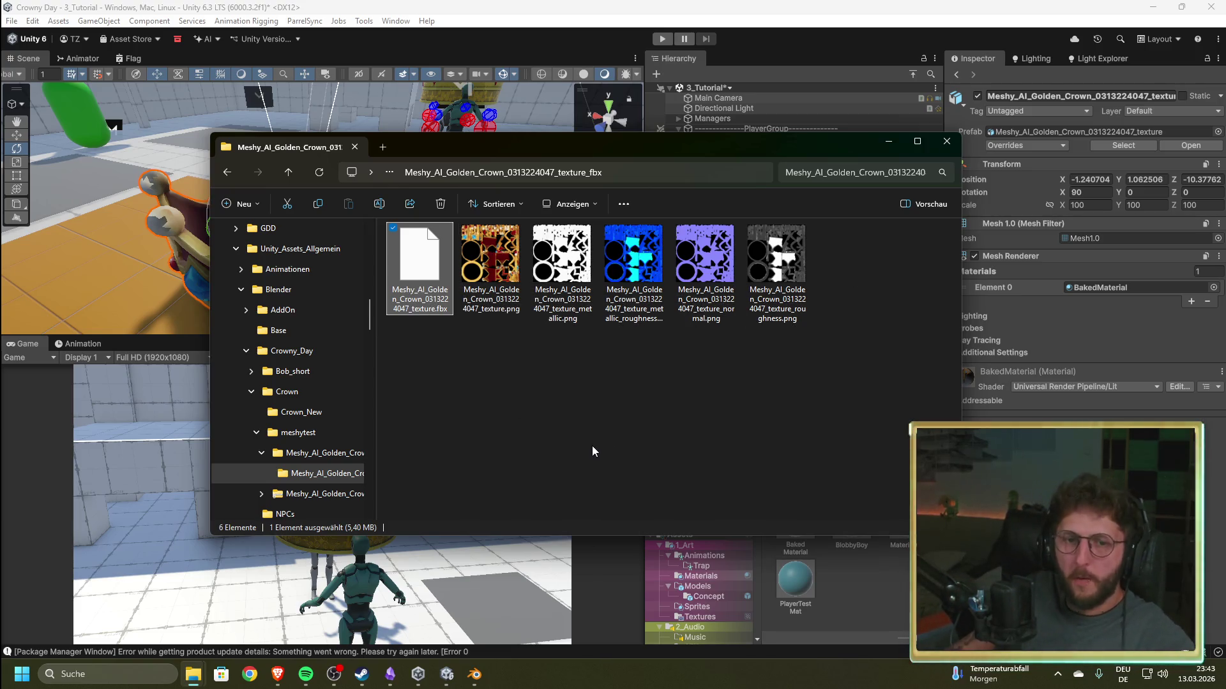
pyautogui.moveTo(698, 155); pyautogui.dragTo(651, 209)
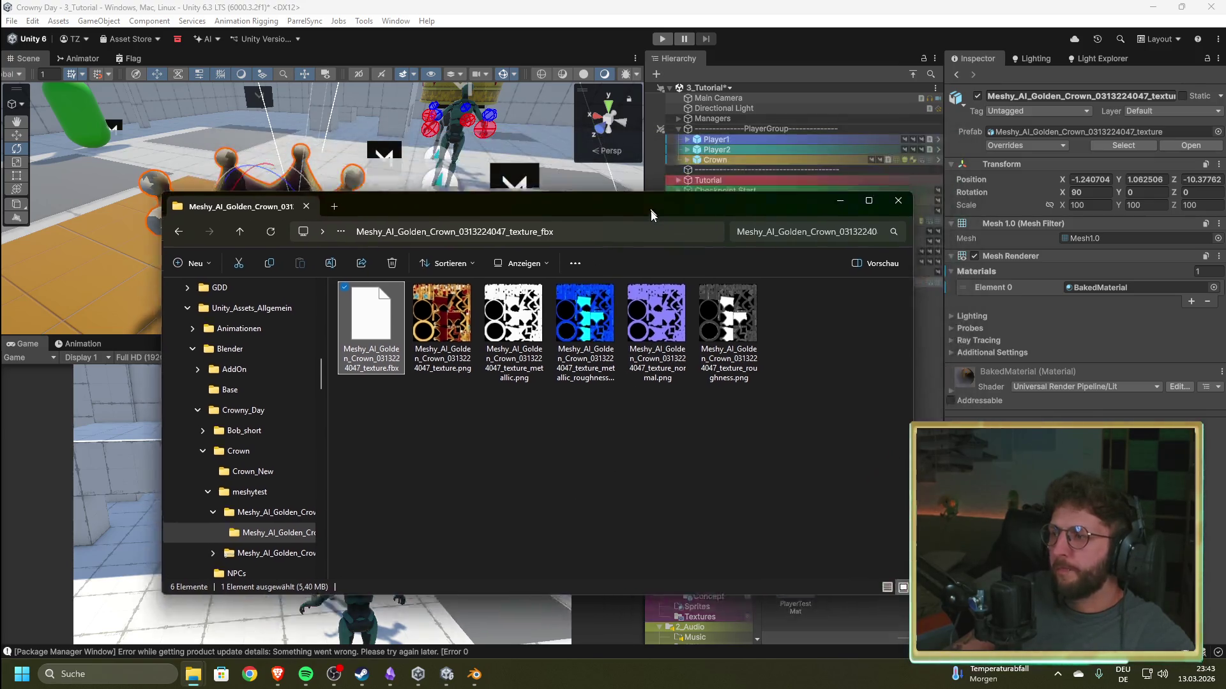
pyautogui.click(841, 195)
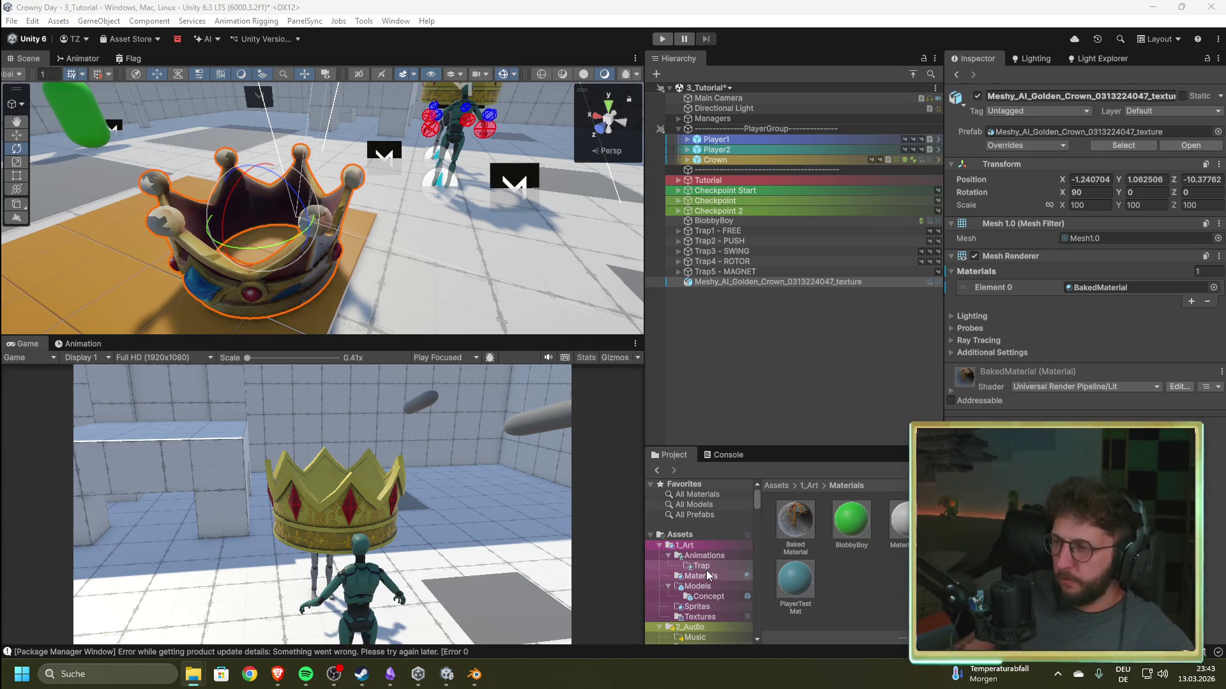
# - Open the 1_Art Textures folder and select the Meshy crown in the Hierarchy
pyautogui.click(700, 617)
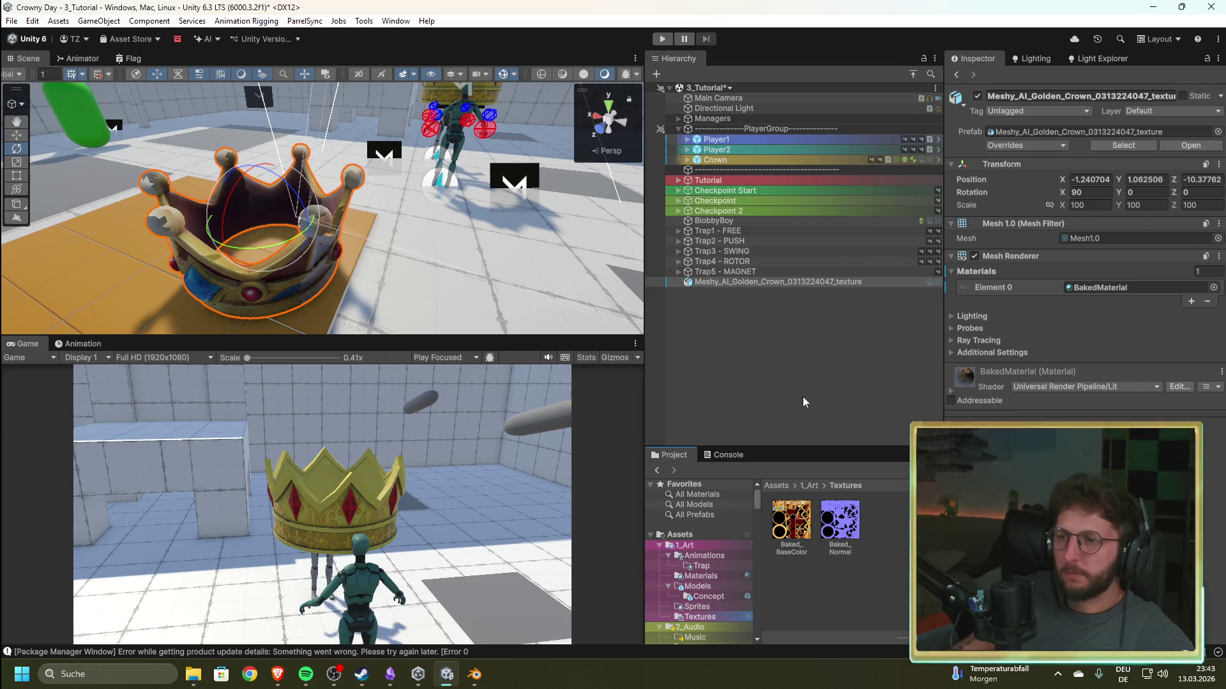
pyautogui.click(748, 269)
pyautogui.click(743, 282)
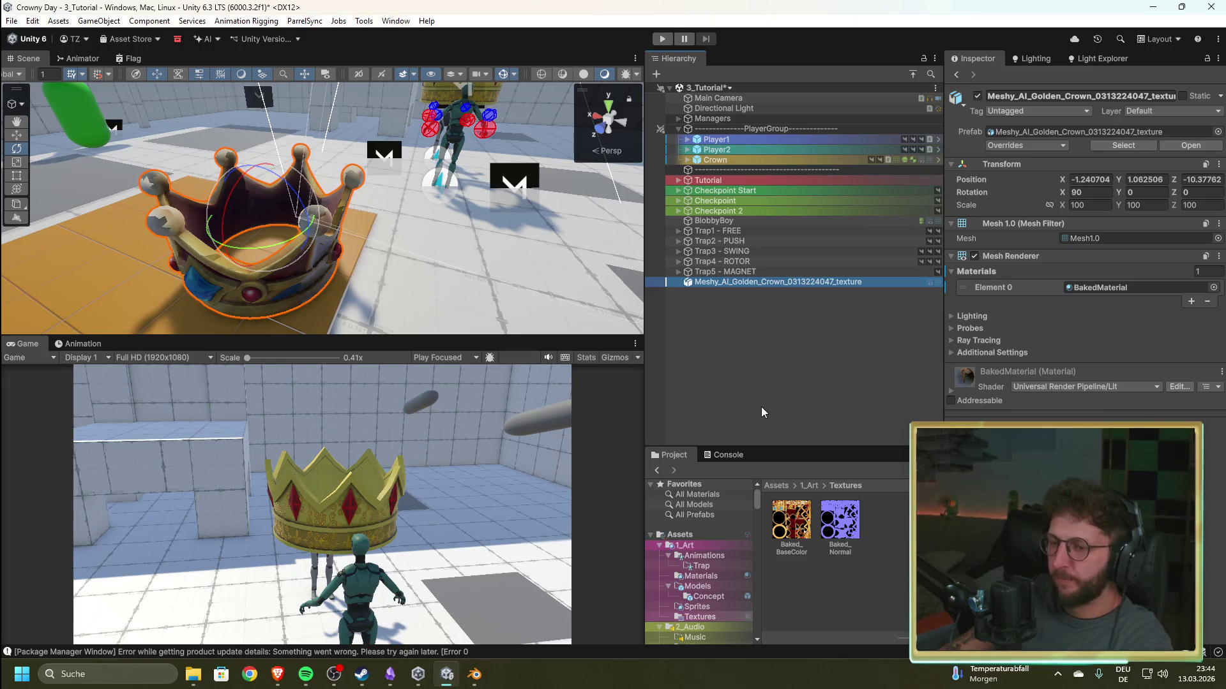
# - Delete the old crown from the scene and the Baked_BaseColor and Baked_Normal textures
pyautogui.press('Delete')
pyautogui.click(791, 544)
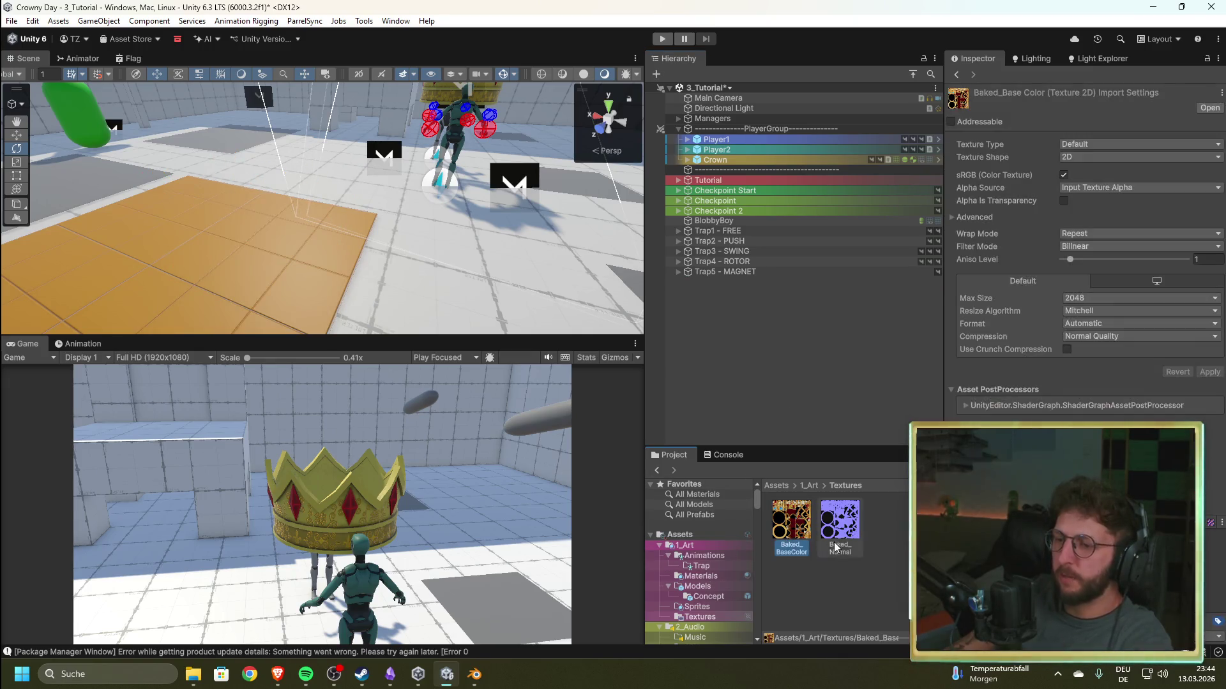
pyautogui.press('Delete')
pyautogui.click(627, 360)
pyautogui.click(792, 522)
pyautogui.press('Delete')
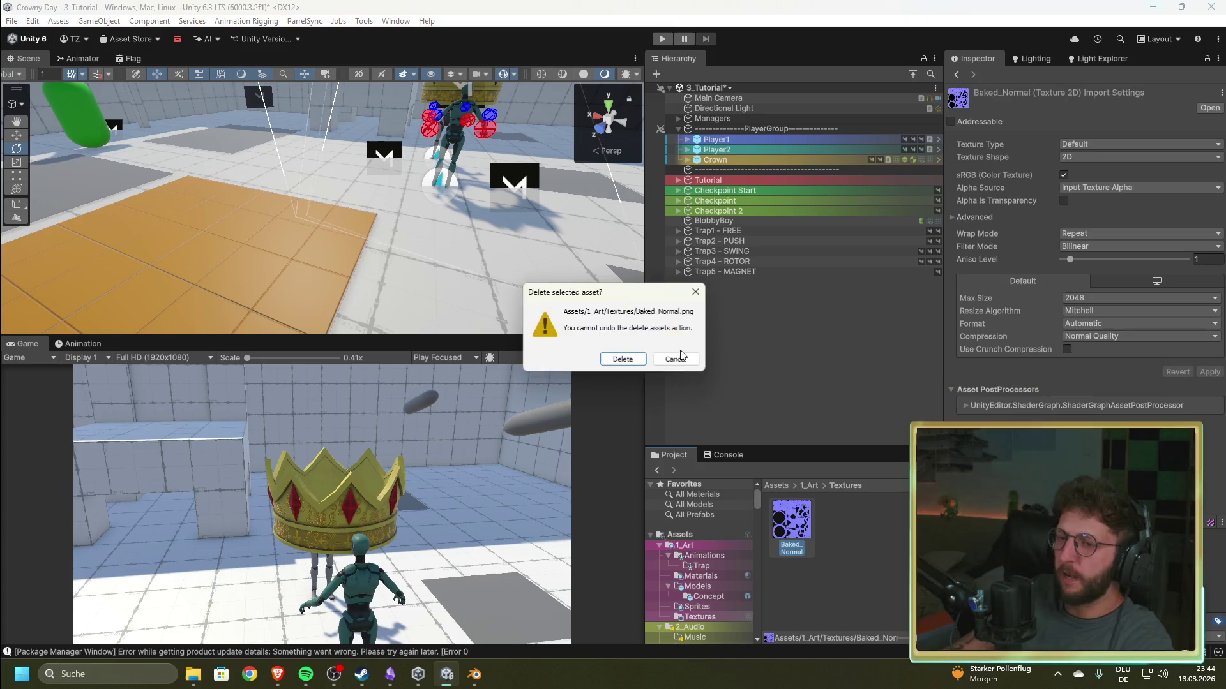
pyautogui.click(628, 359)
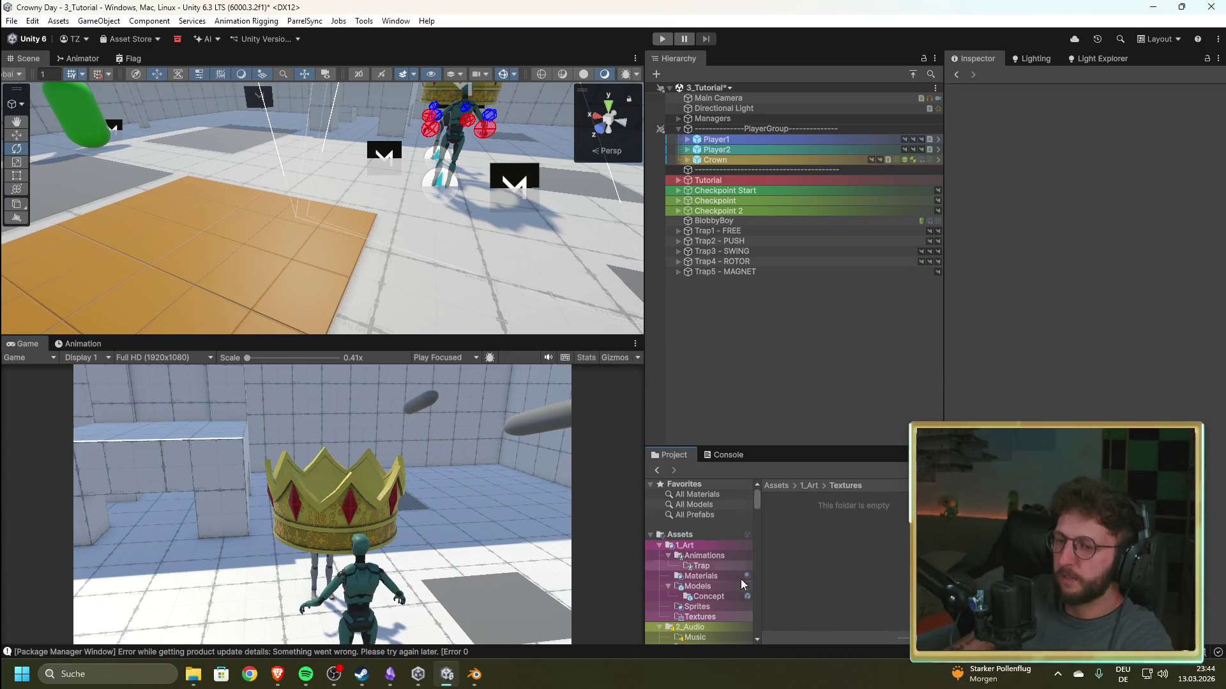
# - Delete BakedMaterial from the 1_Art Materials folder, leaving Material.001
pyautogui.click(700, 576)
pyautogui.click(795, 523)
pyautogui.press('Delete')
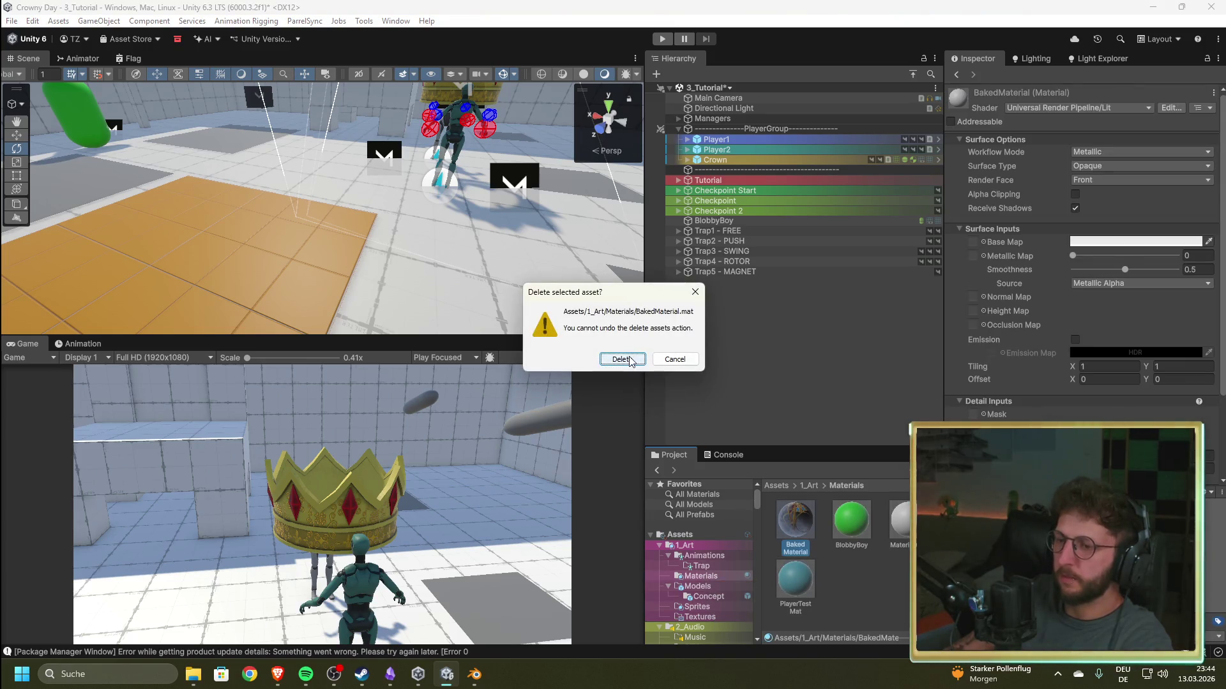
pyautogui.press('Return')
pyautogui.click(840, 525)
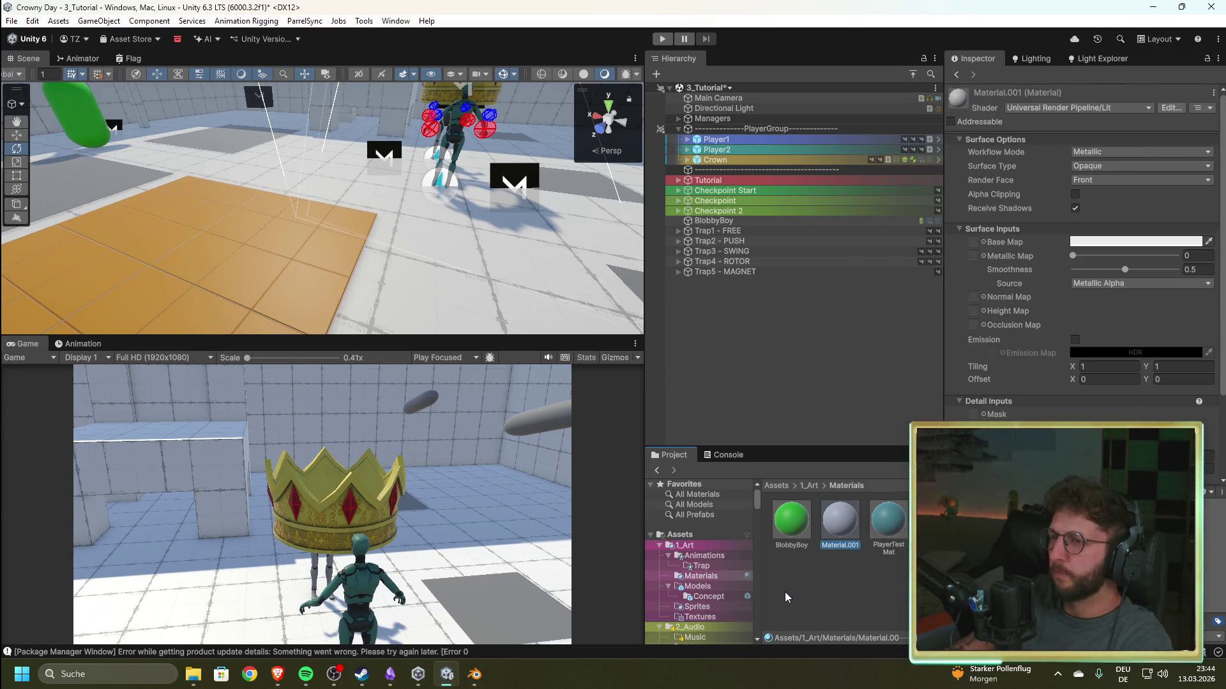
# - Delete the Meshy crown model from 4_Prefabs/Crown and close the Unity editor
pyautogui.scroll(-8, 693, 580)
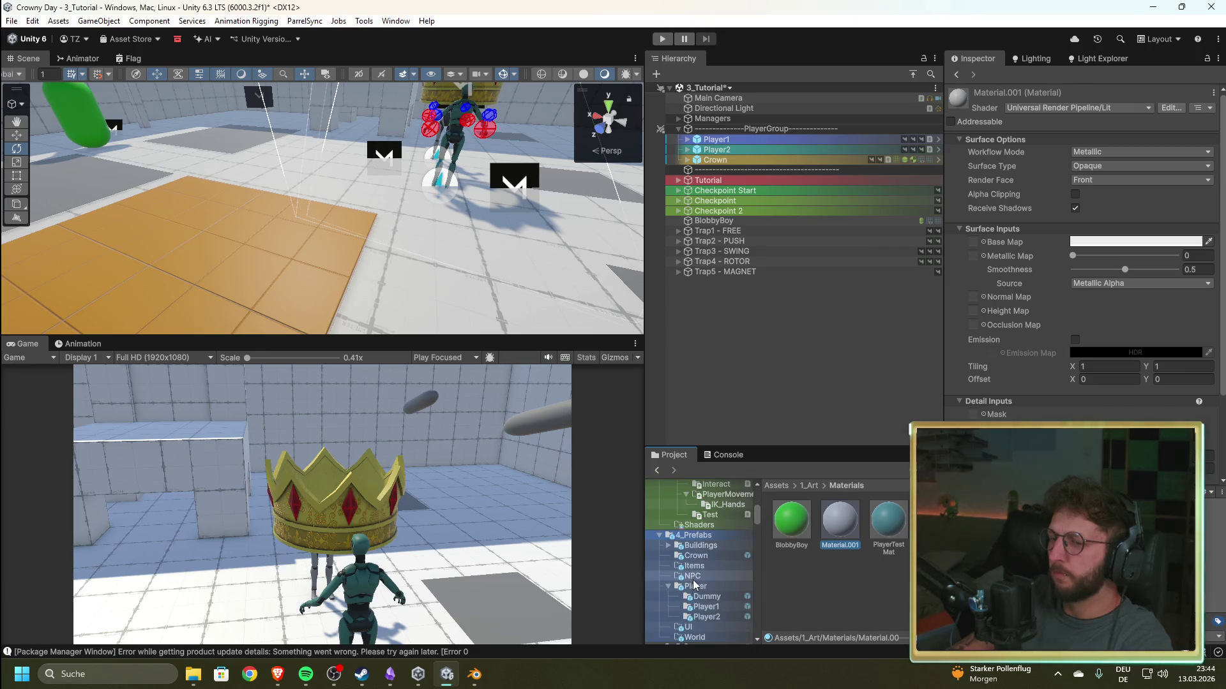
pyautogui.click(700, 557)
pyautogui.click(847, 523)
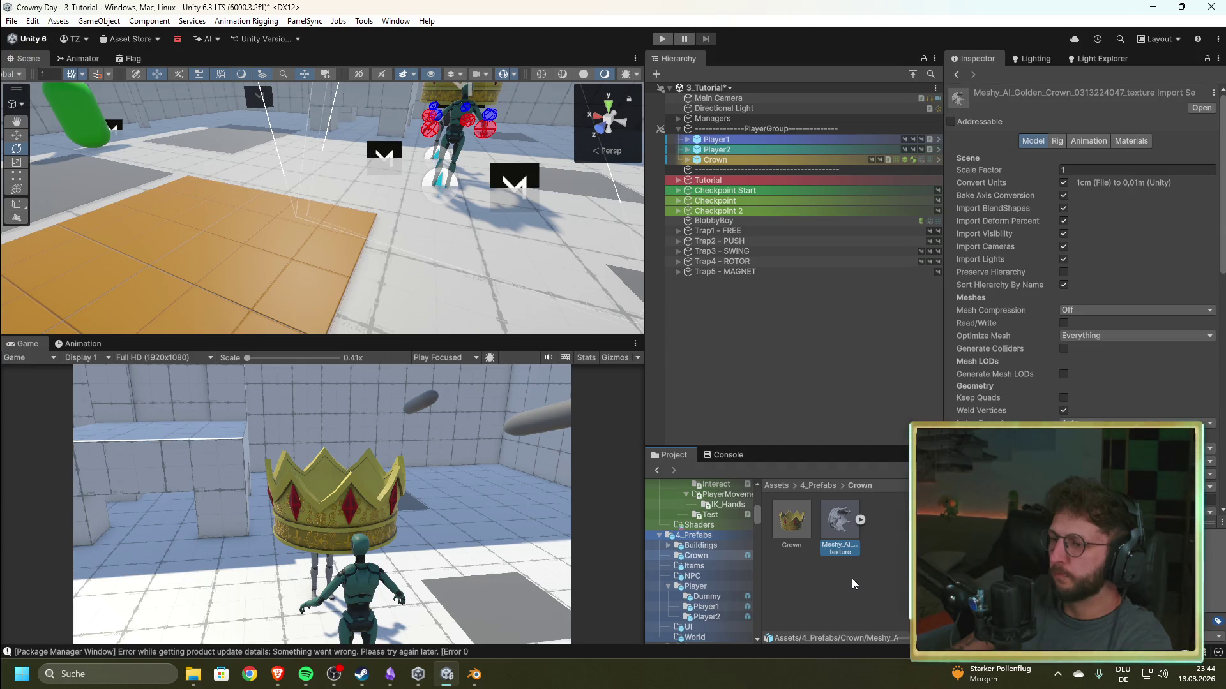
pyautogui.press('Delete')
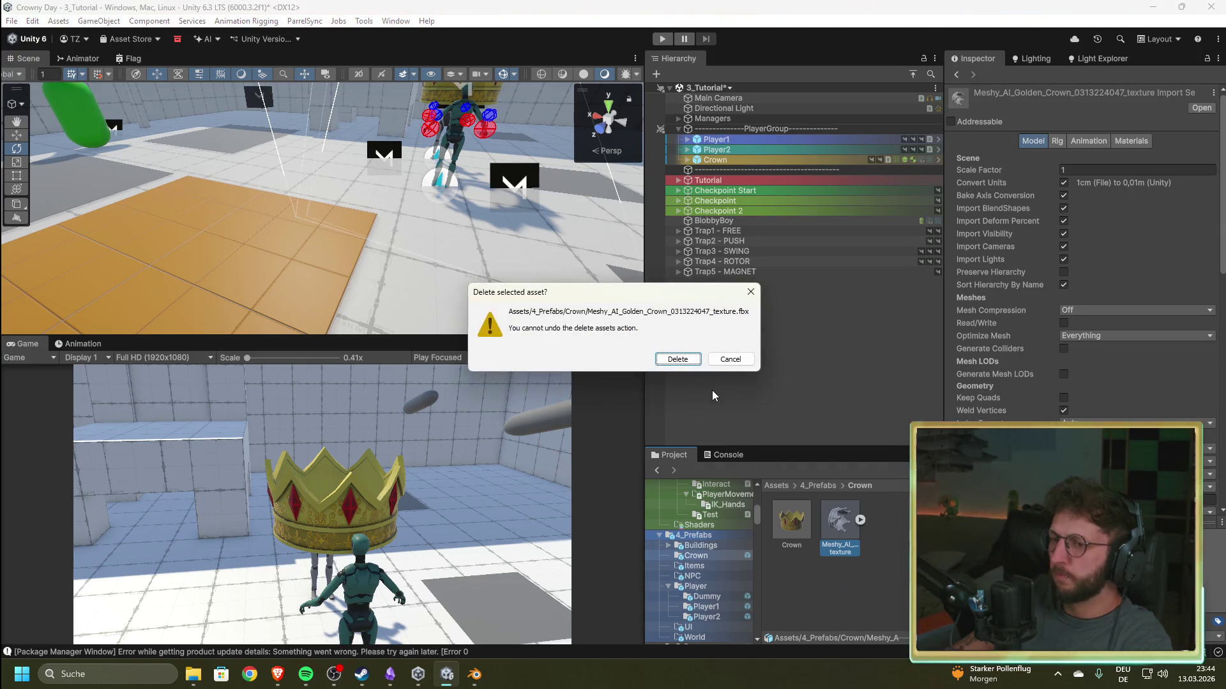
pyautogui.click(678, 363)
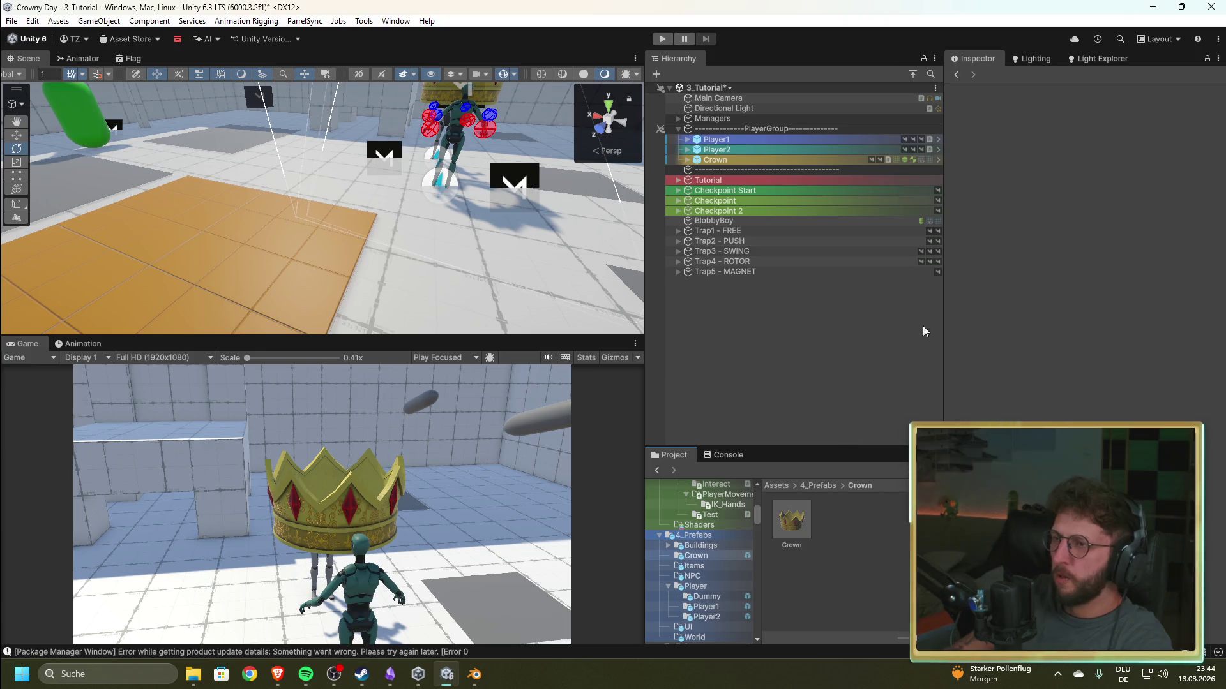
pyautogui.click(1211, 8)
pyautogui.click(635, 363)
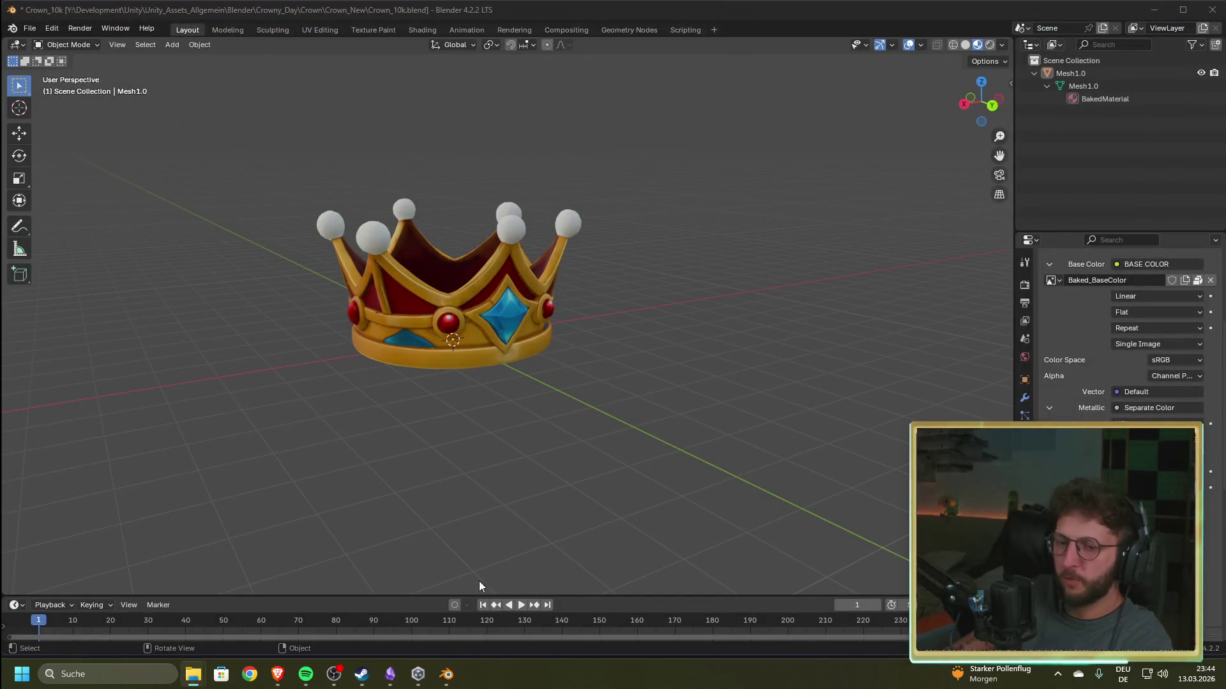
# - Launch the Crowny Day project from Unity Hub's Projects list into the Unity 6.3 editor
pyautogui.click(418, 674)
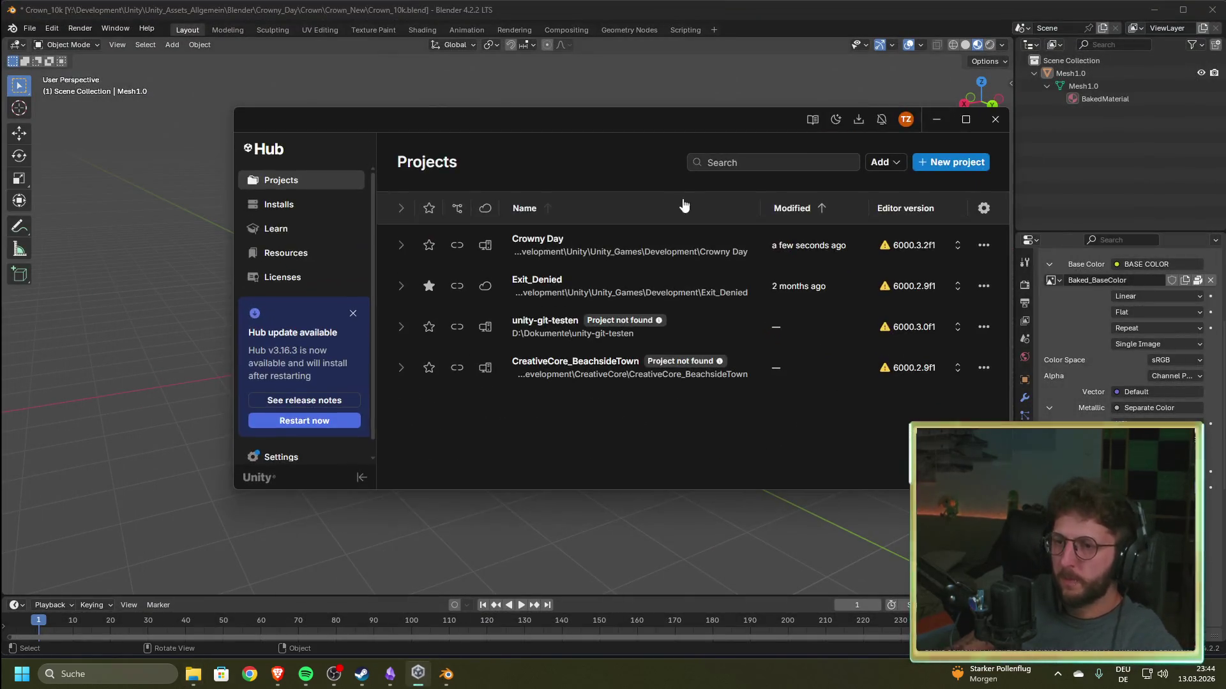
pyautogui.click(611, 250)
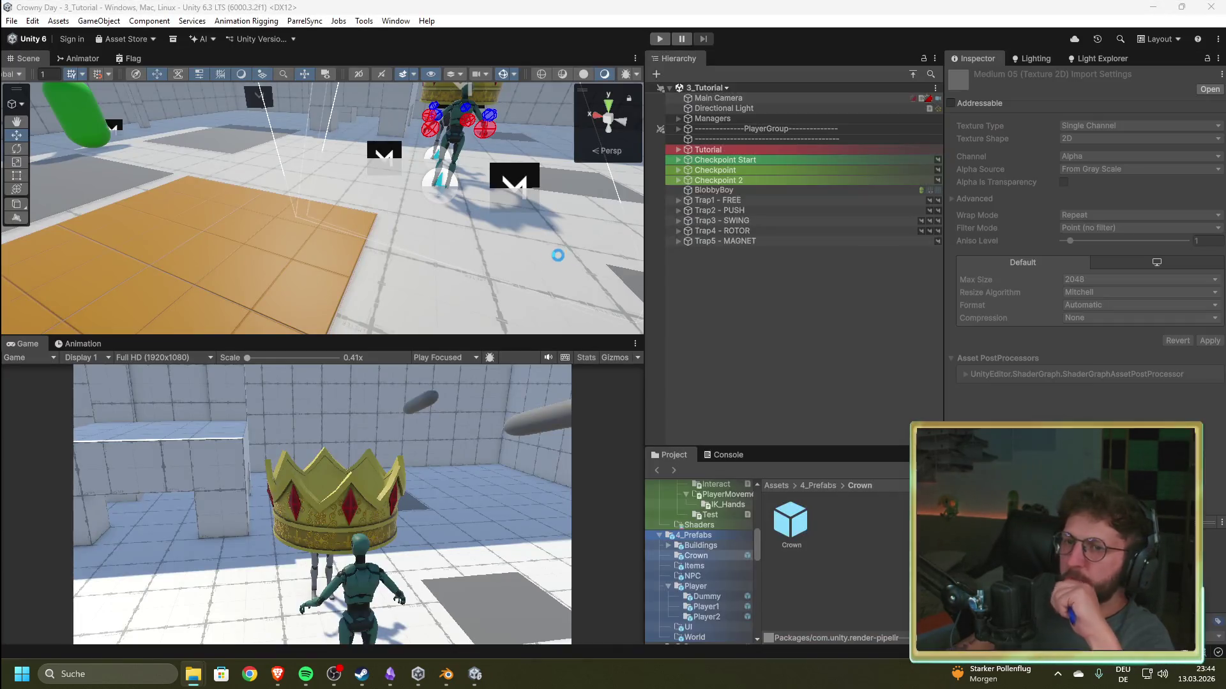
# - Show the 1_Art Materials folder and inspect the leftover Material.001
pyautogui.scroll(10, 723, 572)
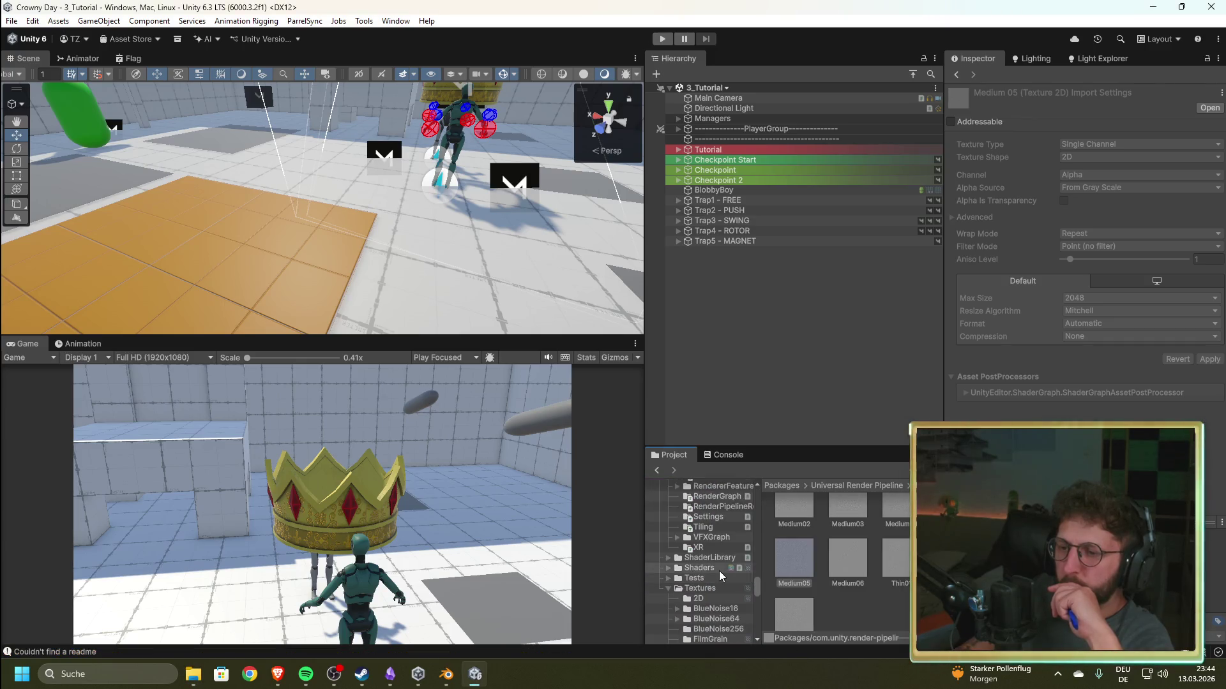
pyautogui.moveTo(756, 579); pyautogui.dragTo(760, 501)
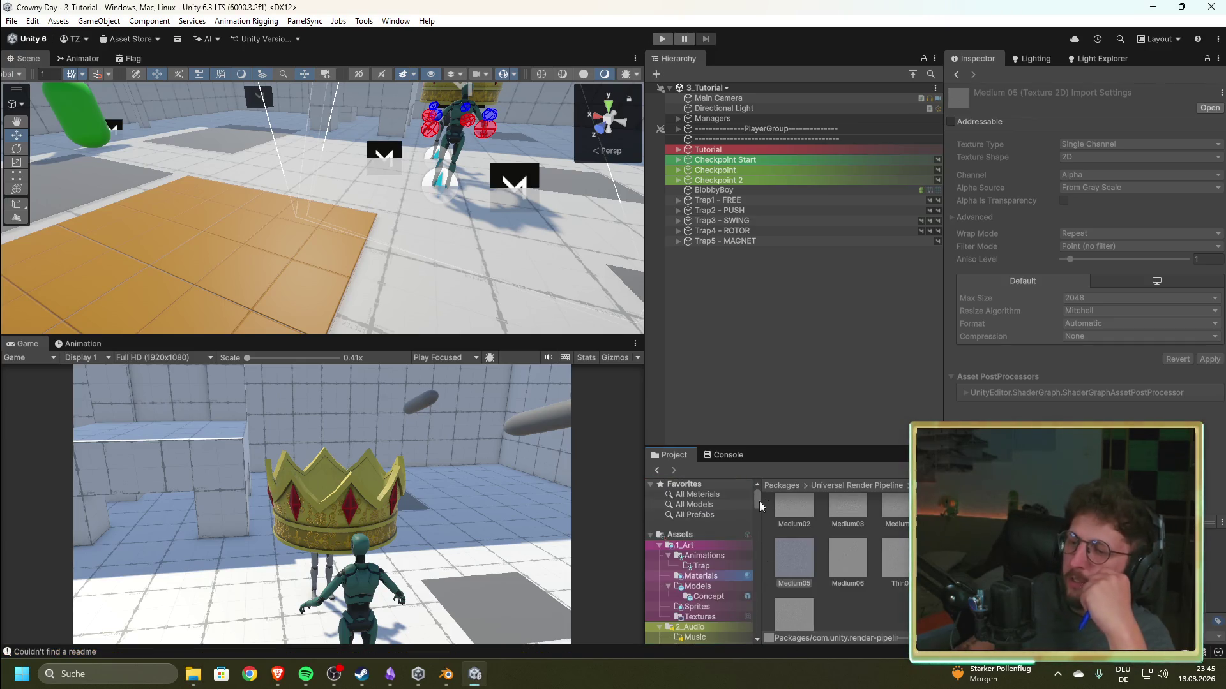
pyautogui.click(702, 576)
pyautogui.click(844, 516)
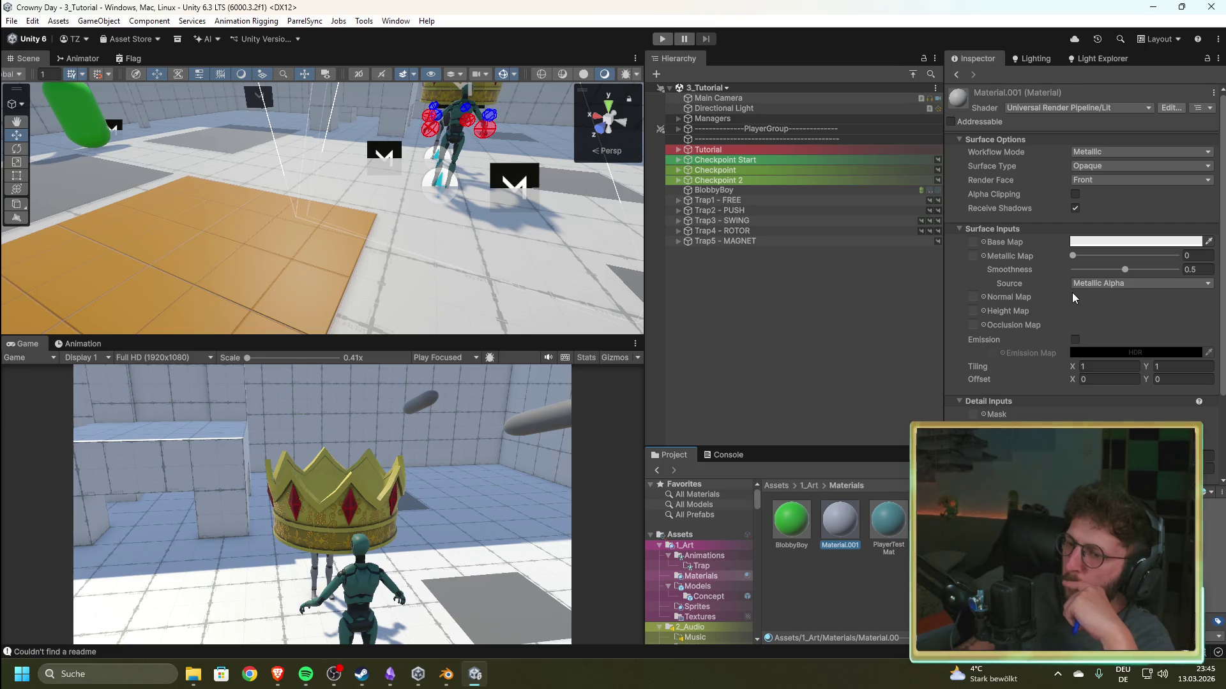
# - Look over Player1 and the crown in the Scene view, then return to Blender
pyautogui.moveTo(207, 205); pyautogui.dragTo(278, 194)
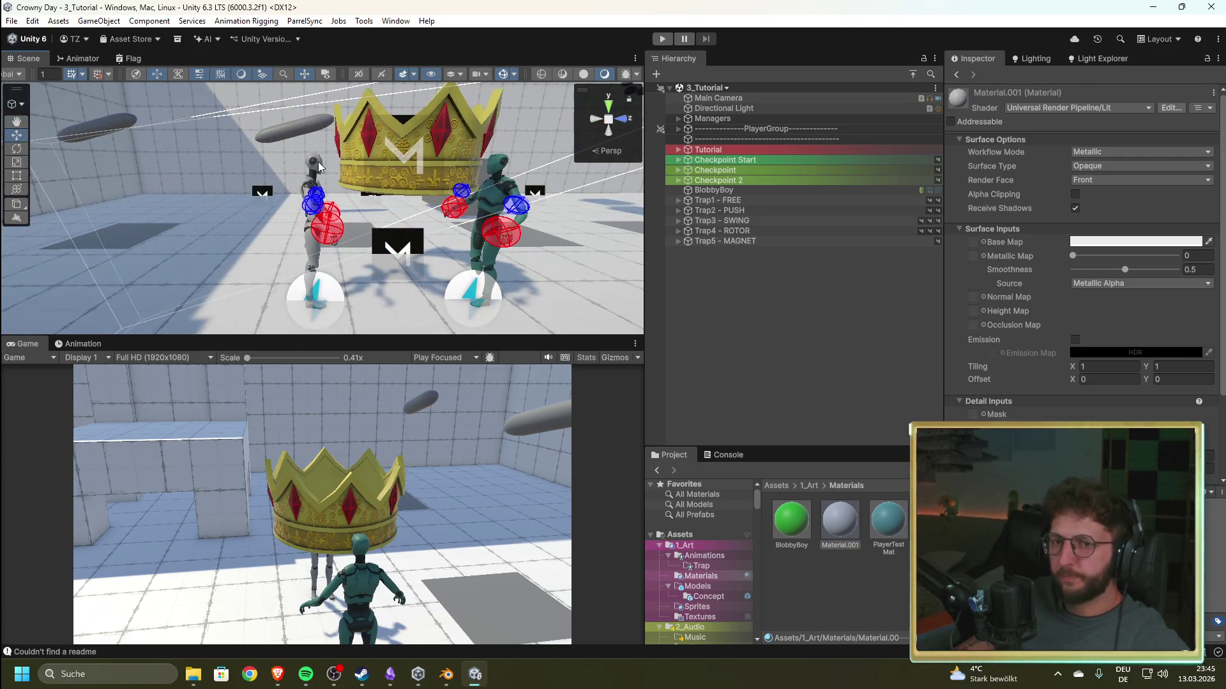
pyautogui.click(318, 162)
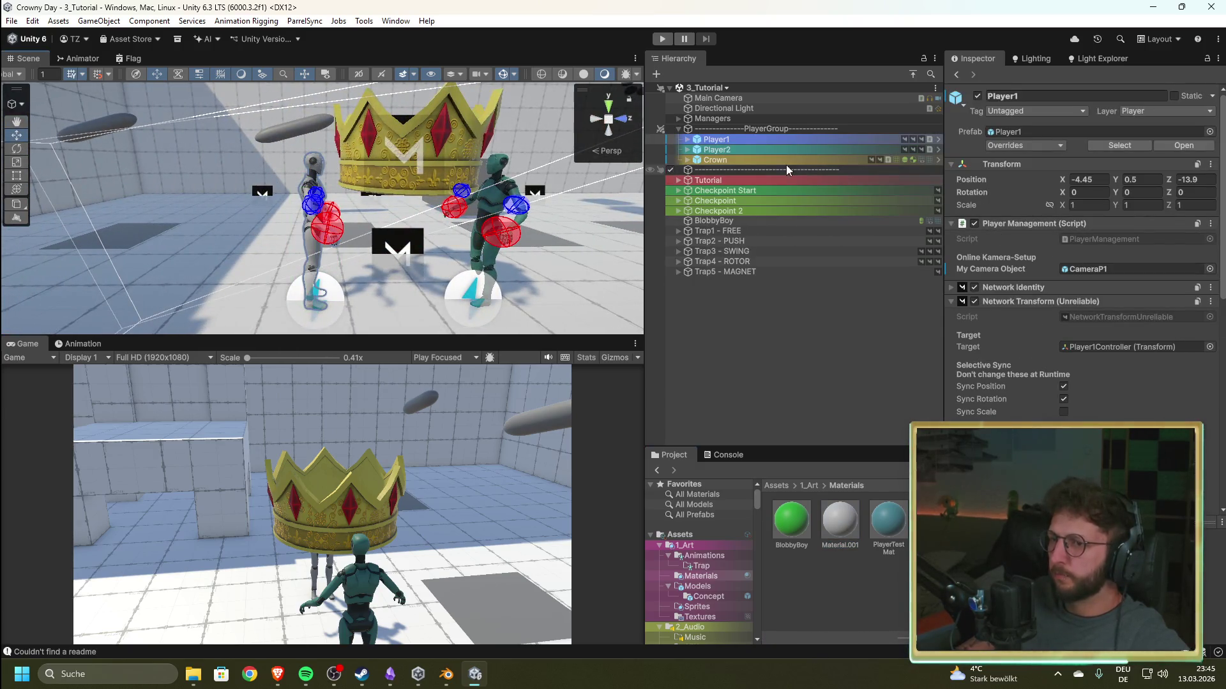
pyautogui.scroll(-5, 1079, 330)
pyautogui.scroll(5, 1064, 327)
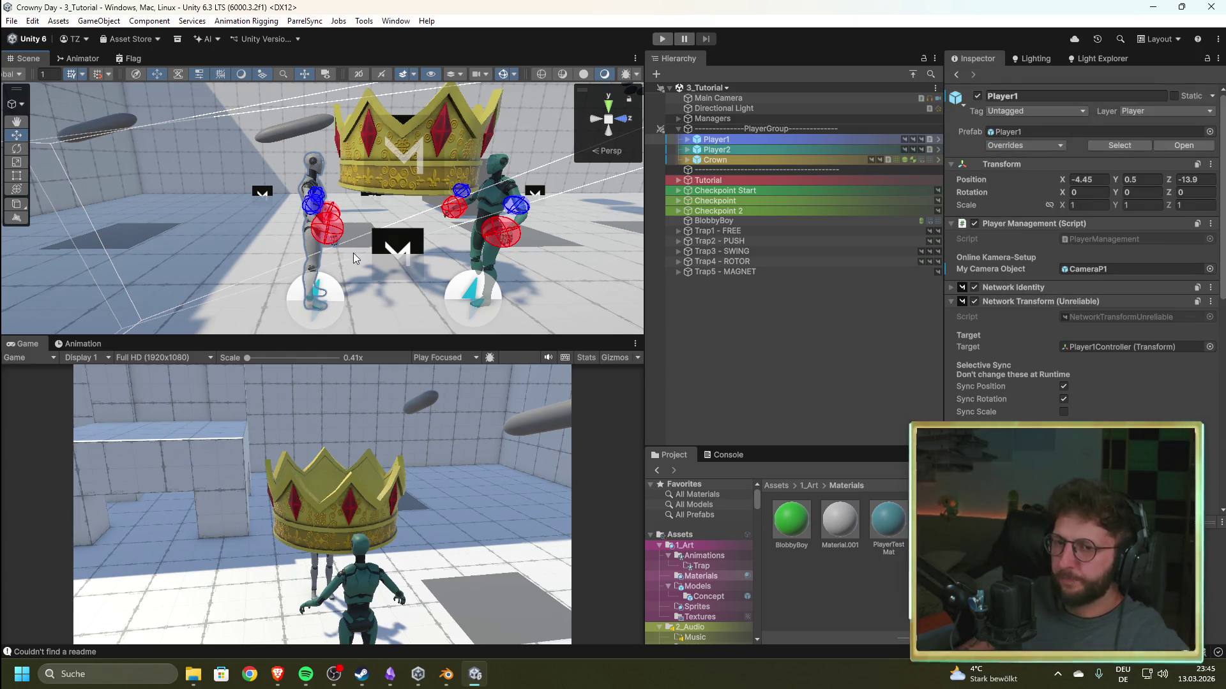
pyautogui.scroll(-5, 351, 253)
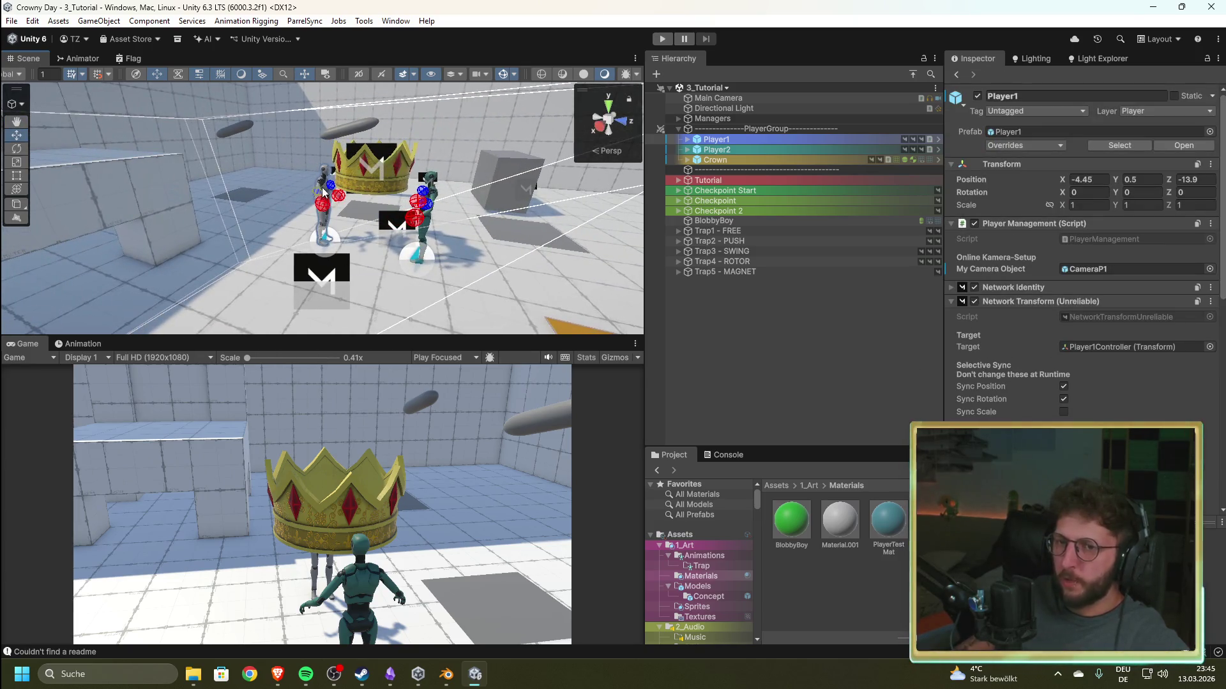
pyautogui.click(769, 353)
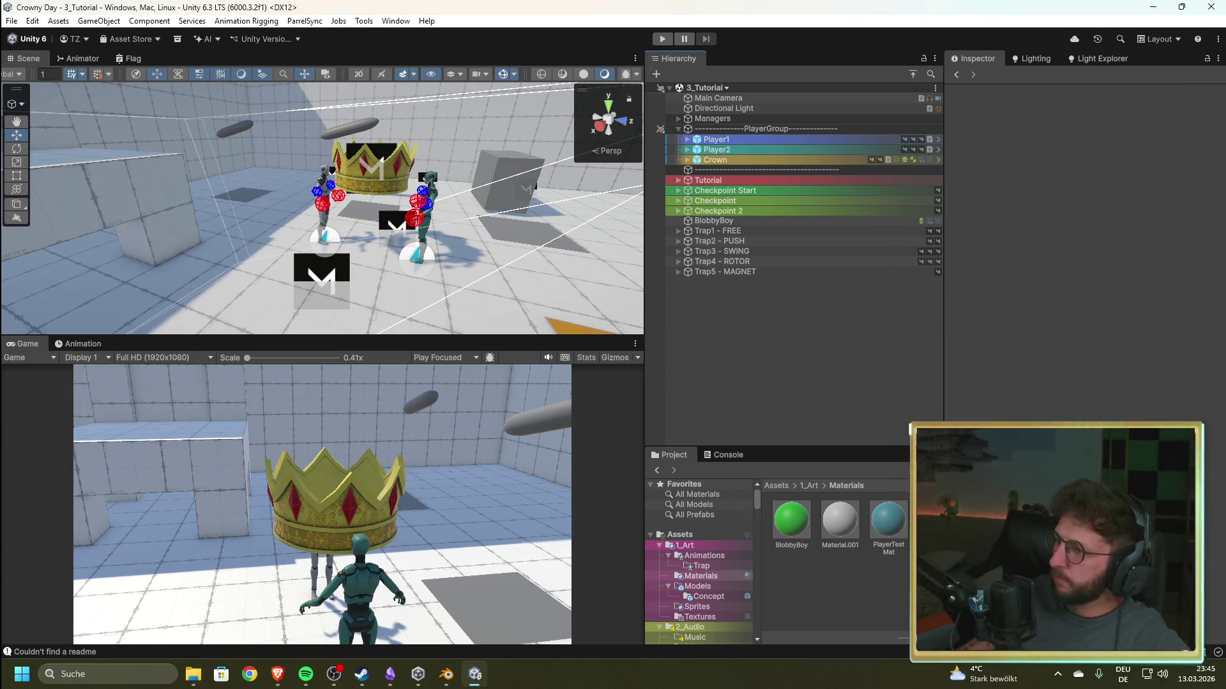
pyautogui.click(446, 674)
# - Unpack the Baked_BaseColor image to its original textures folder
pyautogui.press('super+e')
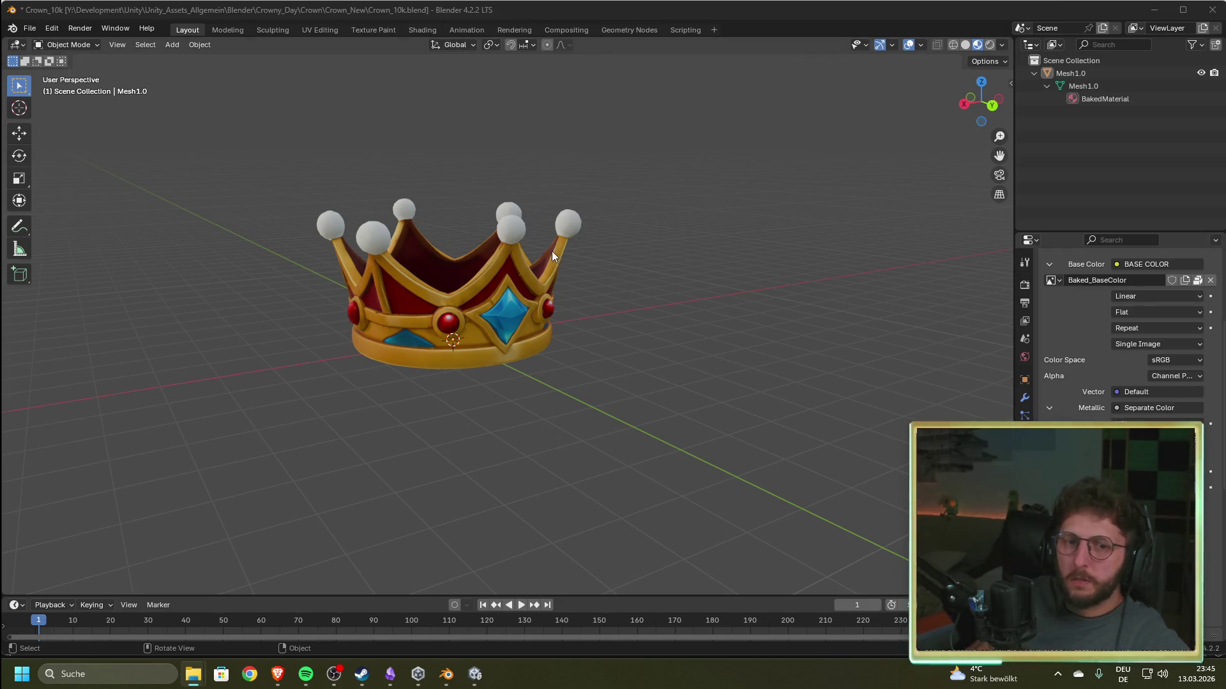
pyautogui.scroll(3, 1117, 346)
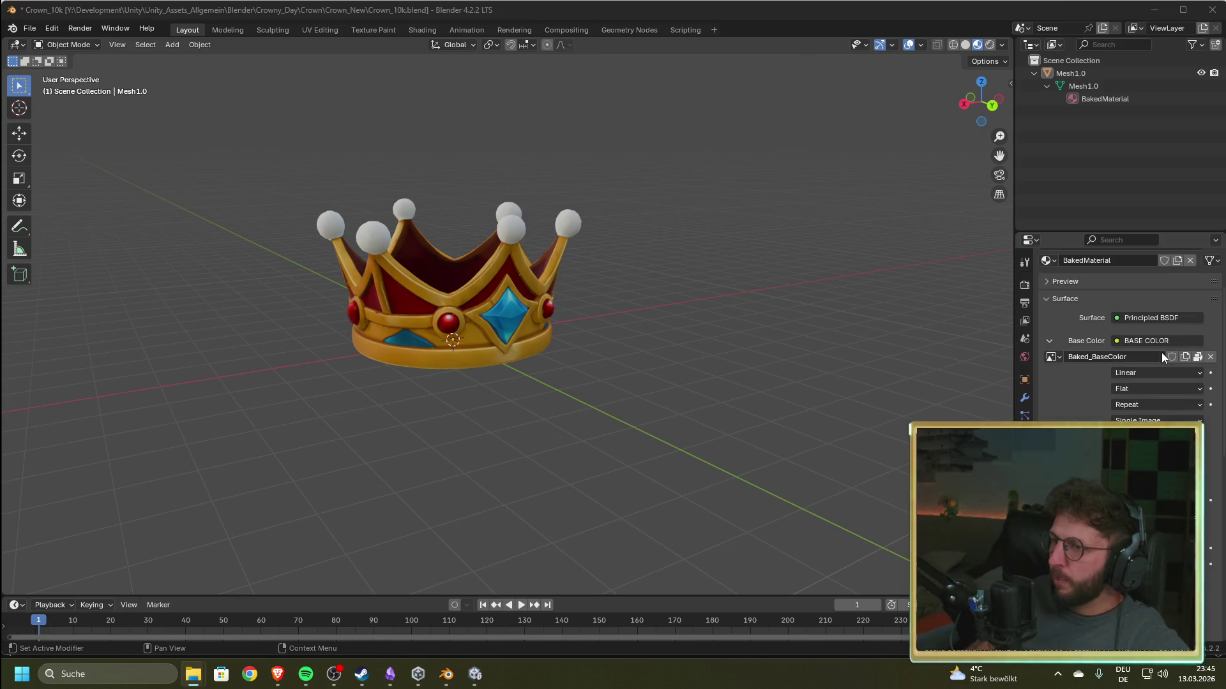
pyautogui.click(1198, 357)
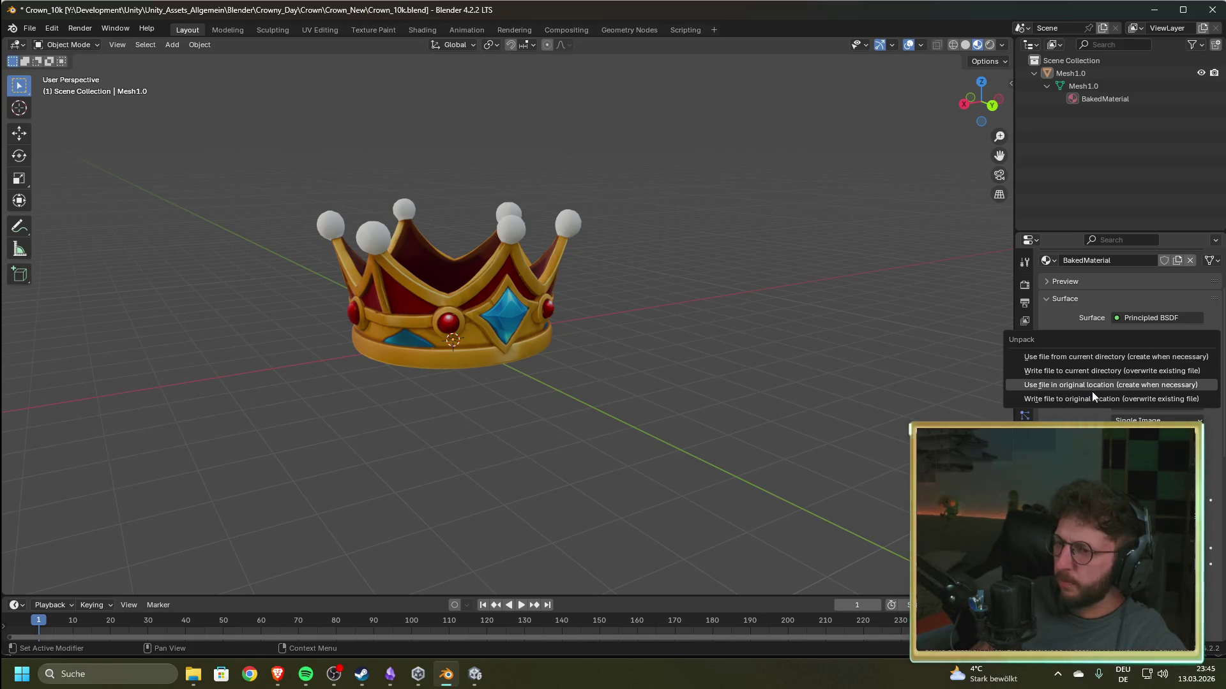
pyautogui.click(1109, 357)
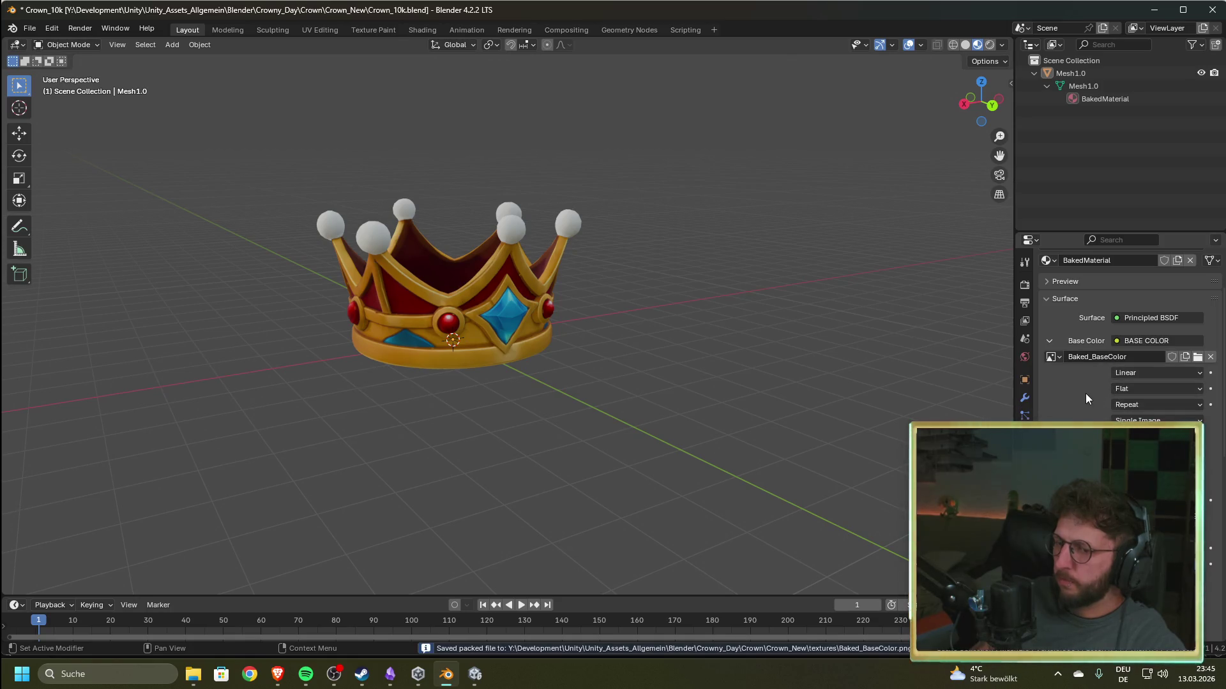
# - Close Blender without saving the crown file
pyautogui.hotkey('alt', 'Tab')
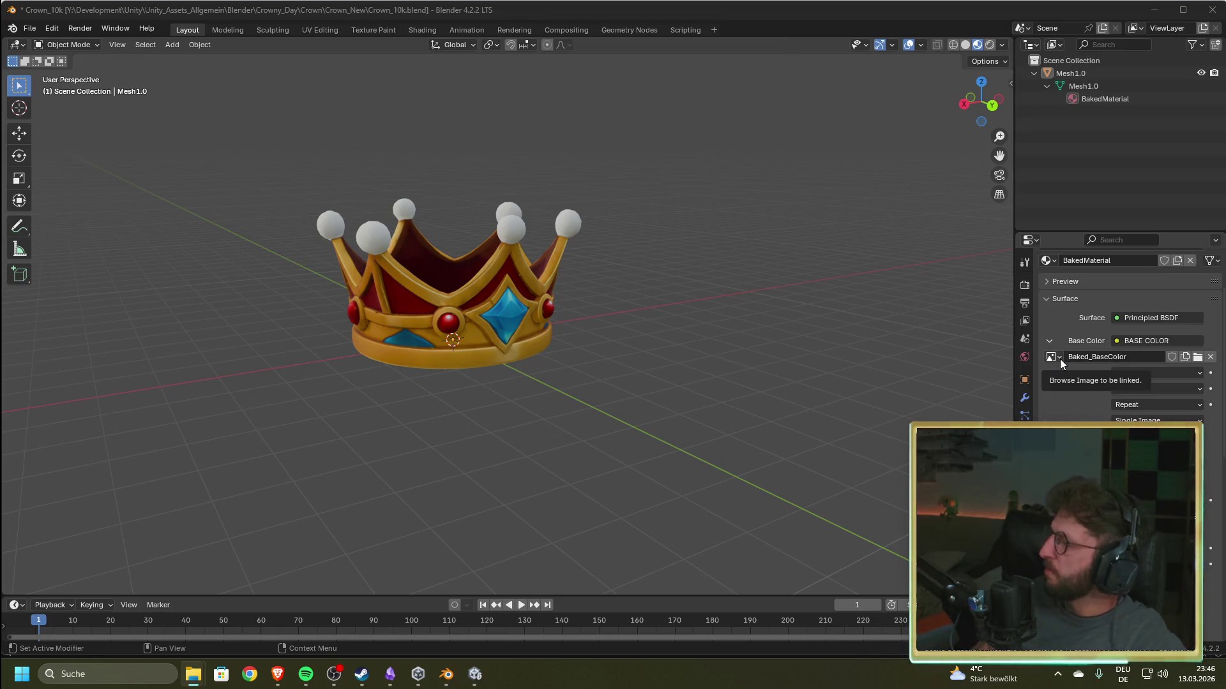
pyautogui.click(1198, 358)
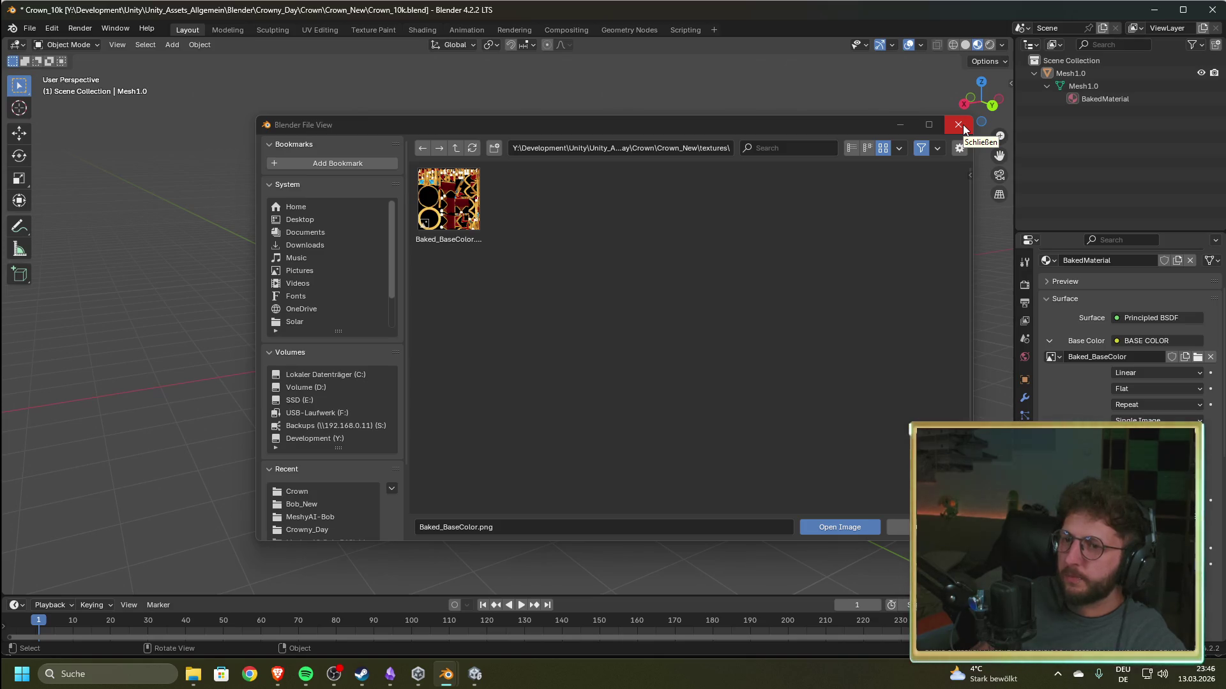
pyautogui.click(961, 126)
pyautogui.click(1219, 14)
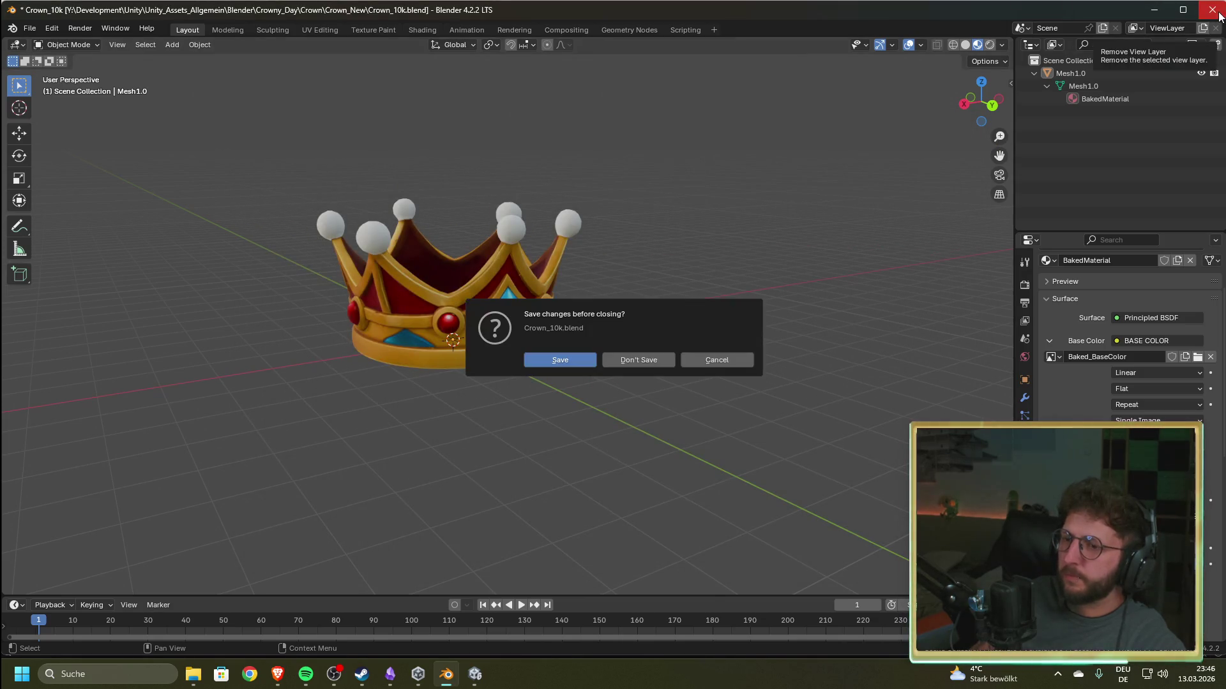
pyautogui.click(650, 360)
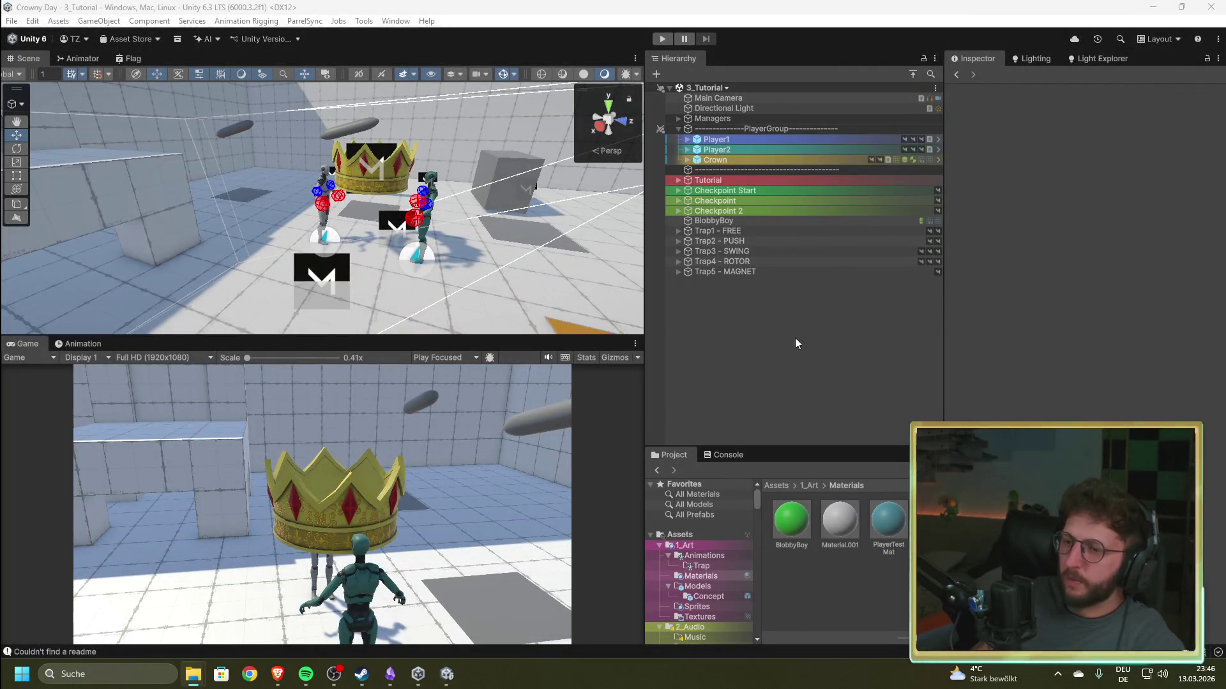
# - Launch Blender 4.2 from Start search and open Crown_10k.blend from Recent Files
pyautogui.press('super')
pyautogui.write('blender 4.2')
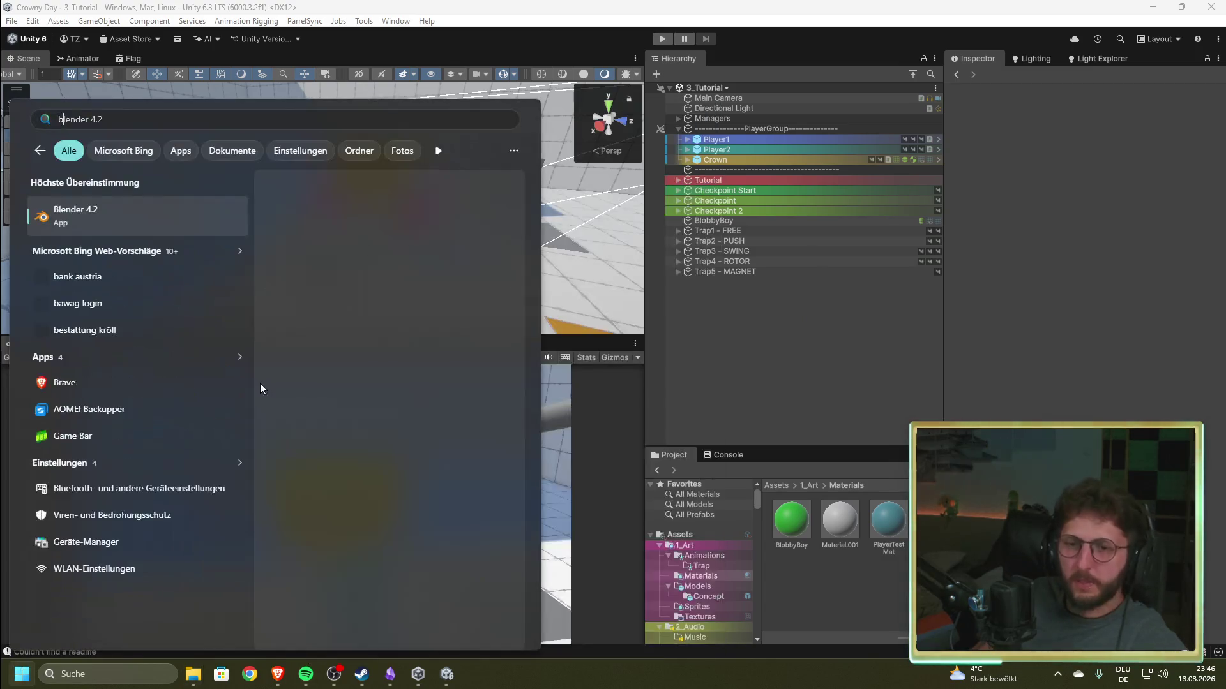
pyautogui.click(135, 217)
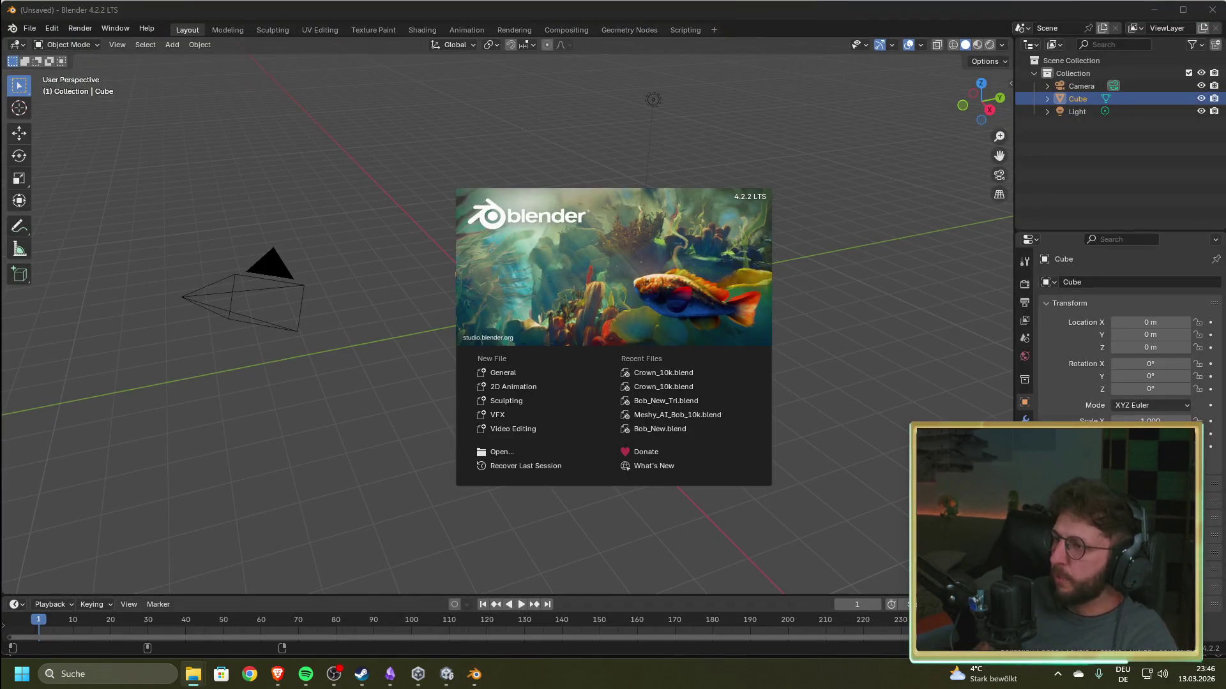
pyautogui.click(696, 373)
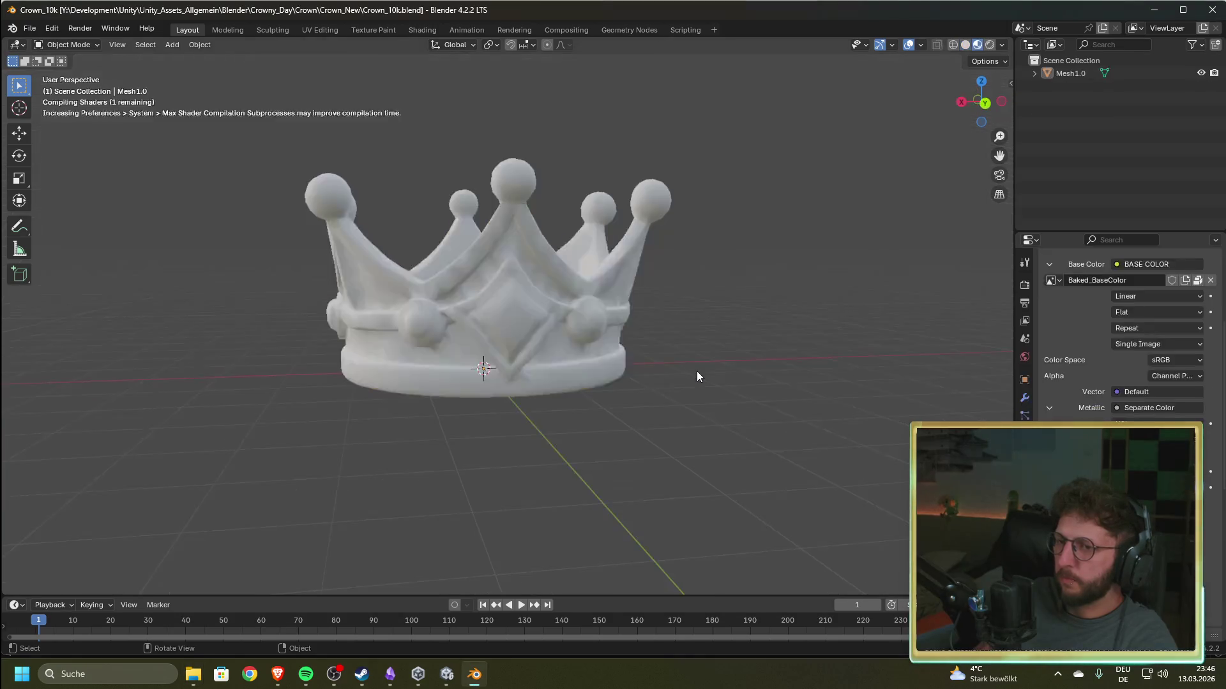
pyautogui.scroll(4, 1168, 319)
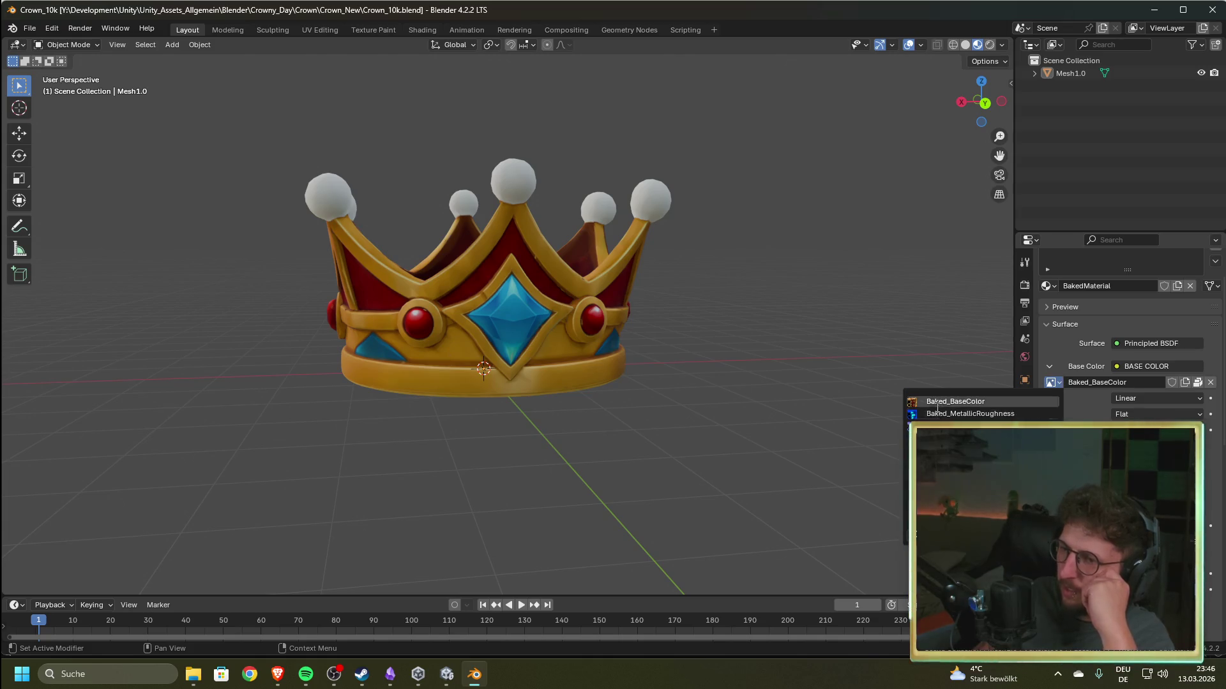
# - Check the unpack options for the crown's Baked_BaseColor texture
pyautogui.click(1060, 383)
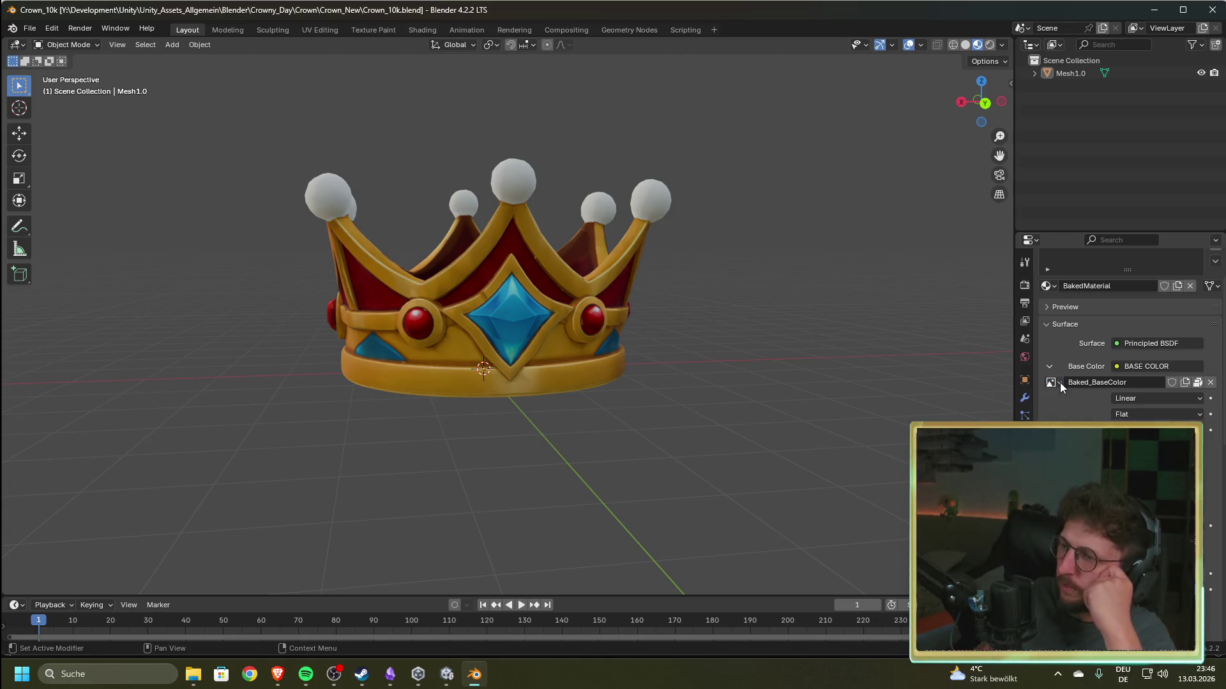
pyautogui.click(1198, 382)
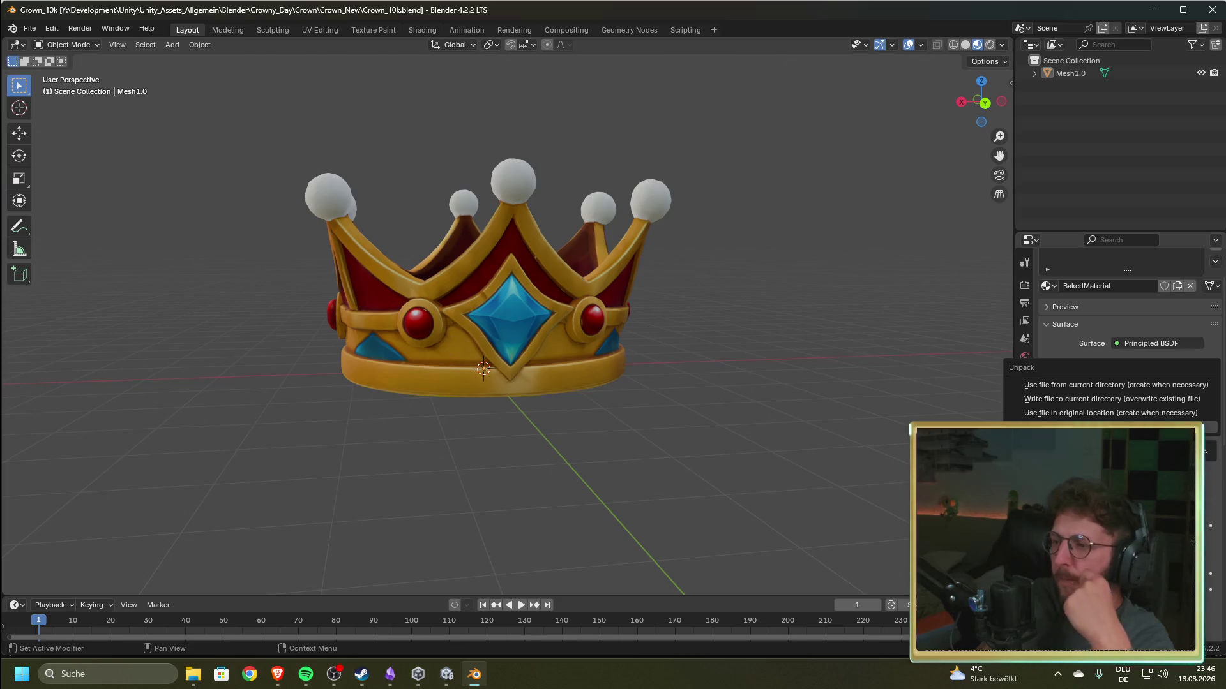
pyautogui.click(1135, 306)
# - Preview BakedMaterial on a plane, revert to the sphere, and collapse the preview
pyautogui.scroll(2, 1139, 332)
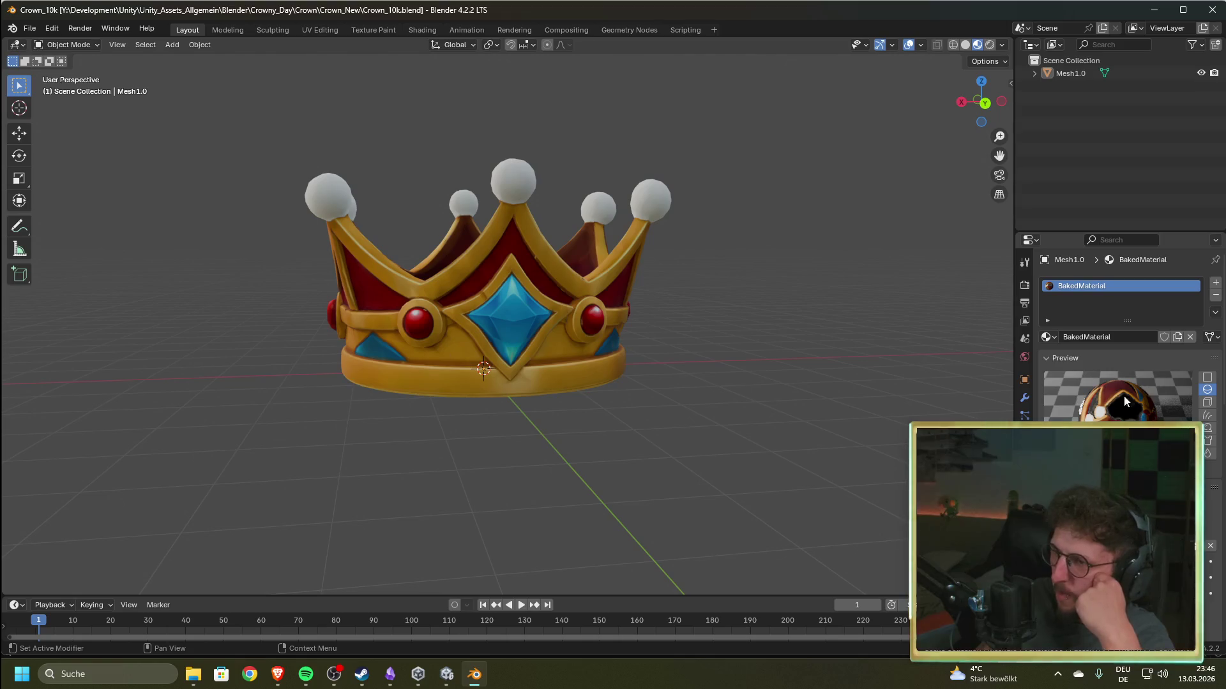
pyautogui.click(1210, 381)
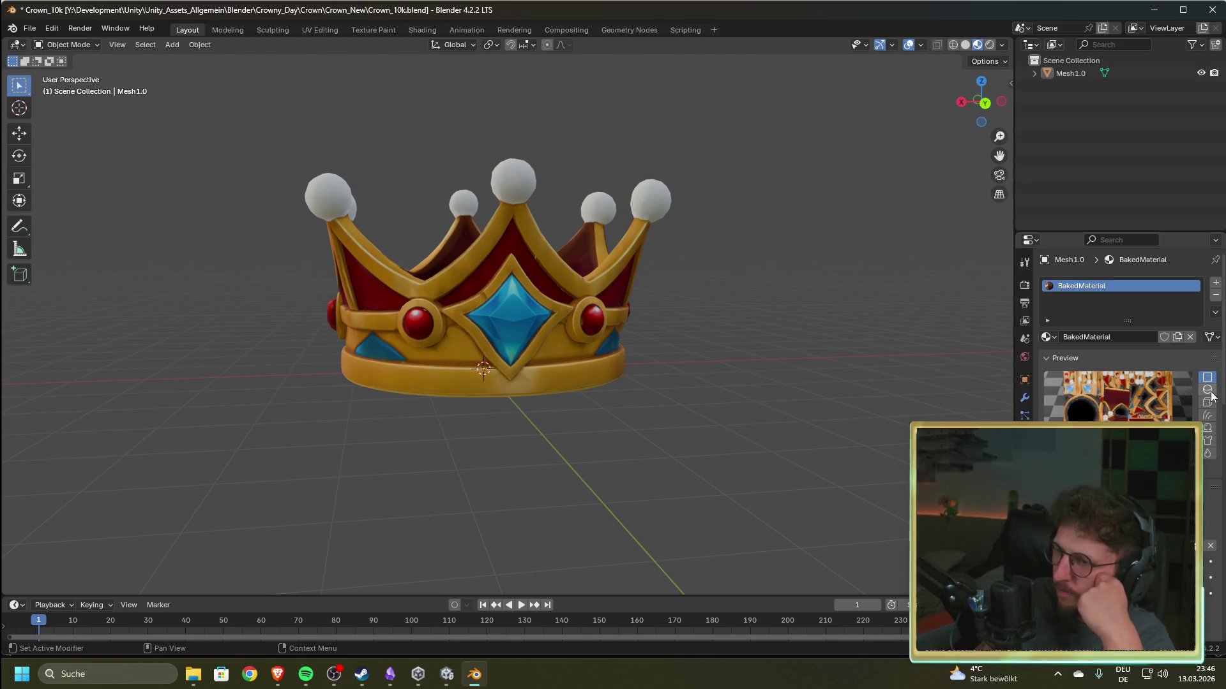
pyautogui.hotkey('ctrl', 'z')
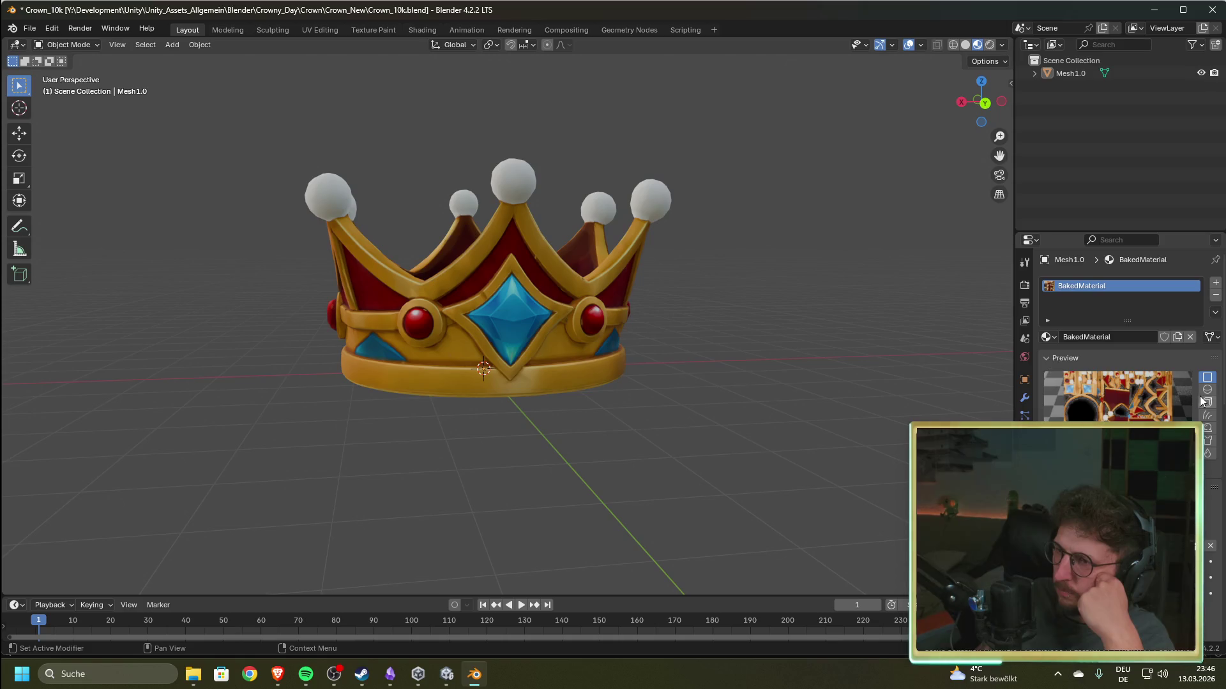
pyautogui.click(1052, 358)
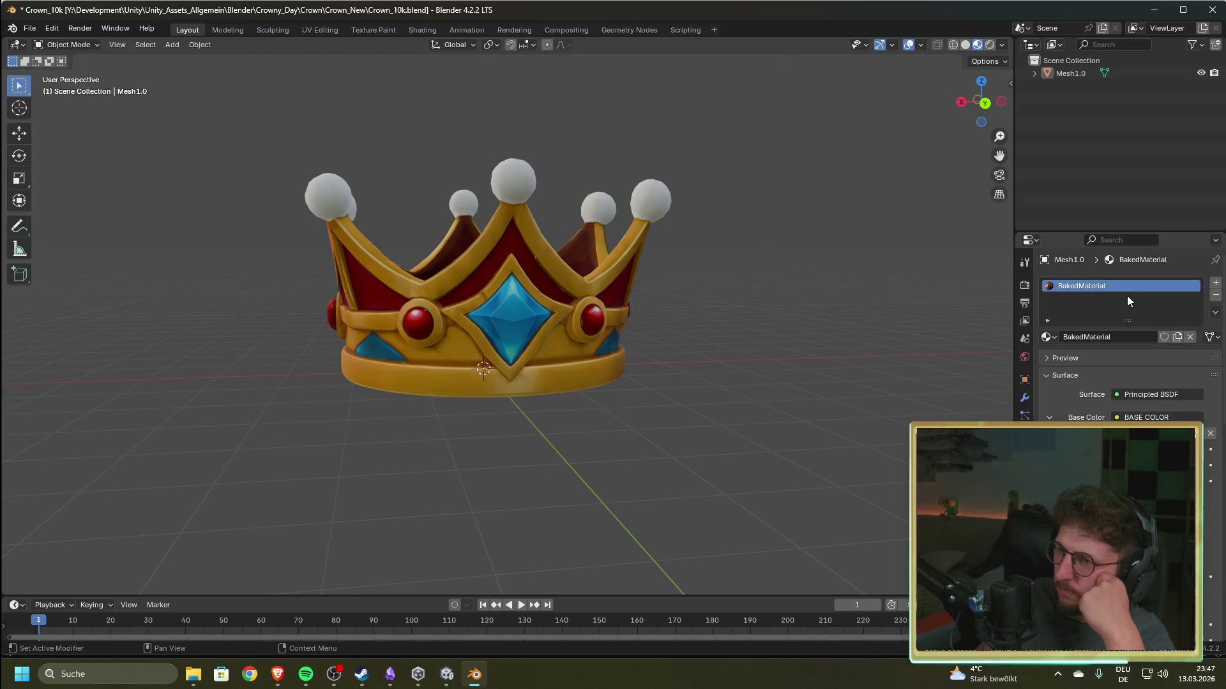
# - Check the material slot list options, then bring up the browser's export tutorial
pyautogui.rightClick(1099, 286)
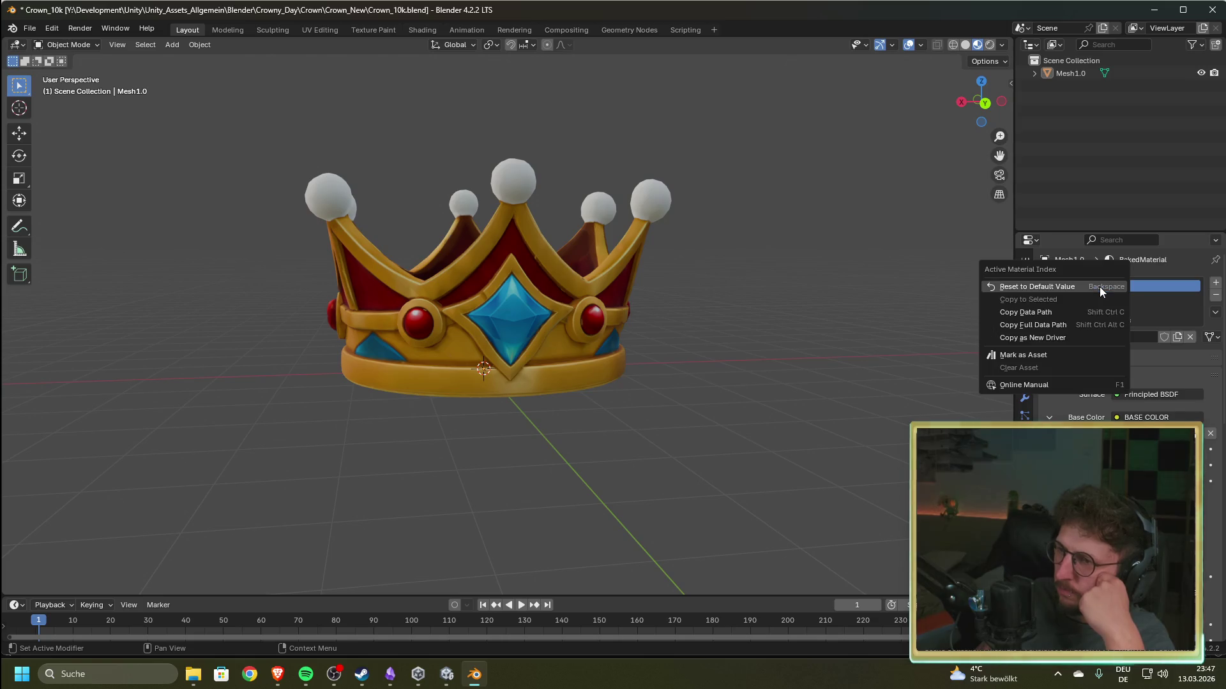
pyautogui.click(1162, 289)
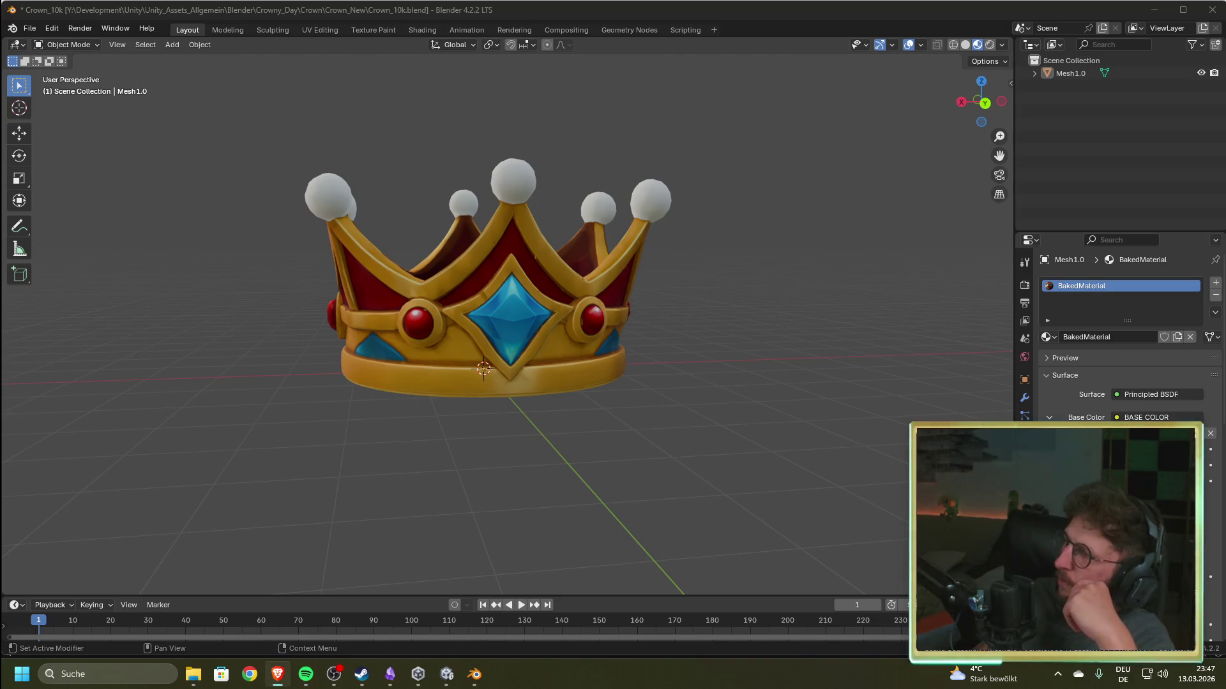
pyautogui.click(277, 674)
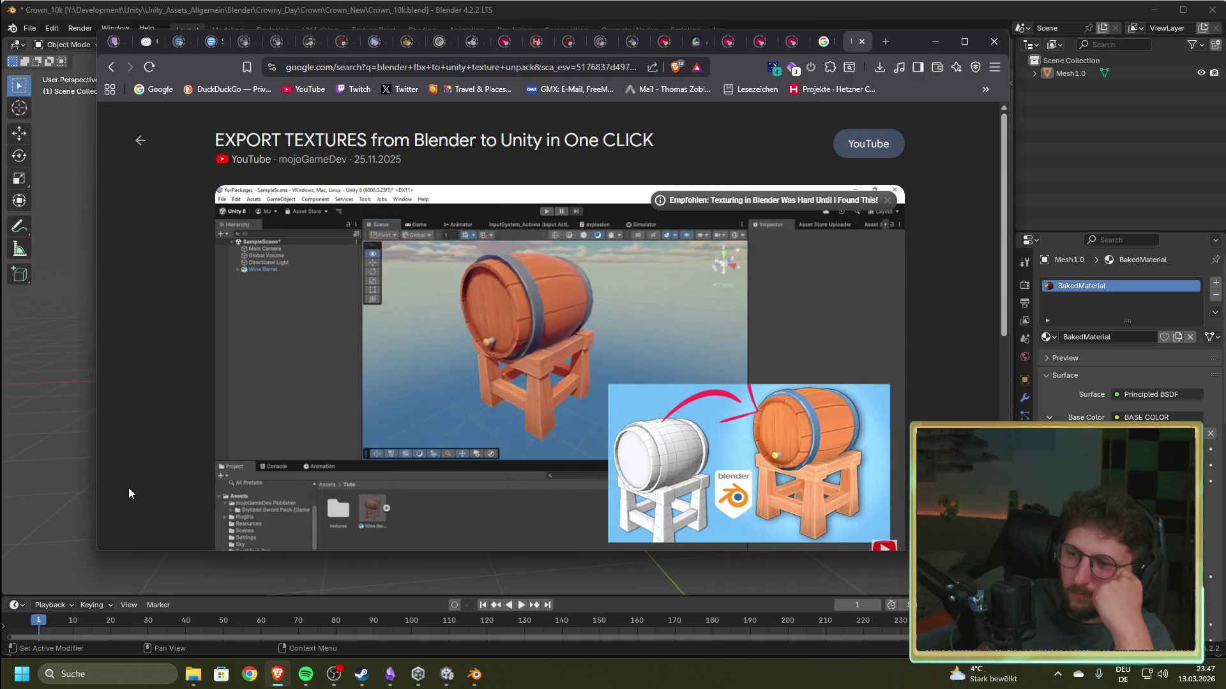
# - Seek through the tutorial's material, FBX export and textures-folder parts, then close it and minimize the browser
pyautogui.moveTo(262, 521)
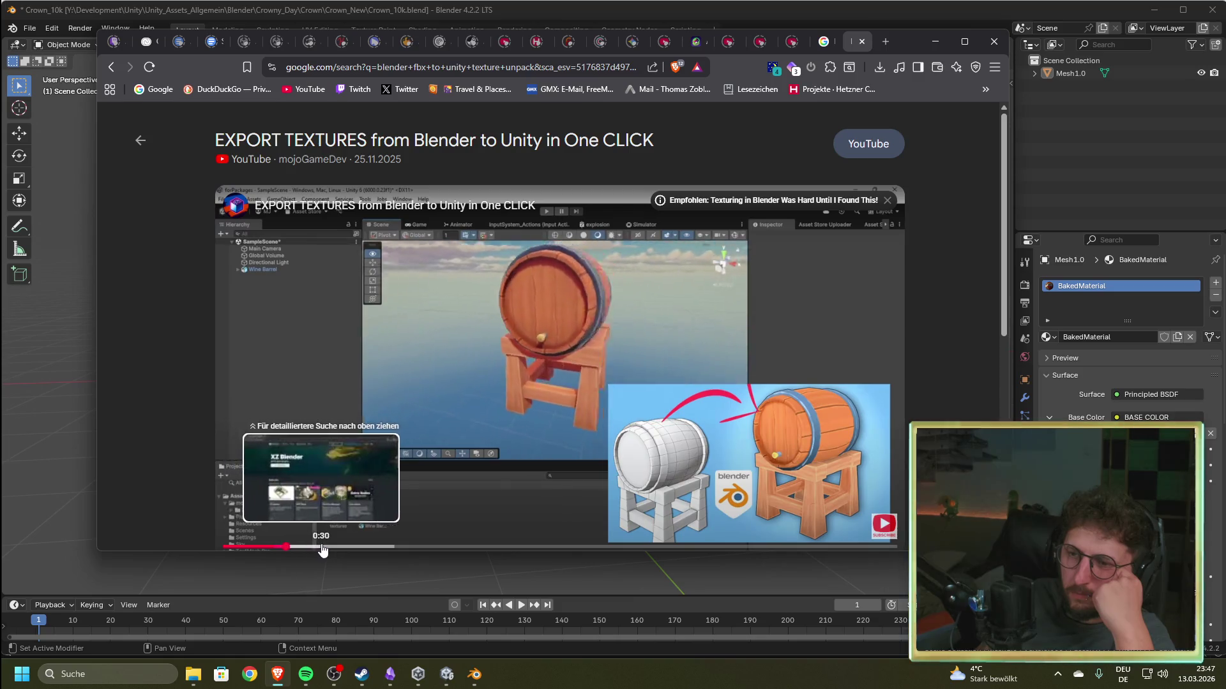
pyautogui.click(321, 547)
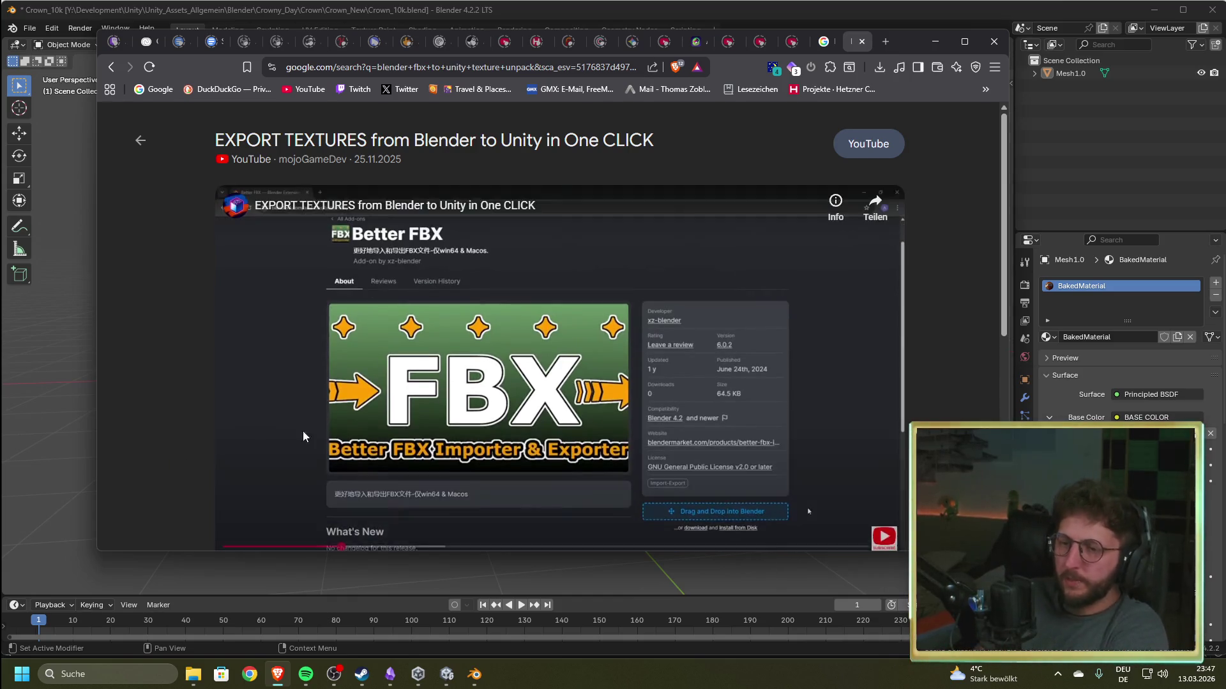
pyautogui.click(392, 547)
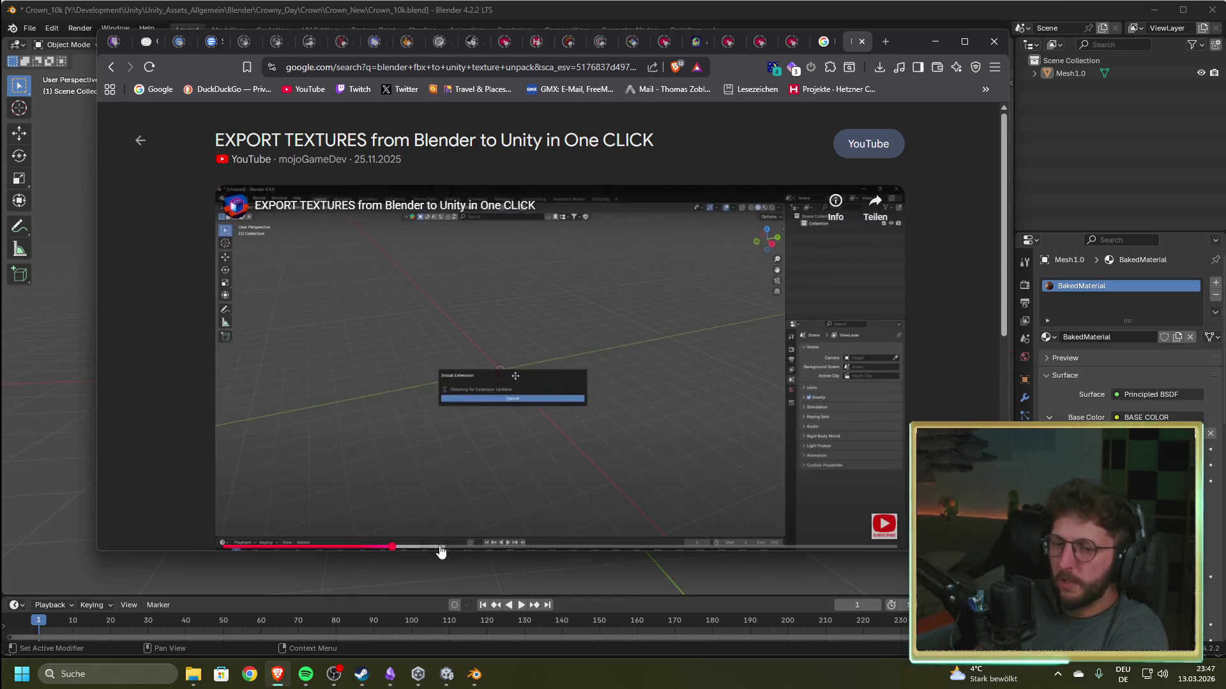
pyautogui.click(501, 546)
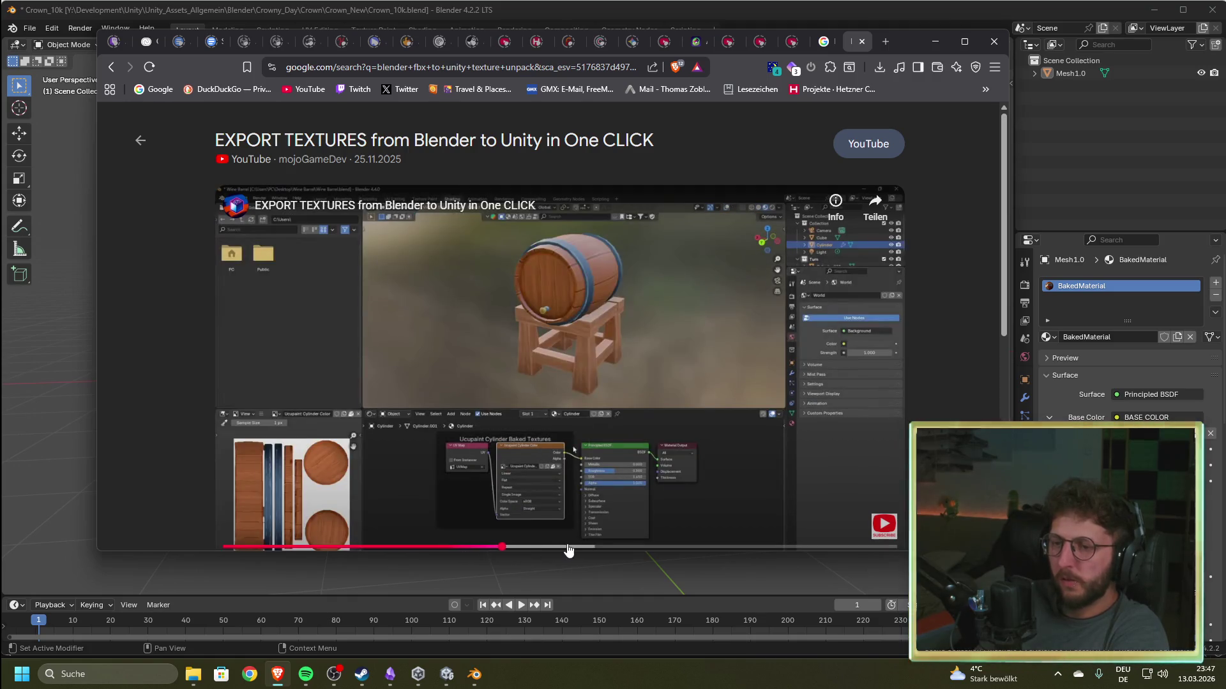
pyautogui.click(569, 547)
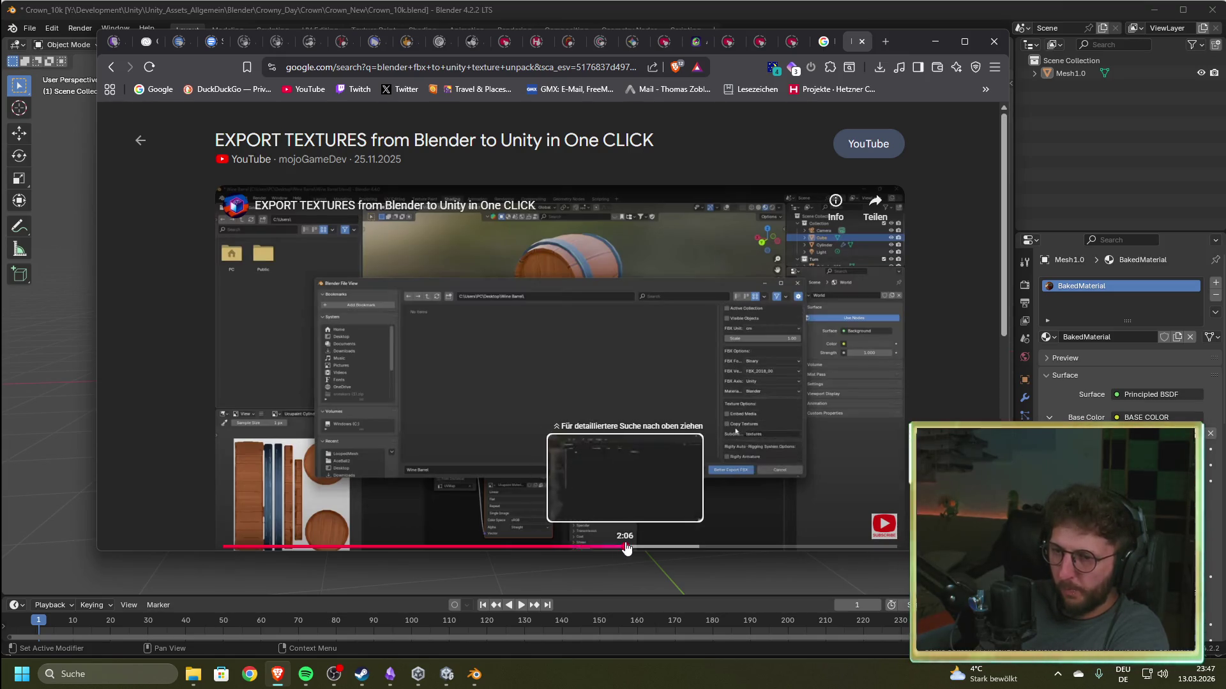
pyautogui.click(628, 547)
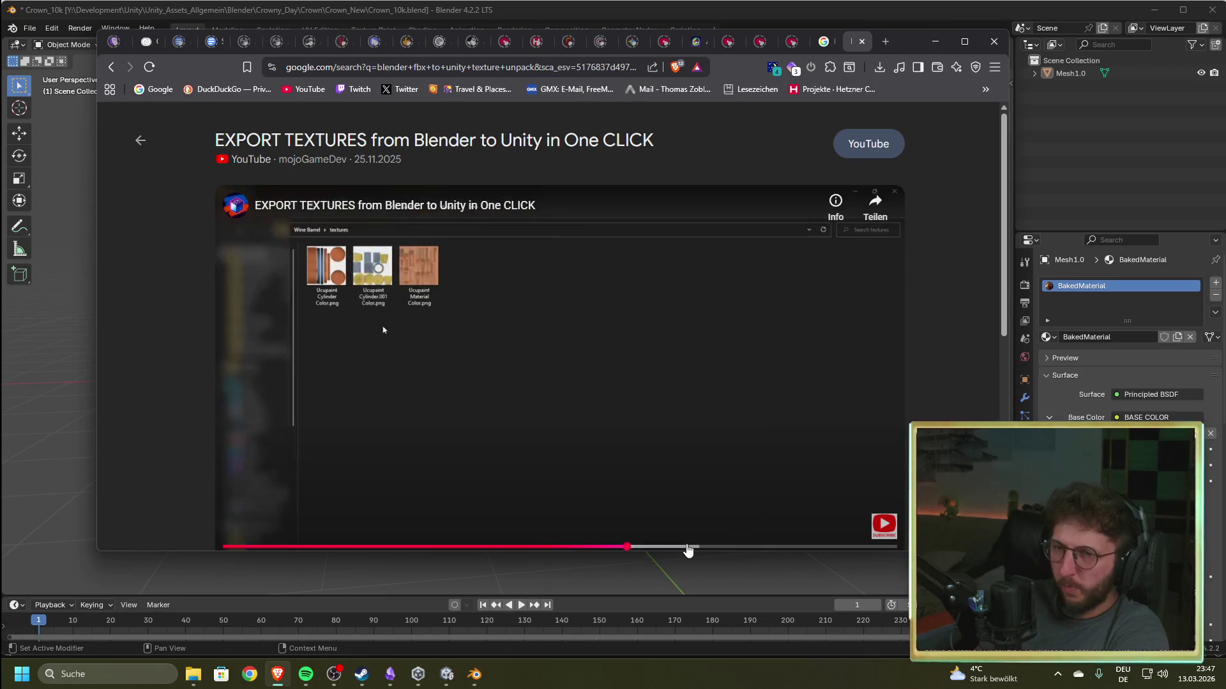
pyautogui.click(687, 548)
pyautogui.click(894, 190)
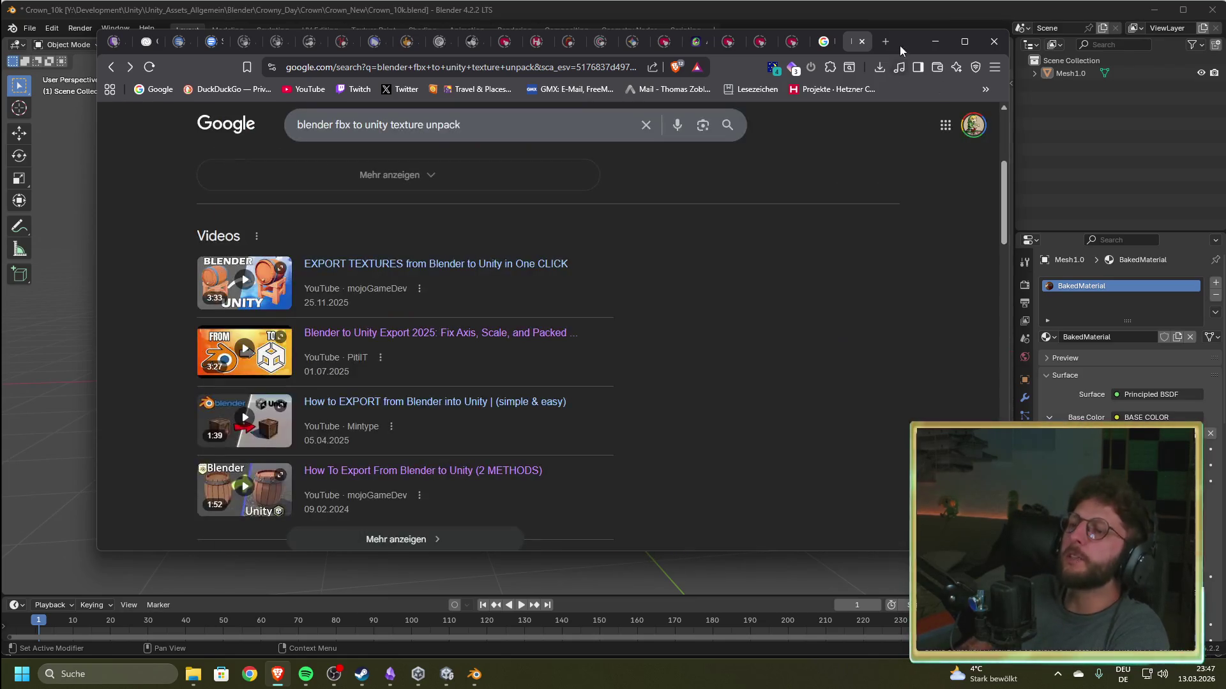
pyautogui.click(935, 40)
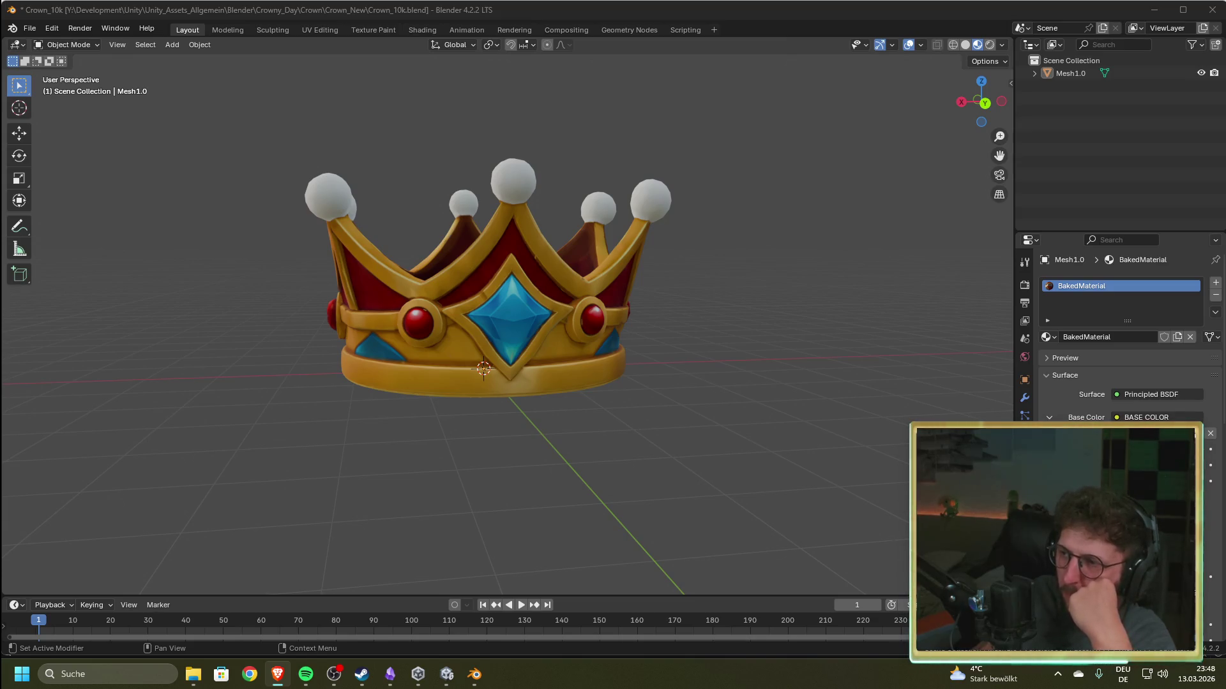
# - Expand Mesh1.0 and its mesh data in the Outliner and select BakedMaterial
pyautogui.click(1034, 74)
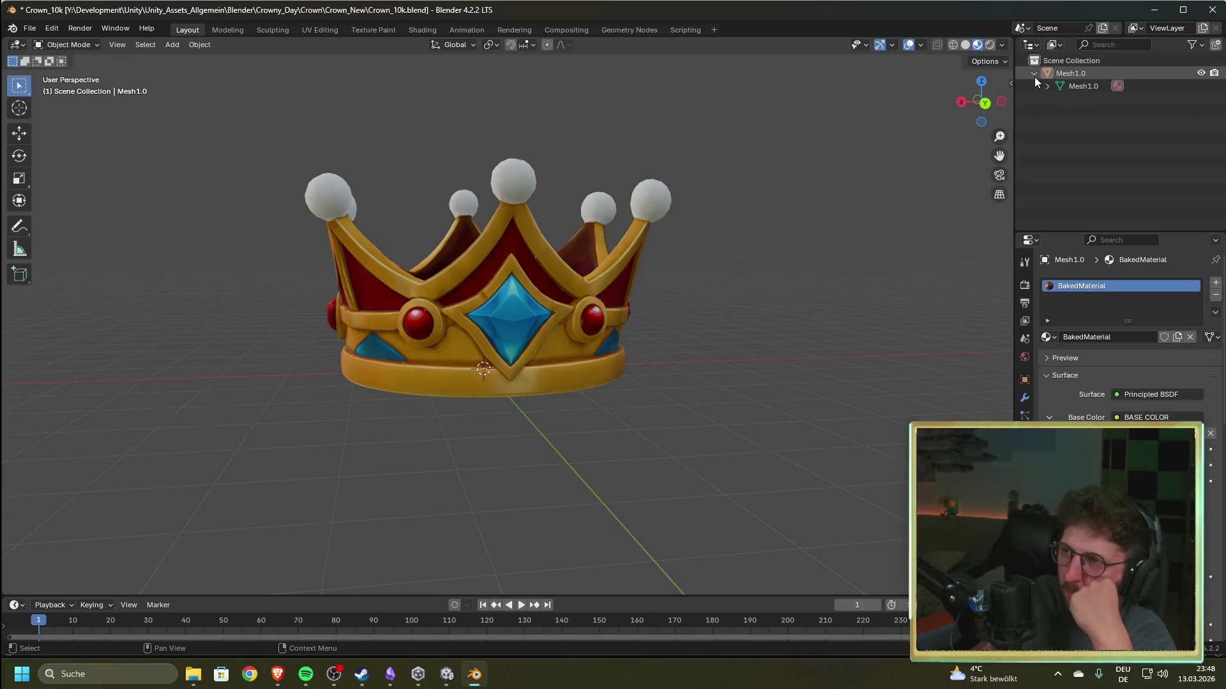
pyautogui.click(1047, 87)
pyautogui.click(1095, 100)
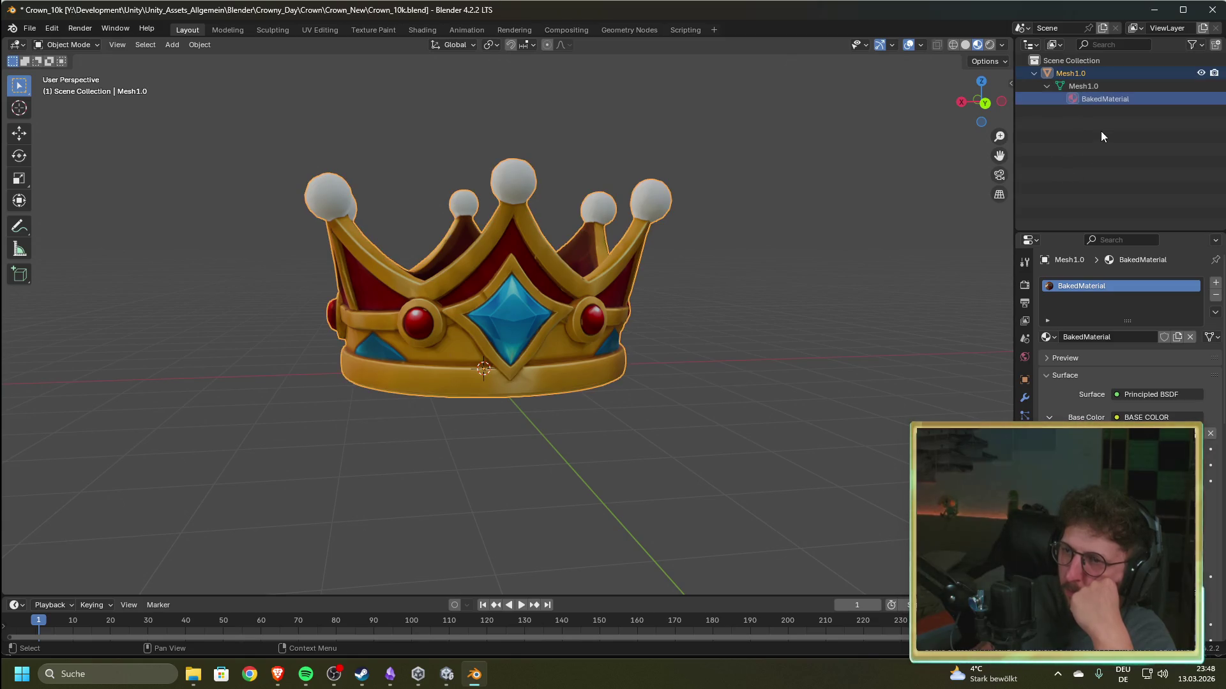
pyautogui.click(1098, 61)
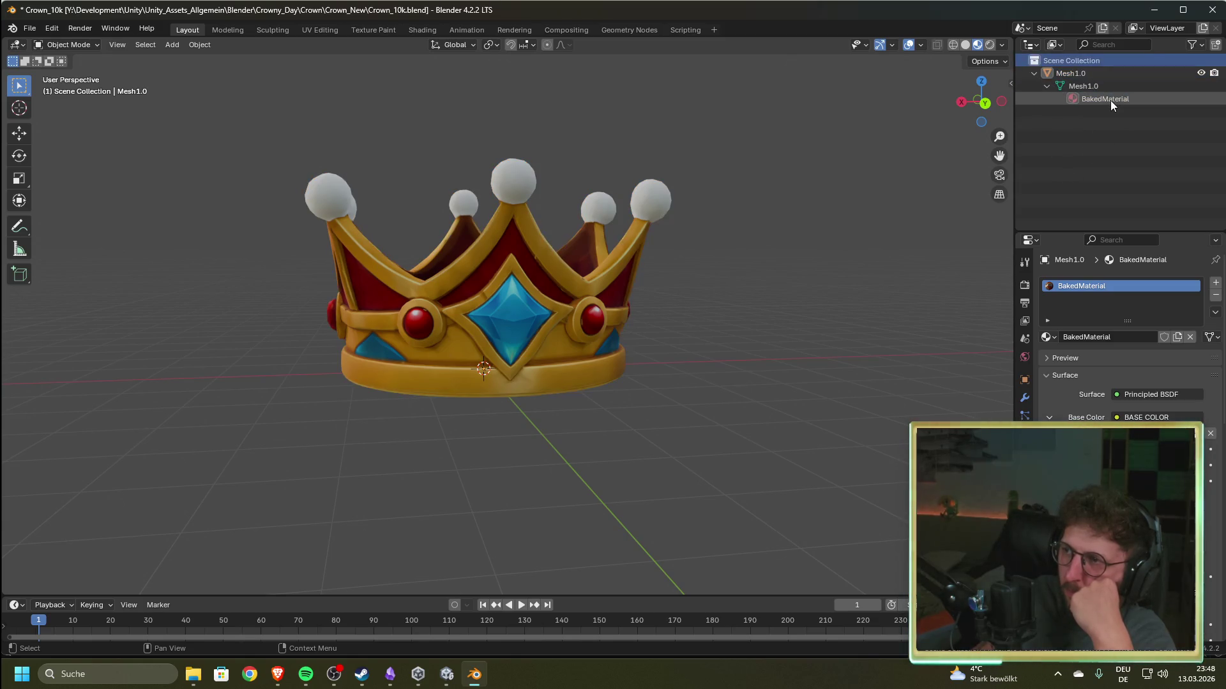
pyautogui.click(1110, 99)
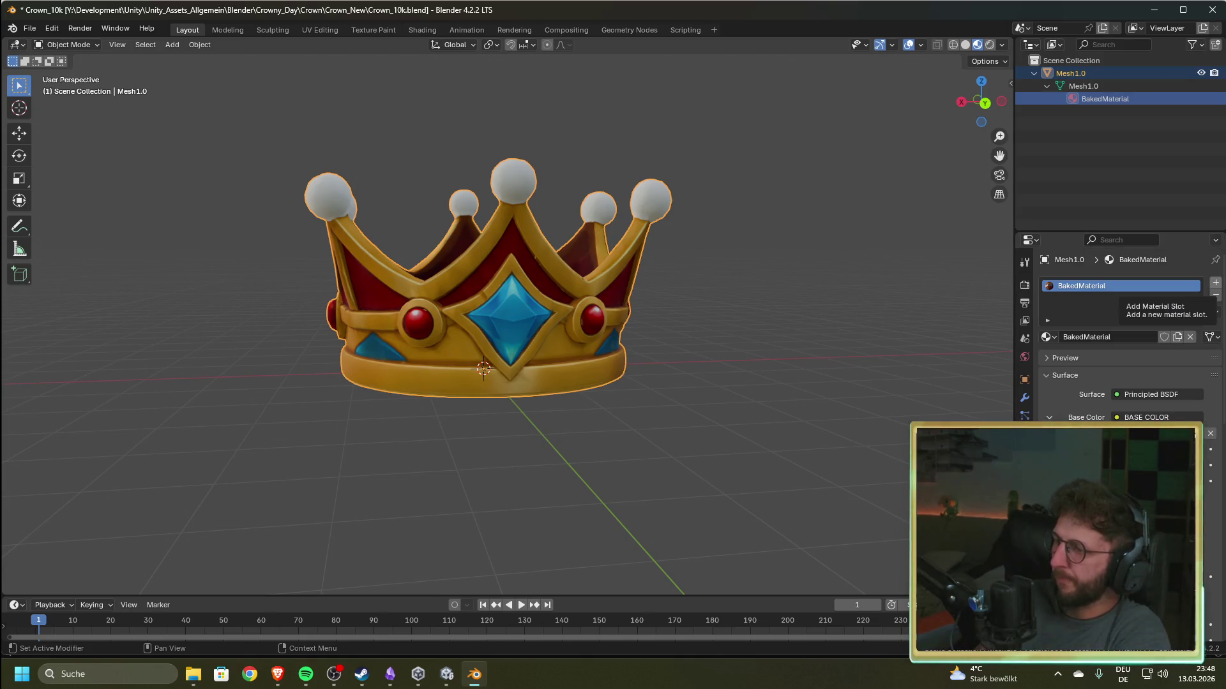
pyautogui.hotkey('alt', 'Tab')
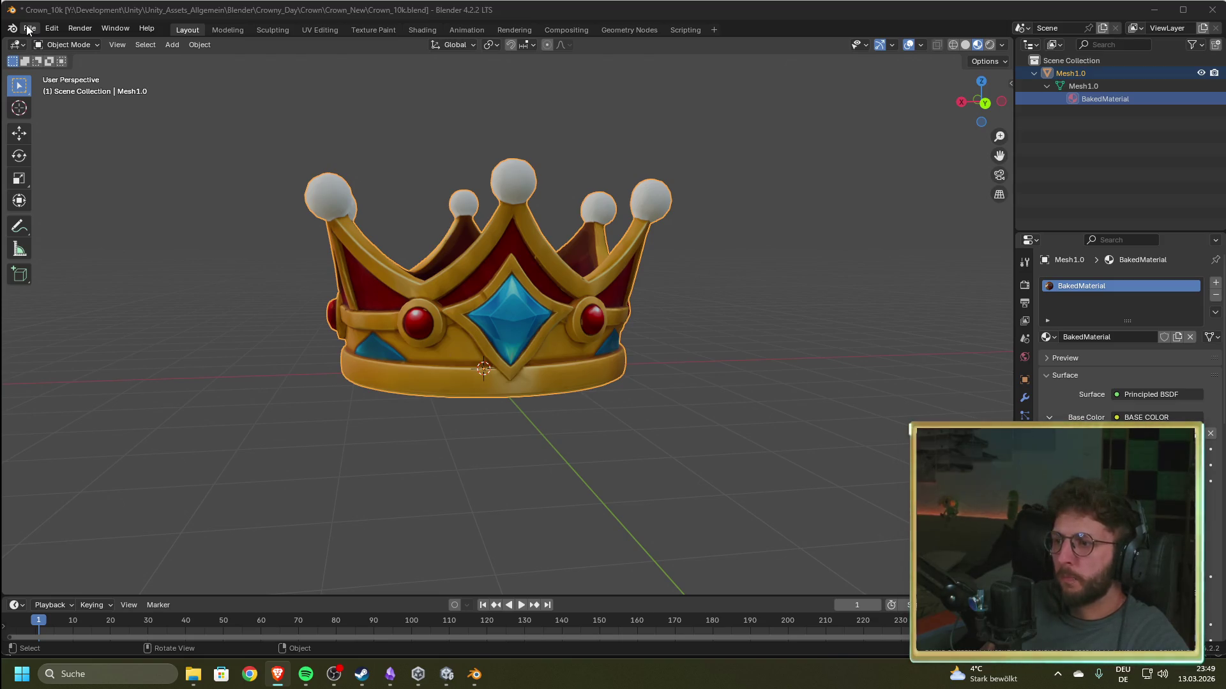
# - In the UV Editing workspace, save Baked_BaseColor as a PNG in Crown_New
pyautogui.click(326, 31)
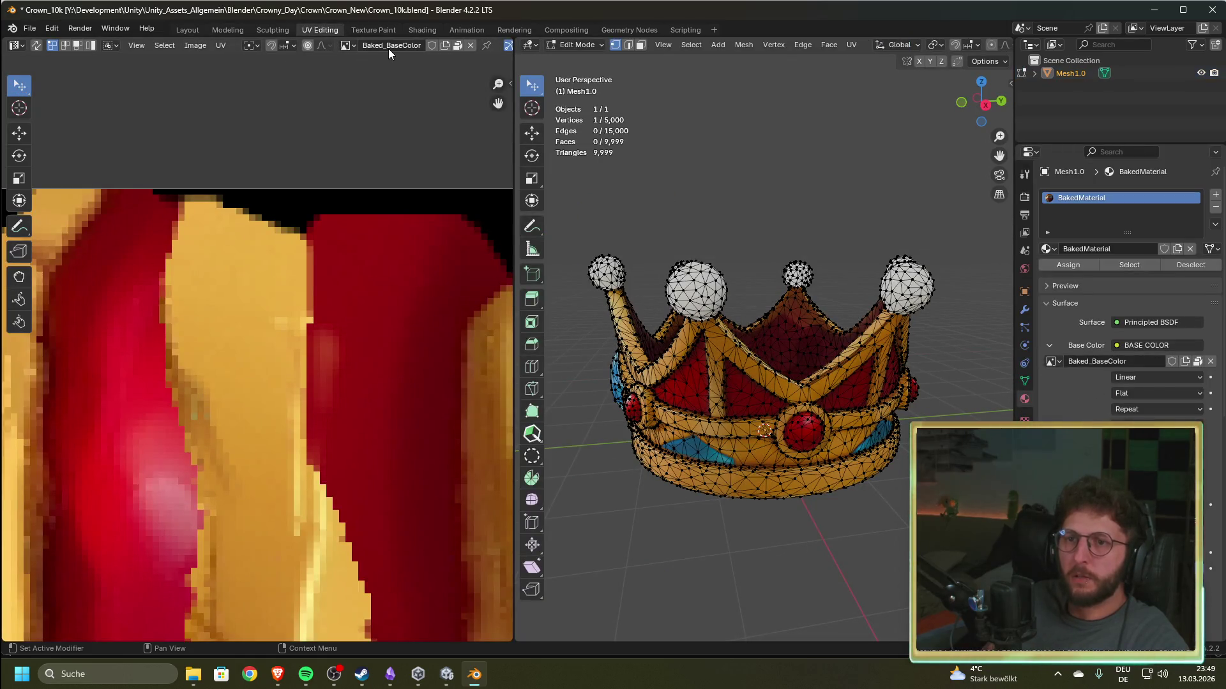
pyautogui.click(143, 45)
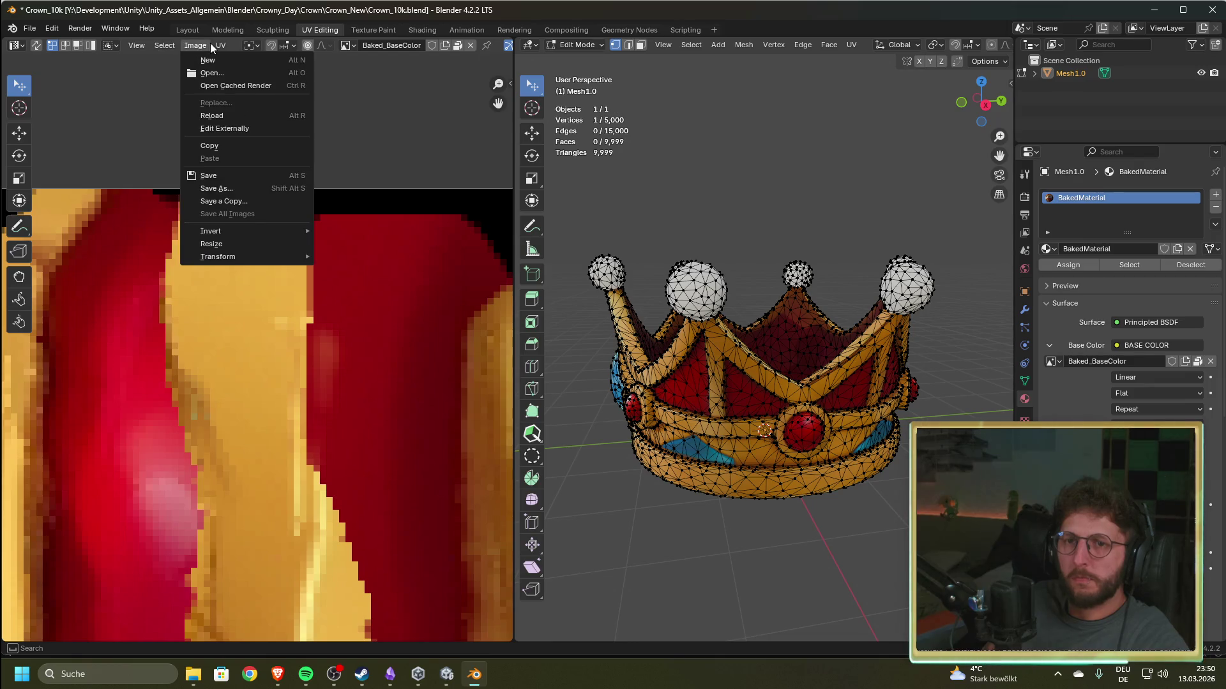
pyautogui.moveTo(245, 227)
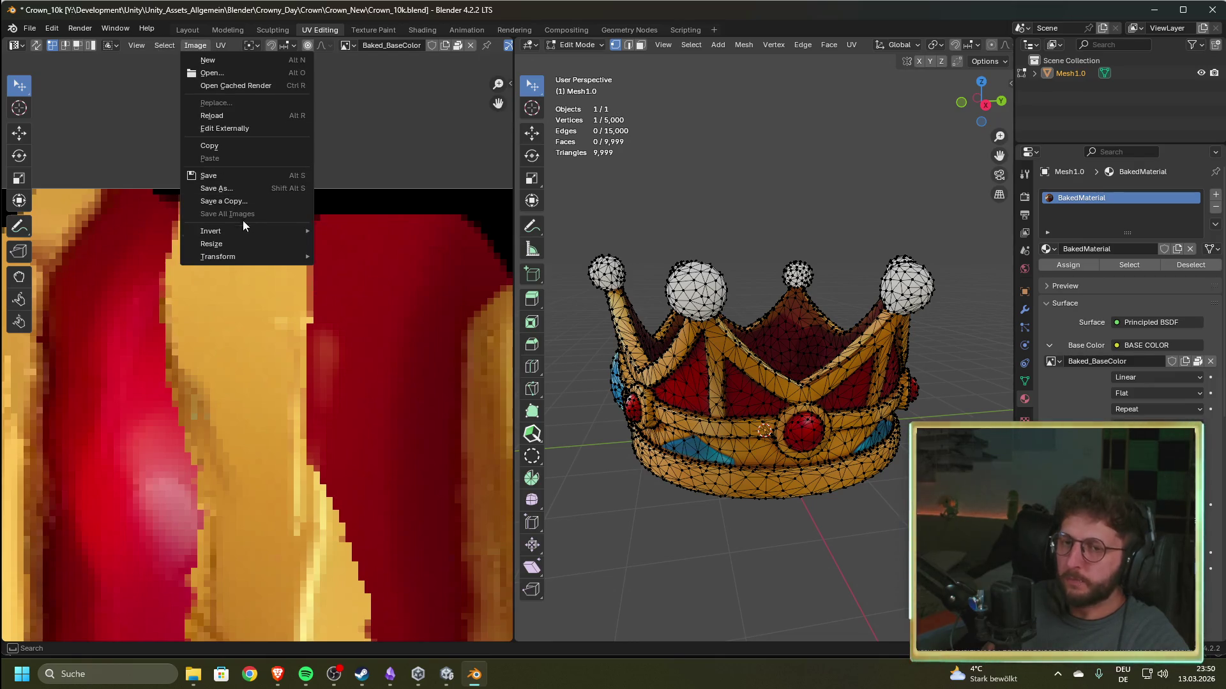
pyautogui.click(230, 188)
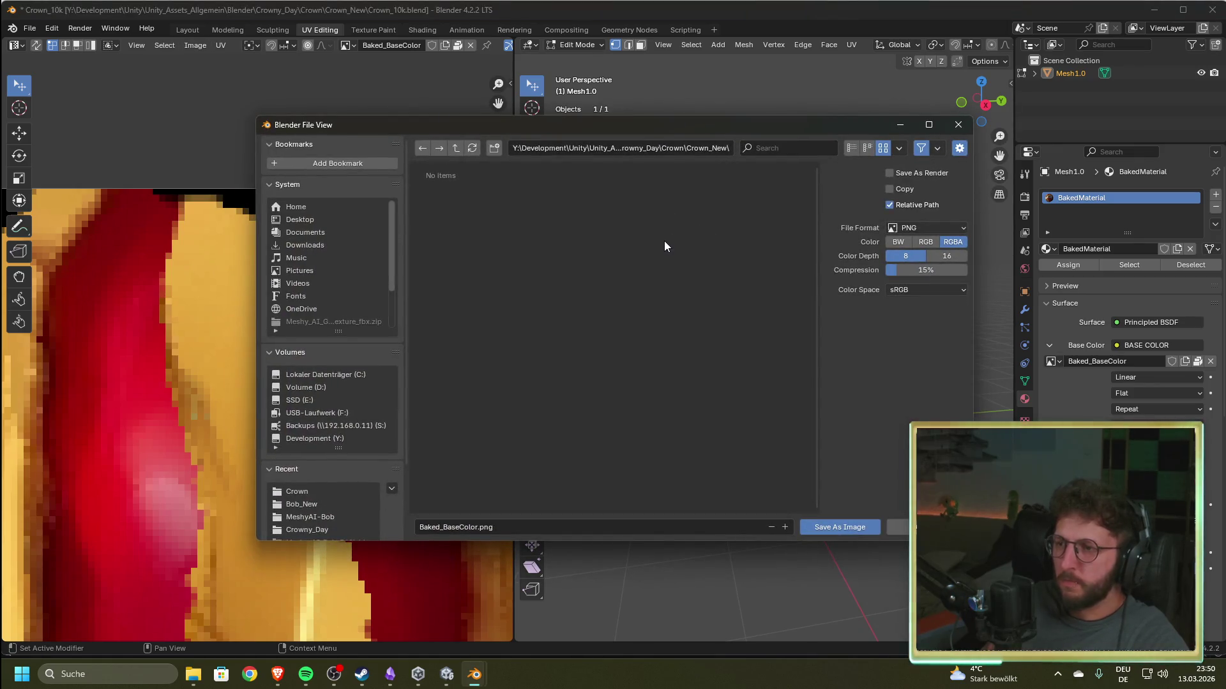
pyautogui.click(848, 528)
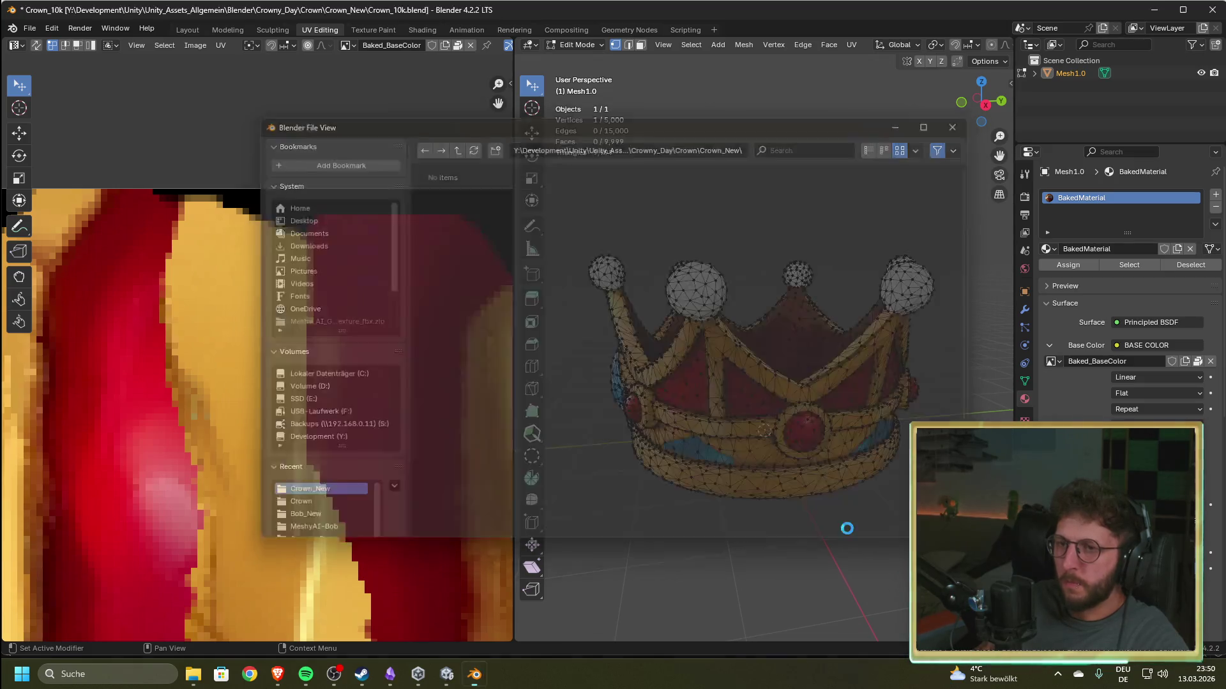
# - Save Baked_MetallicRoughness as a PNG in Crown_New
pyautogui.click(355, 45)
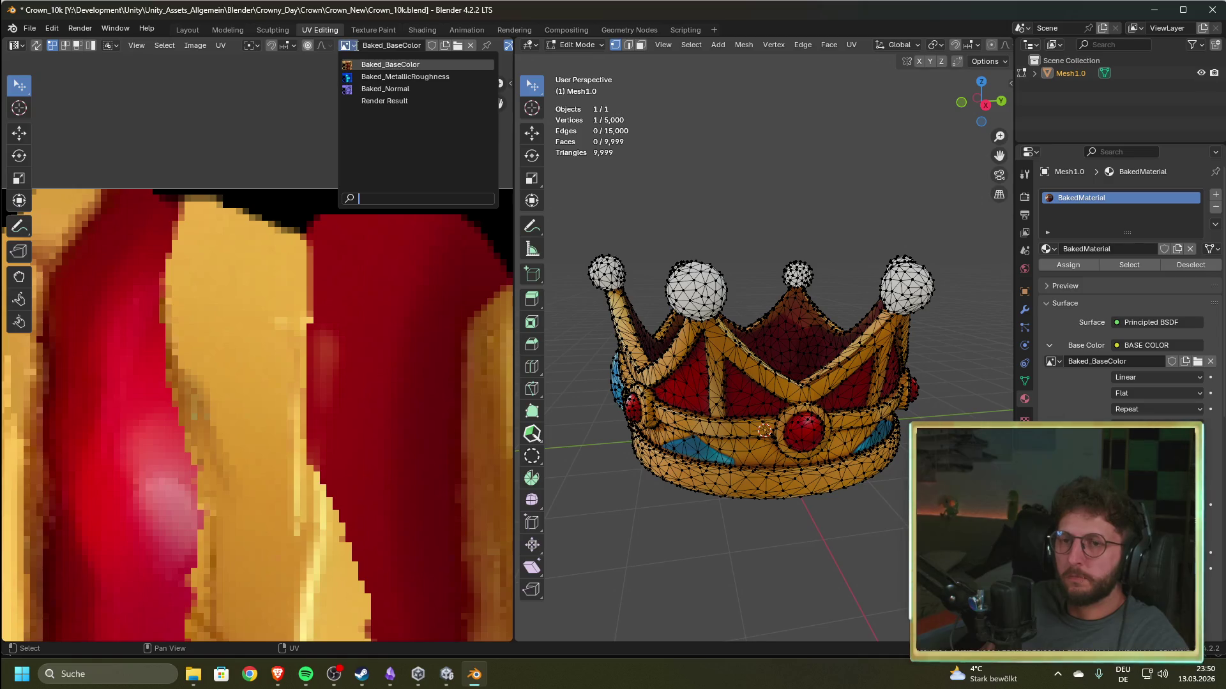
pyautogui.click(382, 79)
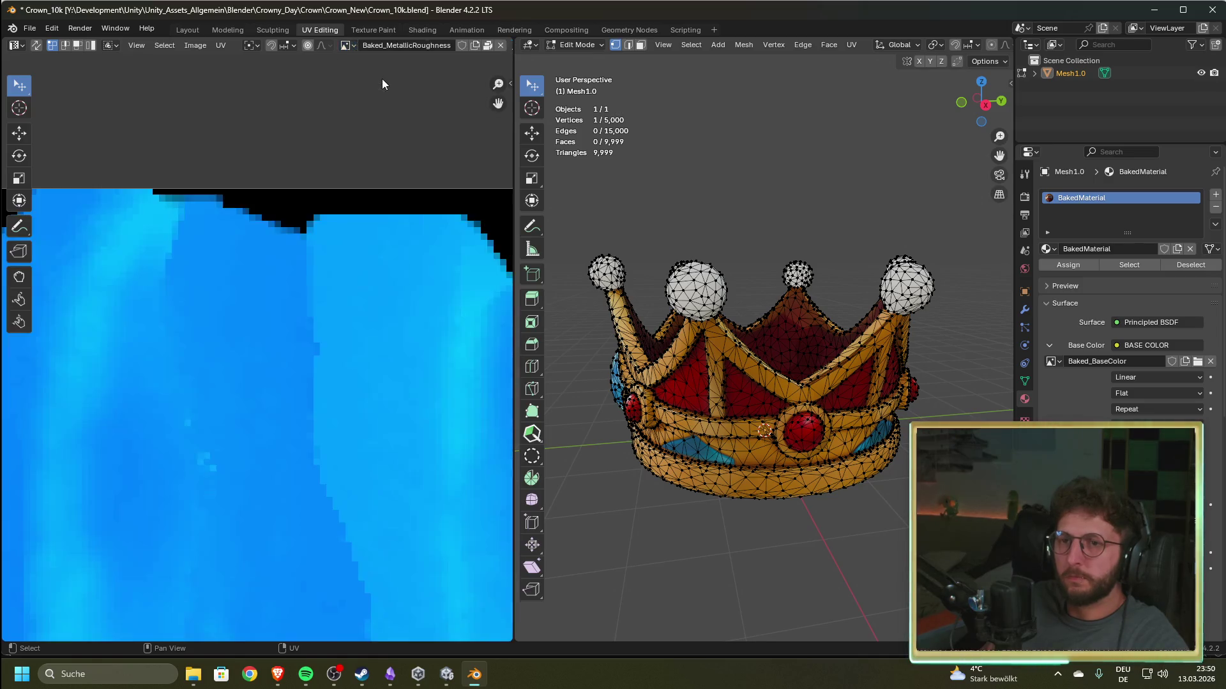
pyautogui.click(184, 45)
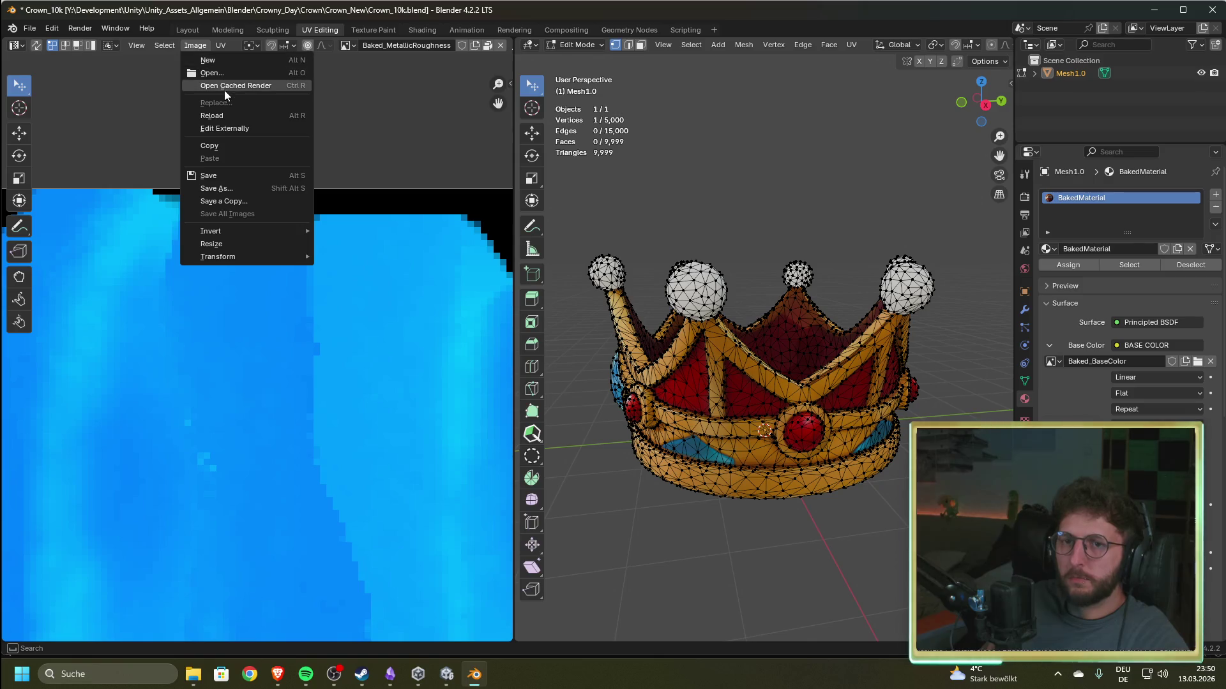
pyautogui.click(220, 189)
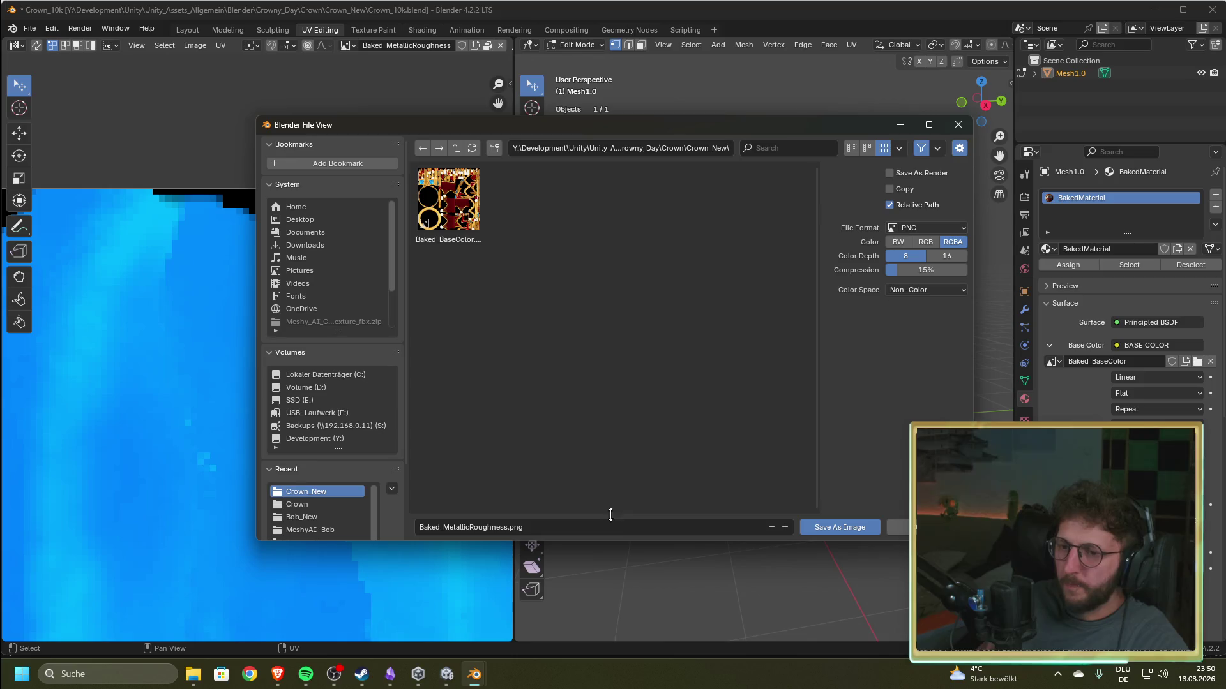
pyautogui.click(837, 527)
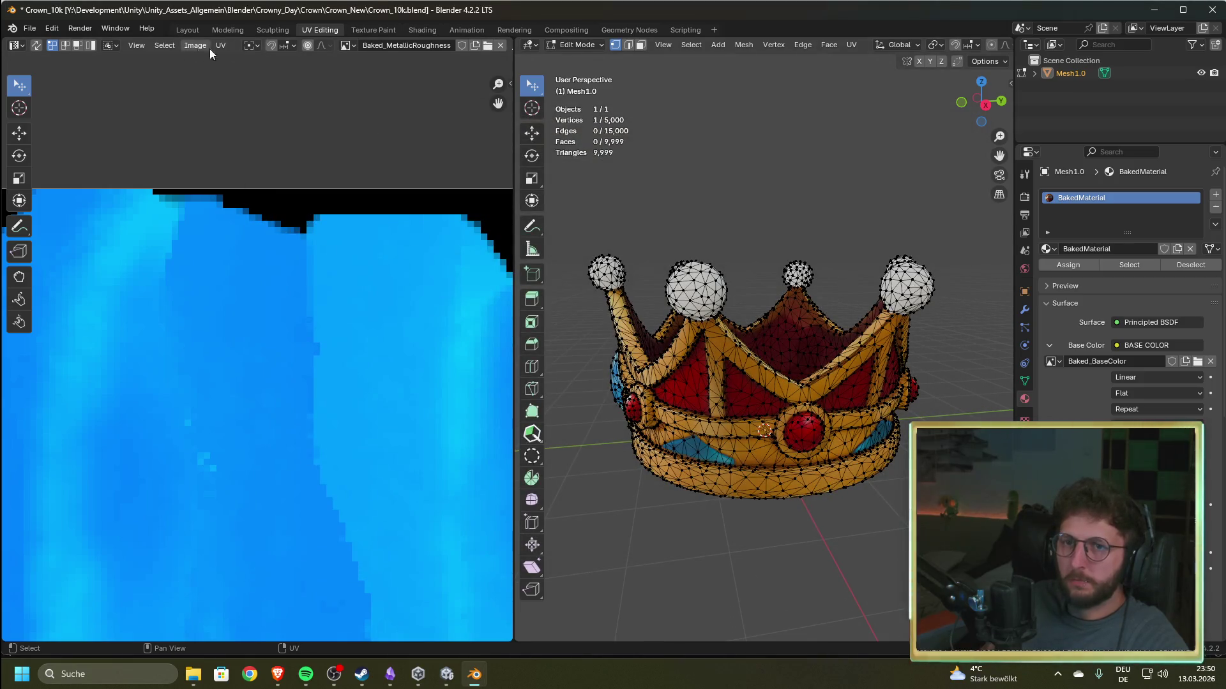
# - Save Baked_Normal as a PNG in Crown_New
pyautogui.click(358, 44)
pyautogui.click(384, 101)
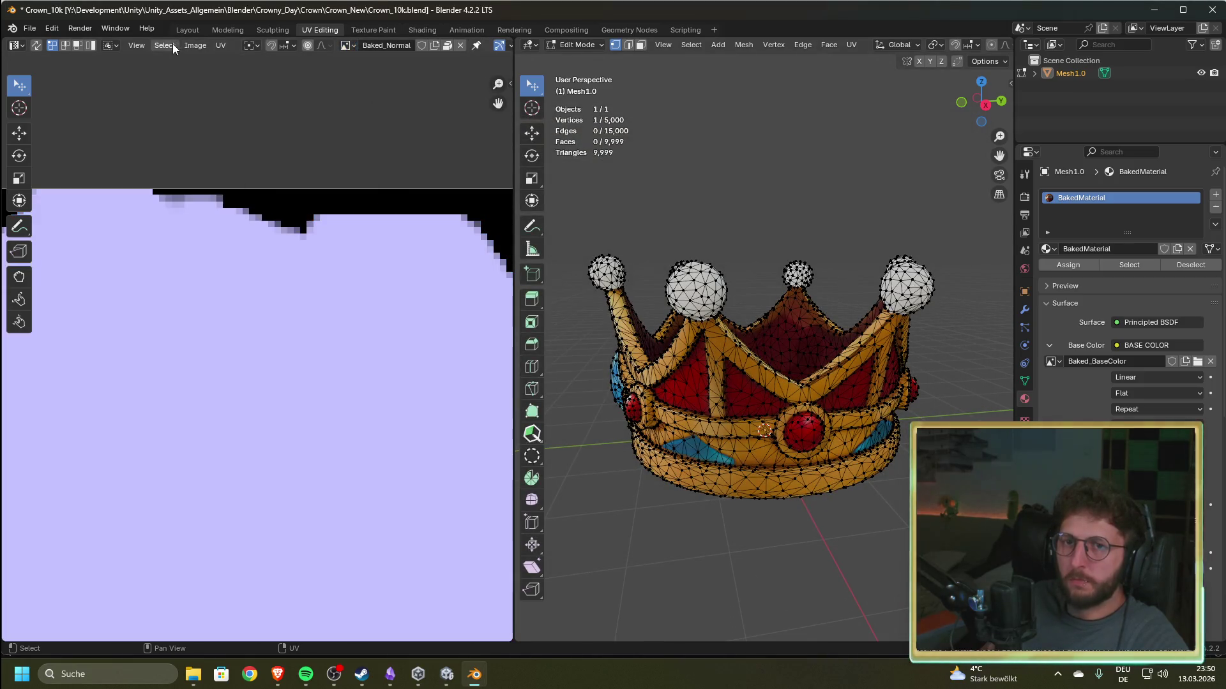
pyautogui.click(193, 44)
pyautogui.click(217, 188)
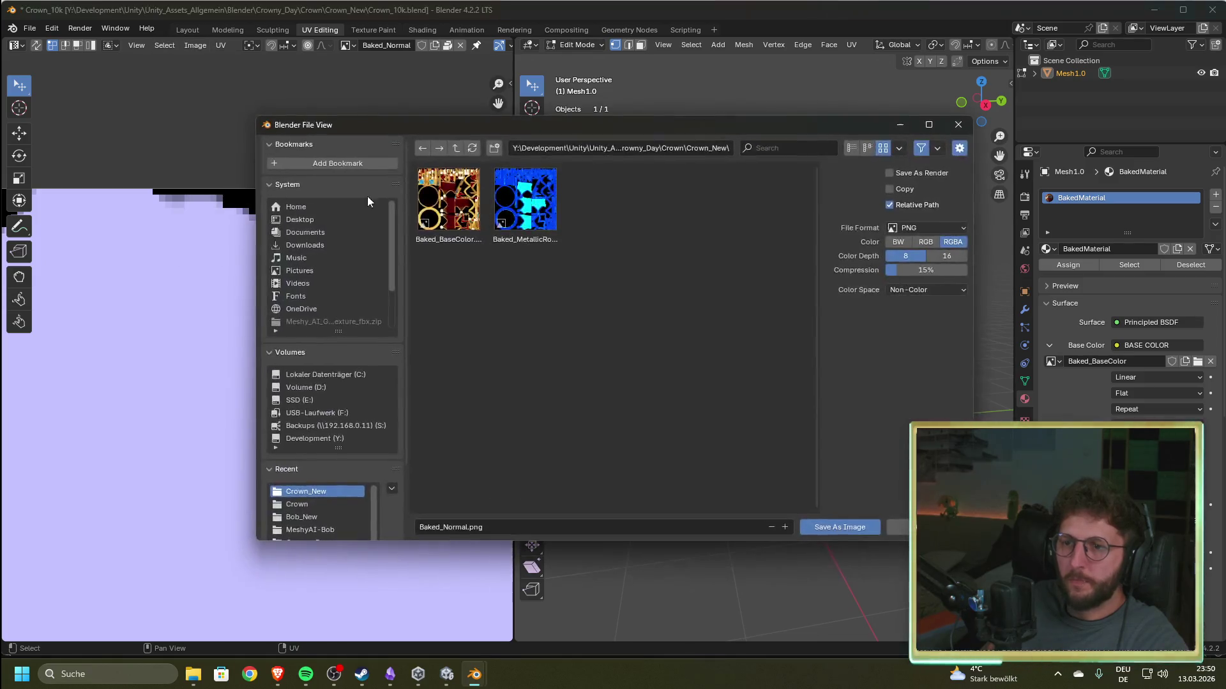
pyautogui.click(834, 527)
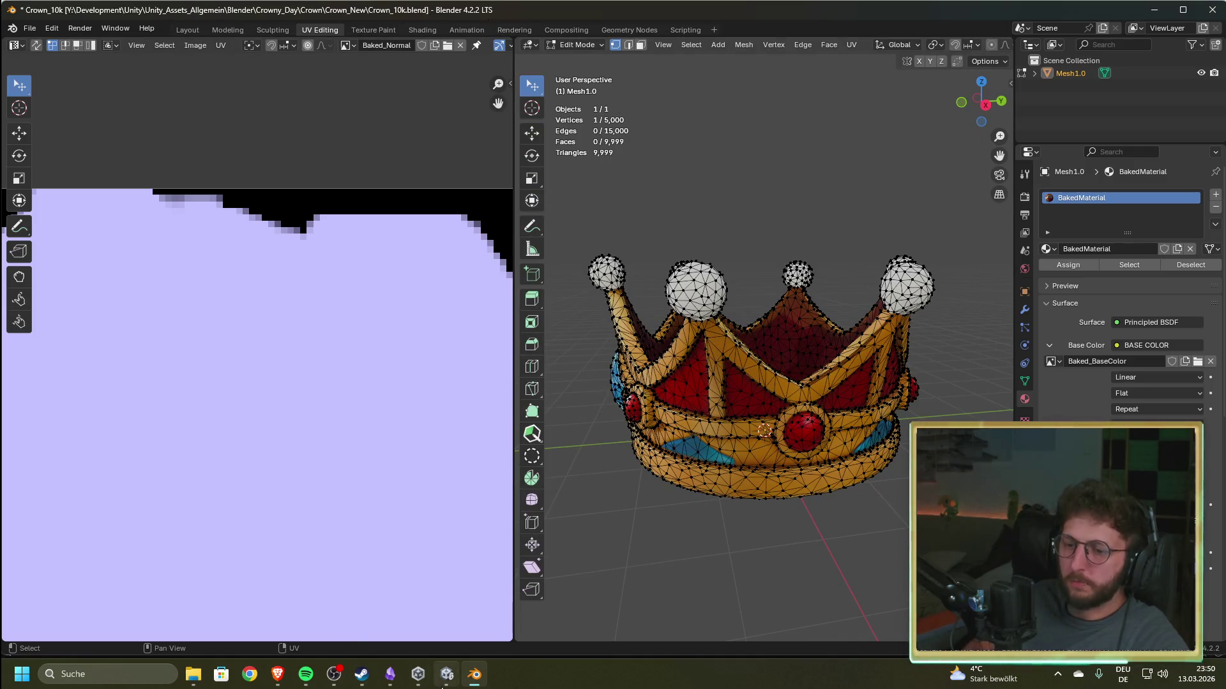
pyautogui.click(444, 684)
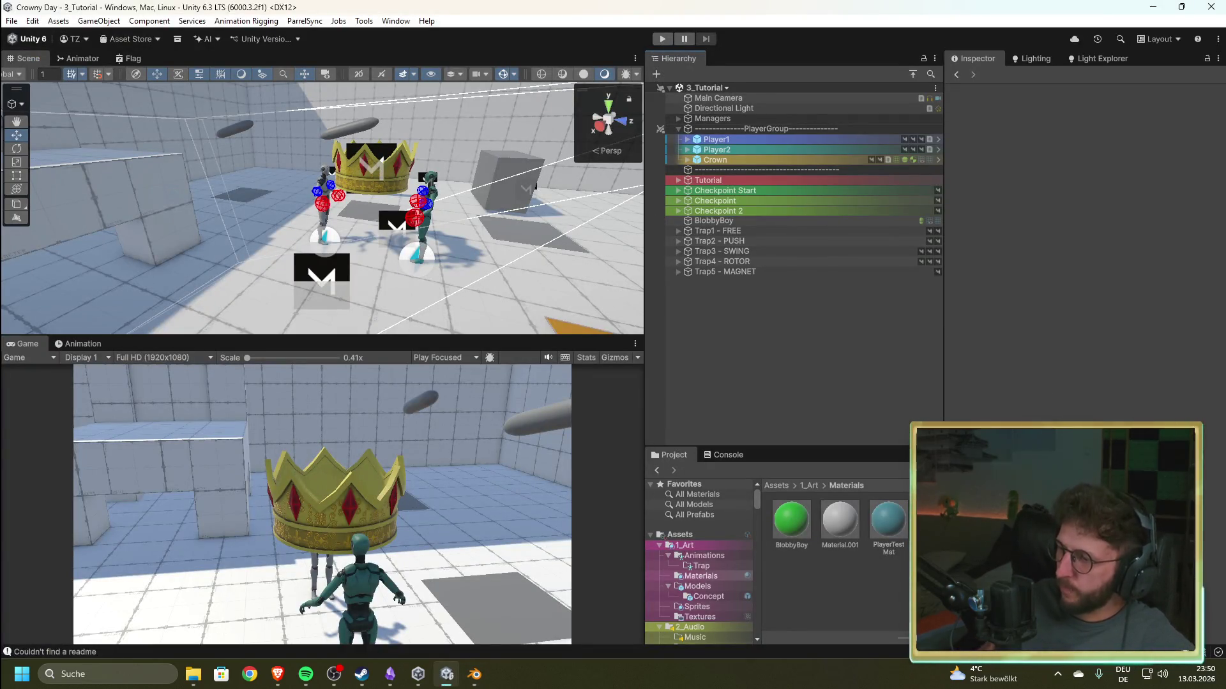
# - Import the Crown_New model from File Explorer into the 4_Prefabs/Crown folder
pyautogui.press('super+e')
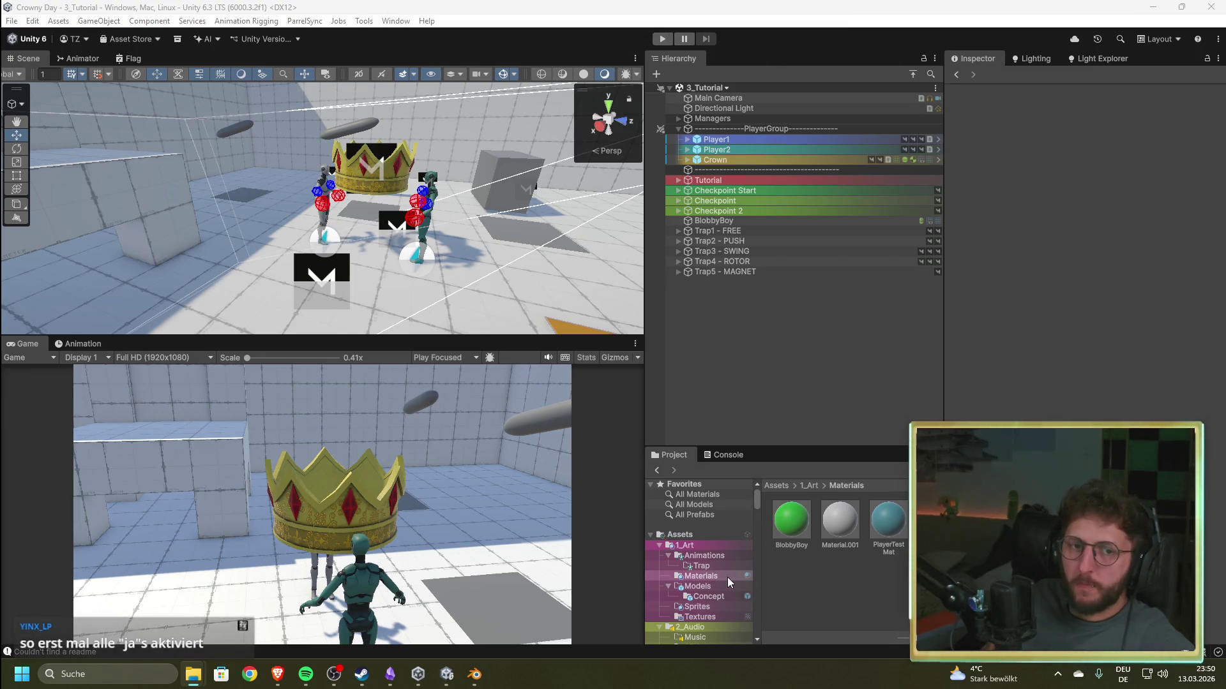
pyautogui.scroll(-3, 728, 577)
pyautogui.scroll(-5, 729, 577)
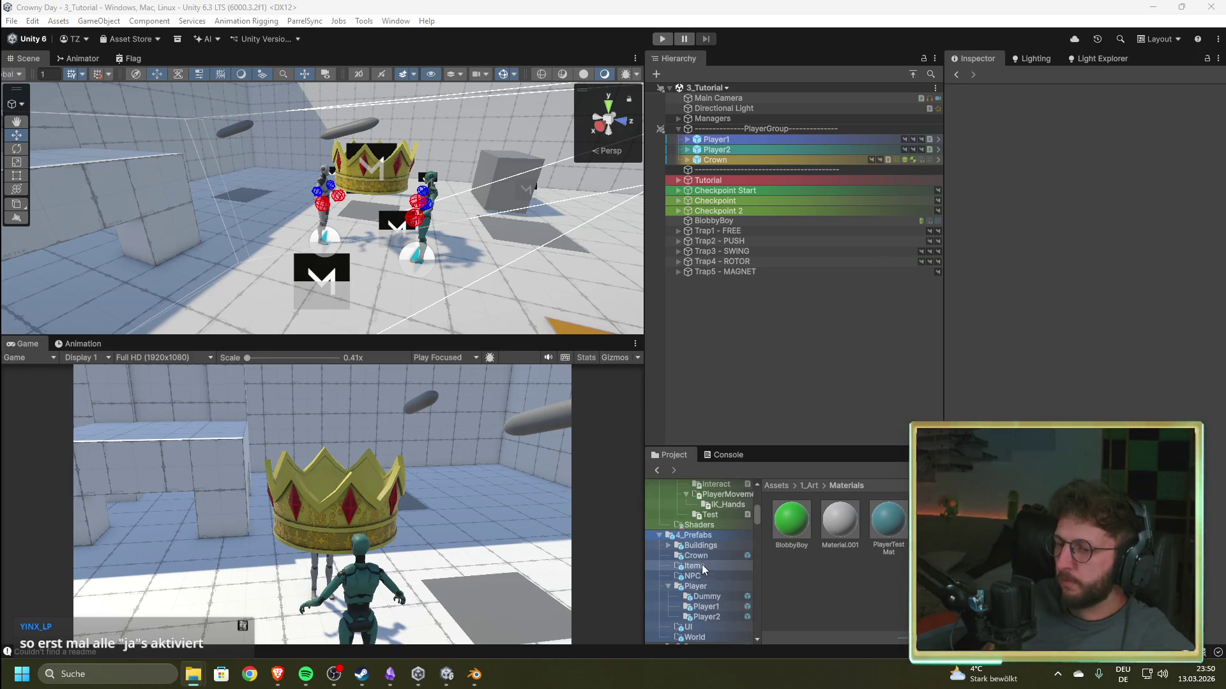
pyautogui.click(702, 557)
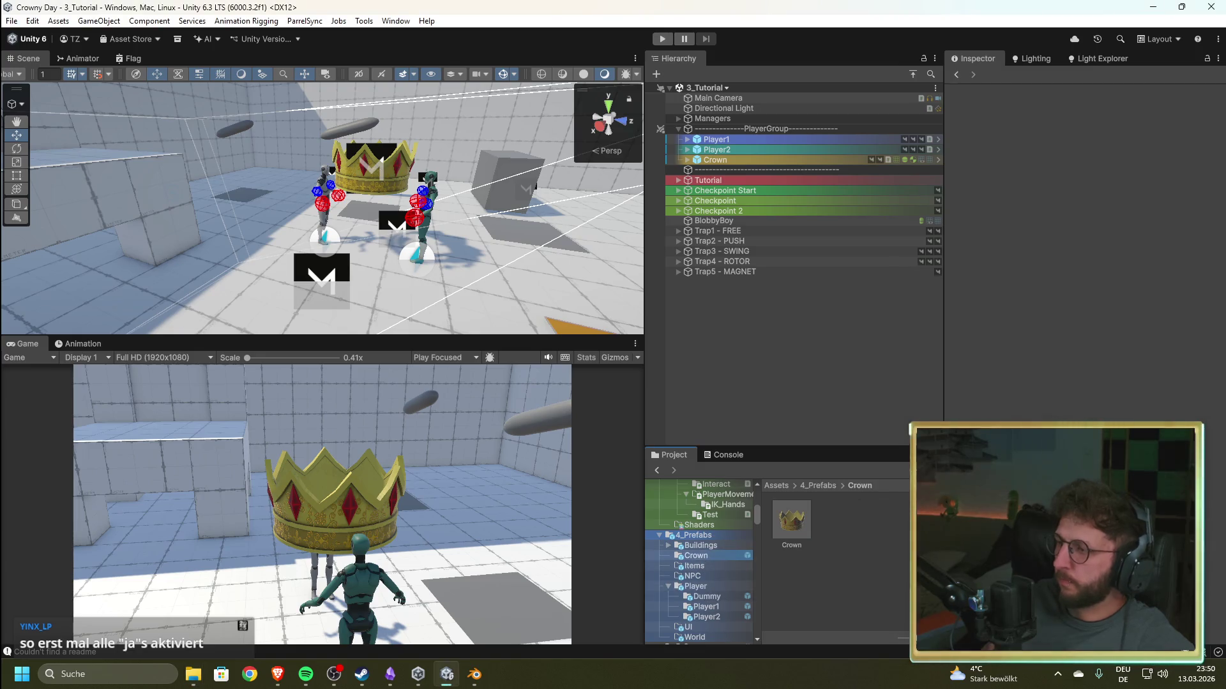
pyautogui.moveTo(792, 520)
pyautogui.mouseDown()
pyautogui.moveTo(904, 583)
pyautogui.moveTo(859, 558)
pyautogui.mouseUp()
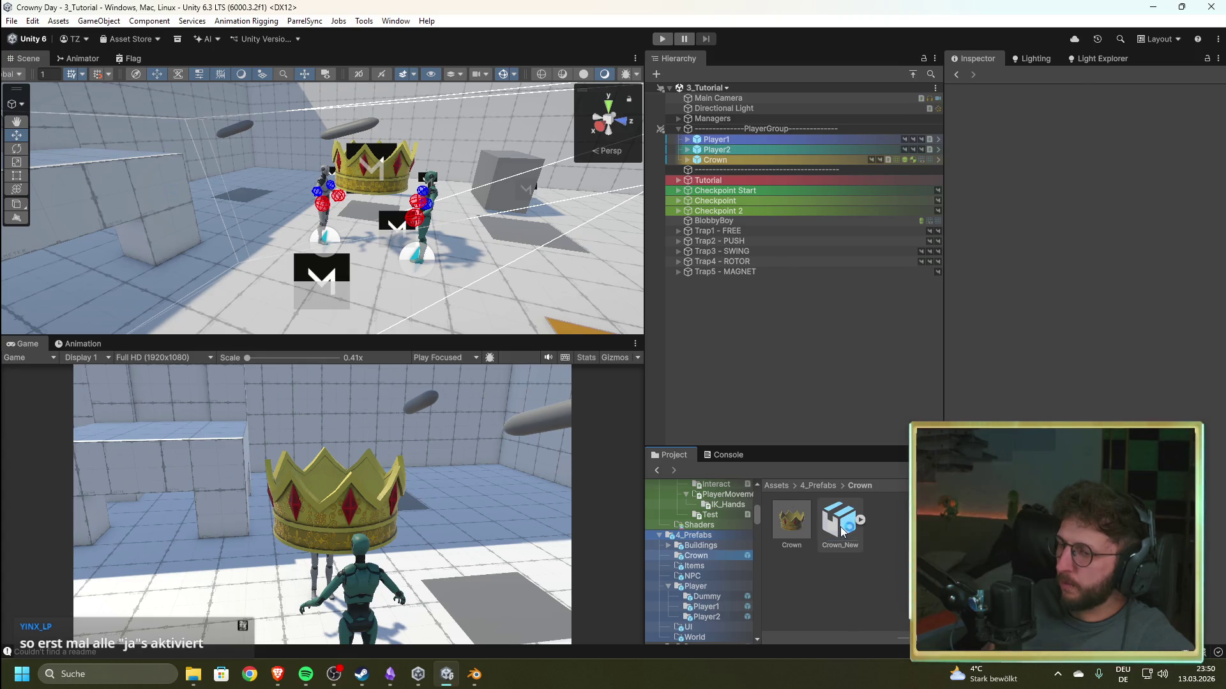
# - Open Crown_New's Materials import settings and start extracting its embedded material
pyautogui.click(841, 532)
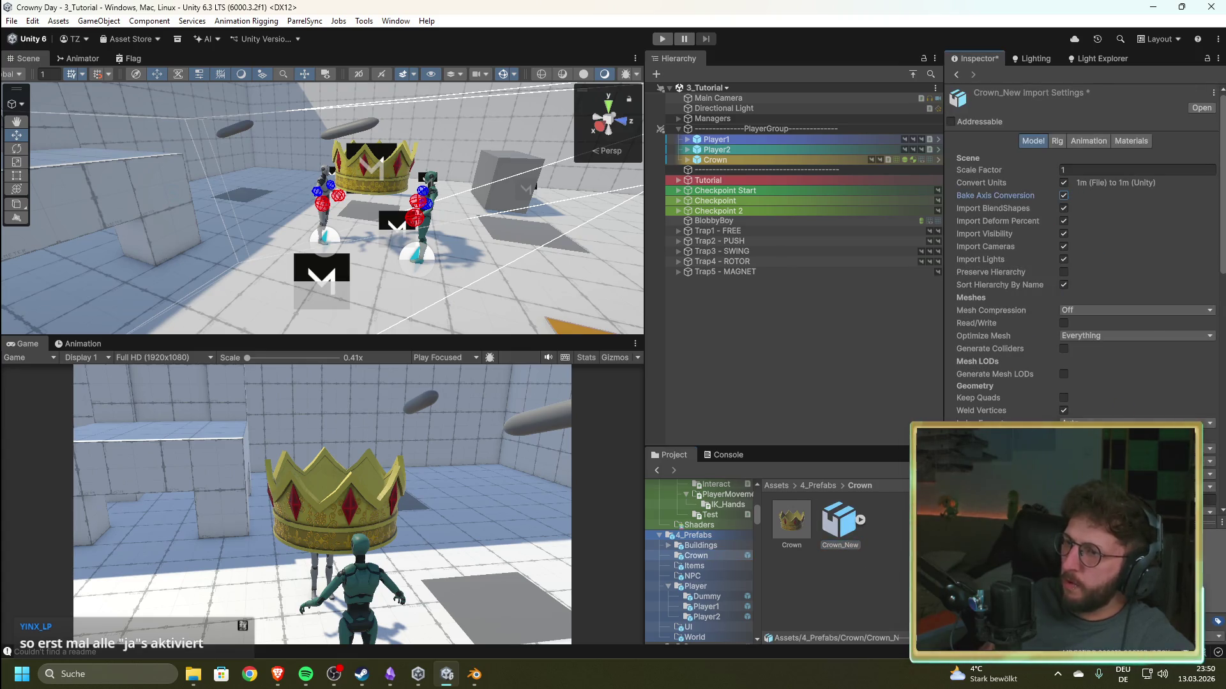
pyautogui.scroll(-5, 1085, 255)
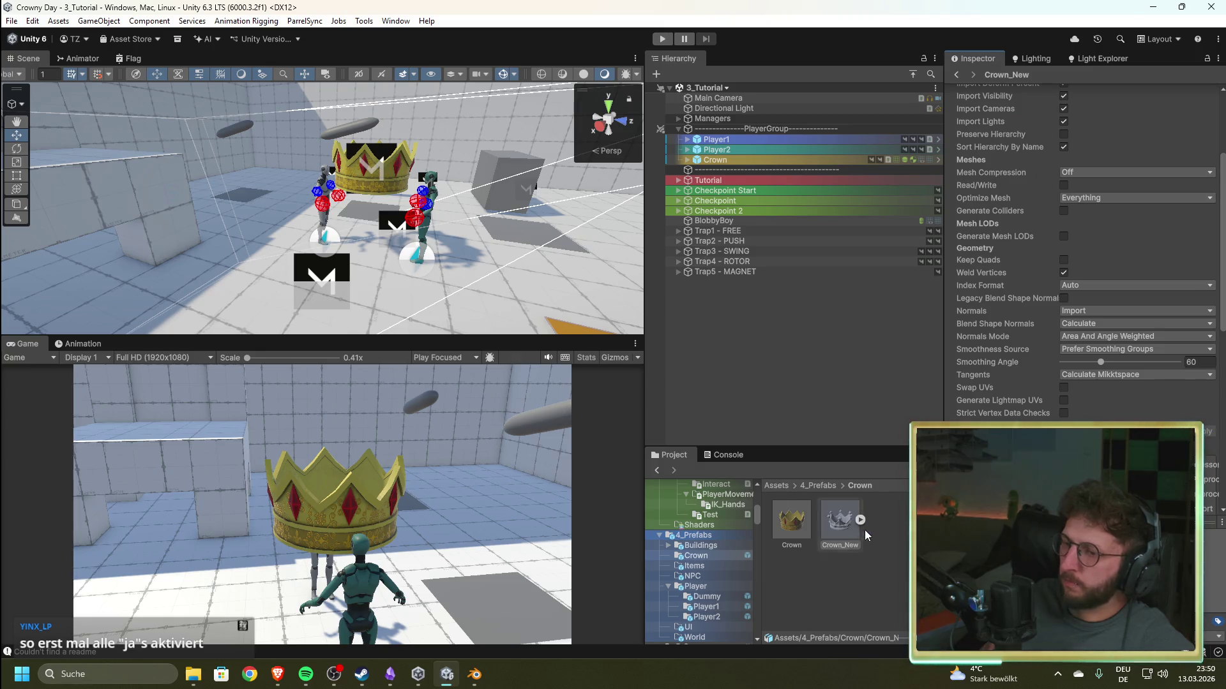
pyautogui.scroll(5, 1118, 395)
pyautogui.click(1132, 145)
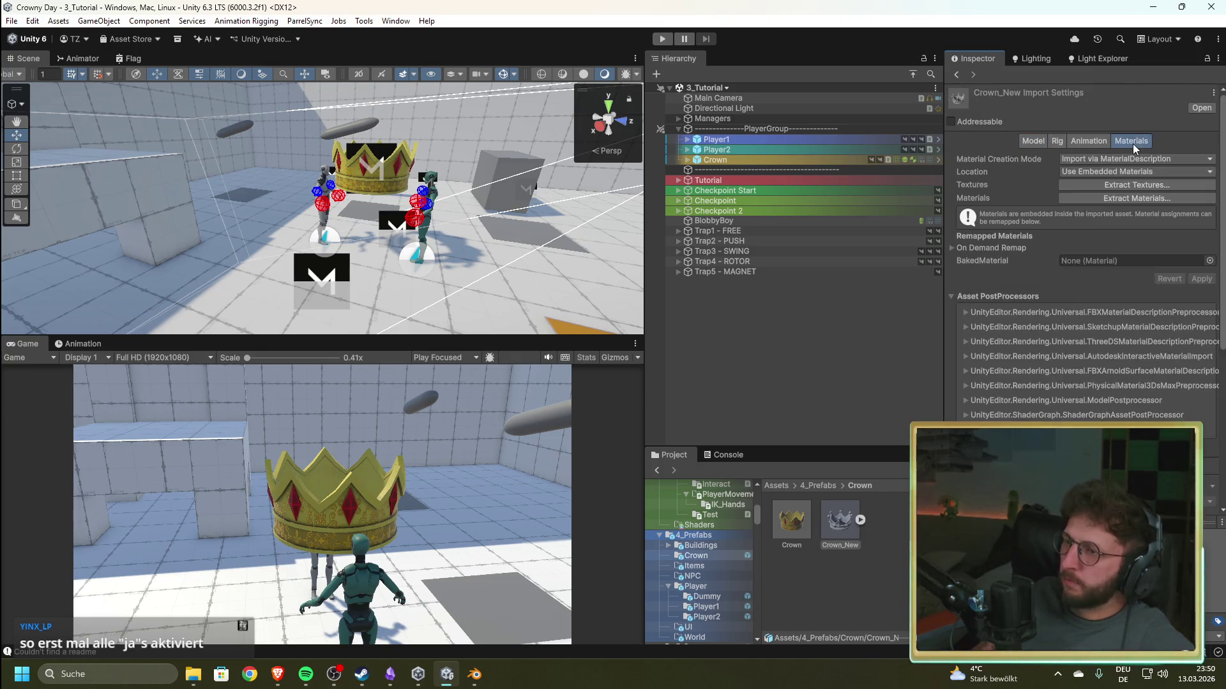
pyautogui.click(1104, 200)
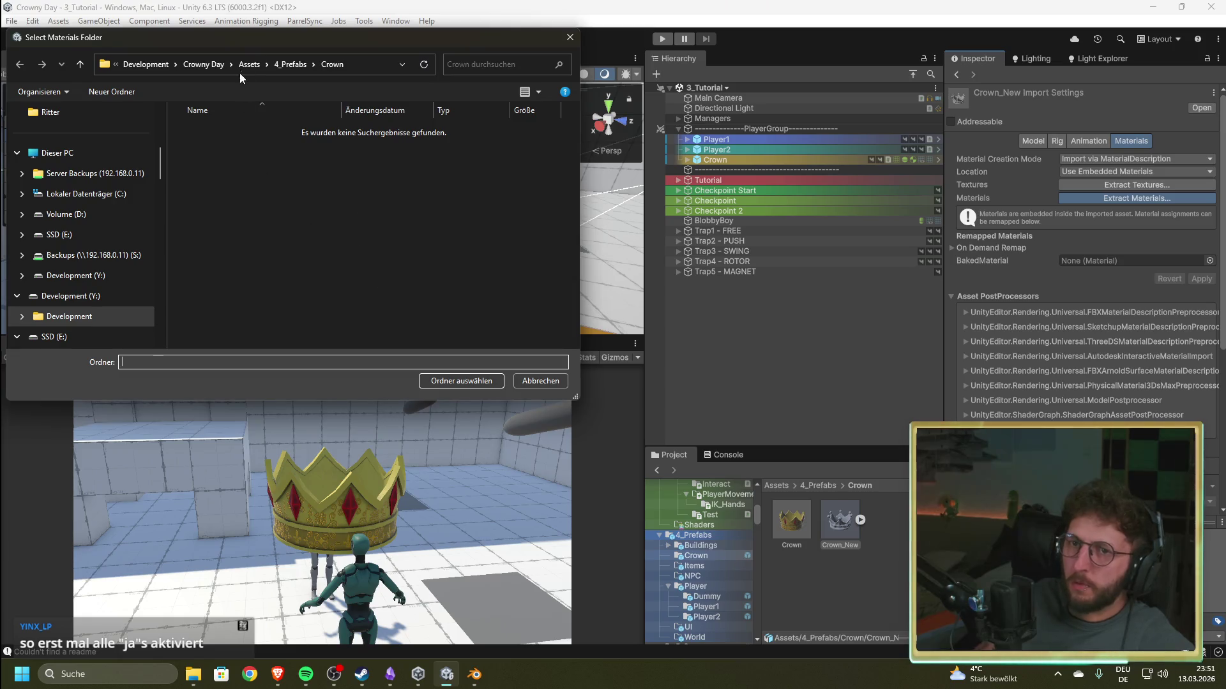
# - Extract Crown_New's embedded material into Assets/1_Art/Materials
pyautogui.click(254, 64)
pyautogui.doubleClick(207, 152)
pyautogui.doubleClick(208, 151)
pyautogui.click(454, 380)
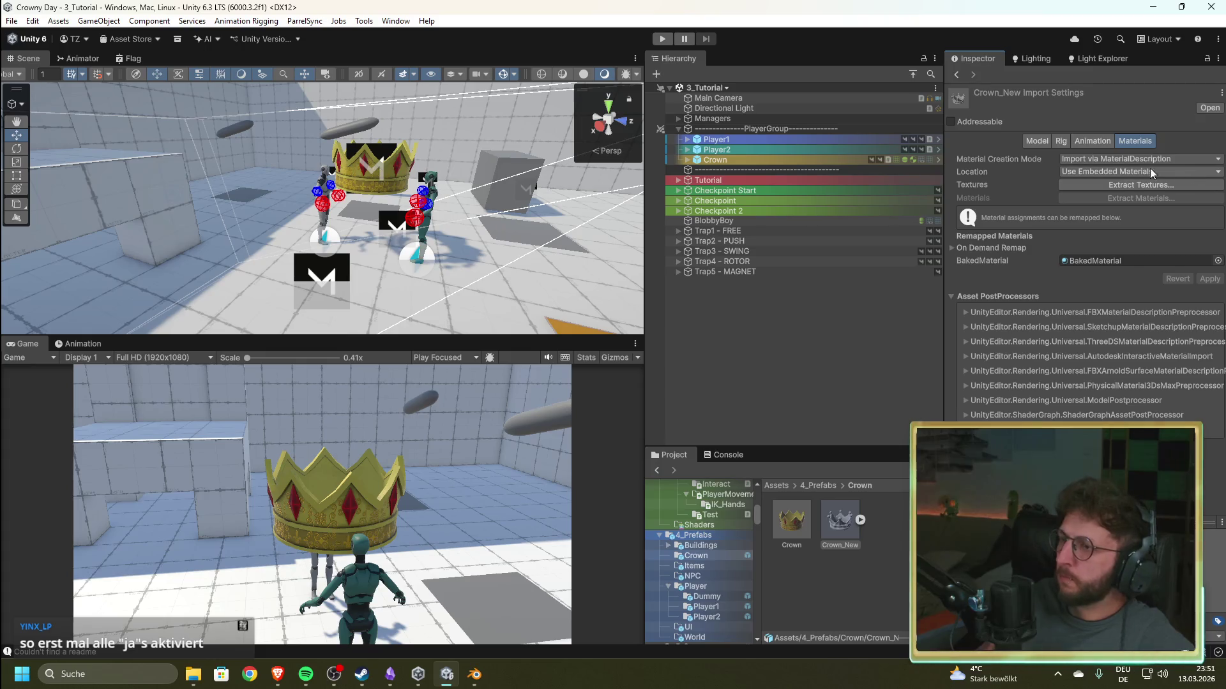
# - Extract Crown_New's textures into Assets/1_Art/Textures
pyautogui.click(1128, 185)
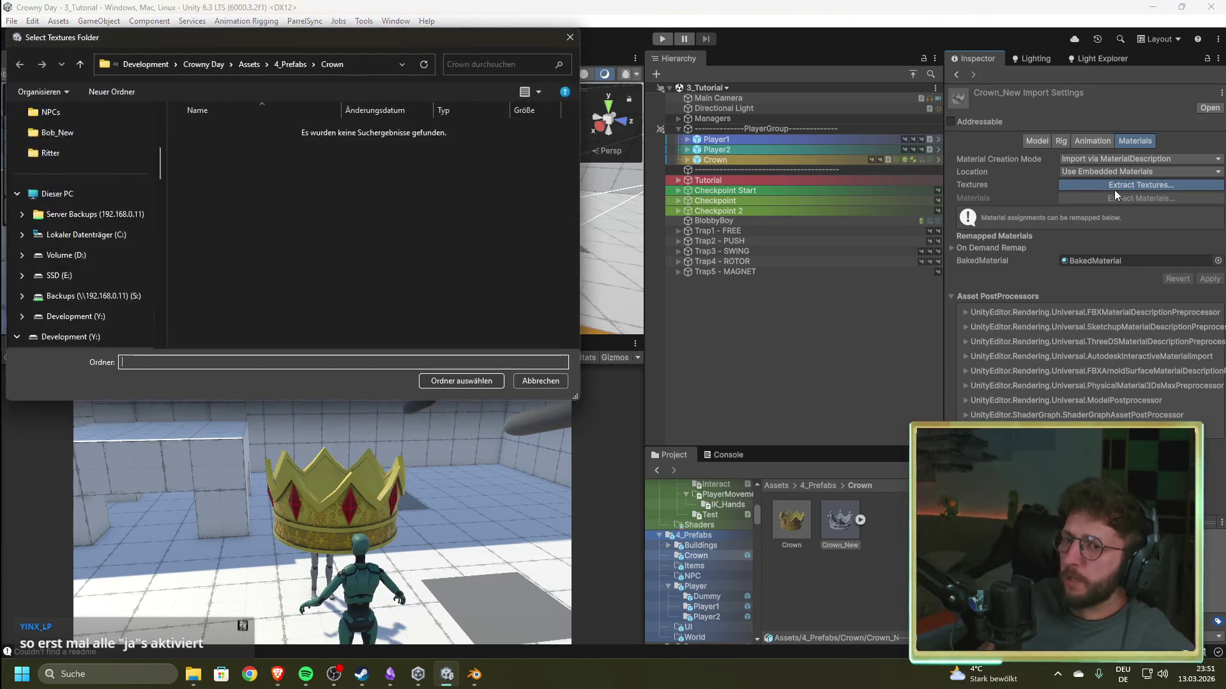
pyautogui.click(290, 65)
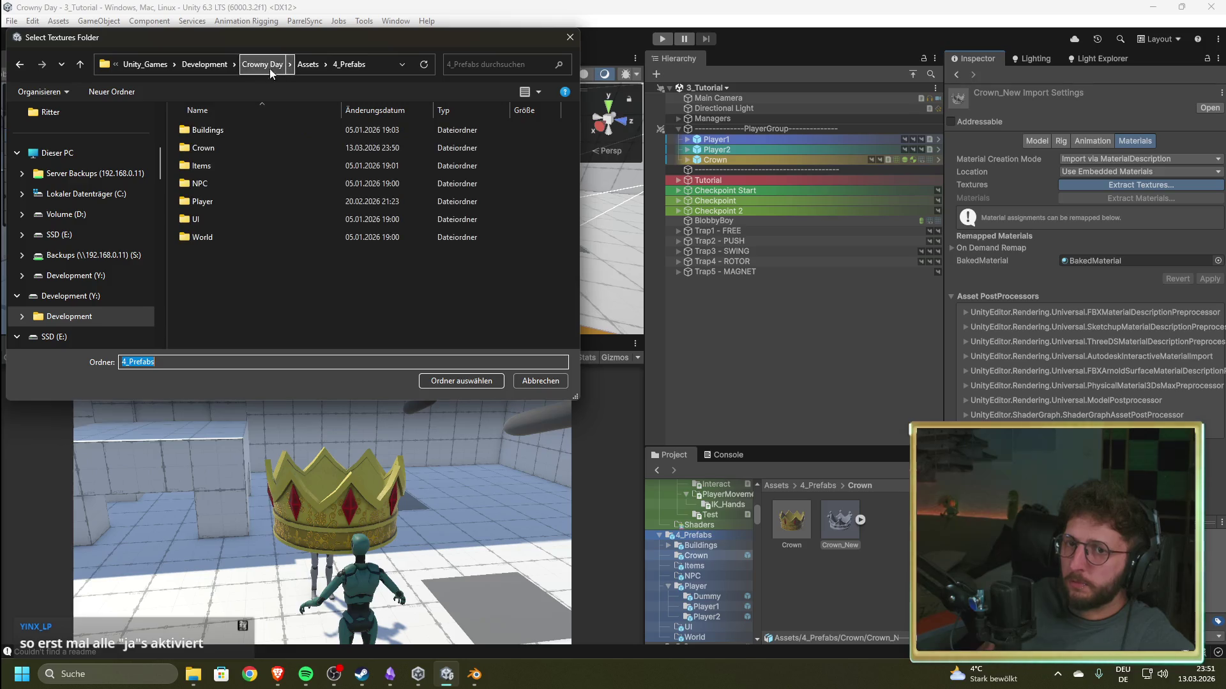
pyautogui.click(306, 65)
pyautogui.doubleClick(214, 145)
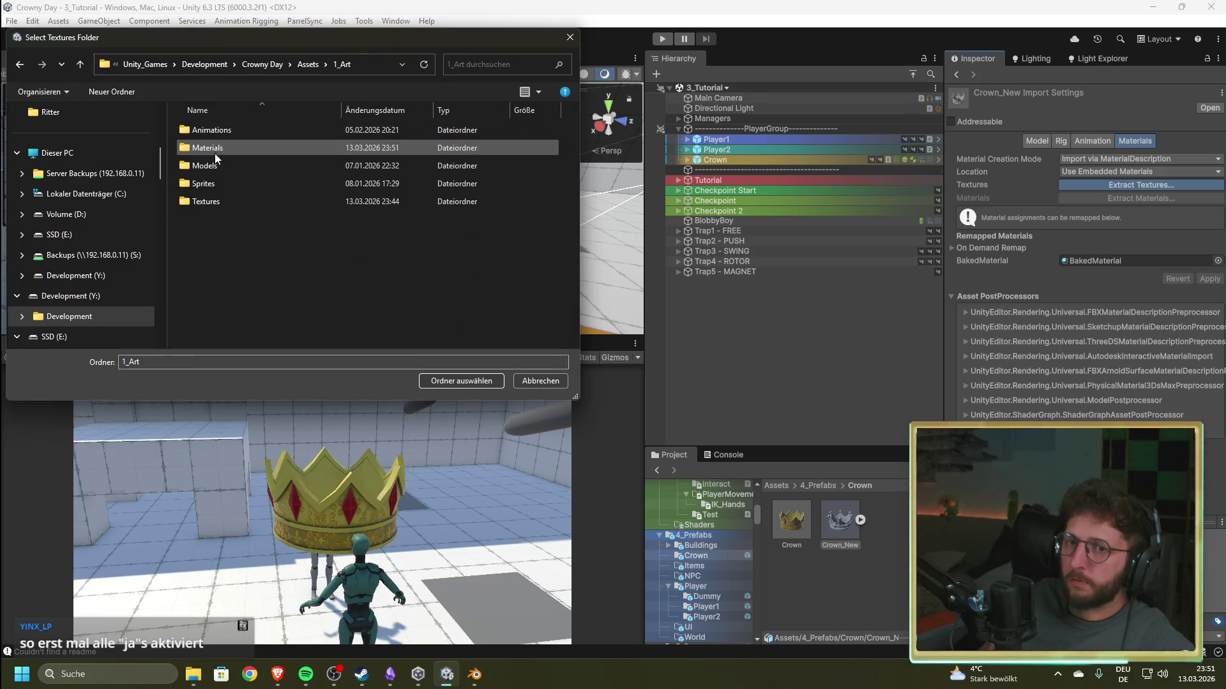
pyautogui.doubleClick(217, 203)
pyautogui.click(461, 380)
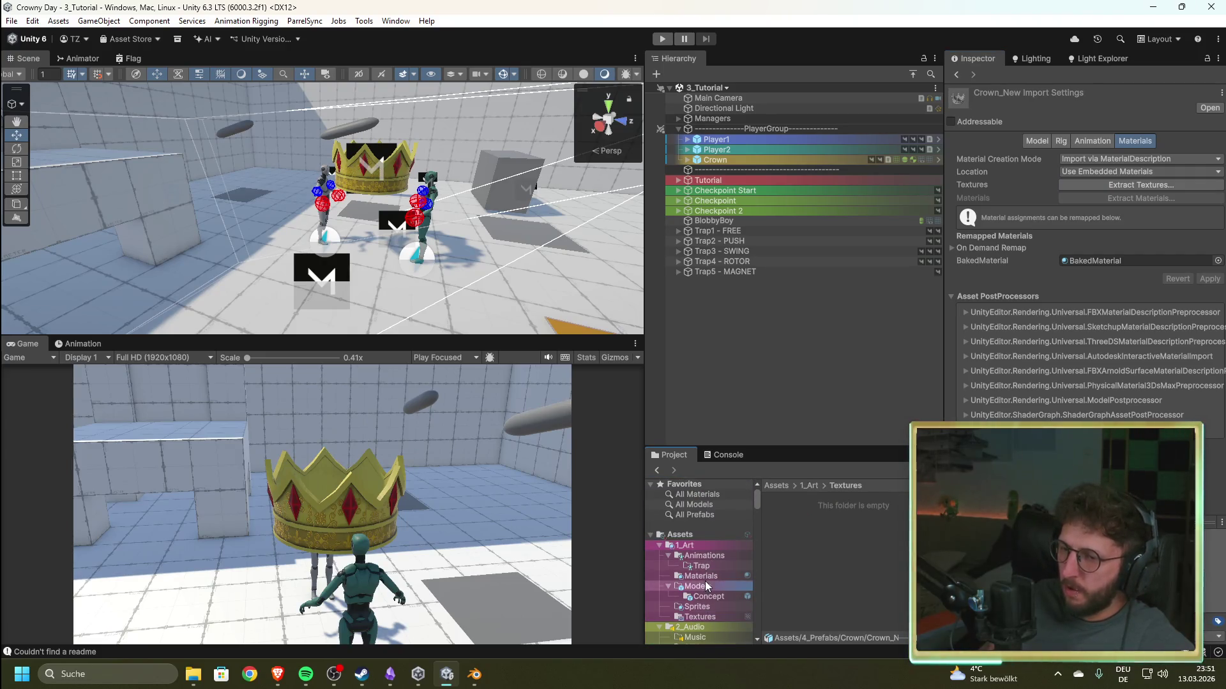
# - Create a Crown subfolder inside 1_Art/Textures and open it
pyautogui.click(704, 585)
pyautogui.click(708, 616)
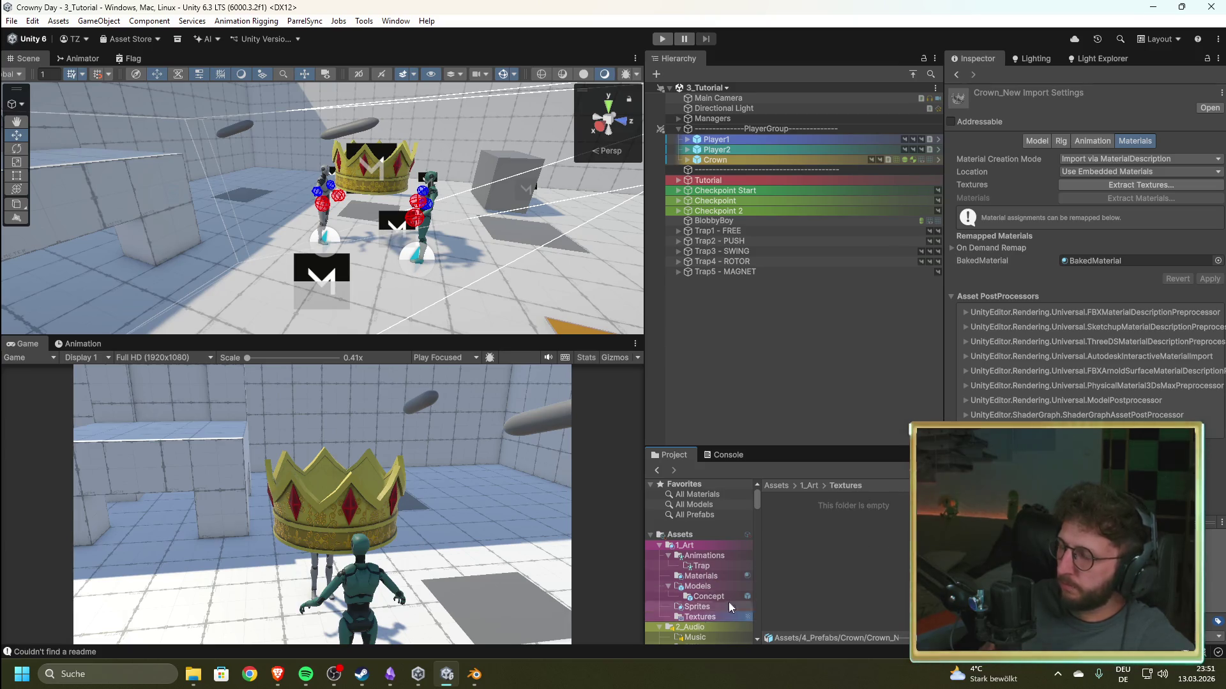
pyautogui.rightClick(809, 561)
pyautogui.moveTo(954, 210)
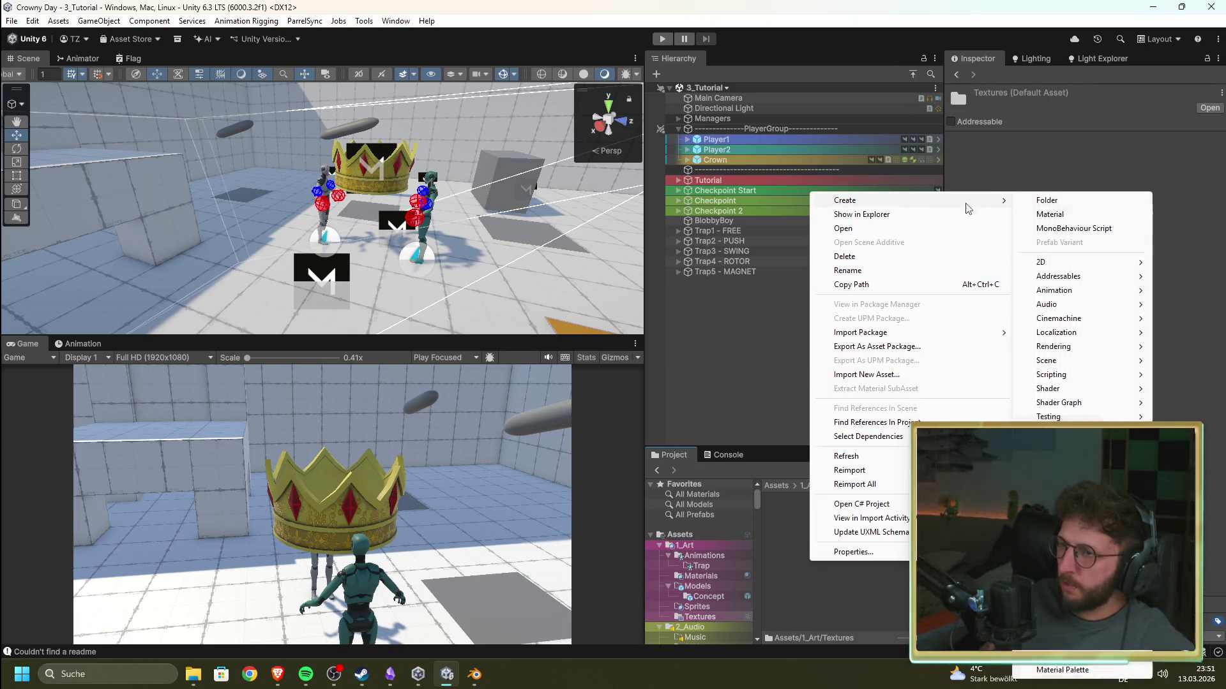
pyautogui.click(1048, 200)
pyautogui.write('d')
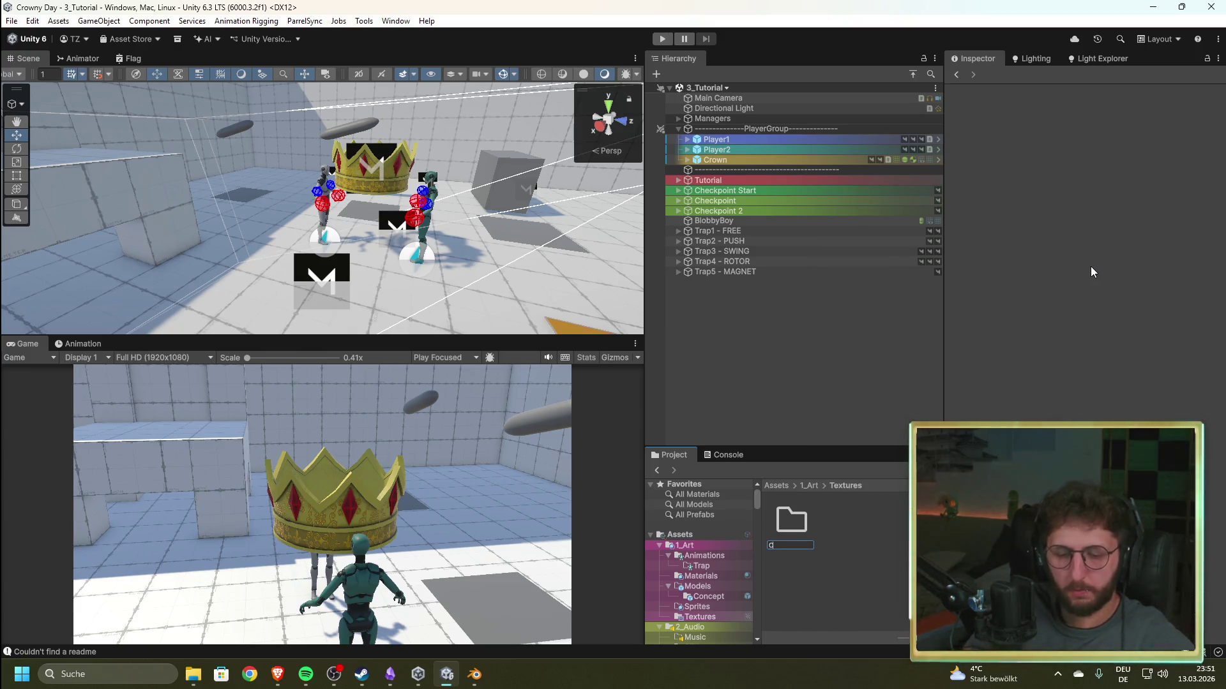
pyautogui.write('rown')
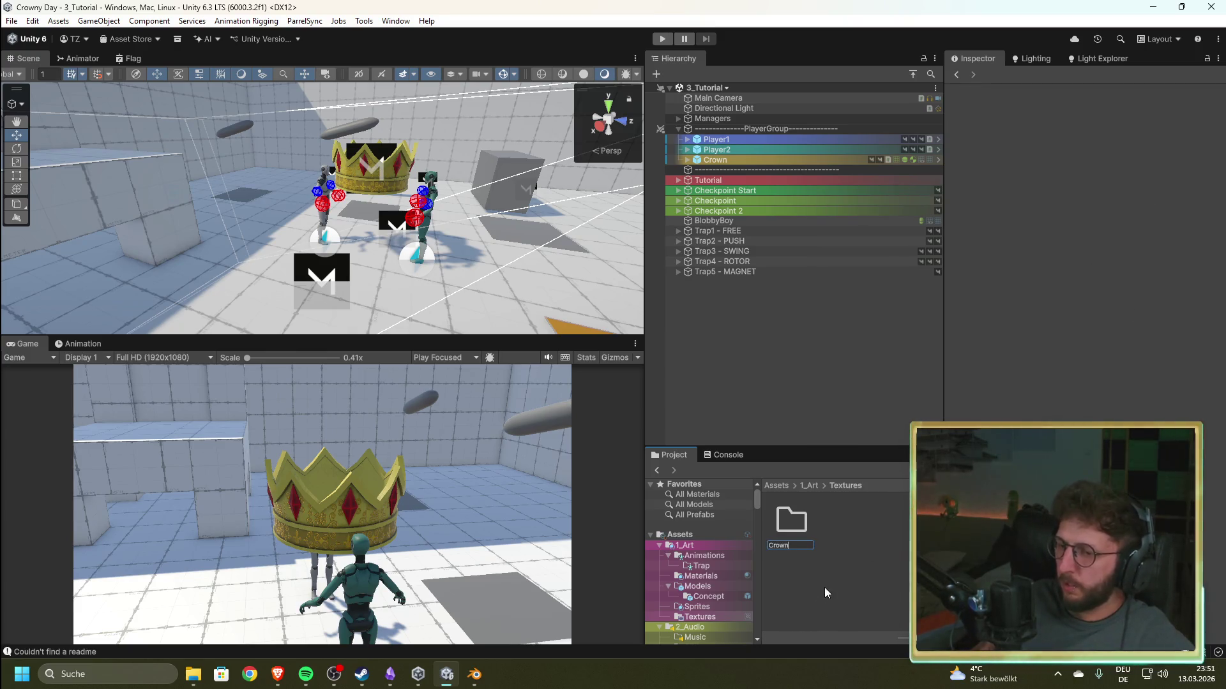
pyautogui.press('Return')
pyautogui.doubleClick(798, 521)
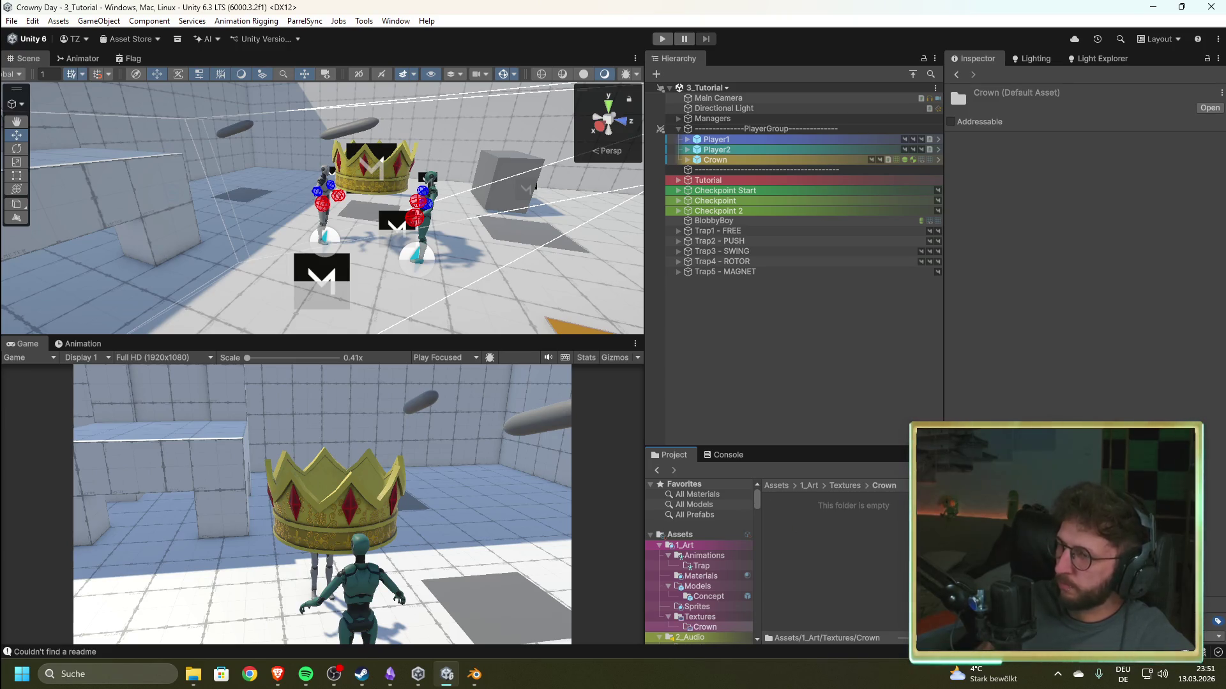
# - Add the Baked_BaseColor, Baked_MetallicRoughness and Baked_Normal textures to it, then show 1_Art/Materials
pyautogui.hotkey('alt', 'Tab')
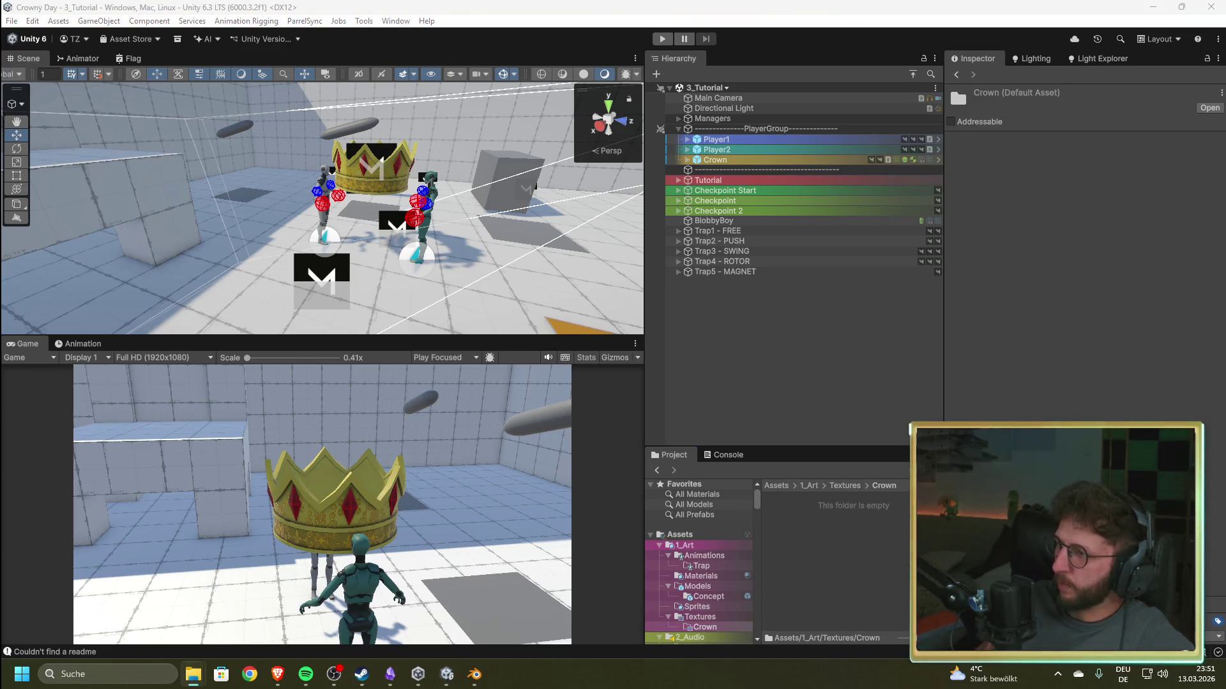
pyautogui.moveTo(613, 19)
pyautogui.mouseDown()
pyautogui.moveTo(815, 558)
pyautogui.moveTo(834, 564)
pyautogui.mouseUp()
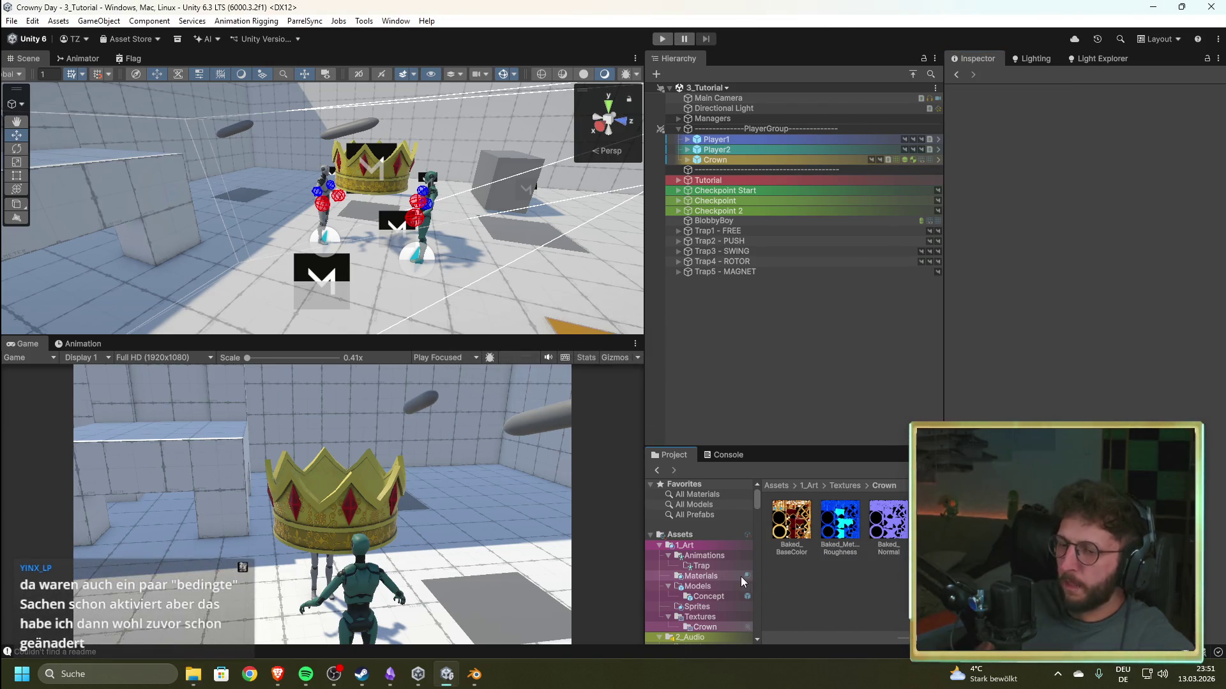
pyautogui.scroll(-2, 721, 578)
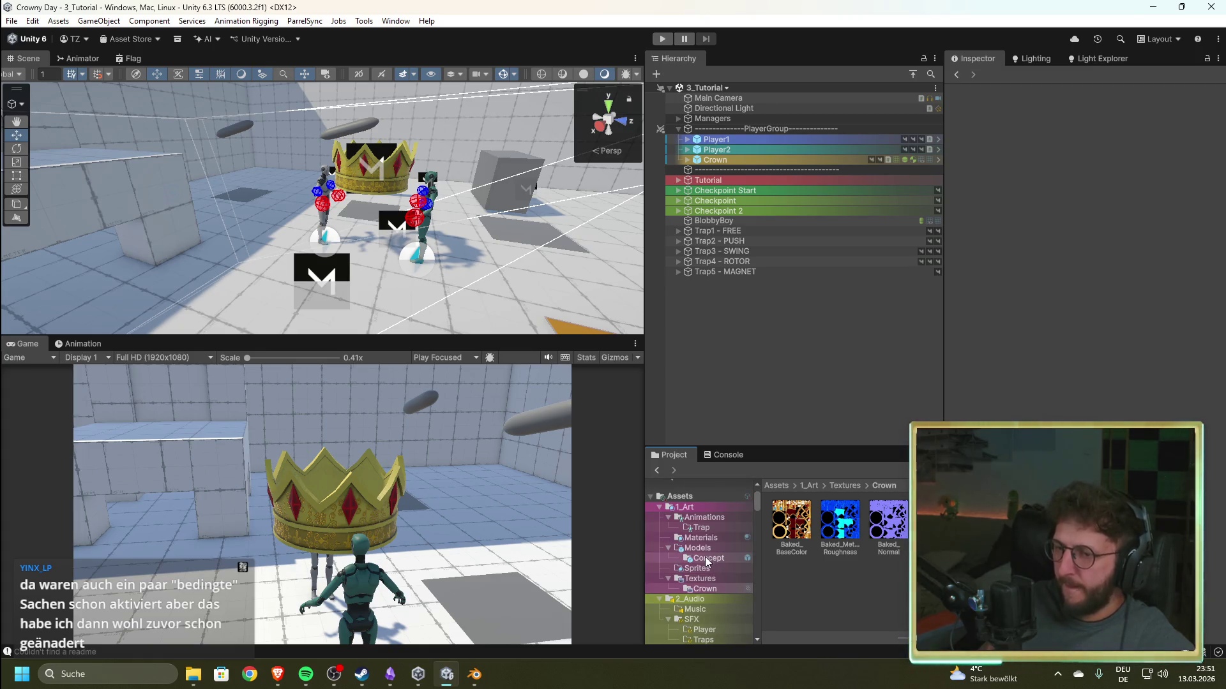
pyautogui.click(702, 537)
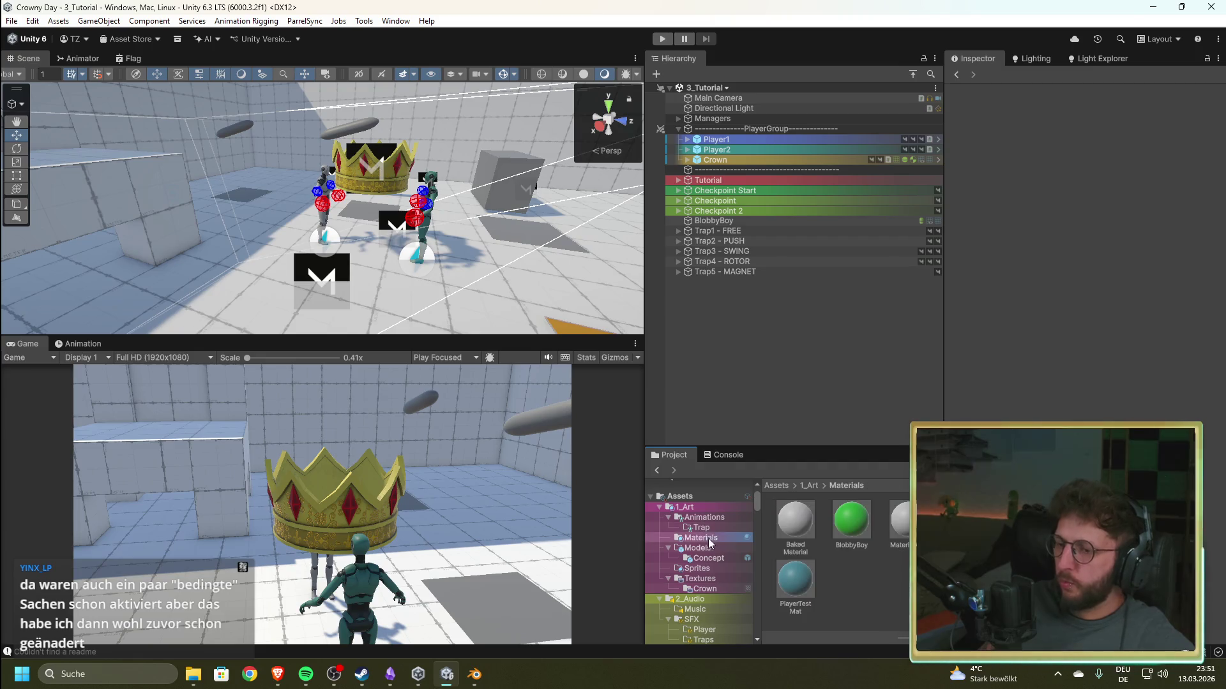
# - Rename the Baked Material to Crown_New
pyautogui.click(806, 526)
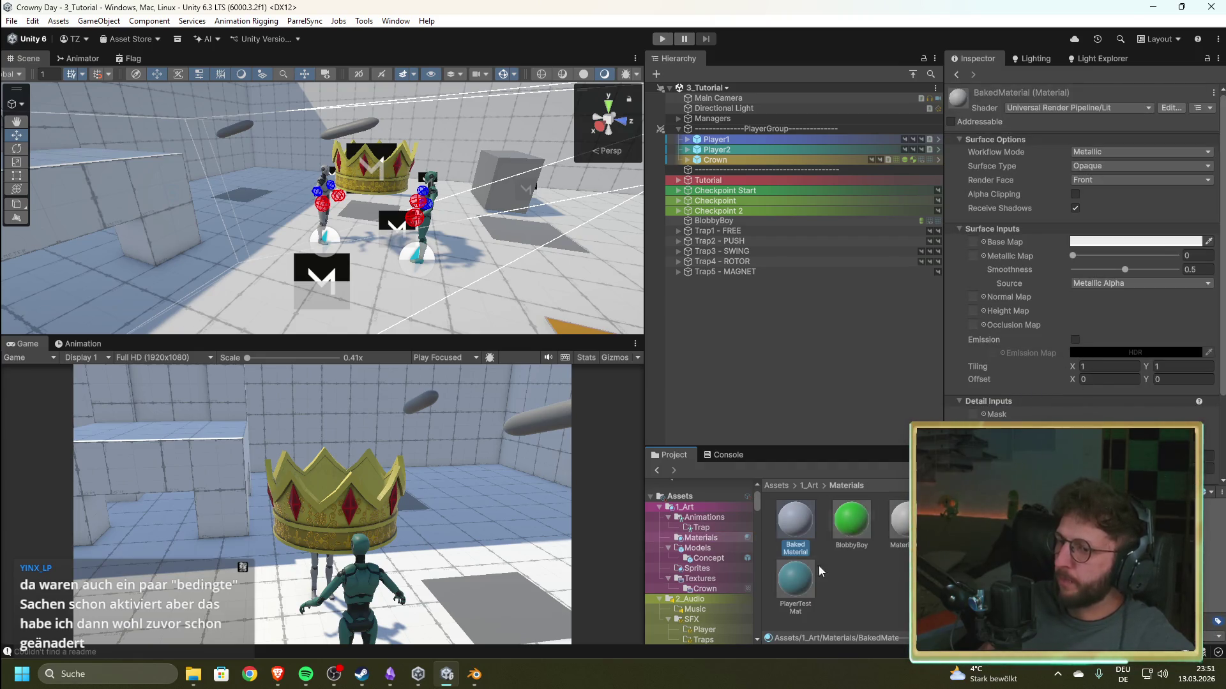
pyautogui.click(820, 561)
pyautogui.click(797, 547)
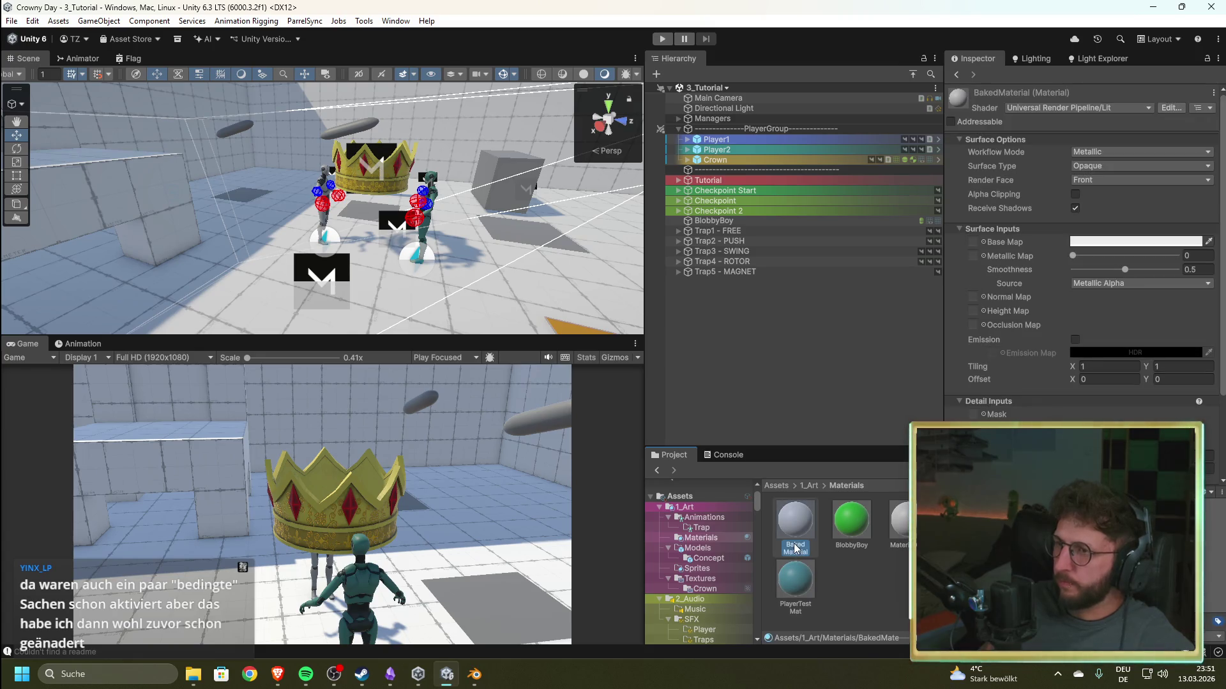
pyautogui.press('F2')
pyautogui.write('Crown')
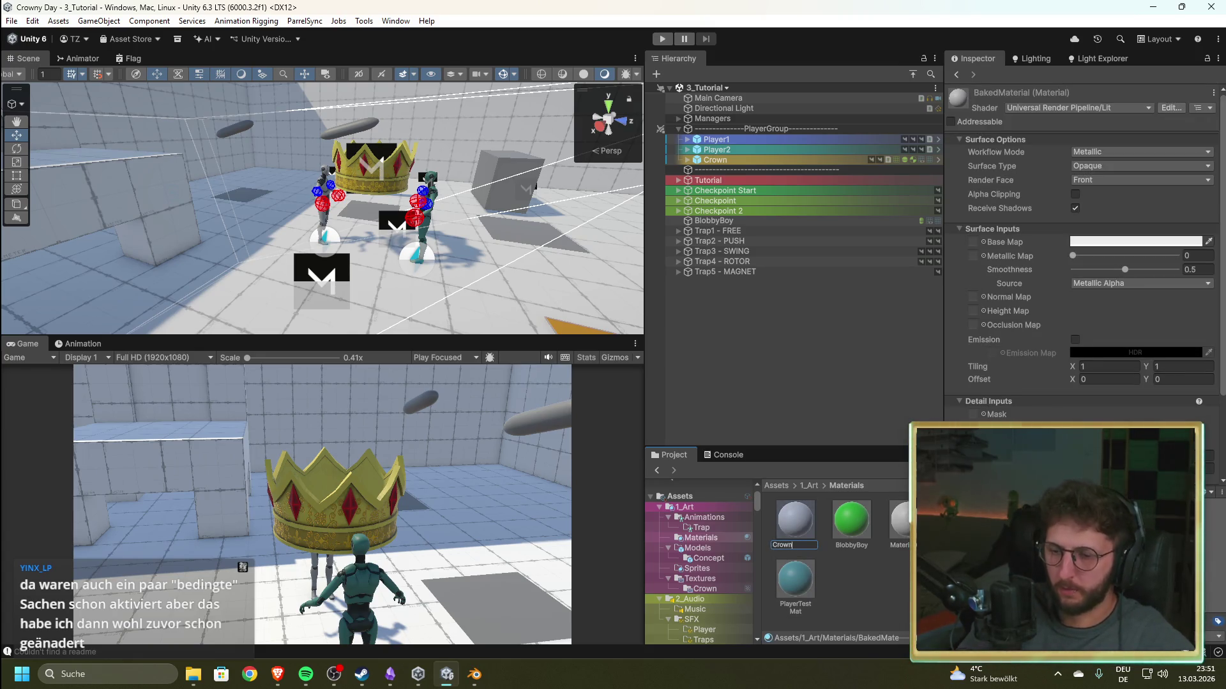
pyautogui.write('_New')
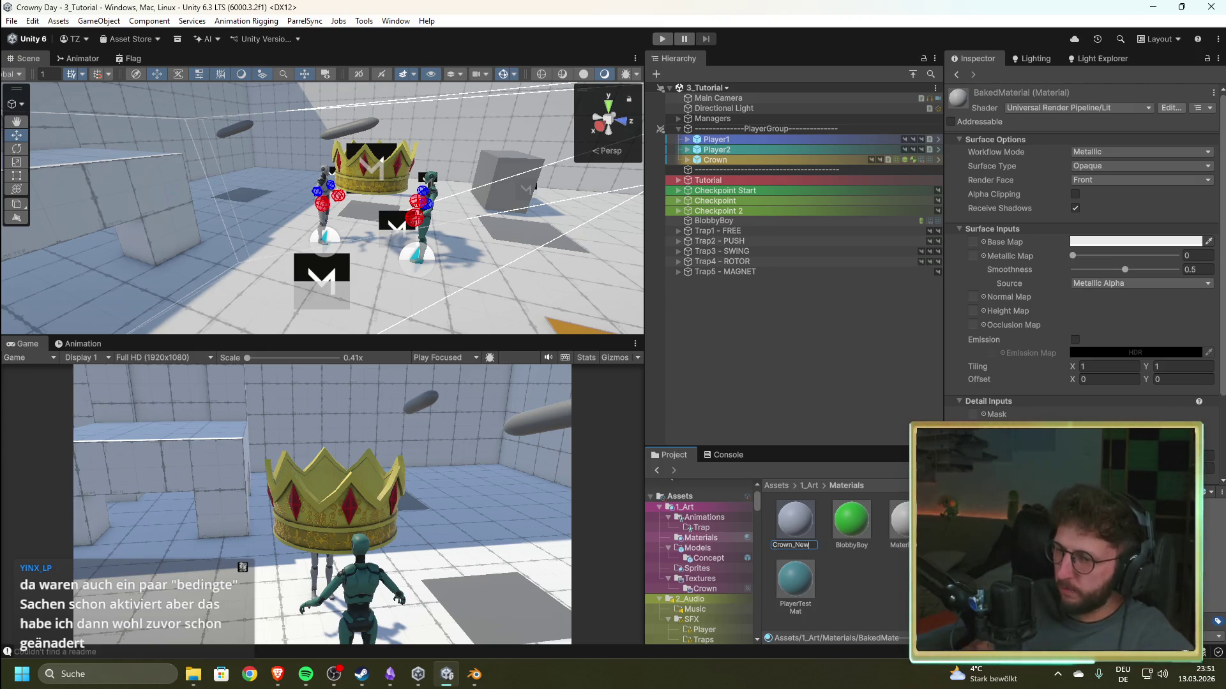
pyautogui.press('Return')
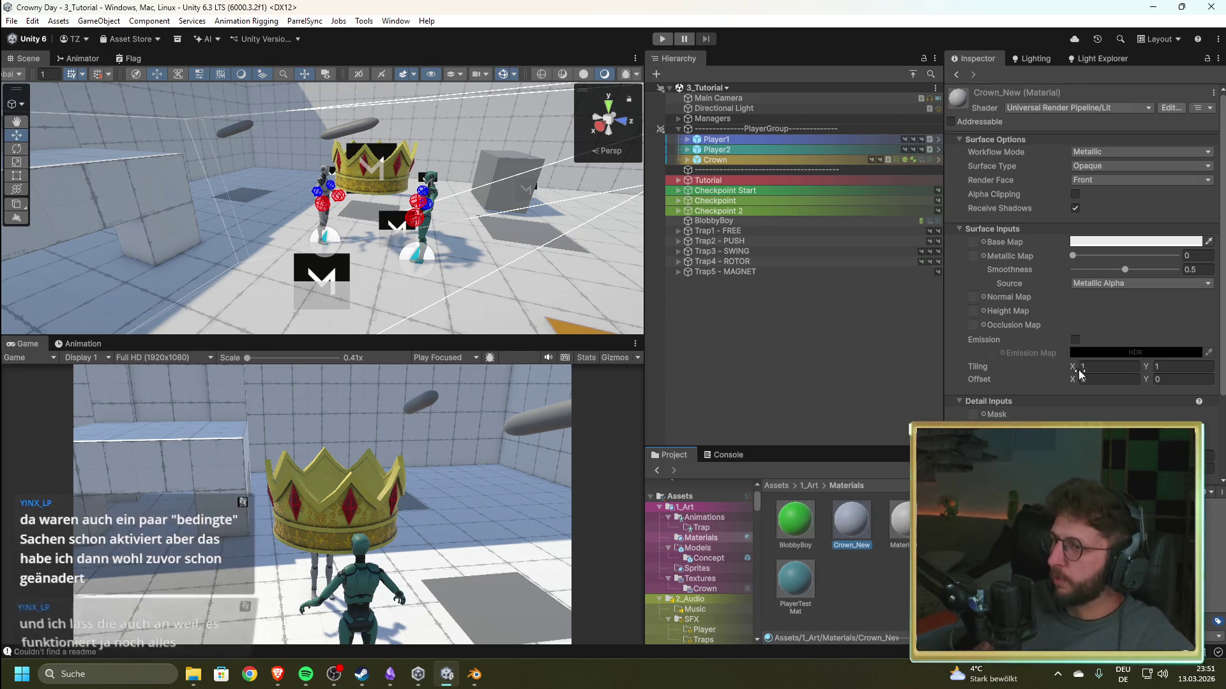
# - Assign the baked base colour, normal and metallic textures to the material's Base, Normal and Metallic maps
pyautogui.click(982, 241)
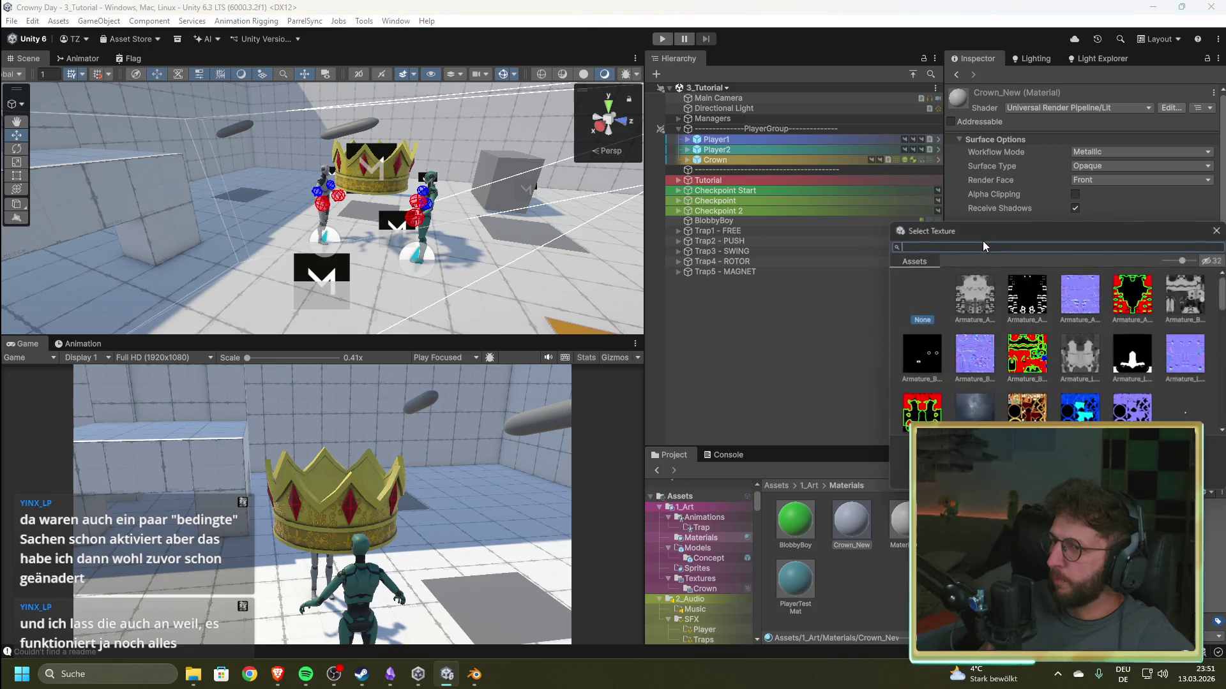
pyautogui.click(1030, 407)
pyautogui.press('Return')
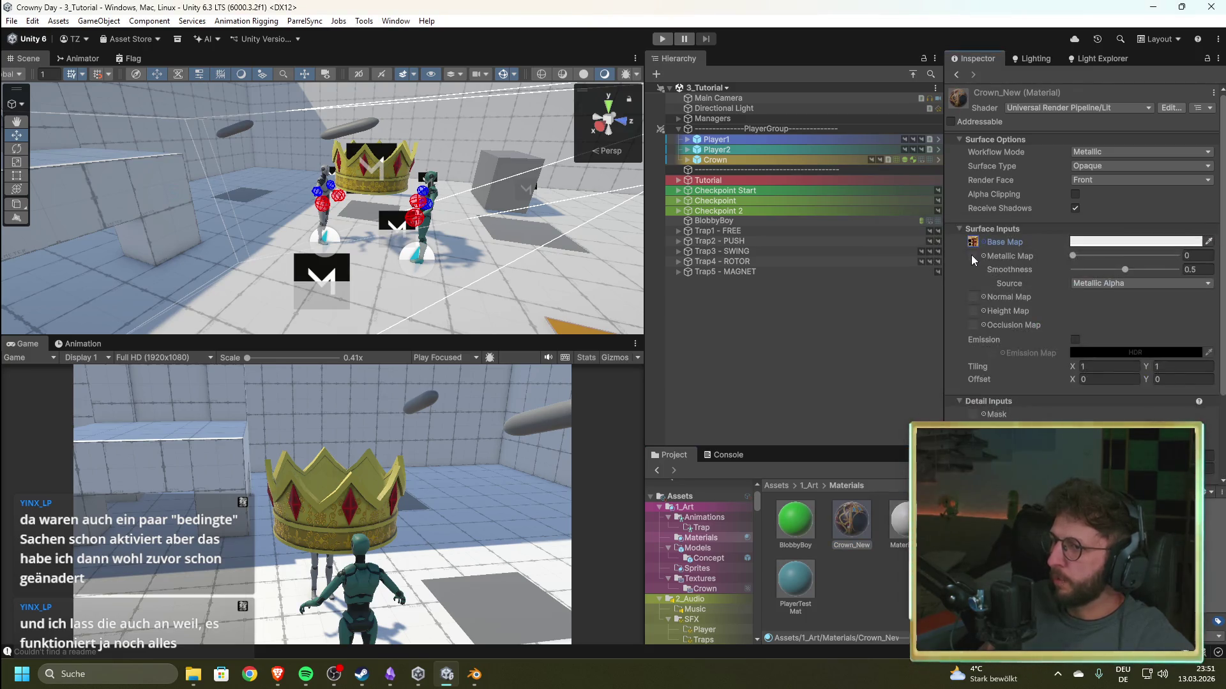
pyautogui.click(984, 297)
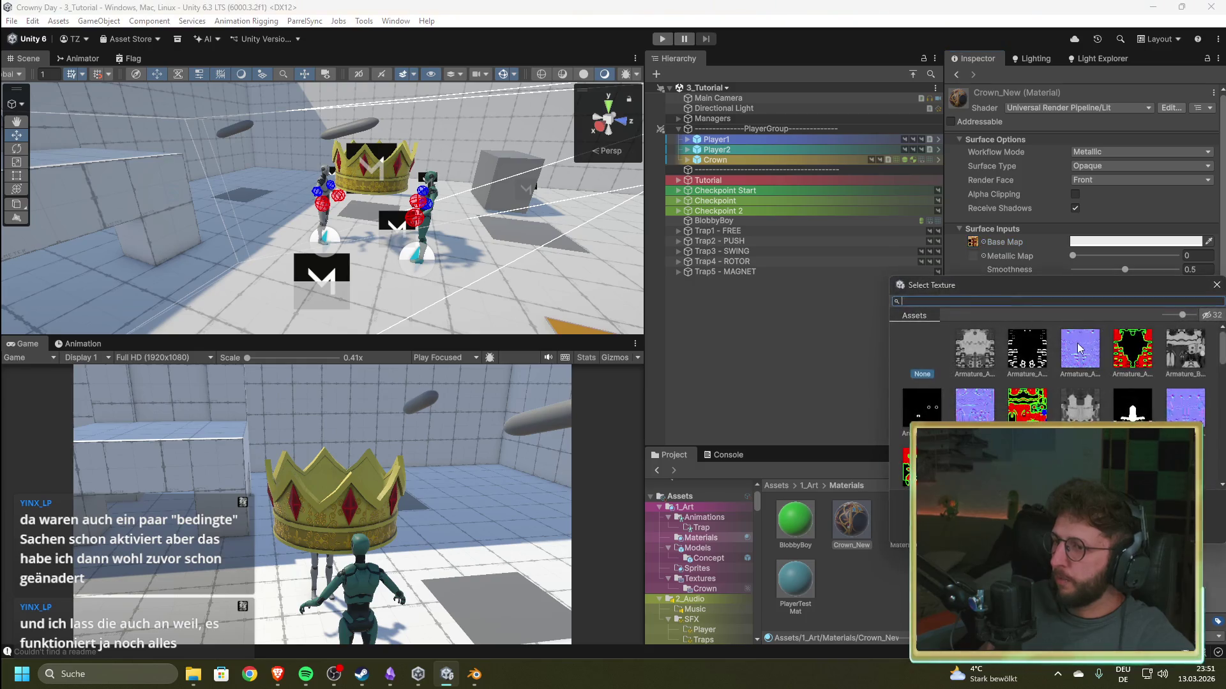
pyautogui.click(1217, 286)
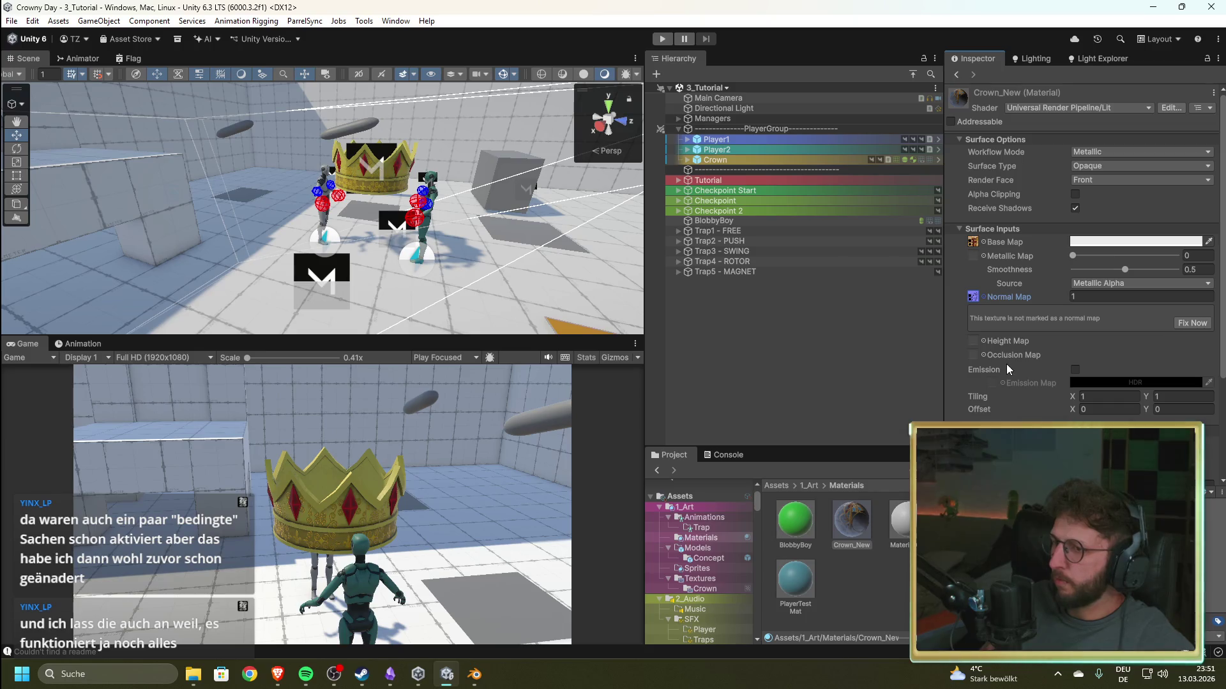
pyautogui.click(982, 256)
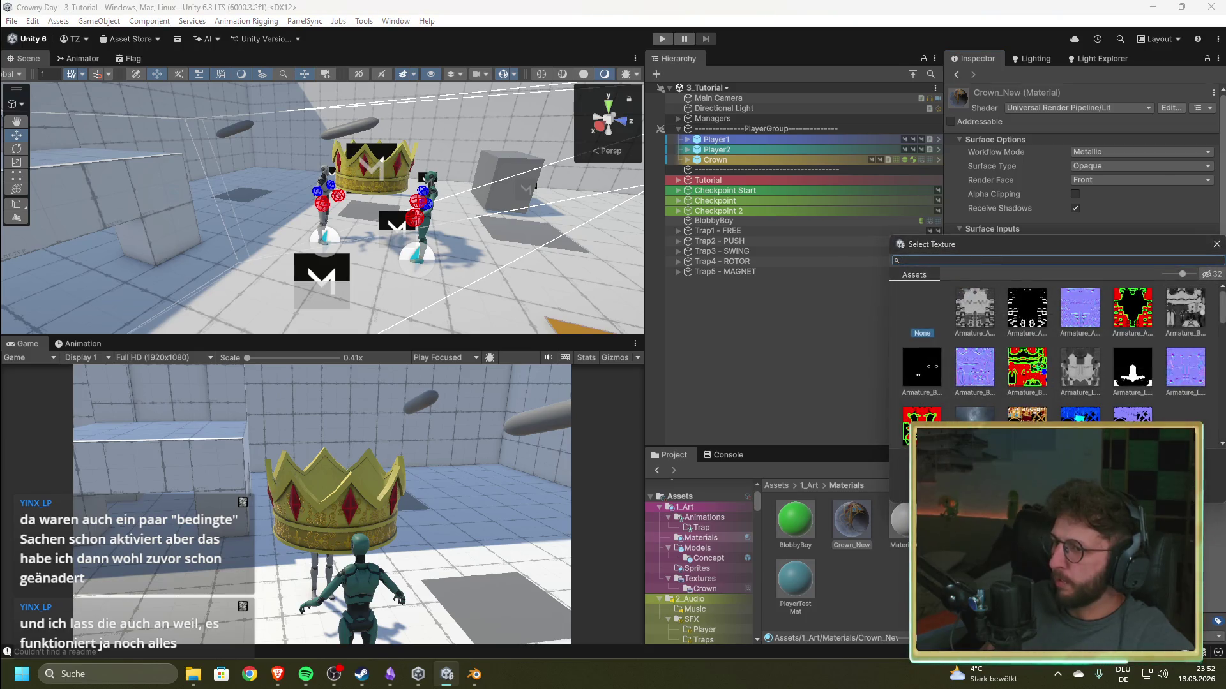
pyautogui.click(1217, 245)
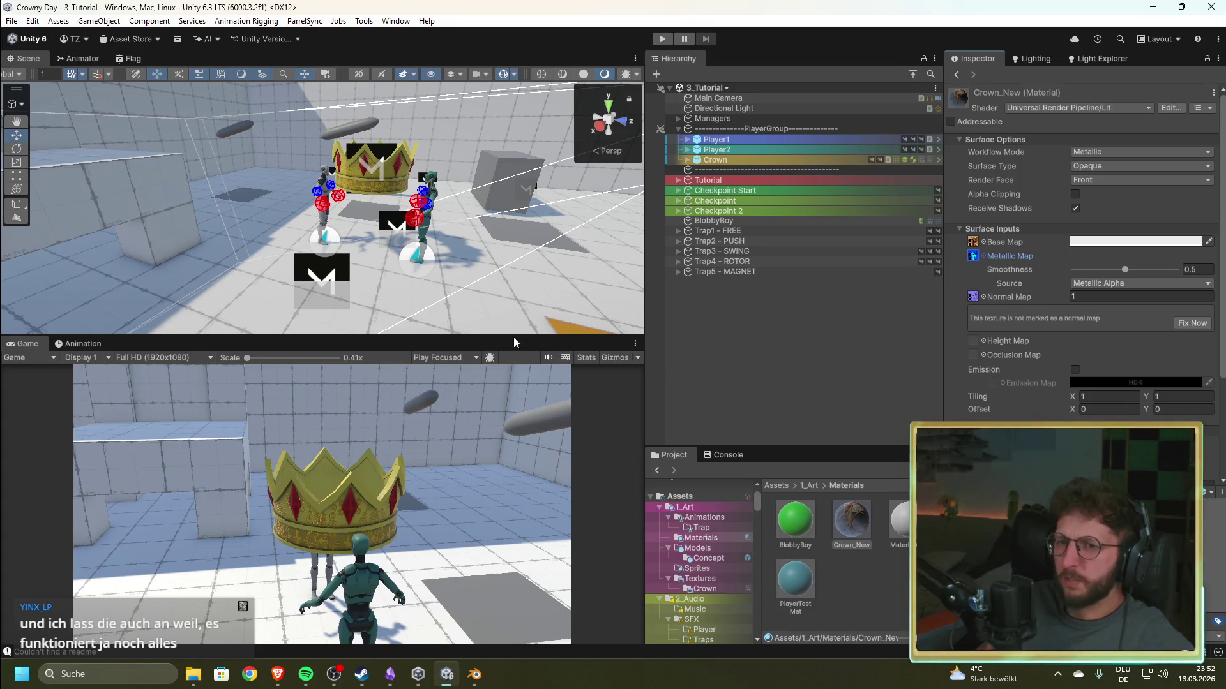
# - Select Crown_New in 4_Prefabs/Crown and check its mesh import settings
pyautogui.scroll(-10, 706, 563)
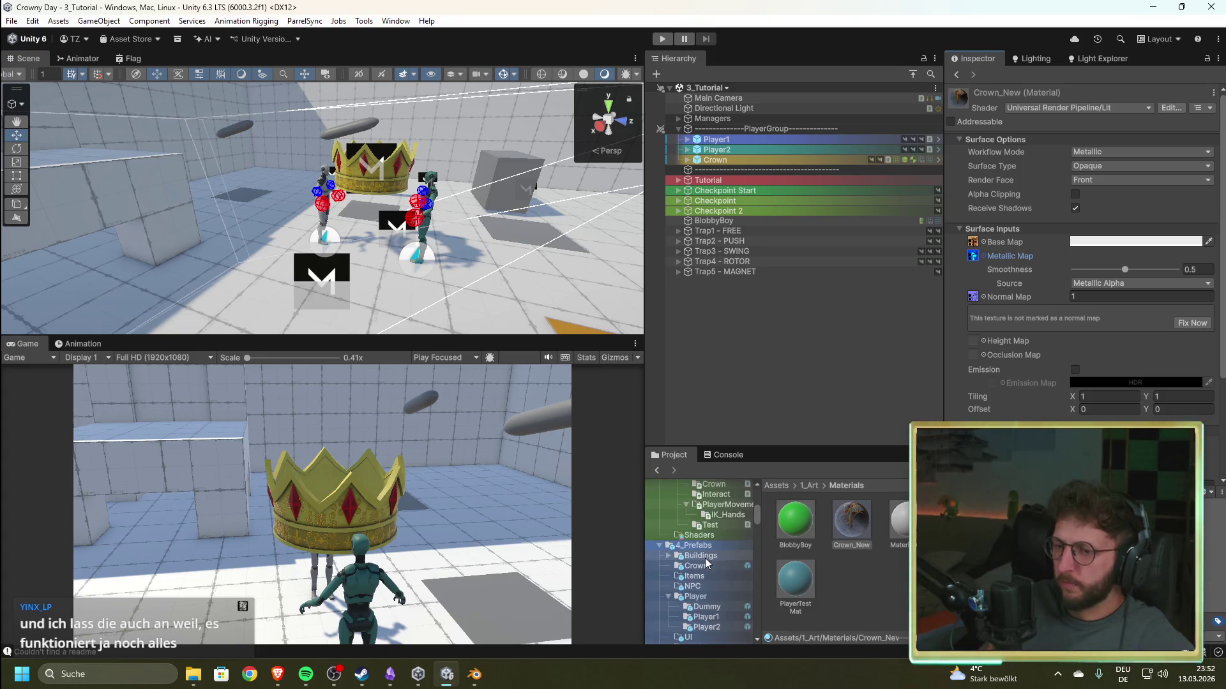
pyautogui.click(704, 567)
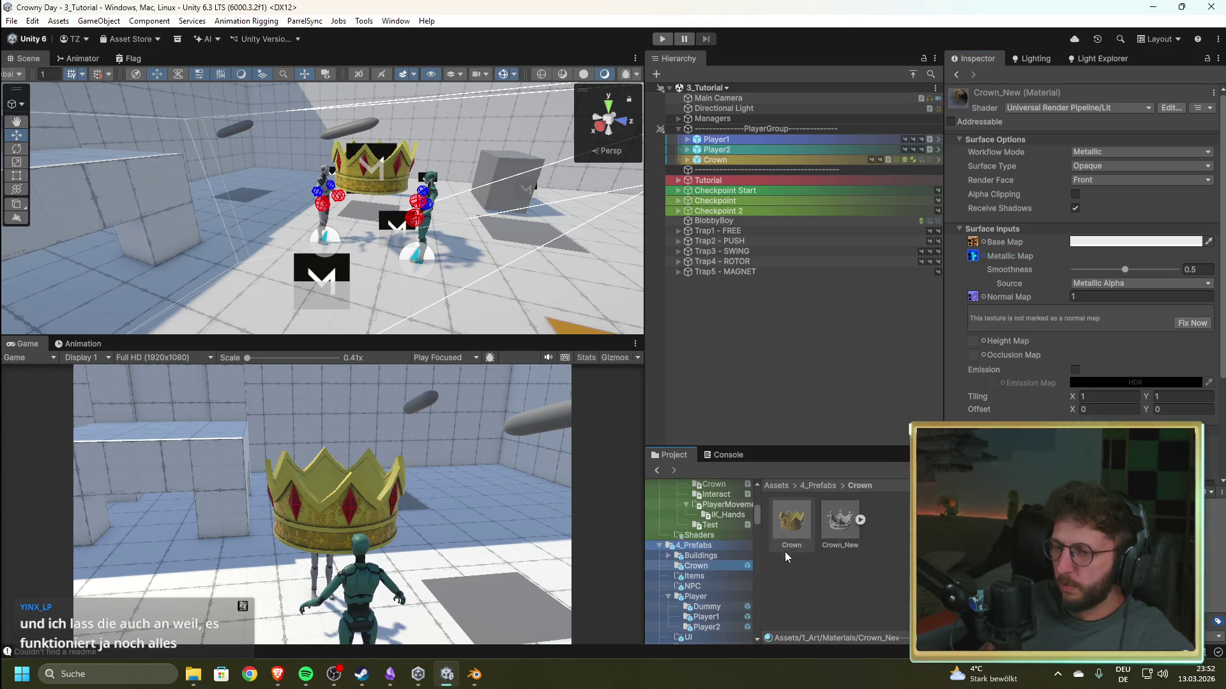
pyautogui.moveTo(382, 266); pyautogui.dragTo(319, 245)
pyautogui.click(839, 521)
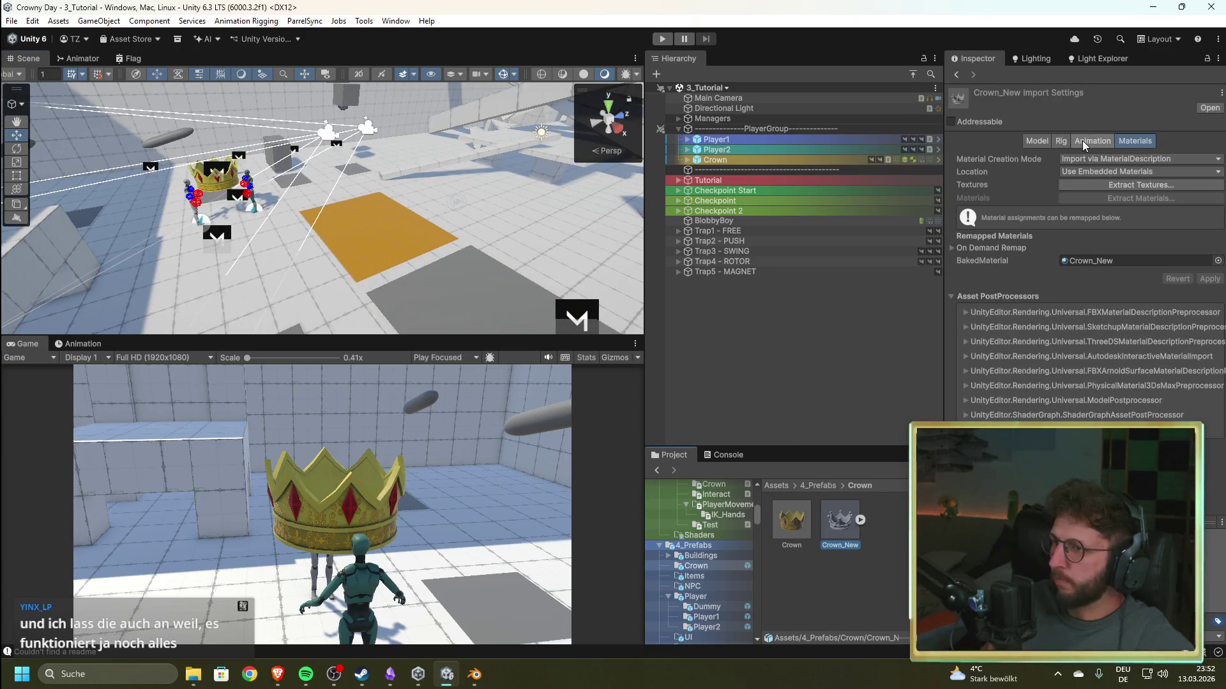
pyautogui.click(1036, 140)
pyautogui.scroll(-5, 1029, 361)
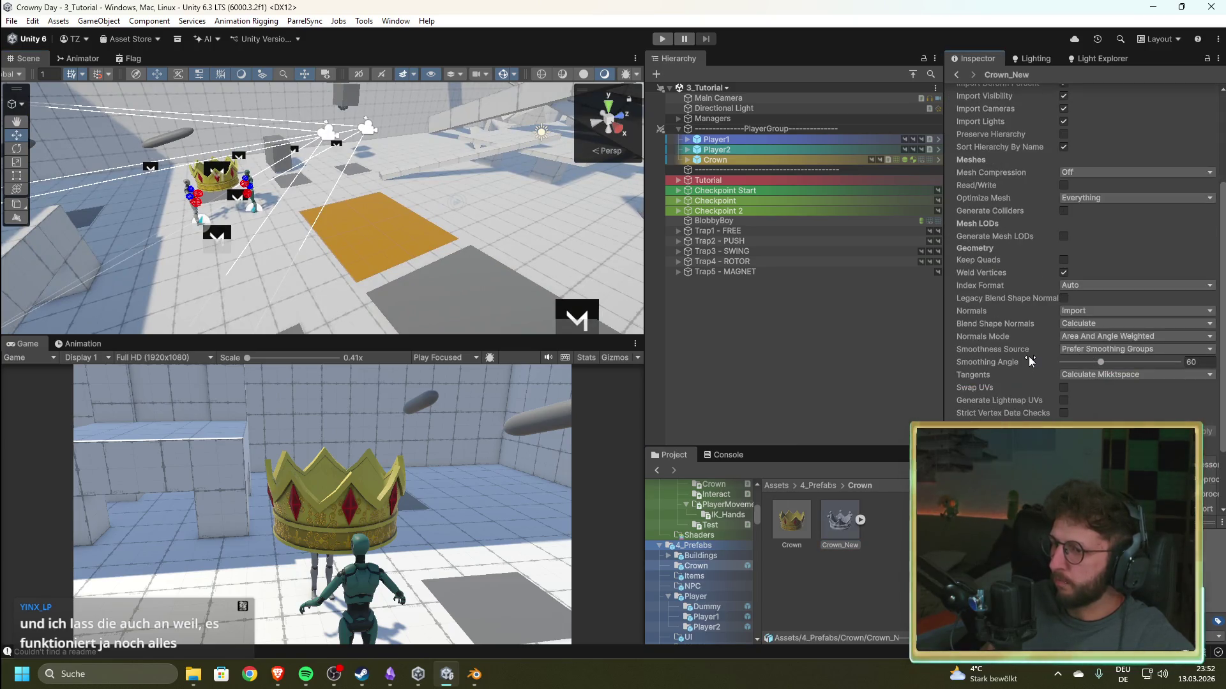
# - Drag Crown_New into the Scene view, inspect it from several angles, and expand its material
pyautogui.moveTo(839, 521)
pyautogui.mouseDown()
pyautogui.moveTo(838, 533)
pyautogui.moveTo(542, 249)
pyautogui.moveTo(473, 252)
pyautogui.mouseUp()
pyautogui.press('f')
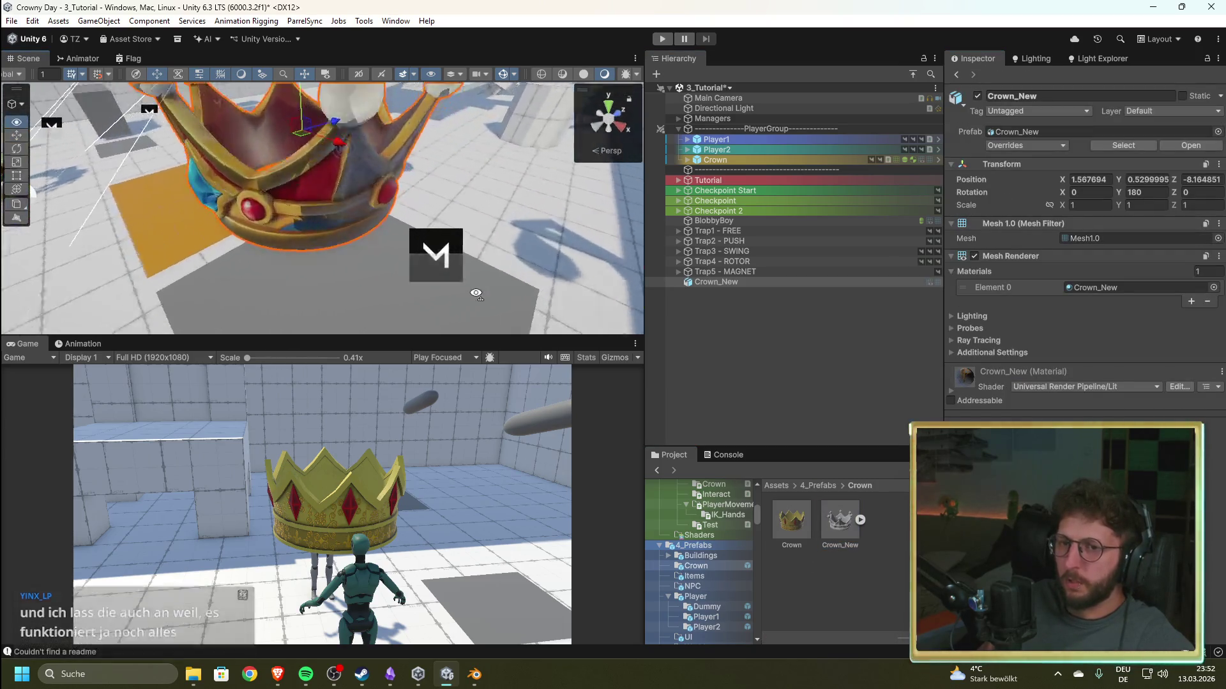
pyautogui.moveTo(389, 244); pyautogui.dragTo(287, 256)
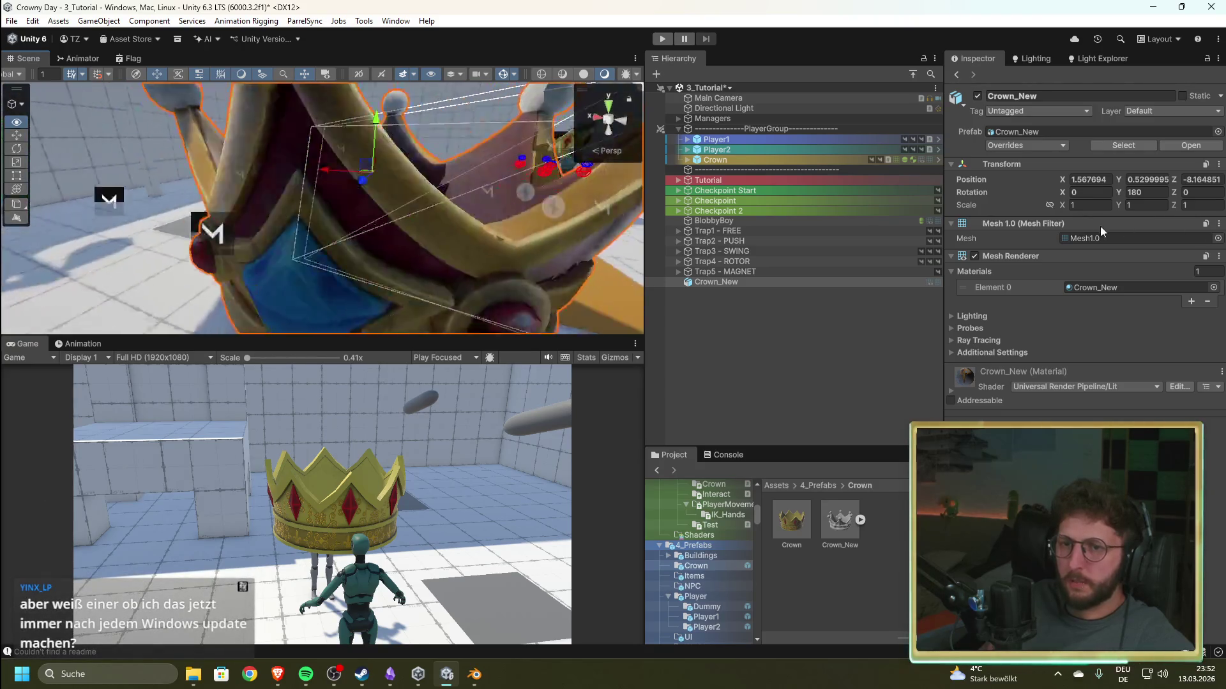
pyautogui.scroll(-5, 300, 191)
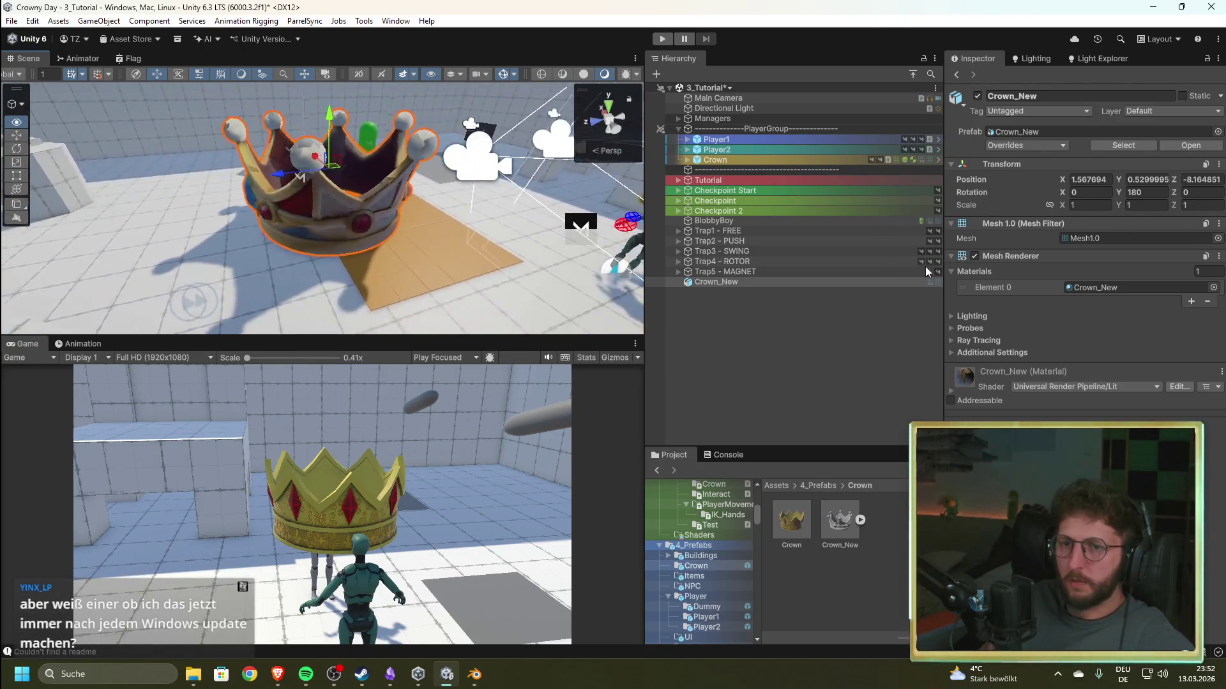
pyautogui.moveTo(331, 268); pyautogui.dragTo(236, 278)
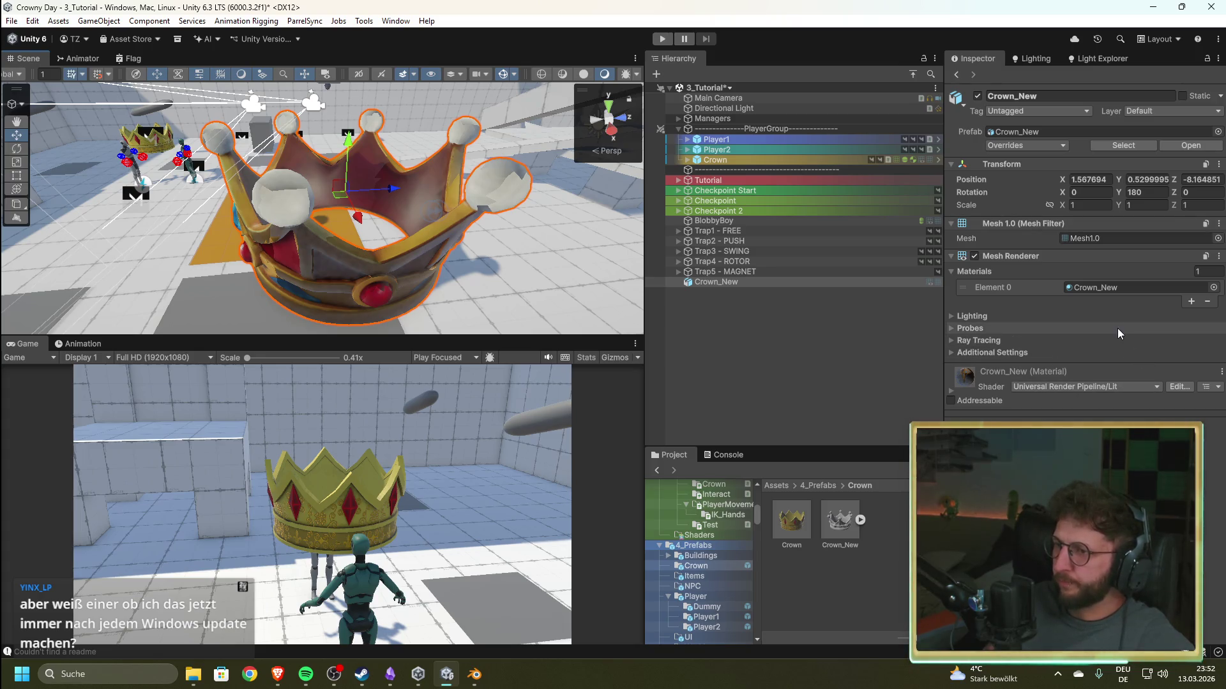
pyautogui.moveTo(593, 282)
pyautogui.mouseDown()
pyautogui.moveTo(558, 218)
pyautogui.moveTo(465, 190)
pyautogui.moveTo(637, 182)
pyautogui.mouseUp()
pyautogui.press('f')
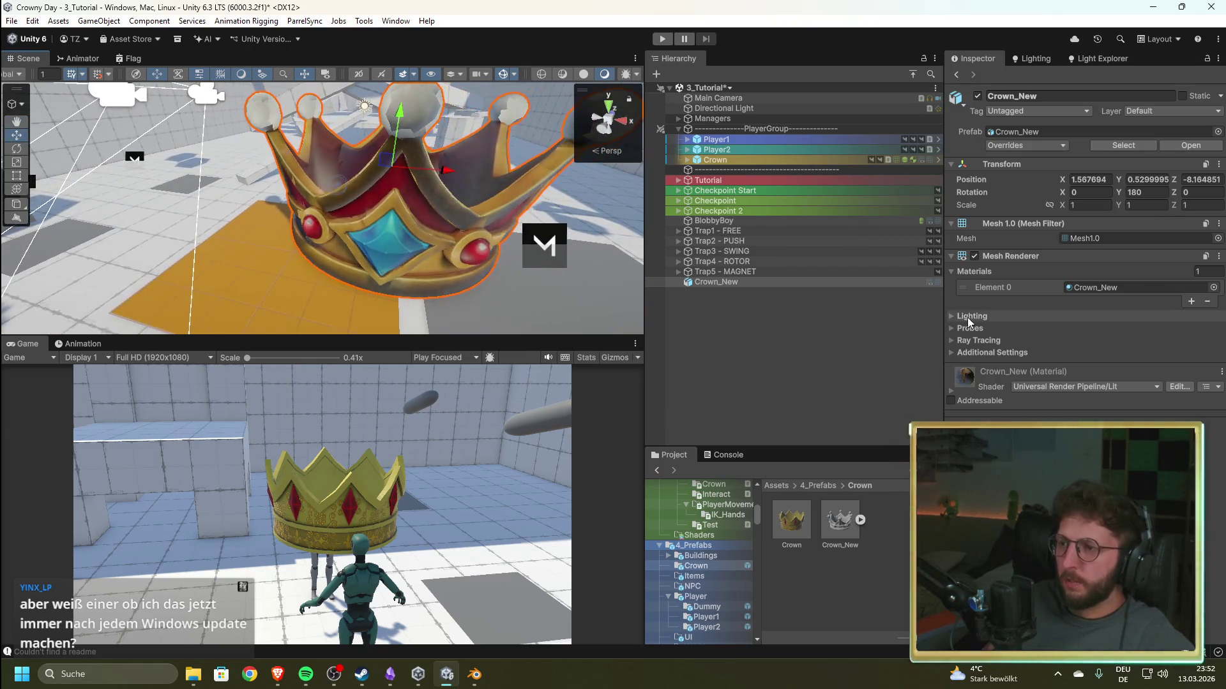
pyautogui.click(950, 392)
pyautogui.scroll(-5, 1021, 319)
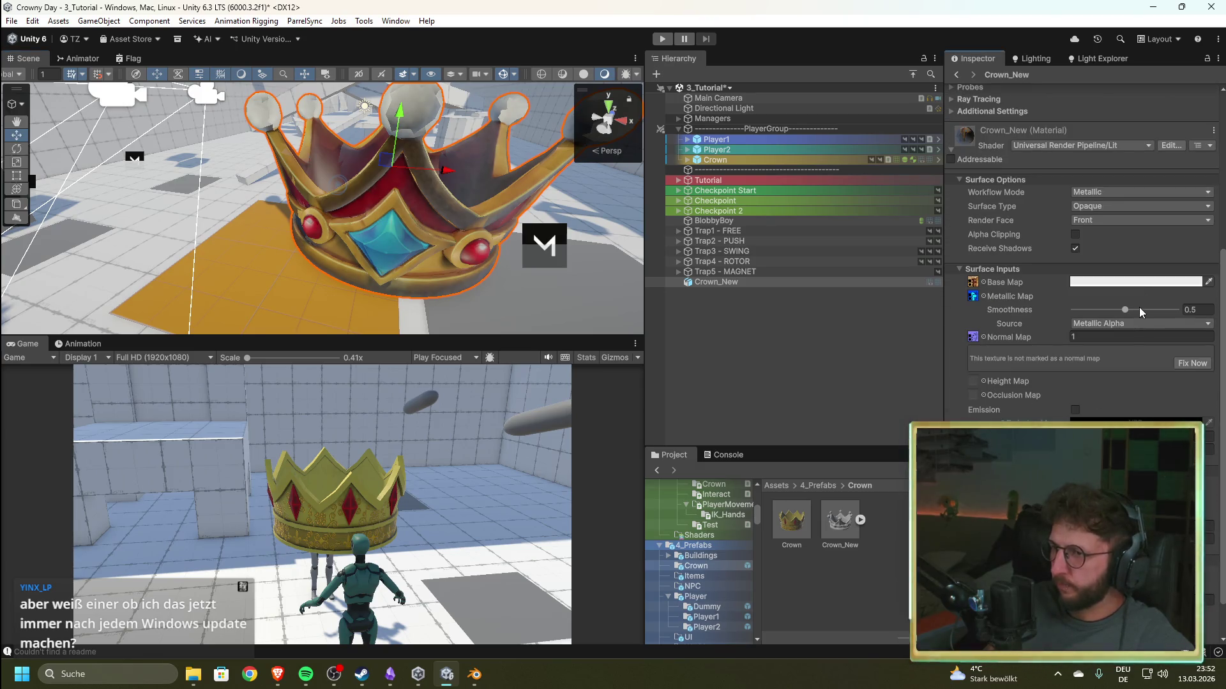
# - Set the Crown_New material's smoothness to 0 with Albedo Alpha as its source
pyautogui.moveTo(1125, 309)
pyautogui.mouseDown()
pyautogui.moveTo(1161, 310)
pyautogui.moveTo(1045, 316)
pyautogui.mouseUp()
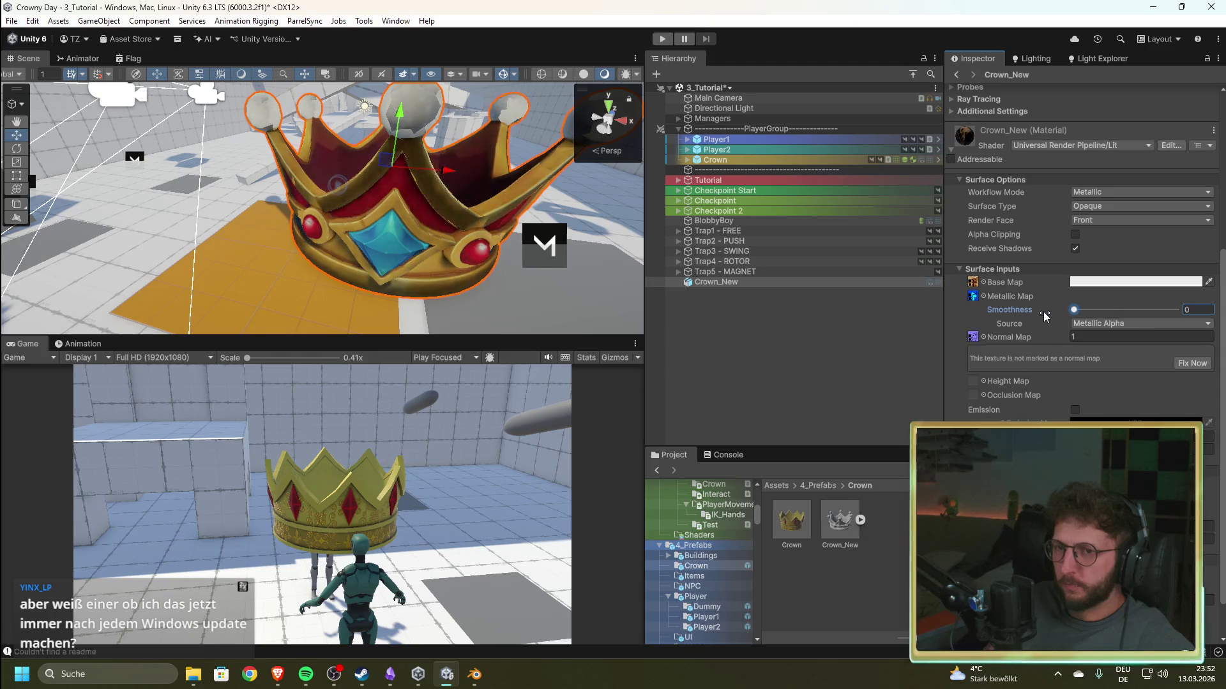
pyautogui.moveTo(377, 255)
pyautogui.mouseDown()
pyautogui.moveTo(653, 235)
pyautogui.moveTo(396, 246)
pyautogui.mouseUp()
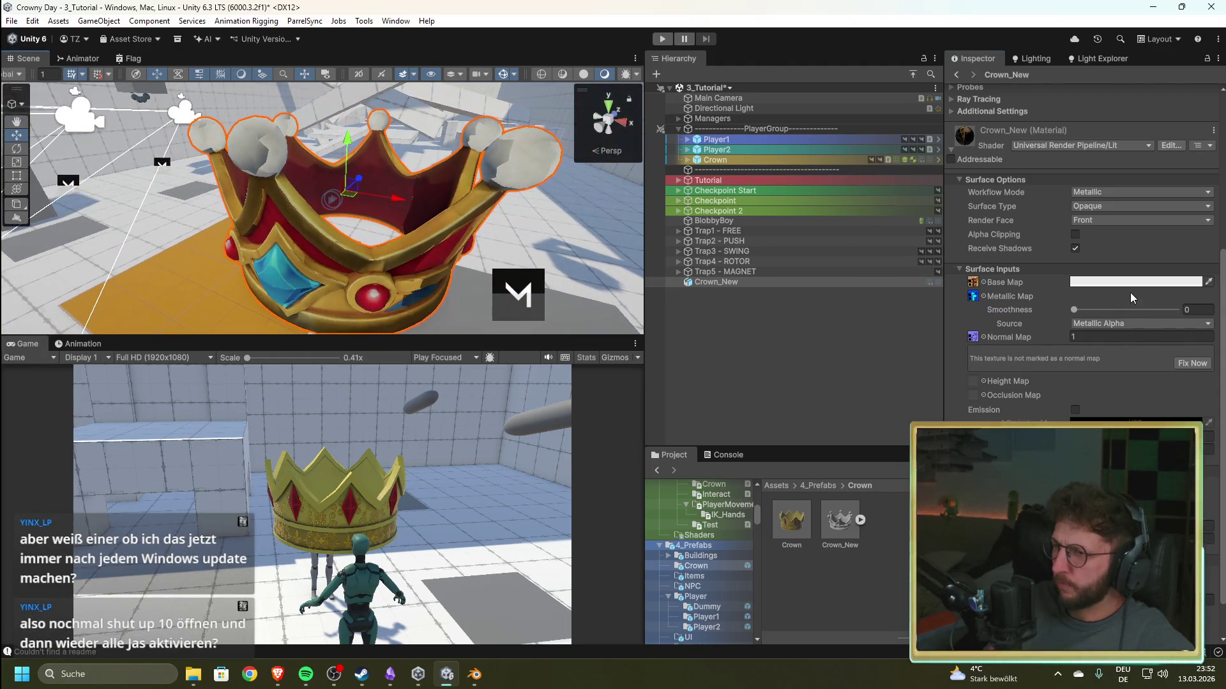
pyautogui.click(1114, 325)
pyautogui.click(1121, 352)
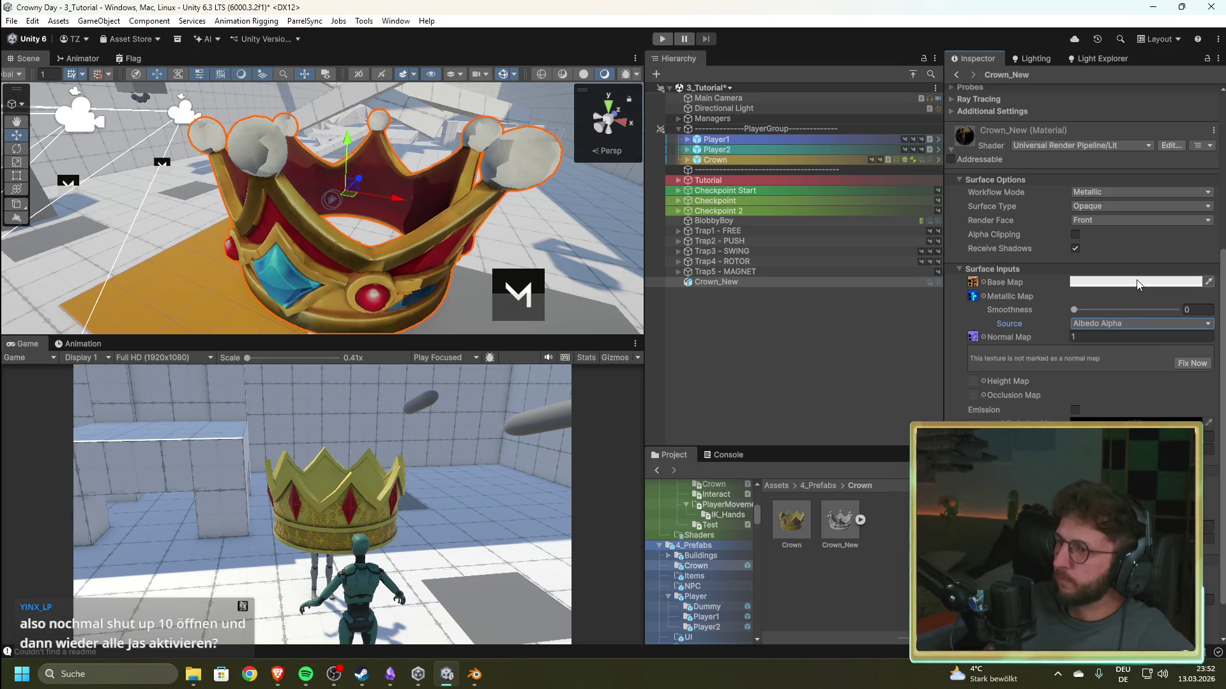
pyautogui.moveTo(1085, 310)
pyautogui.mouseDown()
pyautogui.moveTo(1110, 311)
pyautogui.moveTo(1057, 313)
pyautogui.mouseUp()
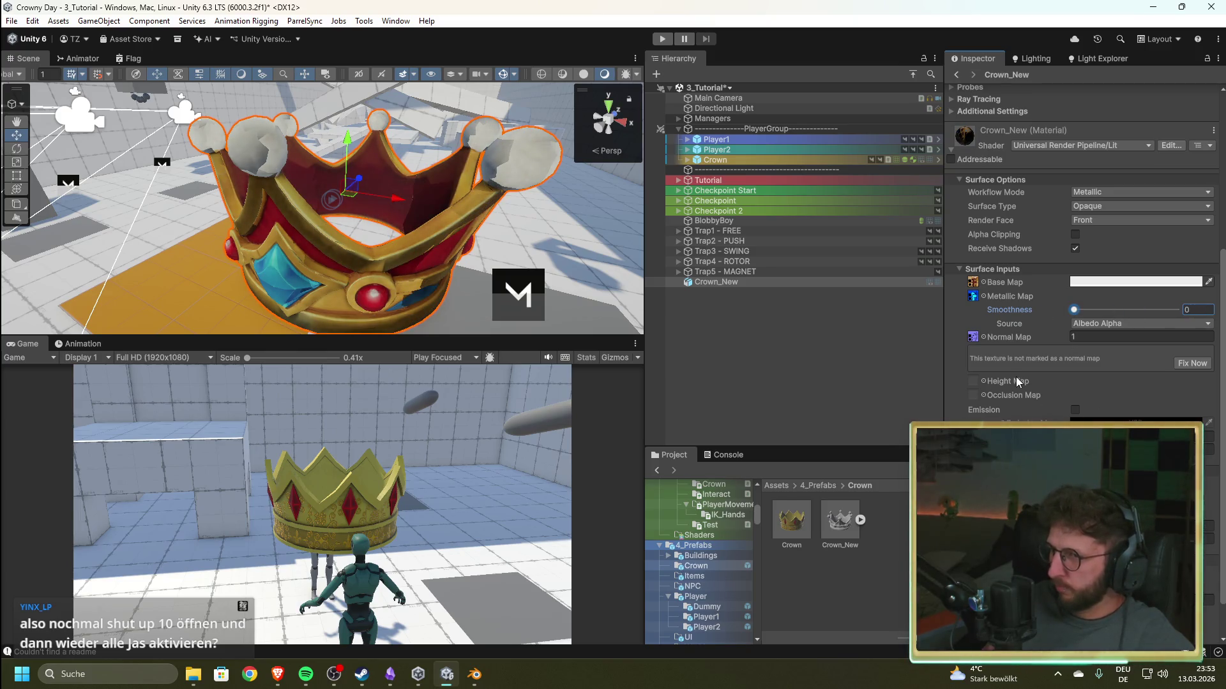
# - Try the Specular workflow on the material and inspect the crown close up
pyautogui.click(1104, 206)
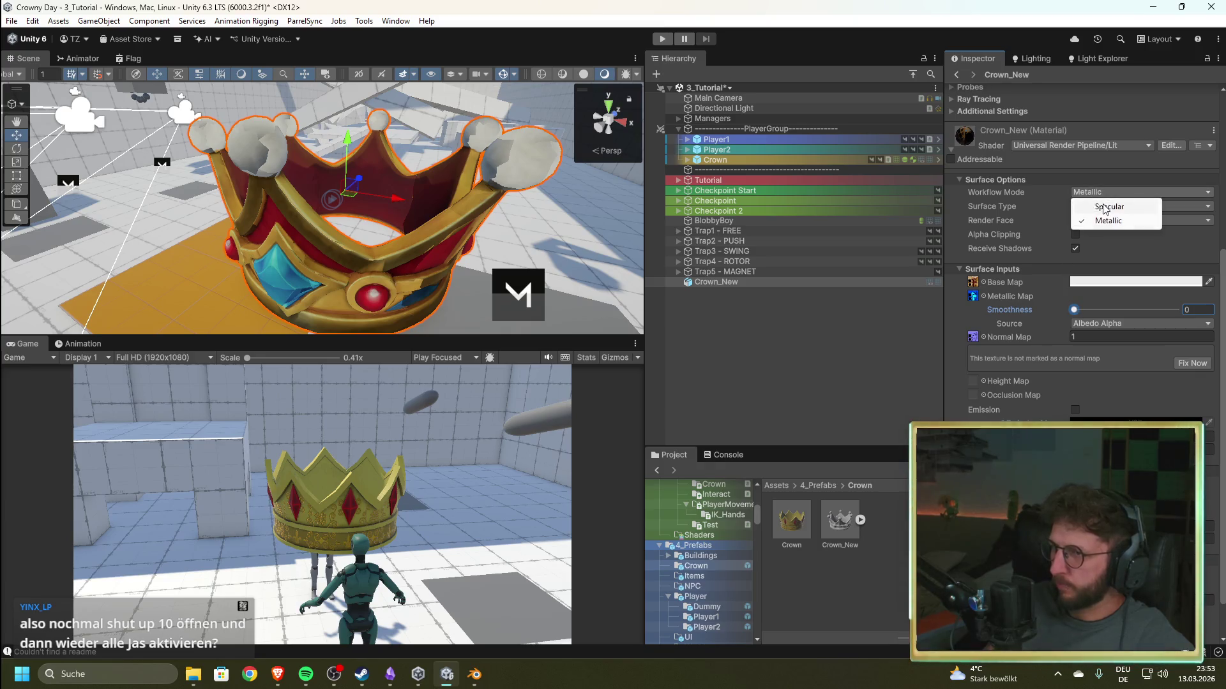
pyautogui.click(1105, 209)
pyautogui.click(1105, 197)
pyautogui.click(1107, 182)
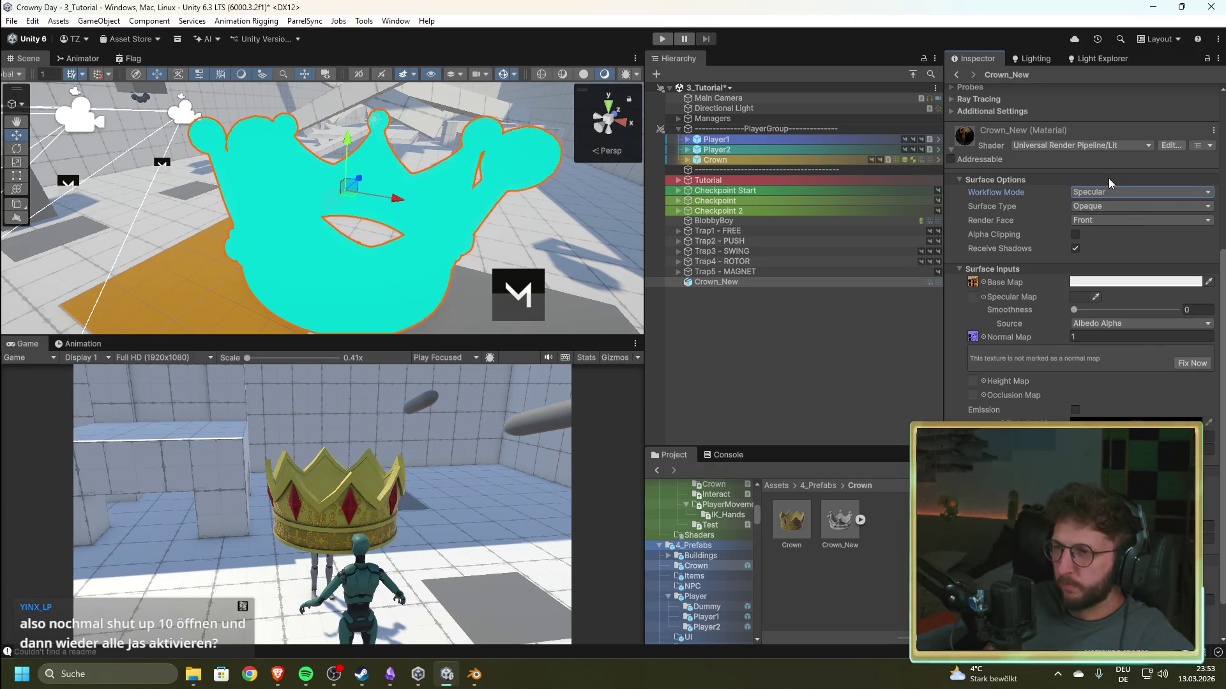
pyautogui.moveTo(531, 228)
pyautogui.mouseDown()
pyautogui.moveTo(415, 254)
pyautogui.moveTo(448, 264)
pyautogui.moveTo(842, 255)
pyautogui.mouseUp()
pyautogui.press('f')
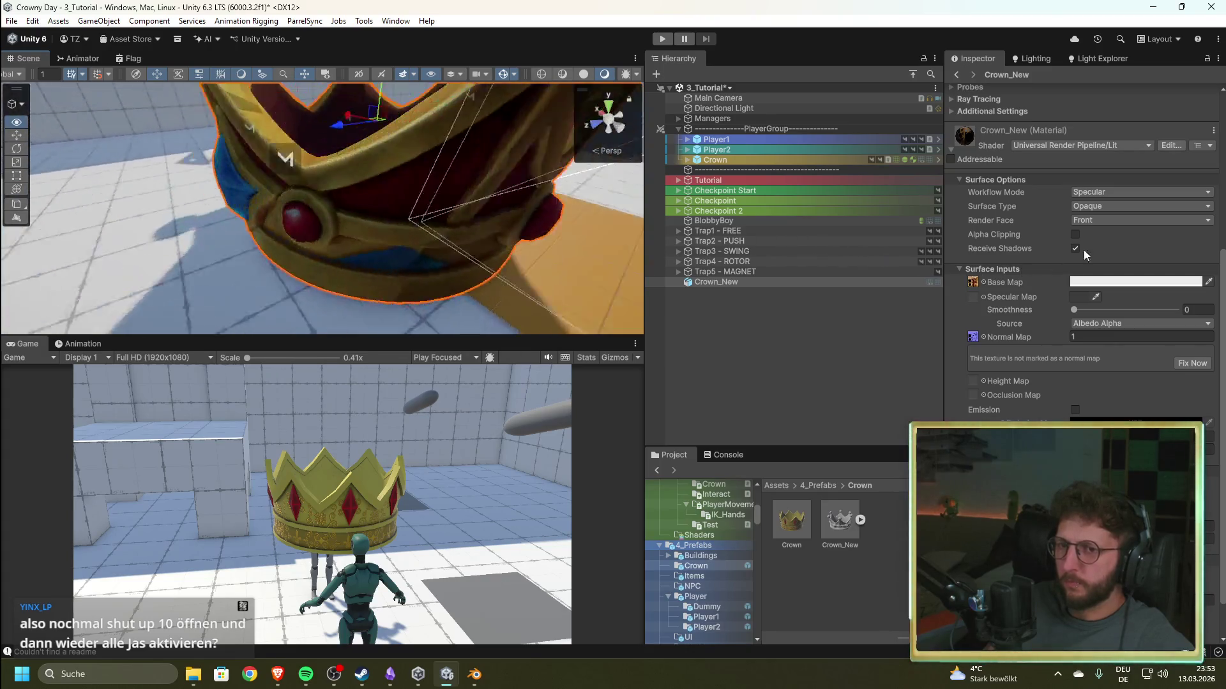
pyautogui.moveTo(256, 256)
pyautogui.mouseDown()
pyautogui.moveTo(198, 281)
pyautogui.moveTo(609, 250)
pyautogui.mouseUp()
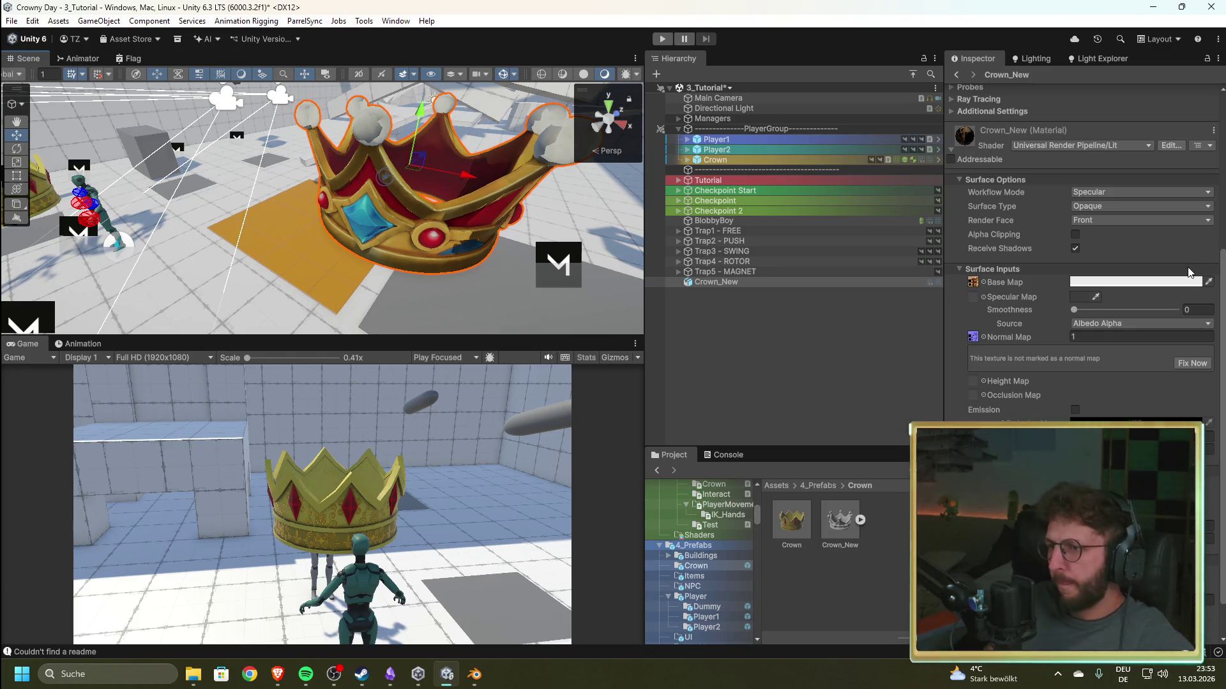
# - Change the workflow mode to Metallic, keeping smoothness at 0
pyautogui.click(1128, 194)
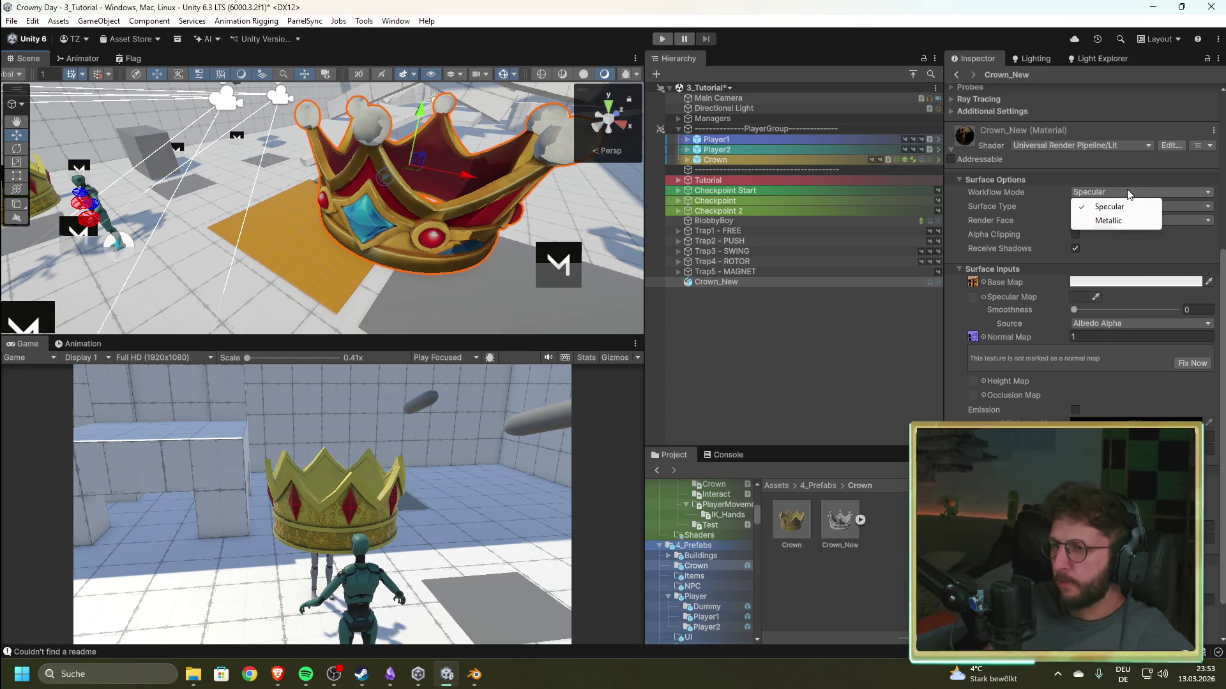
pyautogui.click(1112, 222)
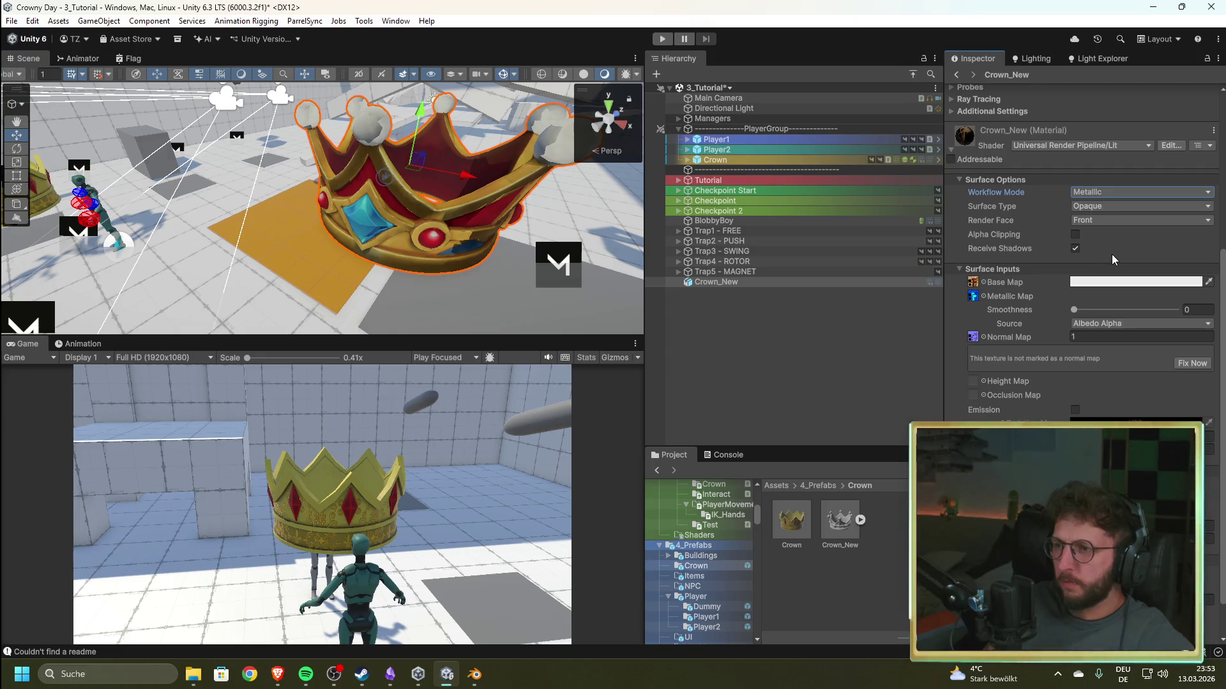
pyautogui.moveTo(1086, 312)
pyautogui.mouseDown()
pyautogui.moveTo(1181, 310)
pyautogui.moveTo(1051, 322)
pyautogui.moveTo(1178, 323)
pyautogui.moveTo(1051, 324)
pyautogui.mouseUp()
# - Set the Crown_New material's Normal Map texture to None
pyautogui.moveTo(361, 228); pyautogui.dragTo(268, 170)
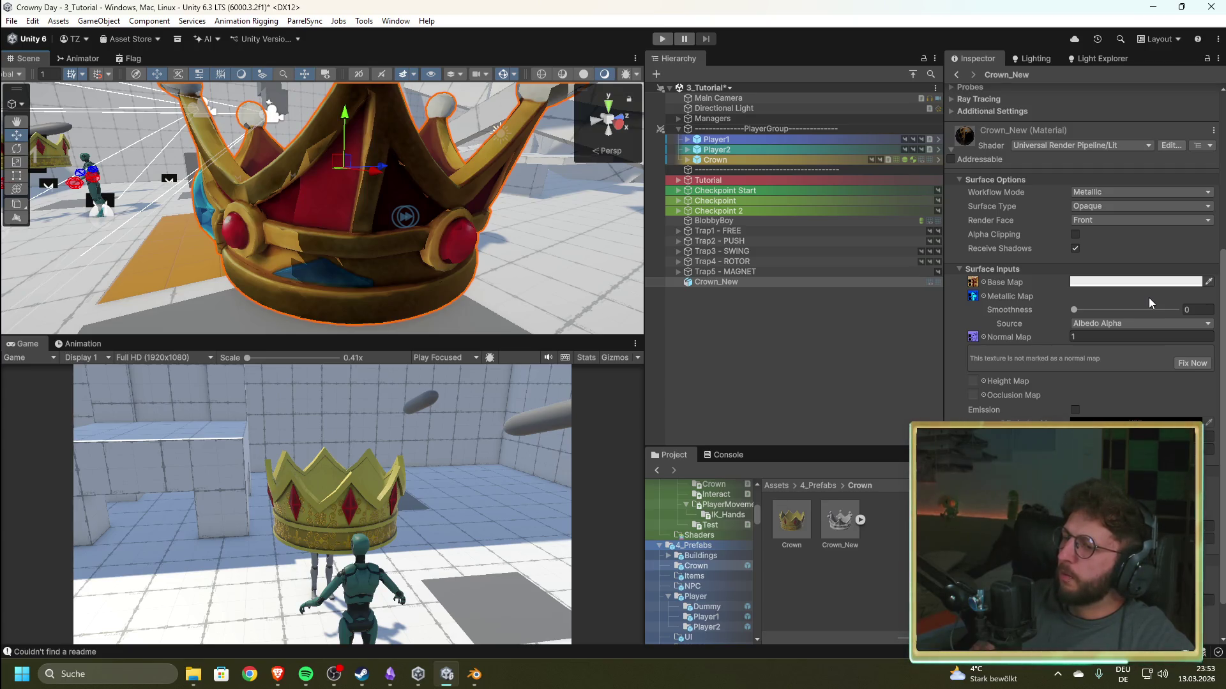
pyautogui.click(983, 337)
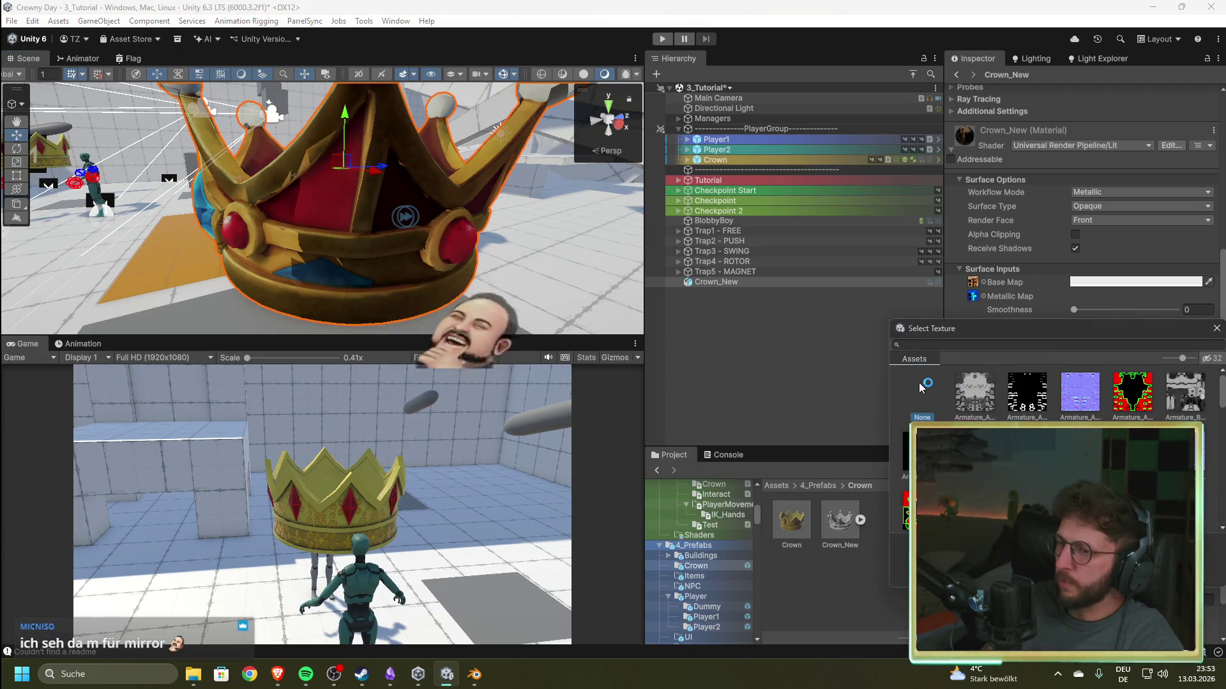
pyautogui.doubleClick(921, 387)
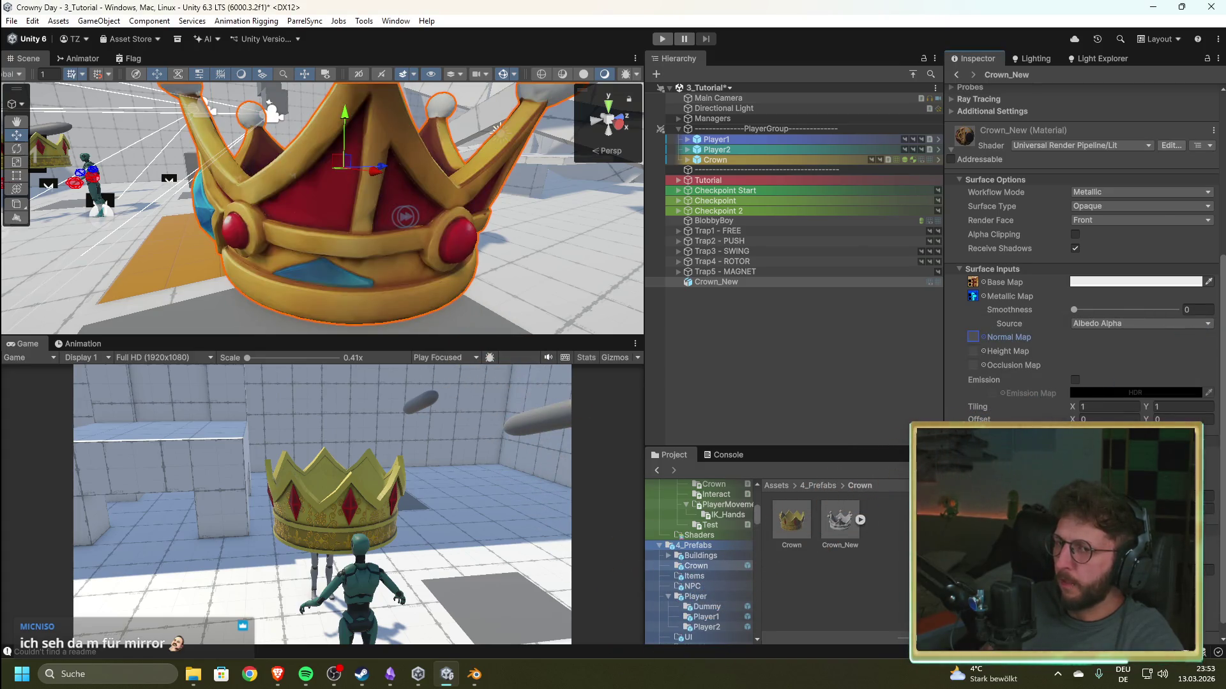
pyautogui.click(983, 337)
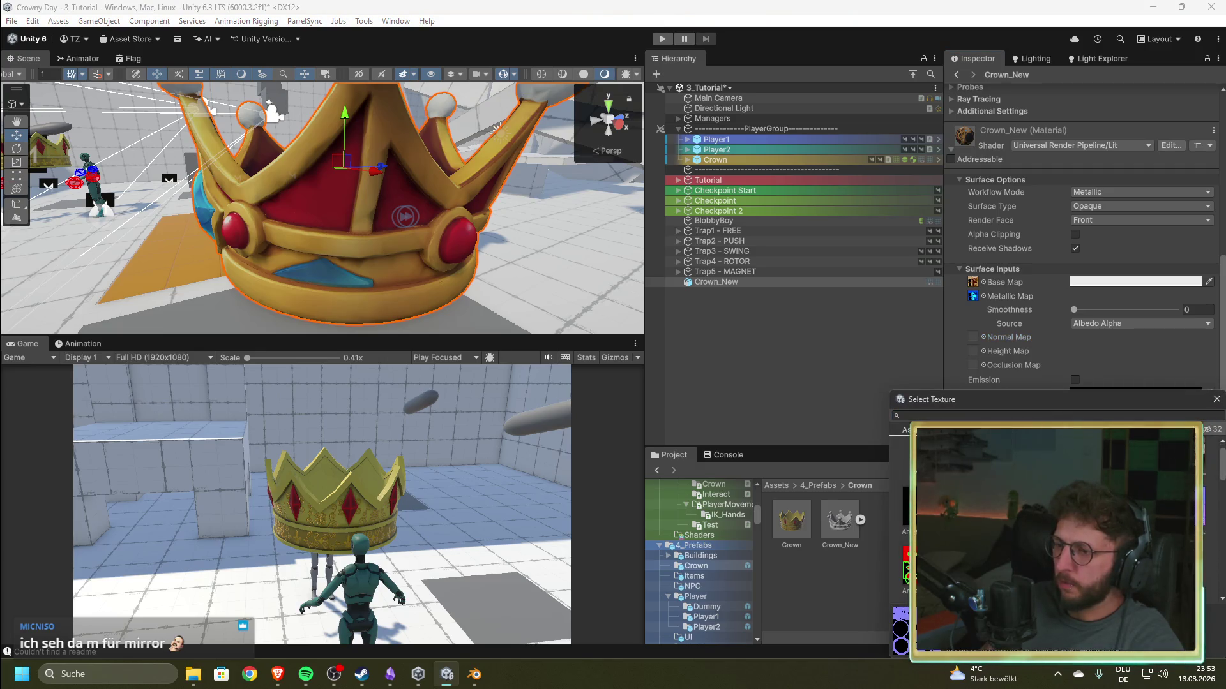
pyautogui.doubleClick(1060, 511)
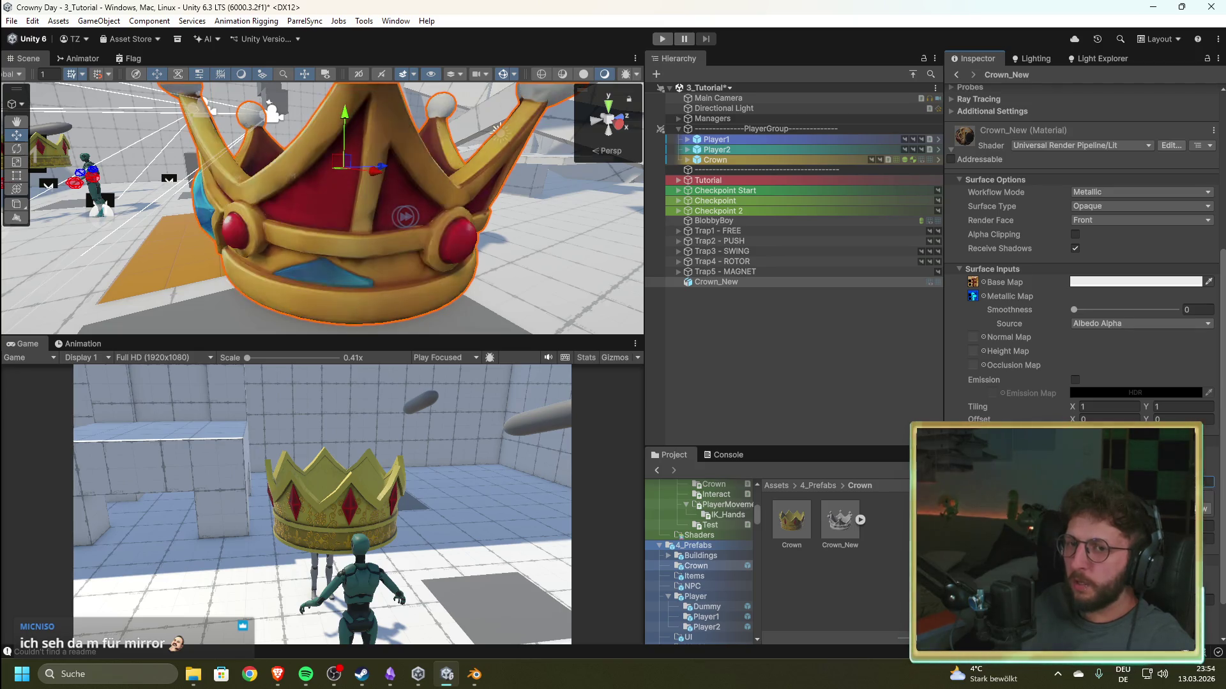
pyautogui.moveTo(530, 310); pyautogui.dragTo(215, 259)
pyautogui.press('Up')
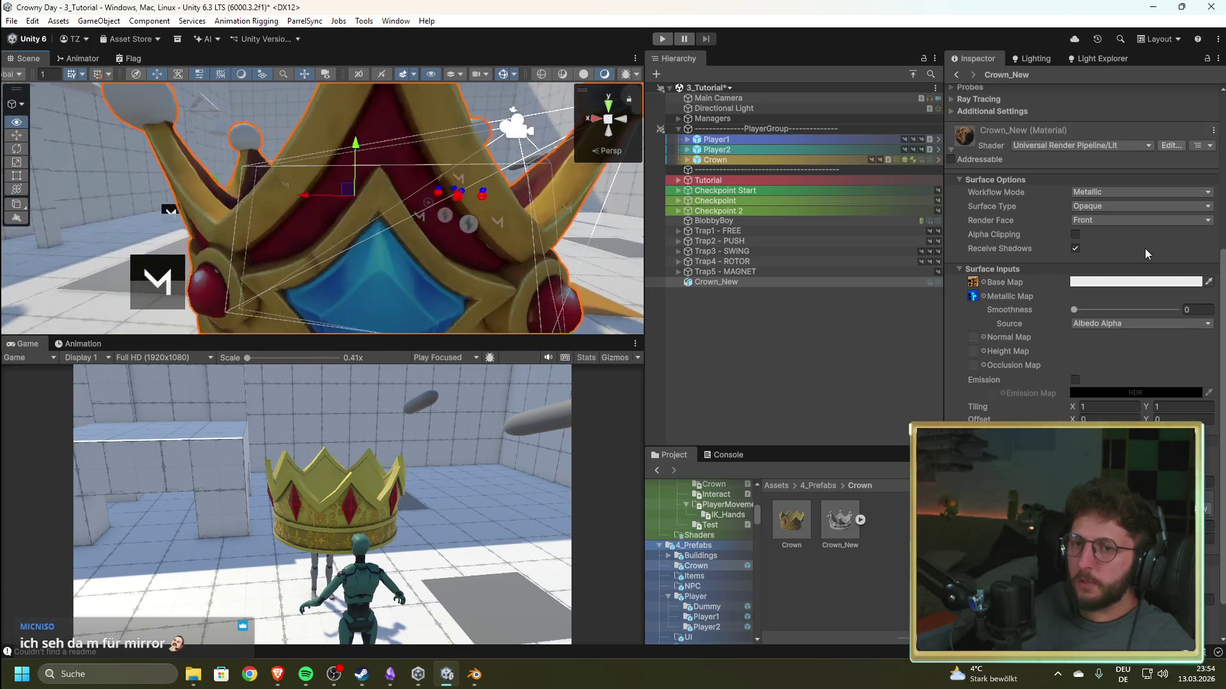
pyautogui.press('Down')
pyautogui.moveTo(409, 269)
pyautogui.mouseDown()
pyautogui.moveTo(450, 285)
pyautogui.moveTo(350, 322)
pyautogui.moveTo(171, 274)
pyautogui.moveTo(495, 198)
pyautogui.moveTo(434, 159)
pyautogui.moveTo(618, 318)
pyautogui.moveTo(68, 304)
pyautogui.moveTo(1117, 252)
pyautogui.moveTo(425, 234)
pyautogui.moveTo(485, 211)
pyautogui.moveTo(159, 211)
pyautogui.moveTo(1166, 194)
pyautogui.moveTo(92, 237)
pyautogui.moveTo(649, 44)
pyautogui.mouseUp()
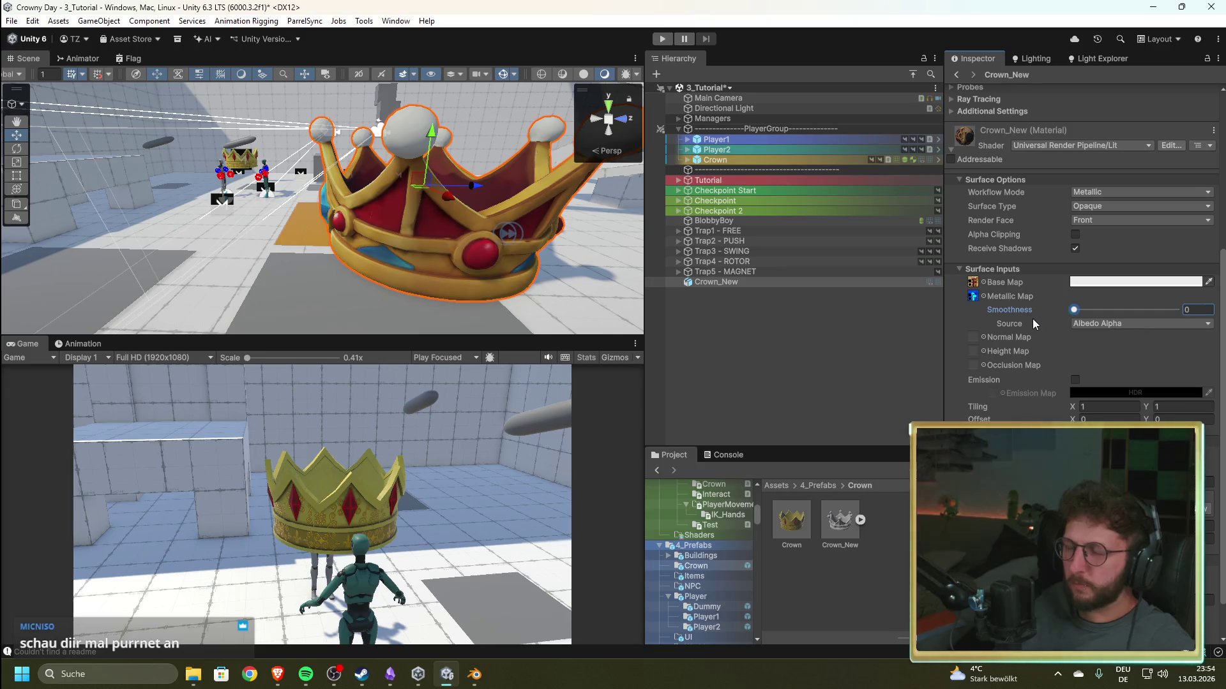
pyautogui.click(1076, 312)
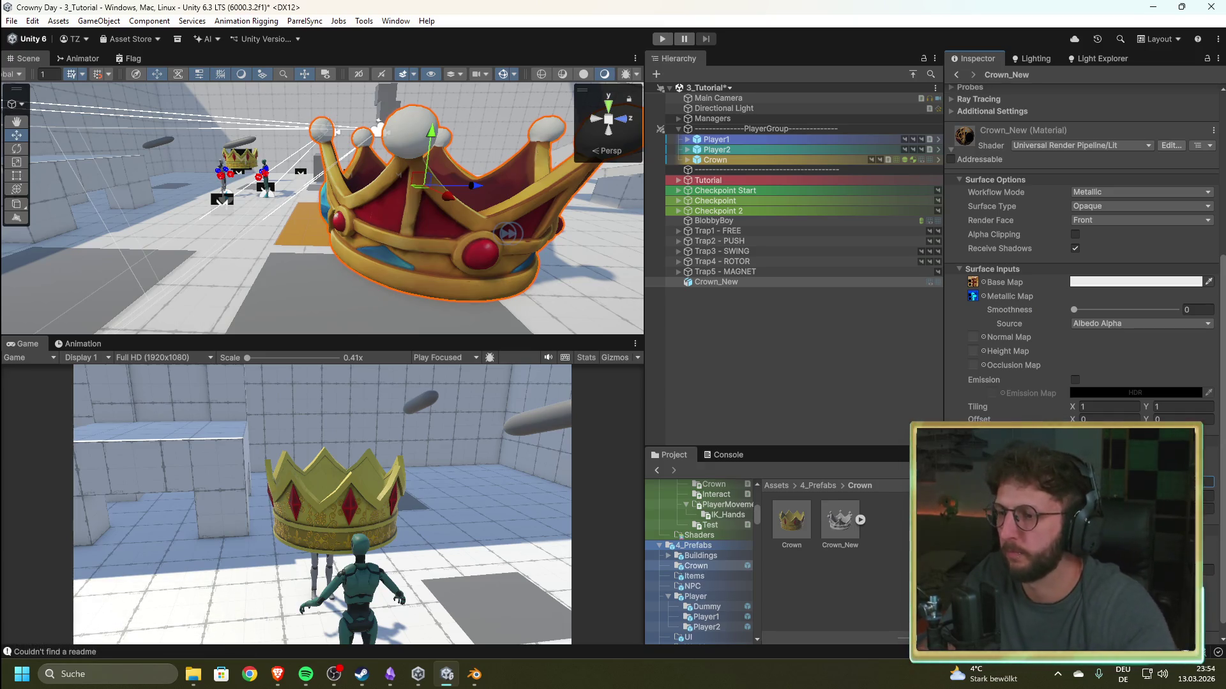
pyautogui.moveTo(552, 286)
pyautogui.mouseDown()
pyautogui.moveTo(501, 294)
pyautogui.moveTo(707, 273)
pyautogui.moveTo(899, 226)
pyautogui.moveTo(923, 239)
pyautogui.moveTo(439, 253)
pyautogui.mouseUp()
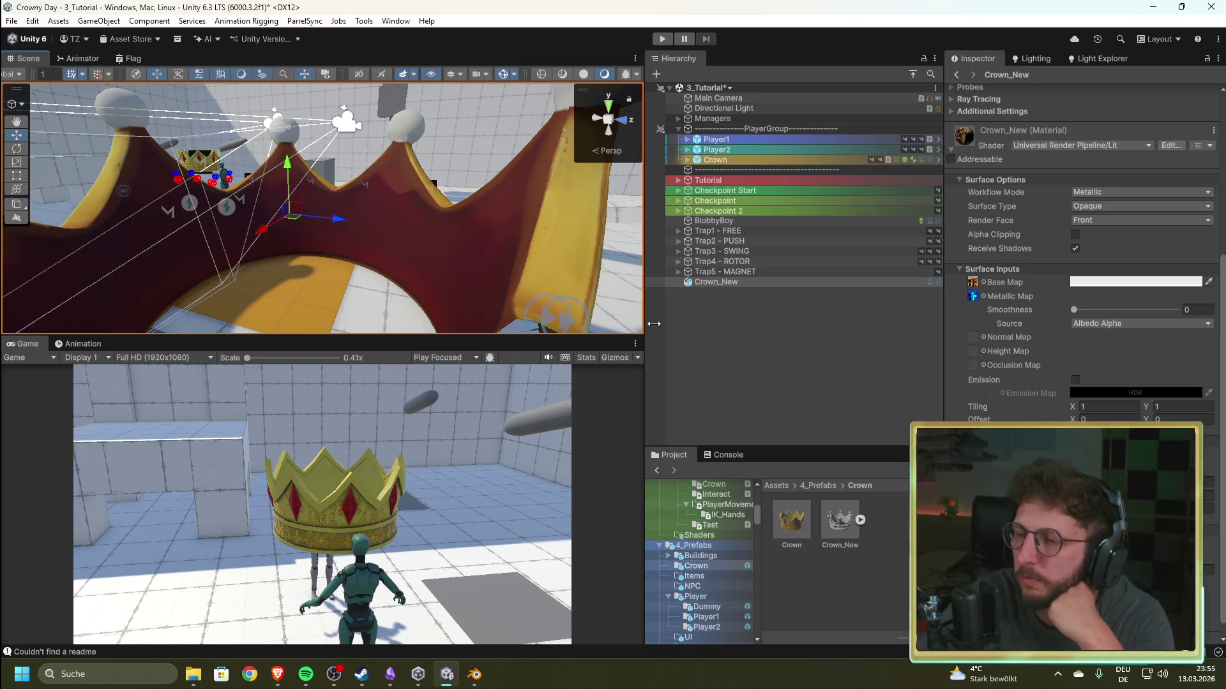
pyautogui.click(860, 521)
pyautogui.click(861, 519)
pyautogui.click(833, 525)
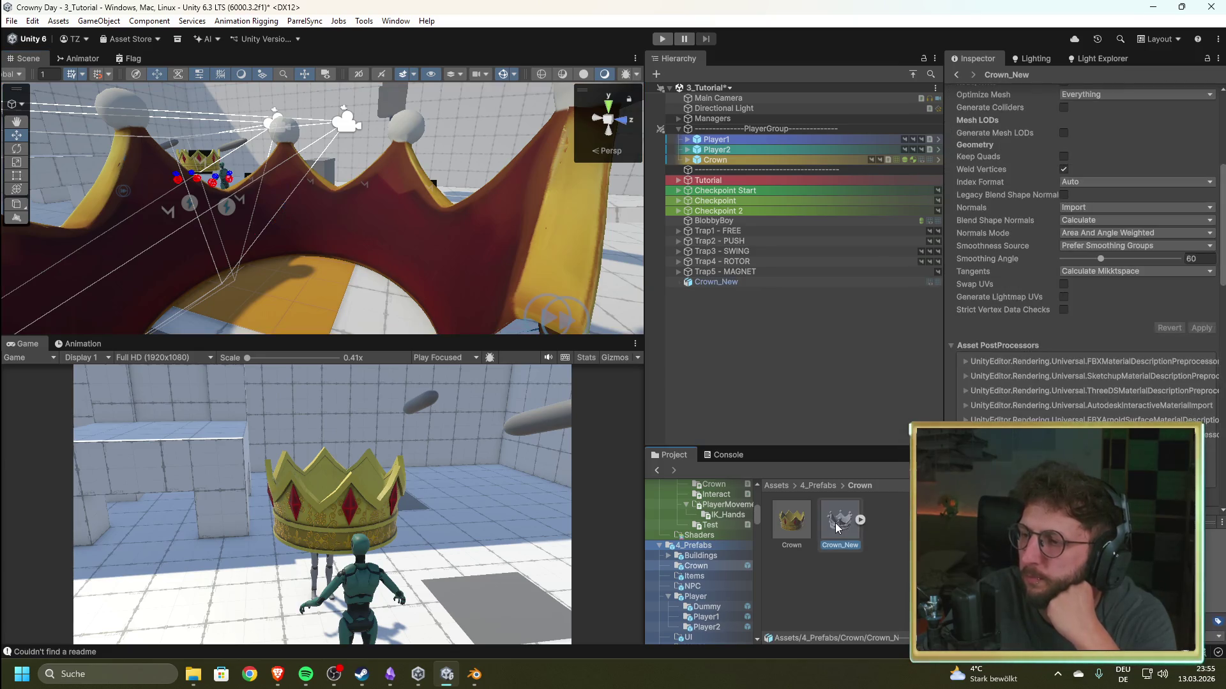
pyautogui.click(796, 528)
pyautogui.click(838, 525)
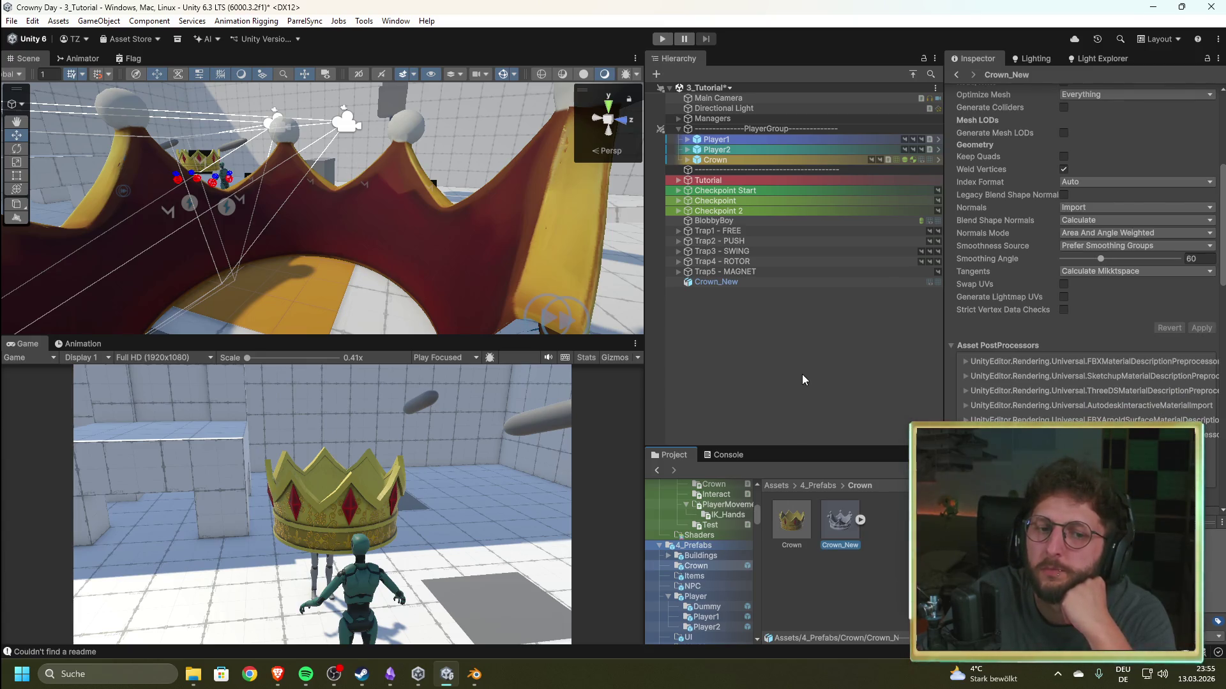
pyautogui.scroll(8, 1012, 225)
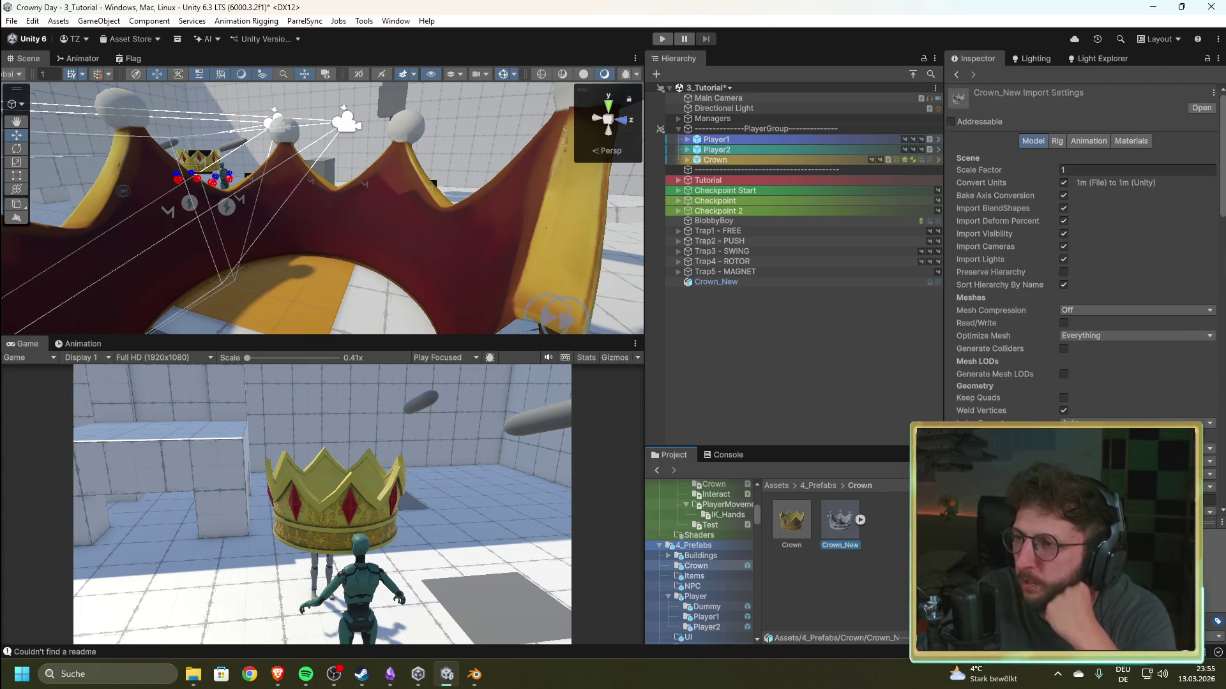
pyautogui.click(711, 282)
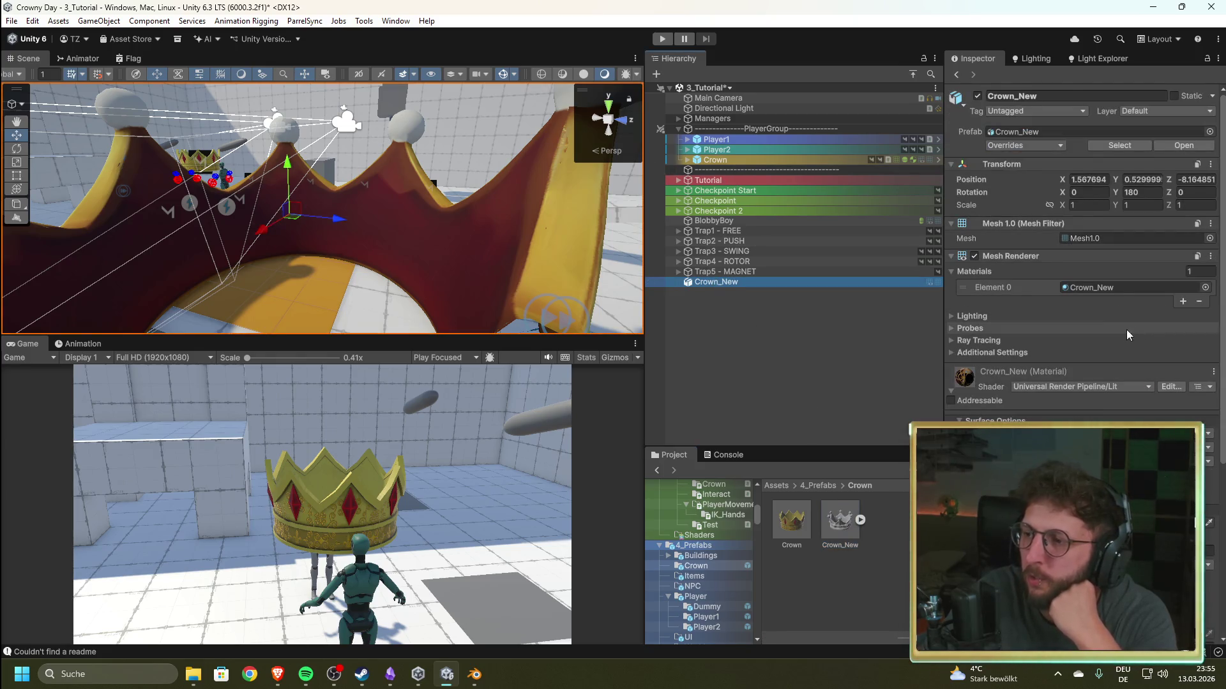
pyautogui.scroll(-3, 1105, 331)
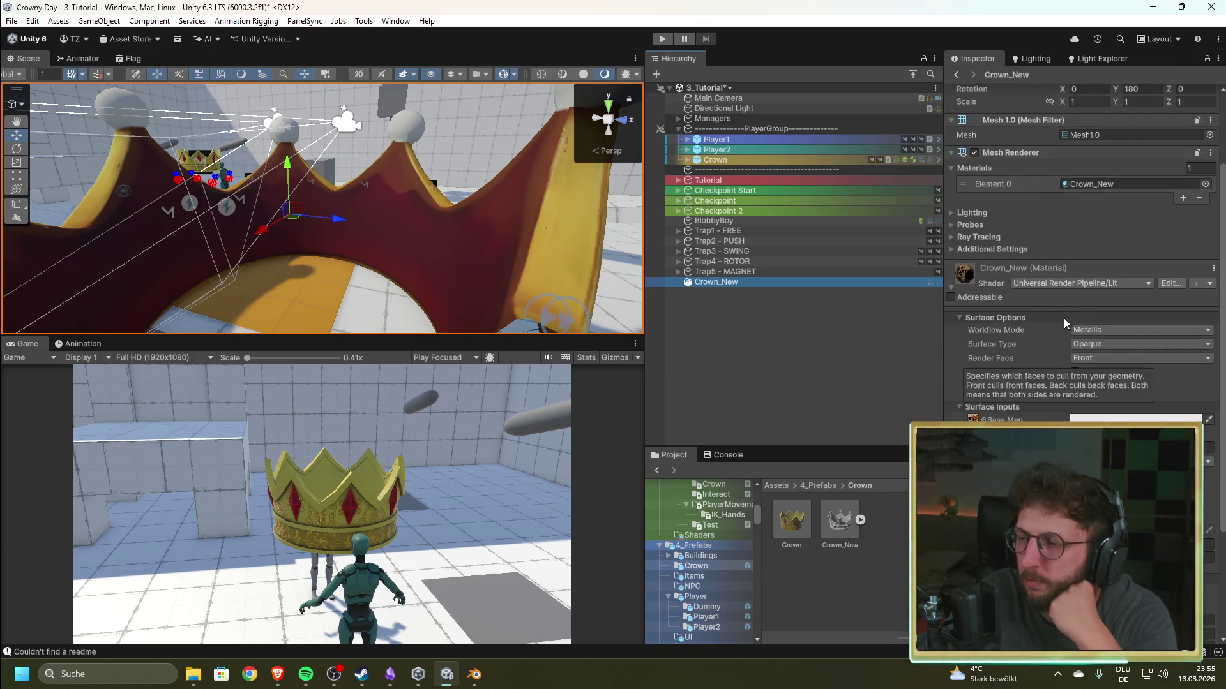
pyautogui.scroll(-2, 1066, 323)
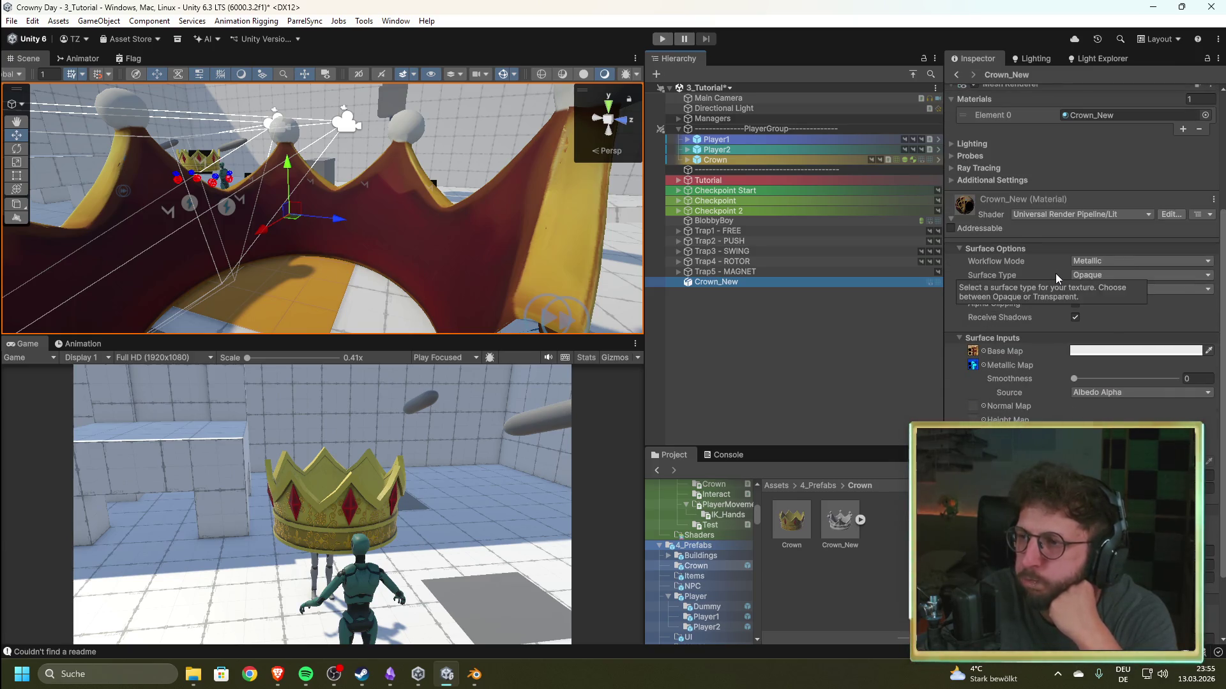
pyautogui.click(951, 144)
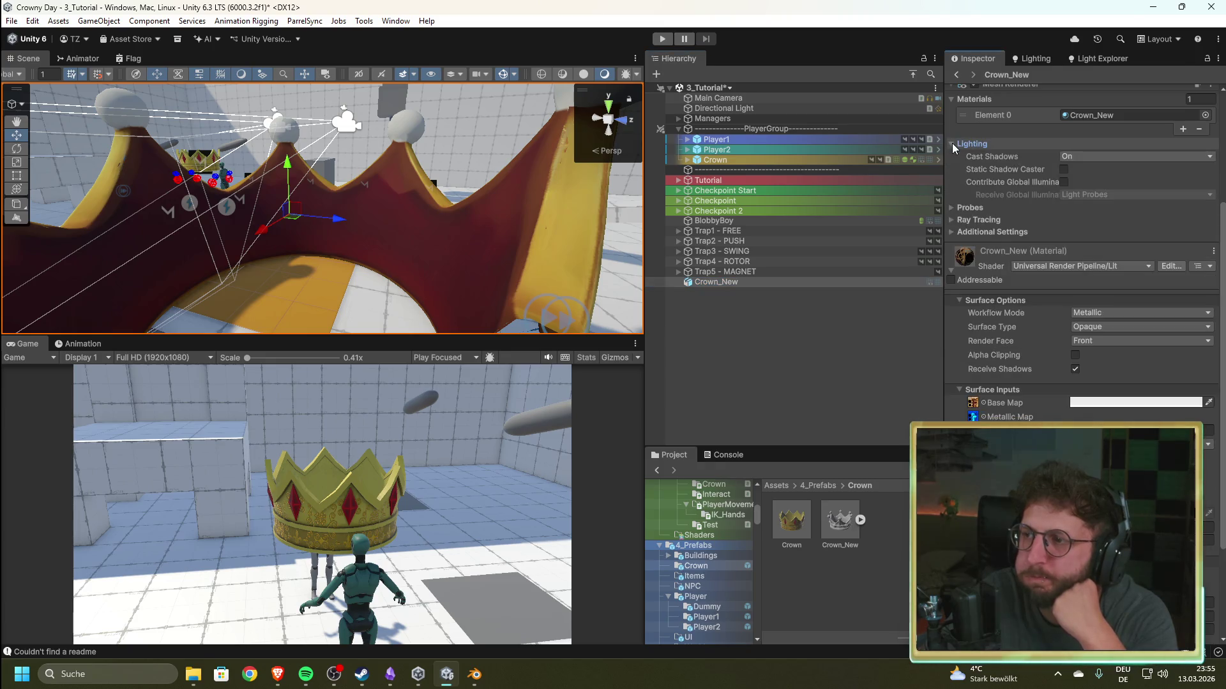
pyautogui.click(952, 143)
pyautogui.click(952, 157)
pyautogui.click(953, 157)
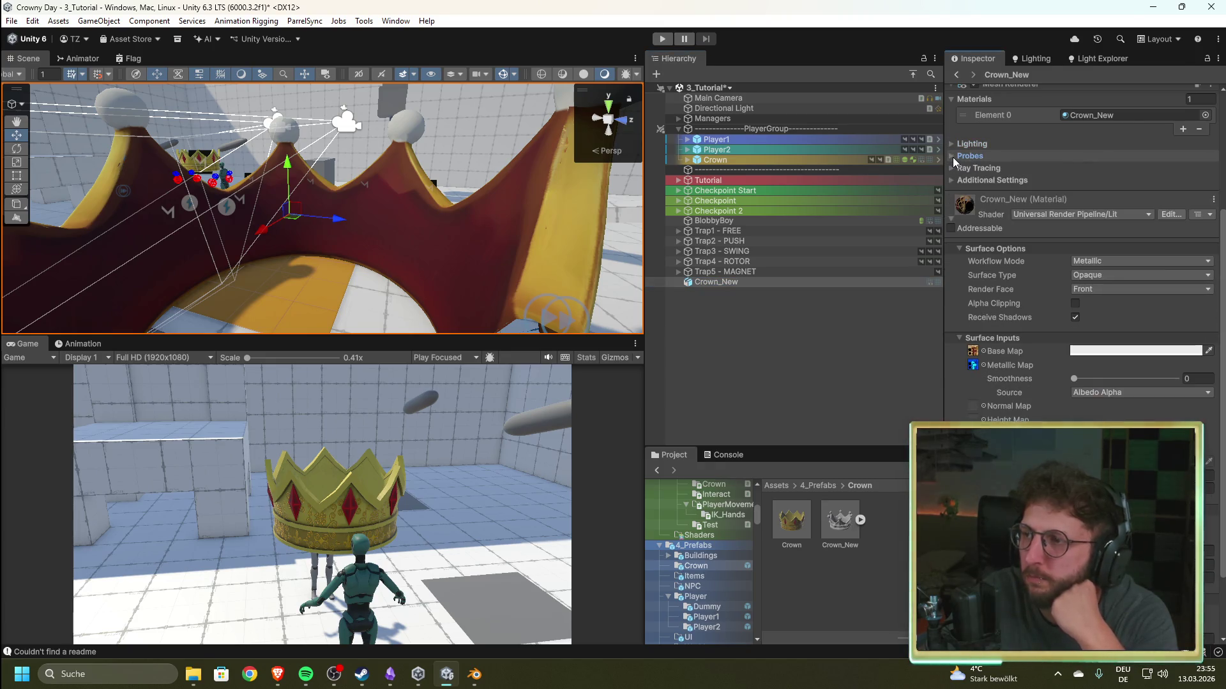
pyautogui.scroll(-3, 1050, 336)
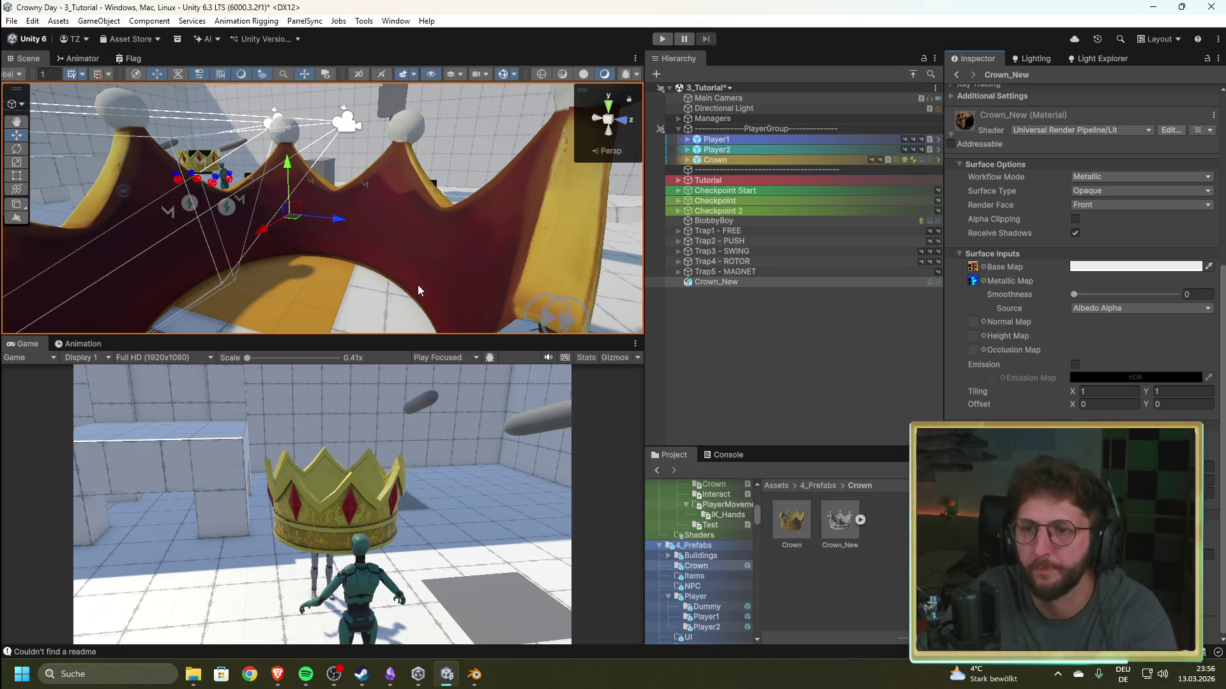
pyautogui.moveTo(366, 243)
pyautogui.mouseDown()
pyautogui.moveTo(342, 254)
pyautogui.moveTo(415, 274)
pyautogui.moveTo(1213, 357)
pyautogui.moveTo(1006, 305)
pyautogui.moveTo(869, 301)
pyautogui.moveTo(847, 371)
pyautogui.moveTo(597, 341)
pyautogui.moveTo(592, 359)
pyautogui.moveTo(619, 376)
pyautogui.moveTo(573, 347)
pyautogui.moveTo(573, 359)
pyautogui.moveTo(424, 190)
pyautogui.mouseUp()
# - Orbit the Scene view around the crown and players, then switch to the PurrNet docs in Brave
pyautogui.scroll(5, 377, 160)
pyautogui.scroll(-5, 378, 92)
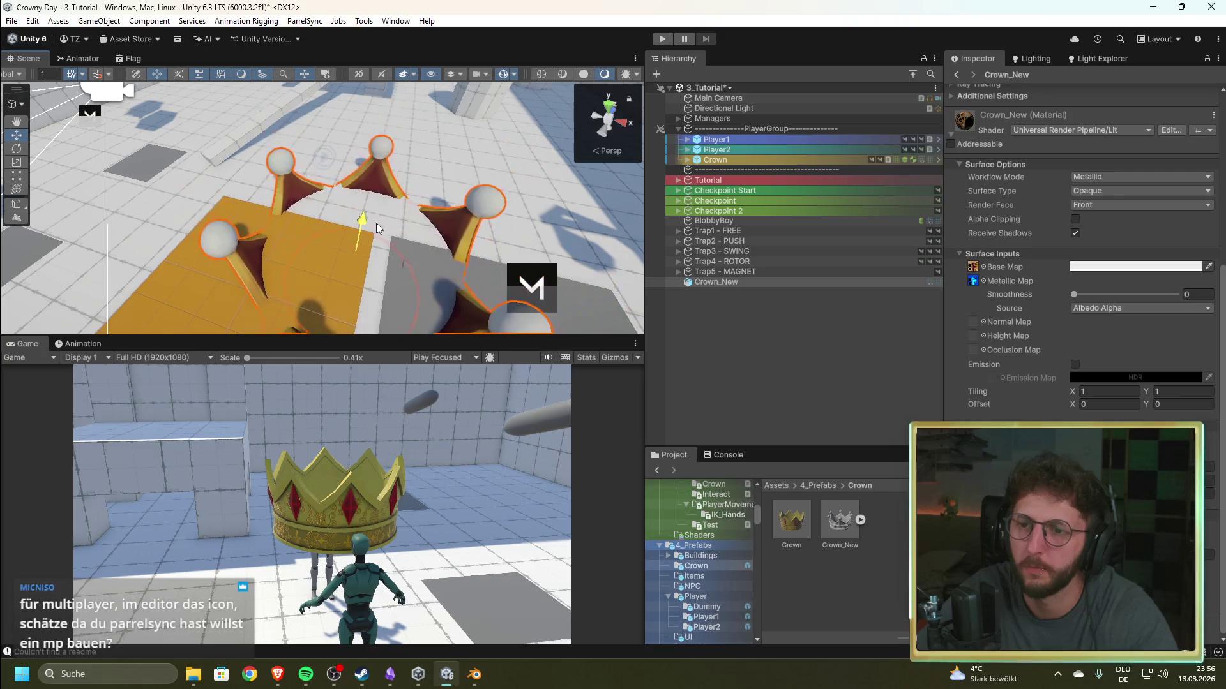
pyautogui.scroll(3, 369, 150)
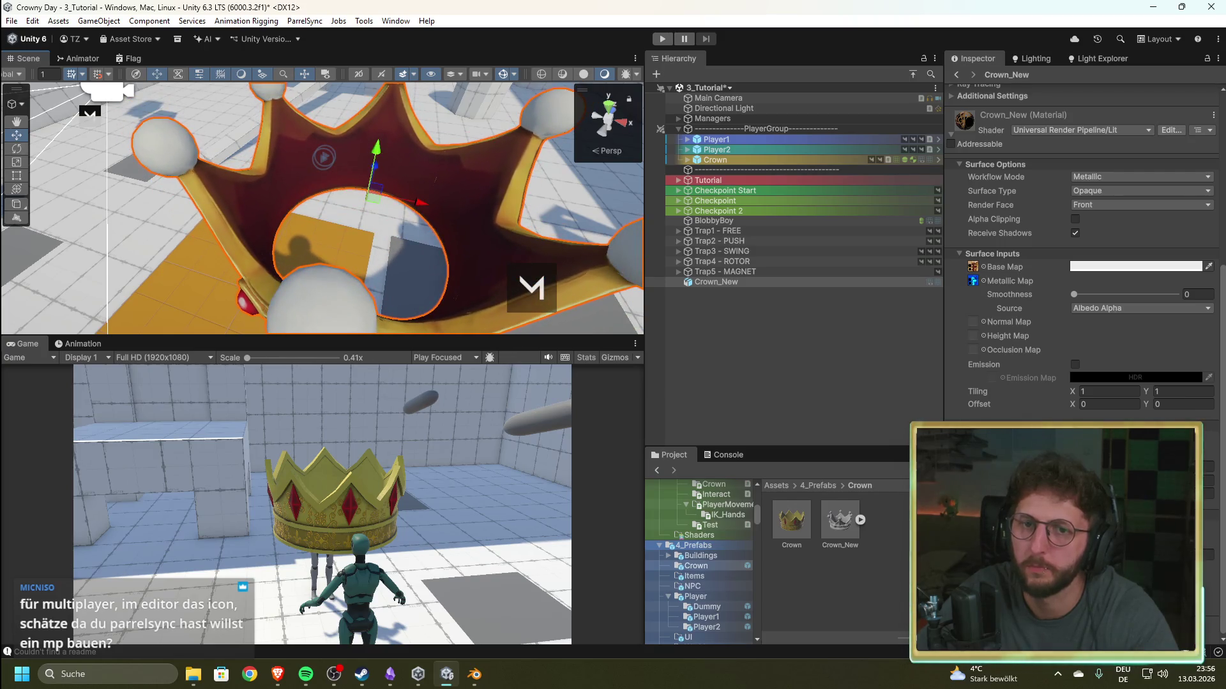
pyautogui.moveTo(373, 214)
pyautogui.mouseDown()
pyautogui.moveTo(567, 222)
pyautogui.moveTo(367, 197)
pyautogui.moveTo(477, 190)
pyautogui.moveTo(150, 217)
pyautogui.mouseUp()
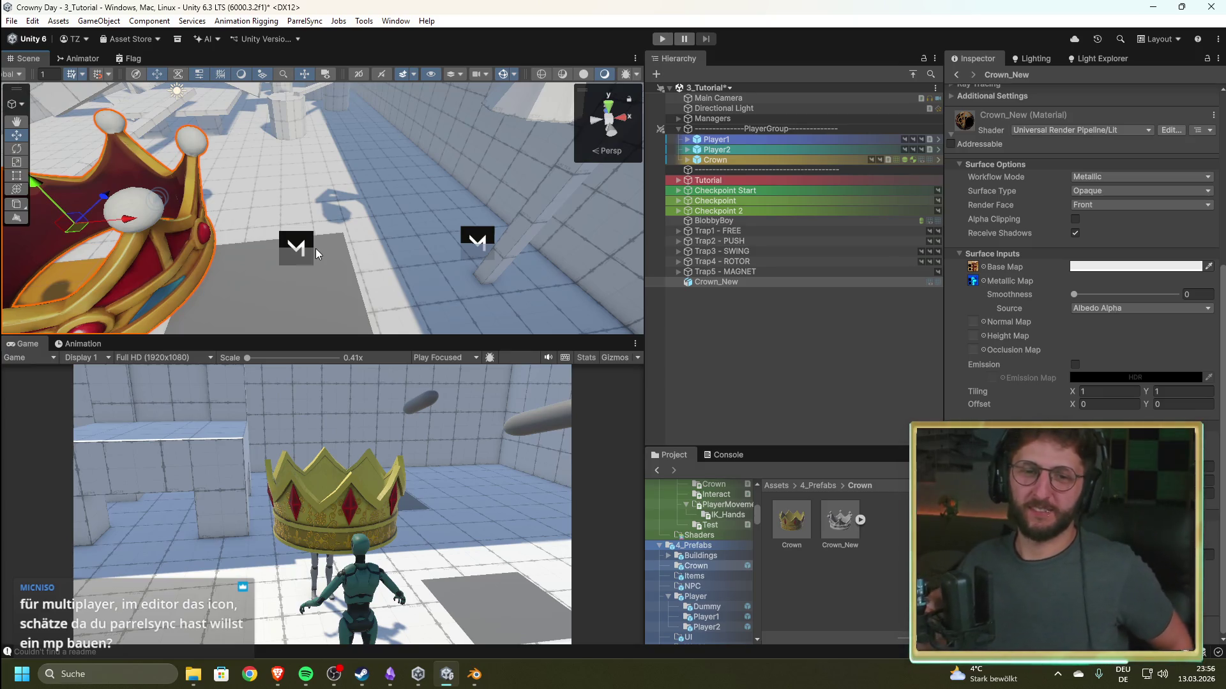
pyautogui.moveTo(394, 217)
pyautogui.mouseDown()
pyautogui.moveTo(250, 210)
pyautogui.moveTo(147, 243)
pyautogui.mouseUp()
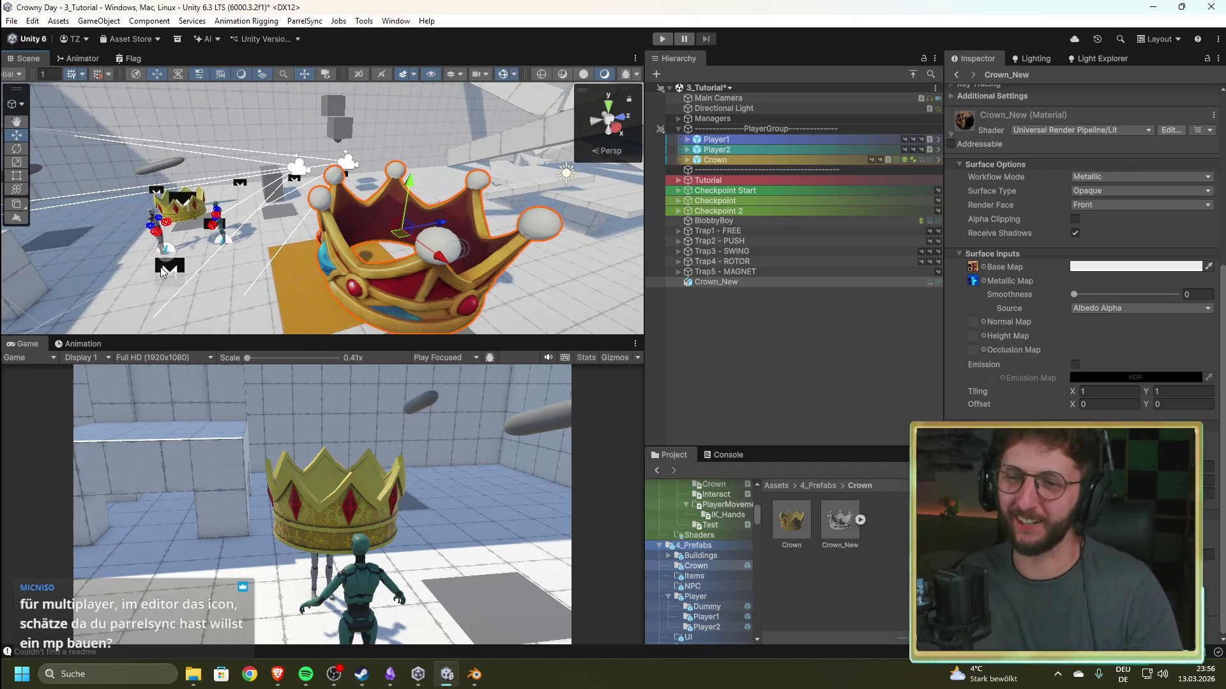
pyautogui.moveTo(293, 279); pyautogui.dragTo(240, 265)
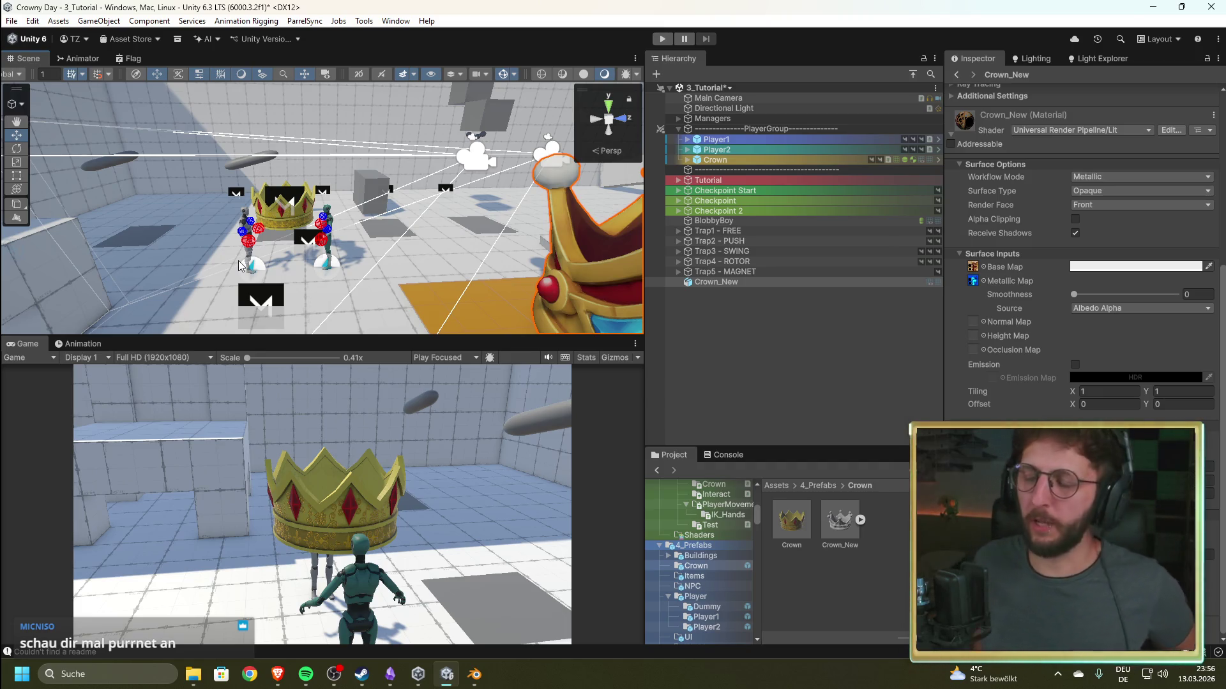
pyautogui.hotkey('alt', 'Tab')
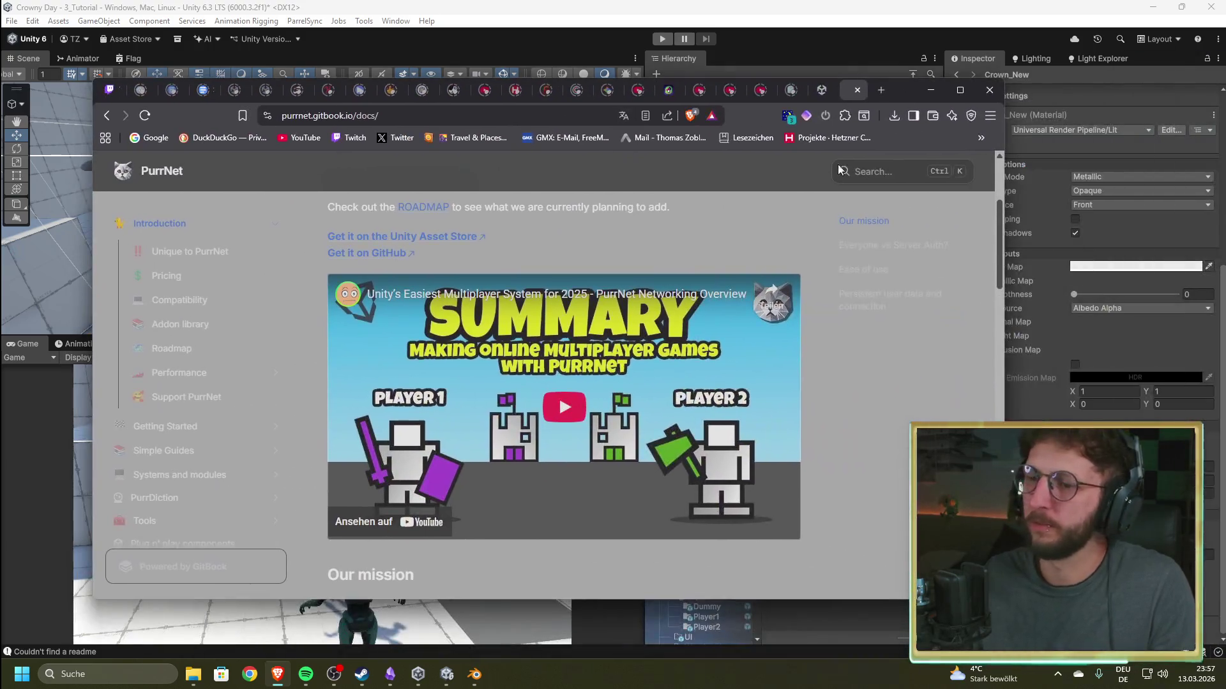
# - Play the PurrNet overview video and skip through it to near the end
pyautogui.click(565, 404)
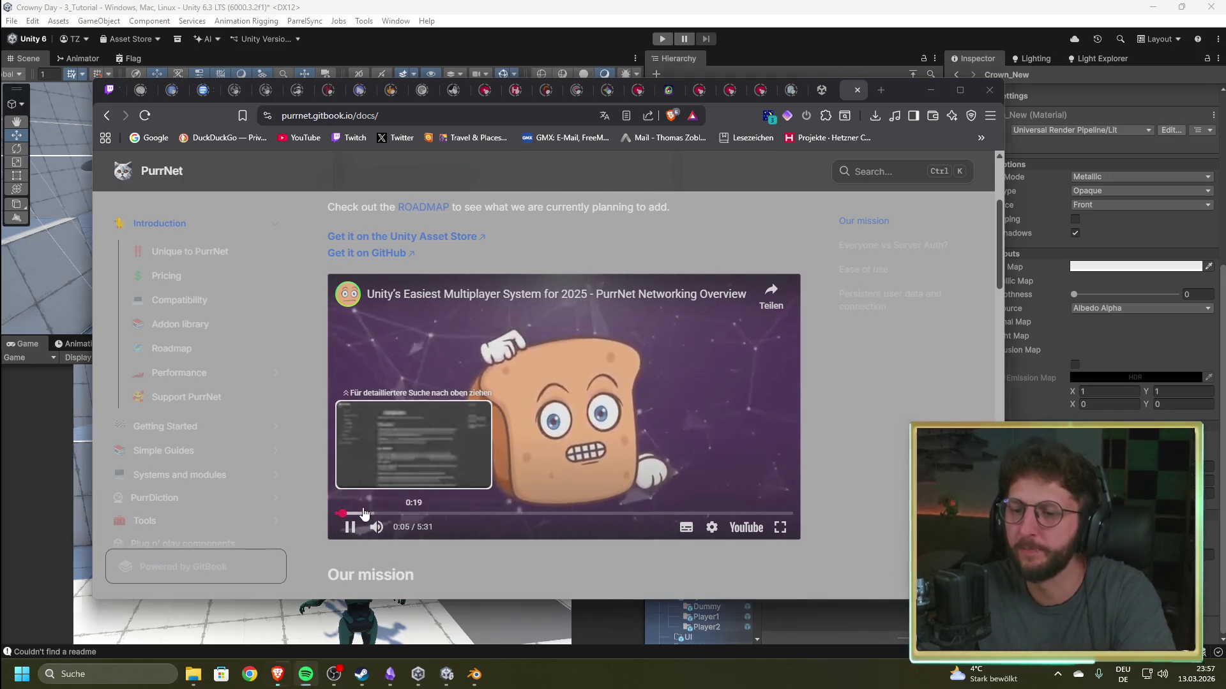
pyautogui.click(363, 514)
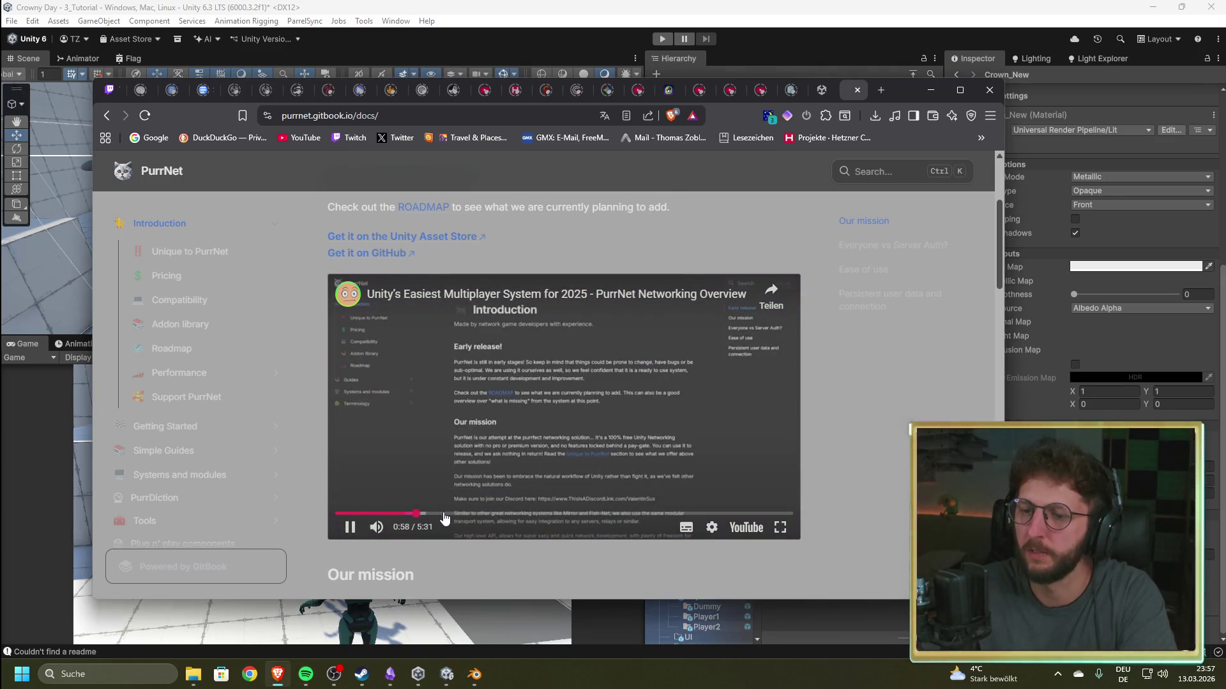
pyautogui.click(512, 514)
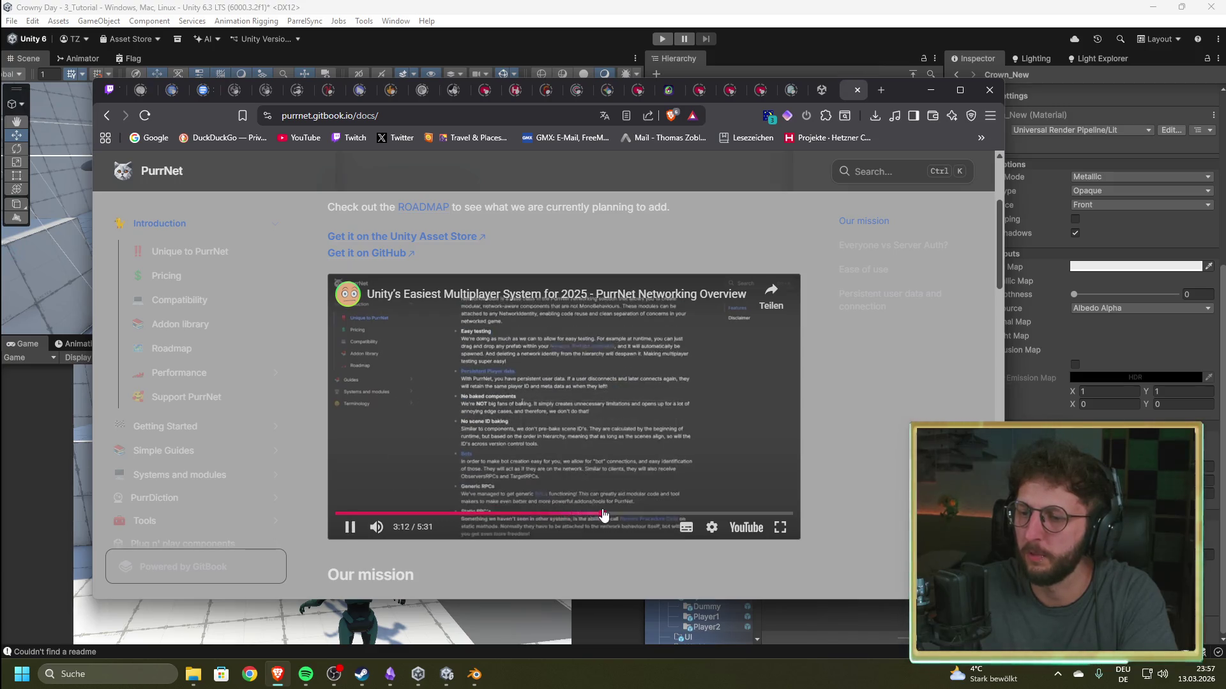
pyautogui.click(707, 514)
pyautogui.click(764, 512)
pyautogui.scroll(-10, 435, 323)
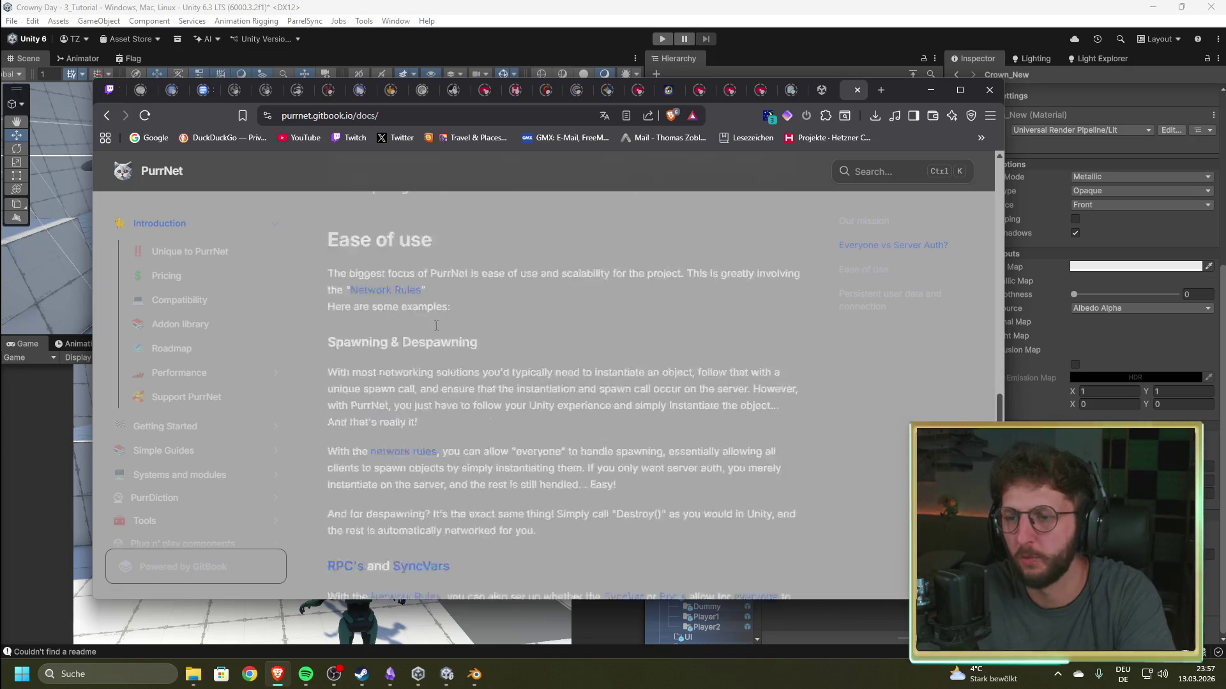
pyautogui.scroll(15, 436, 326)
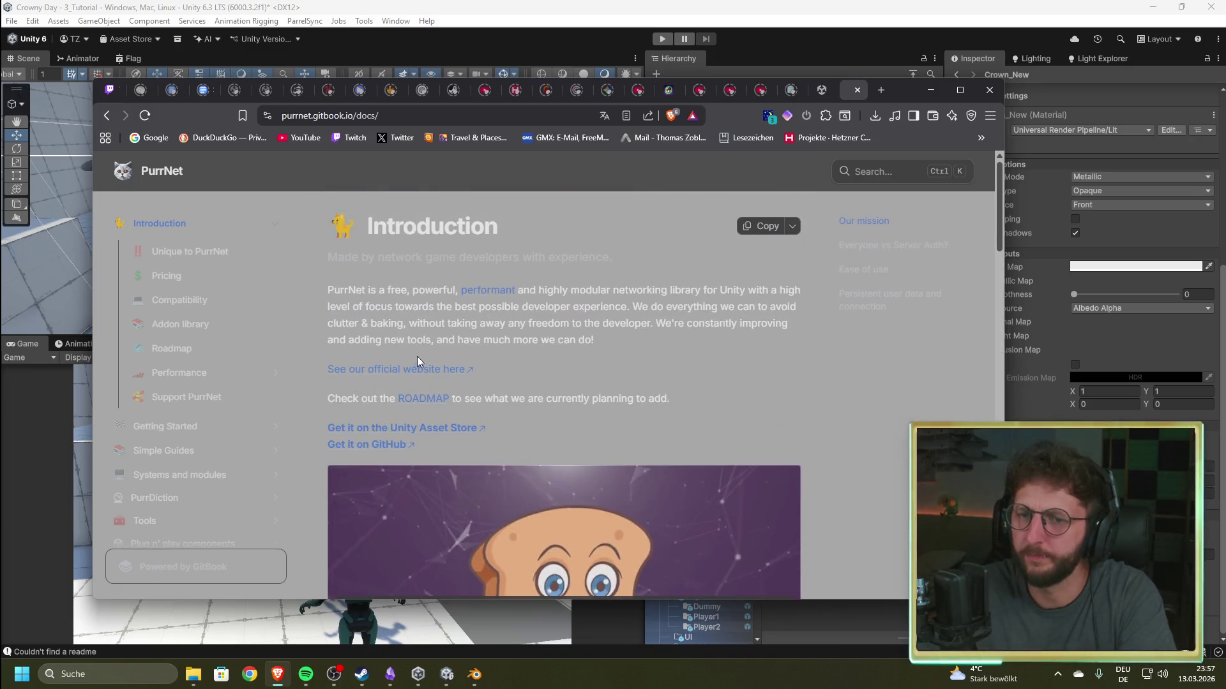
# - Look over the Pricing page, return to Introduction, and bring Unity back to the front
pyautogui.click(165, 275)
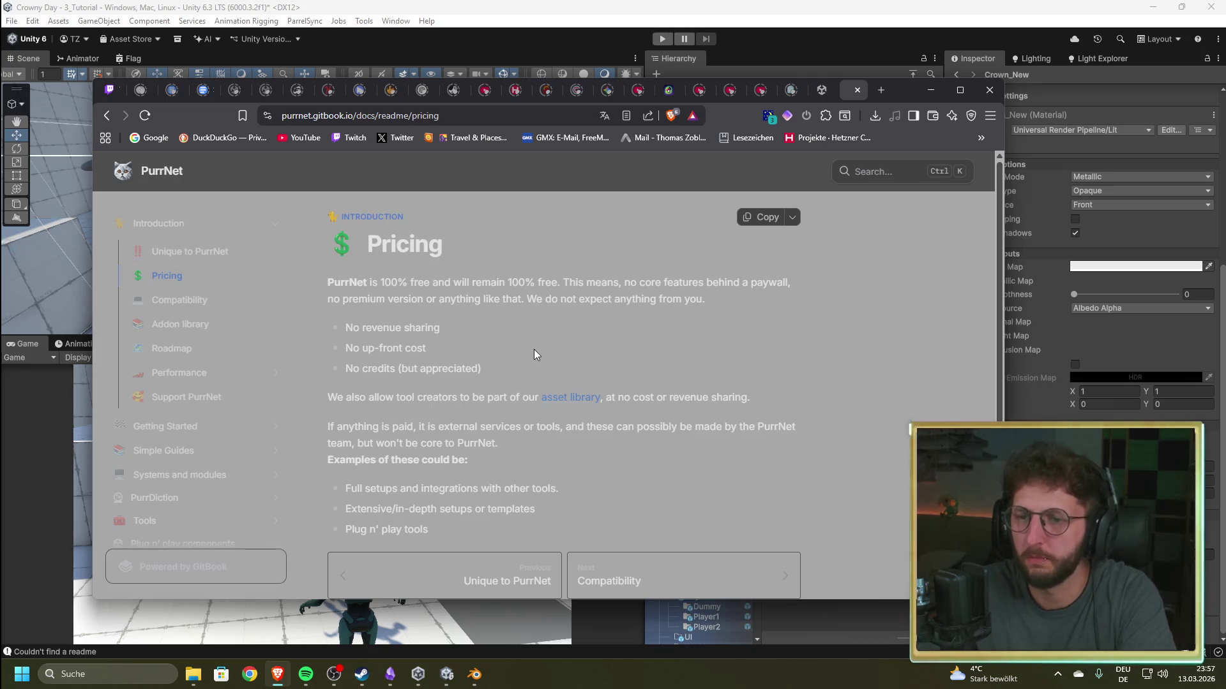
pyautogui.scroll(-1, 467, 355)
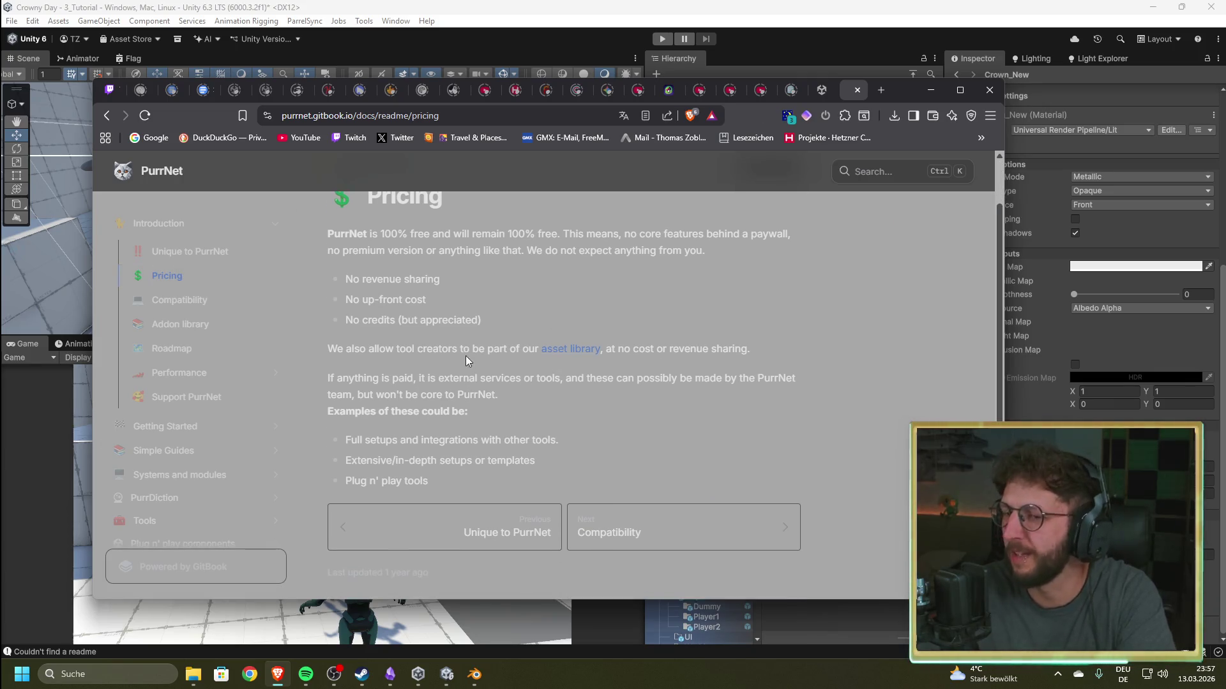
pyautogui.scroll(1, 474, 366)
pyautogui.scroll(-1, 473, 368)
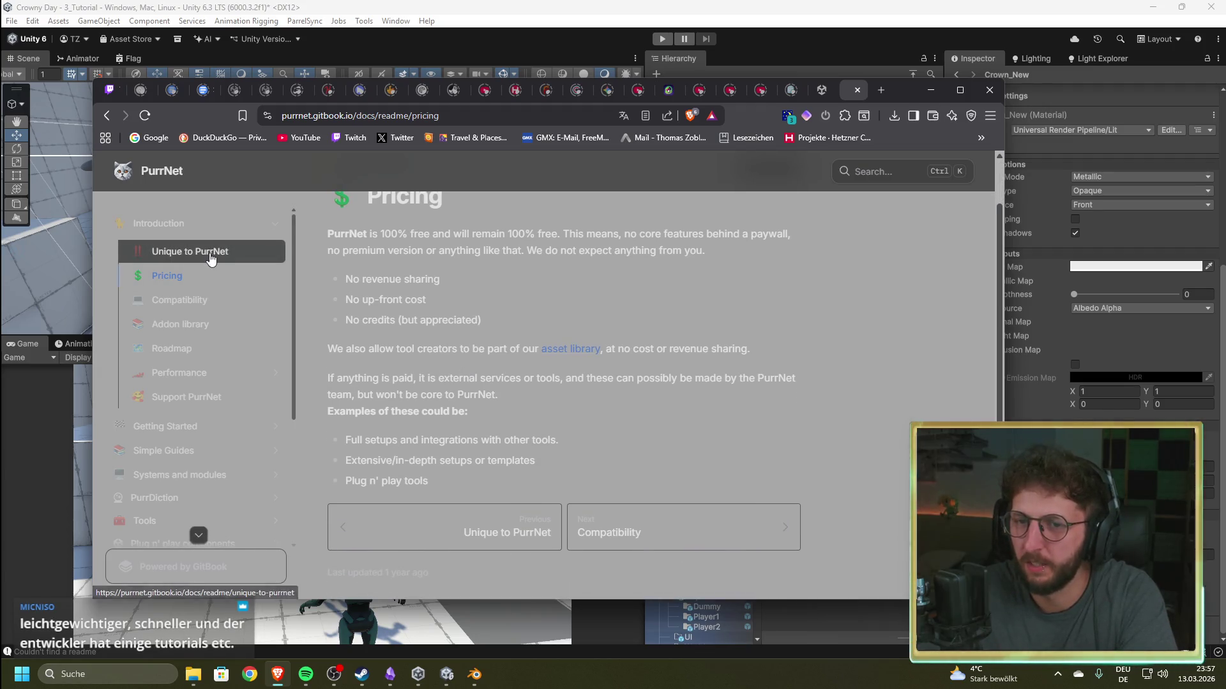
pyautogui.click(153, 223)
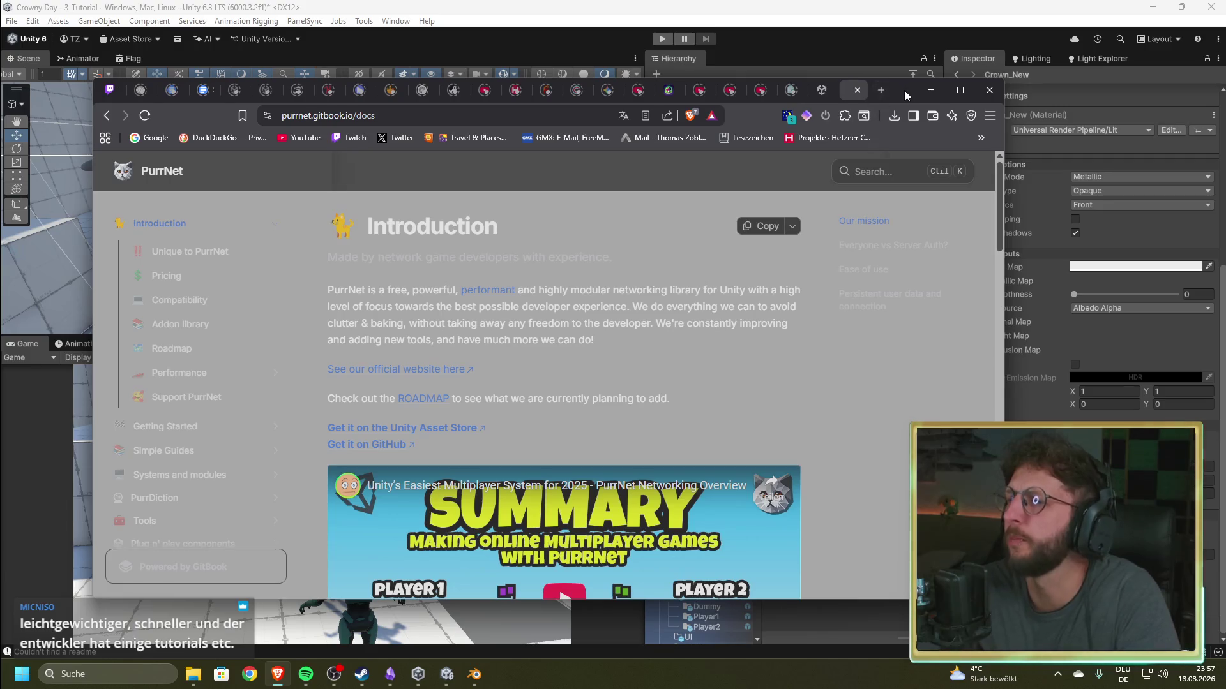
pyautogui.click(1074, 366)
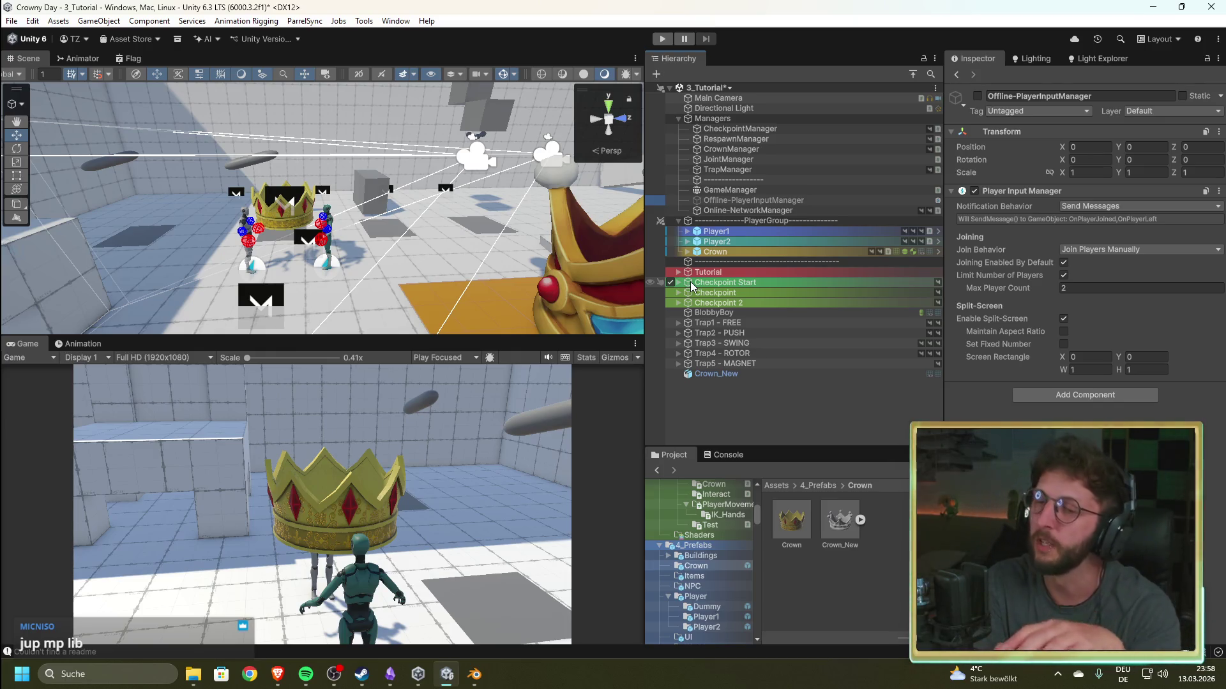
pyautogui.moveTo(383, 249); pyautogui.dragTo(345, 236)
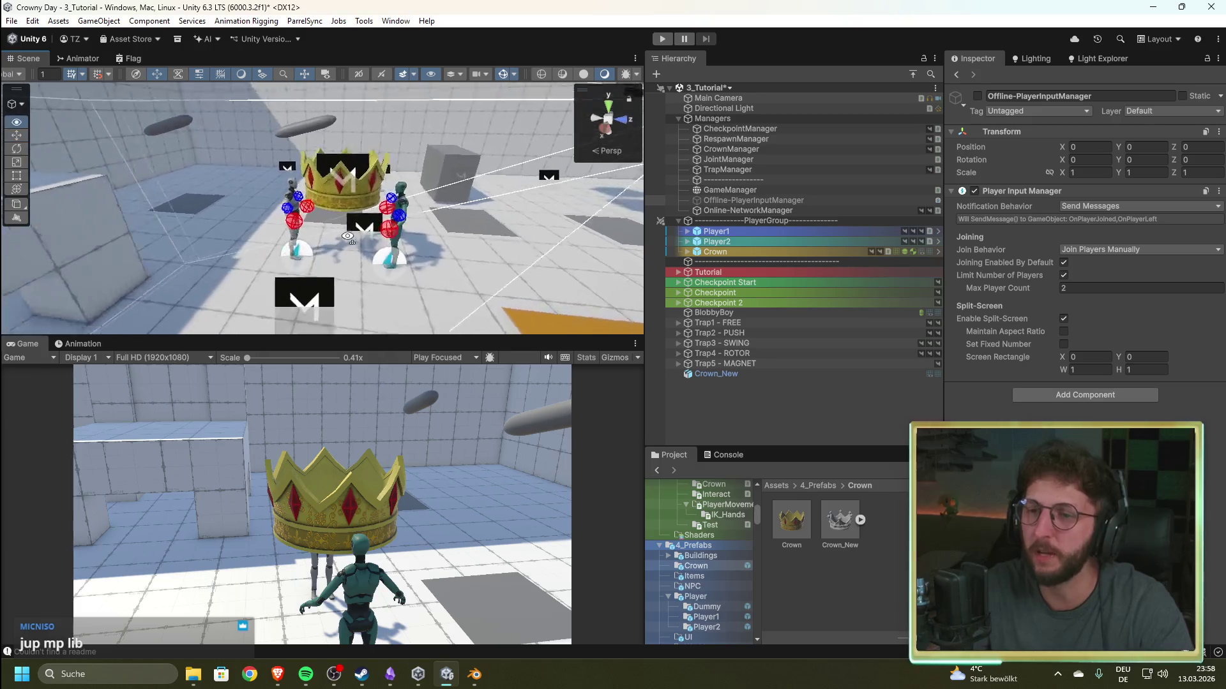
pyautogui.scroll(3, 344, 237)
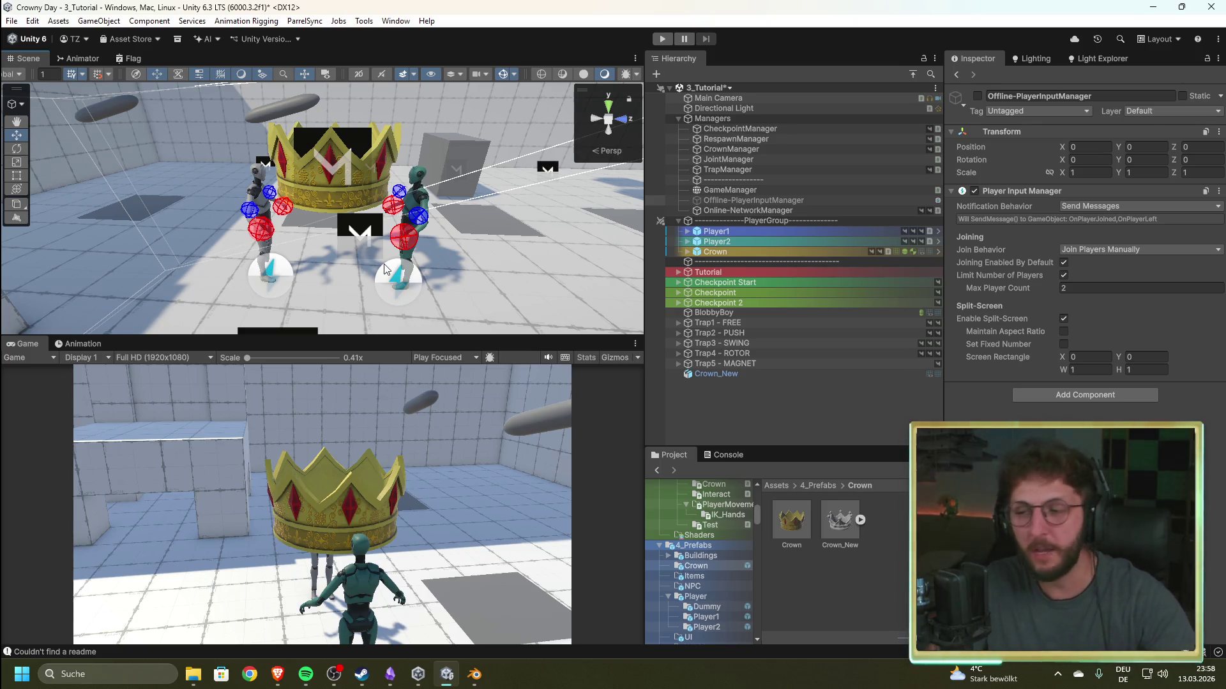
pyautogui.moveTo(310, 144)
pyautogui.mouseDown()
pyautogui.moveTo(436, 197)
pyautogui.moveTo(402, 214)
pyautogui.moveTo(428, 247)
pyautogui.moveTo(542, 242)
pyautogui.mouseUp()
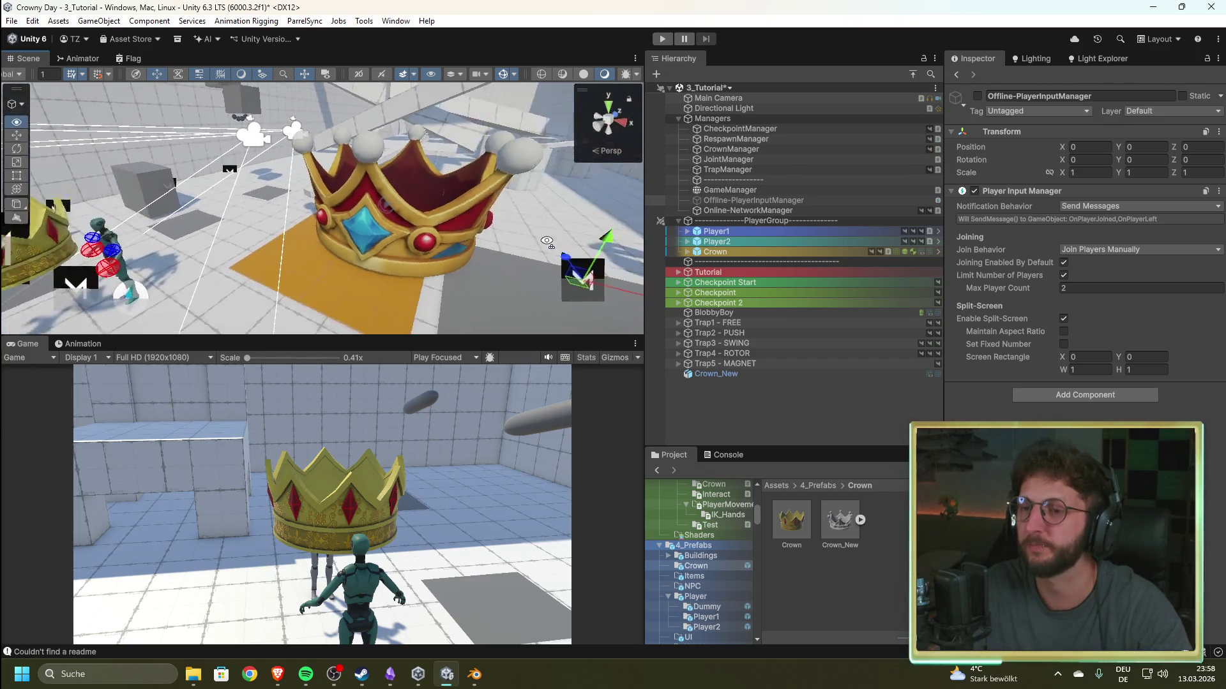
pyautogui.press('f')
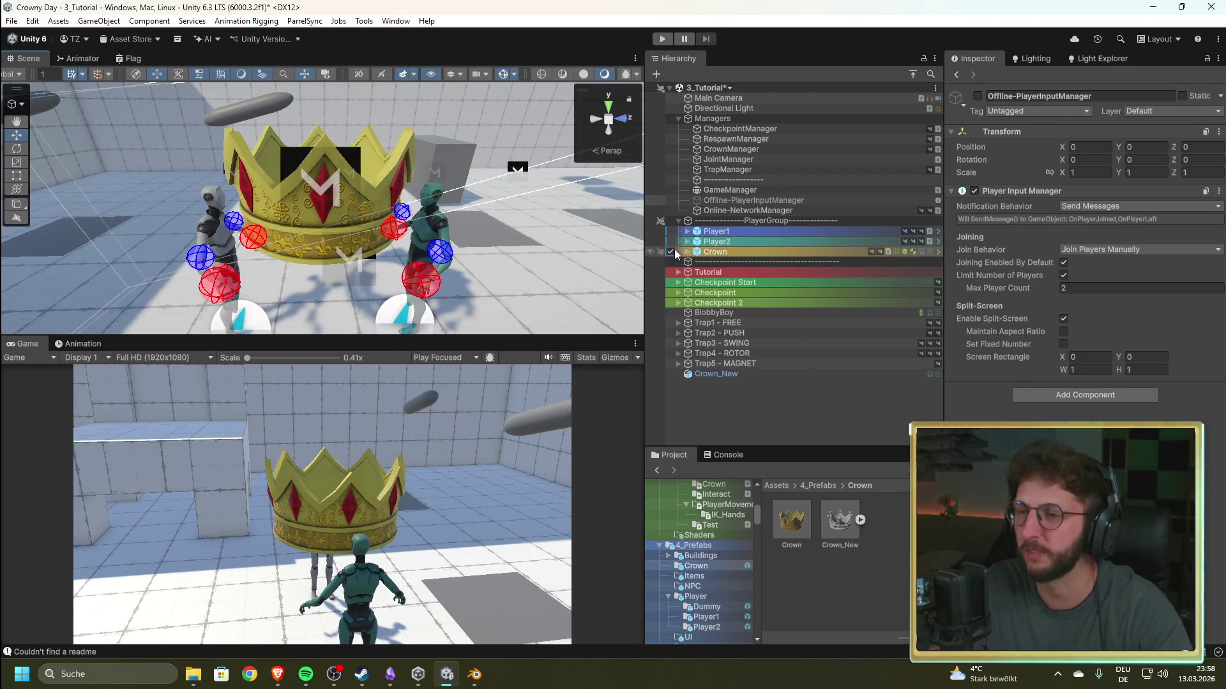
pyautogui.click(686, 251)
# - Select the Crown object and browse its material choices, leaving the material unchanged
pyautogui.click(726, 253)
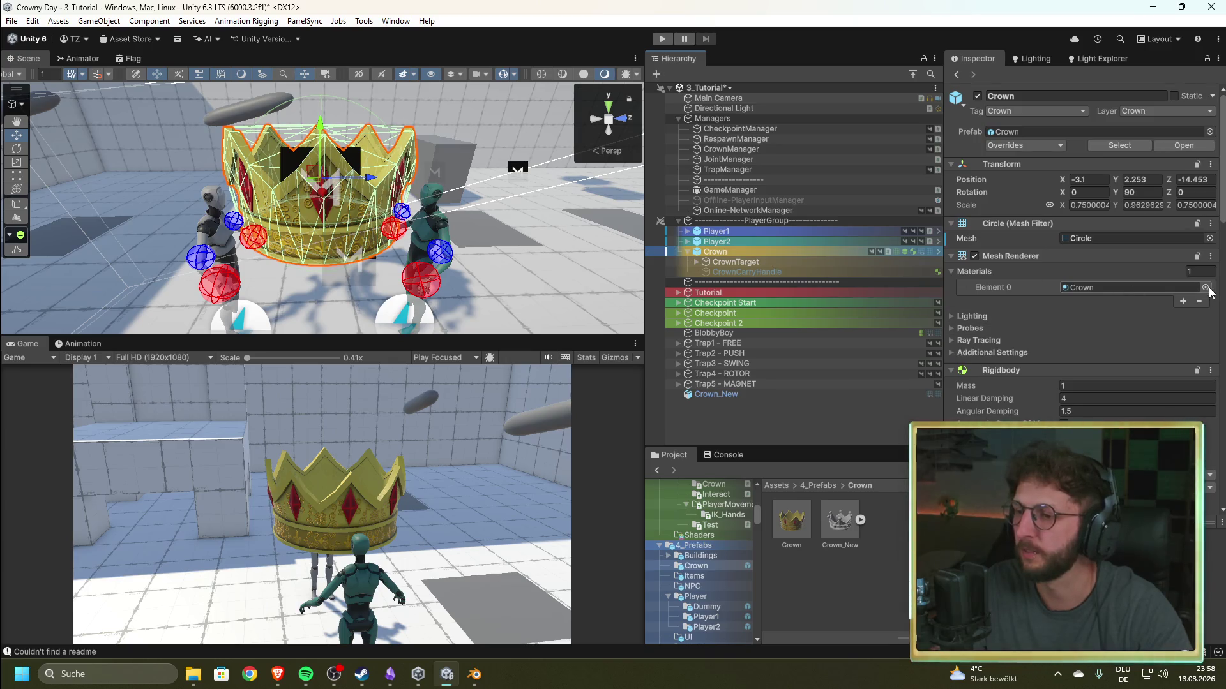
pyautogui.click(1207, 288)
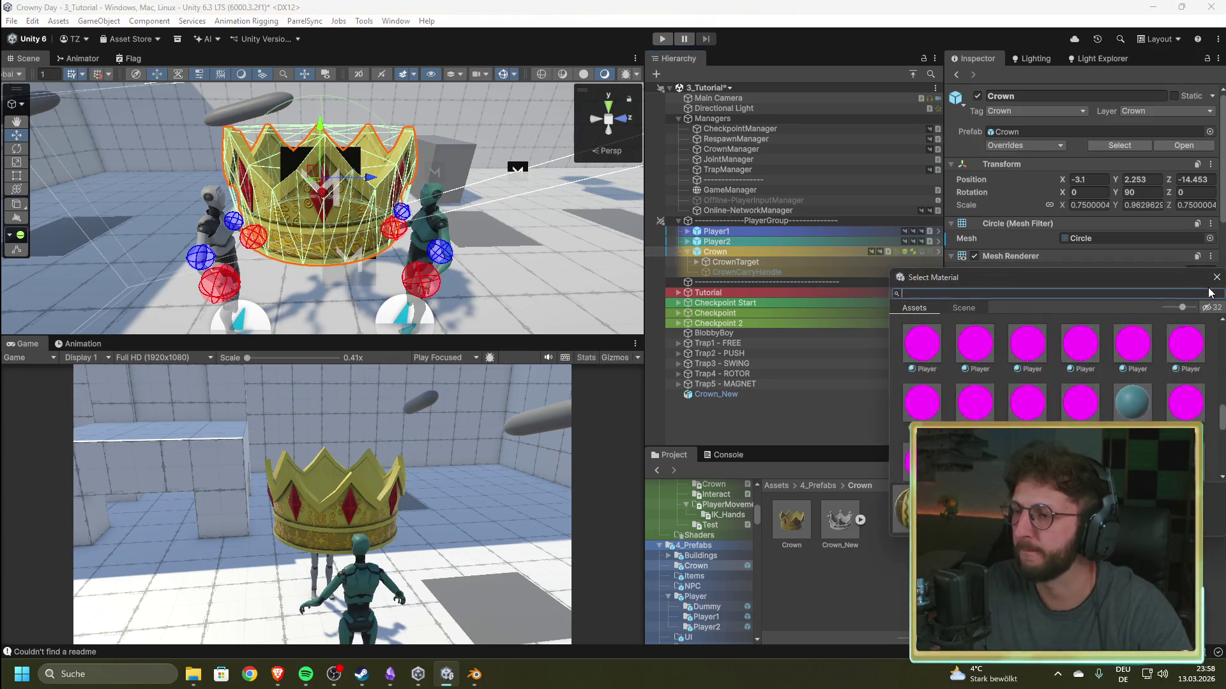
pyautogui.write('cr')
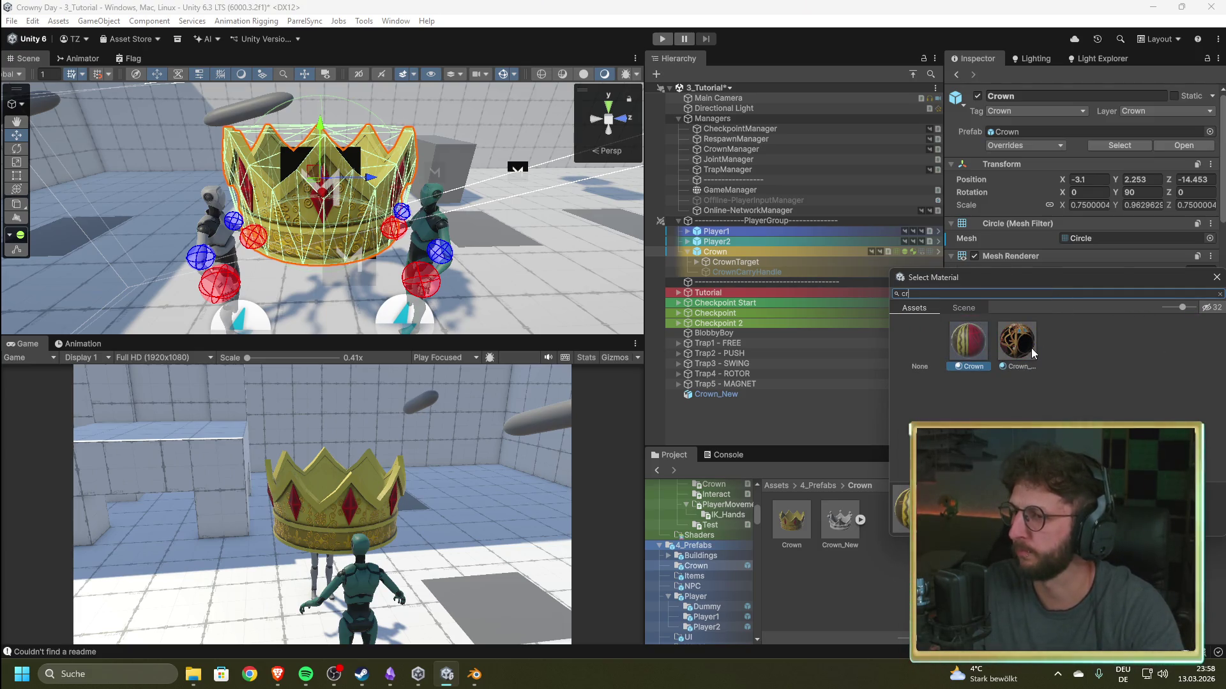
pyautogui.click(1217, 277)
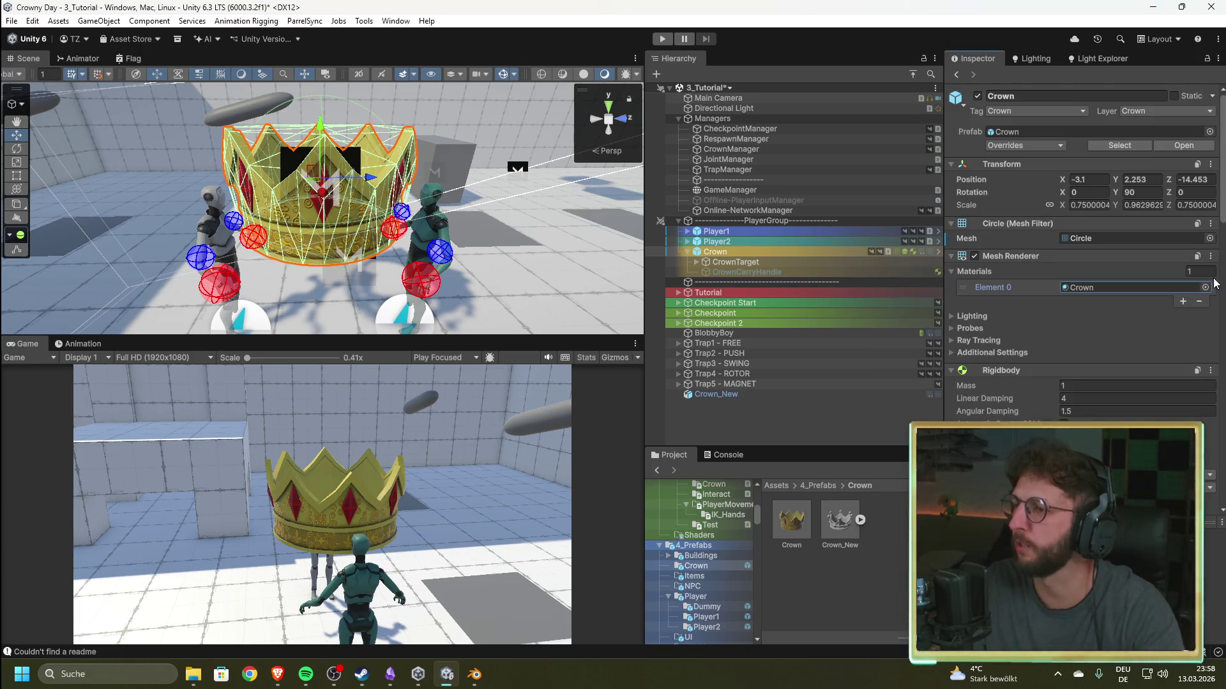
# - Assign Mesh1.0 to the Crown's Mesh Filter after trying the Circle.001 and Circle meshes
pyautogui.click(1209, 240)
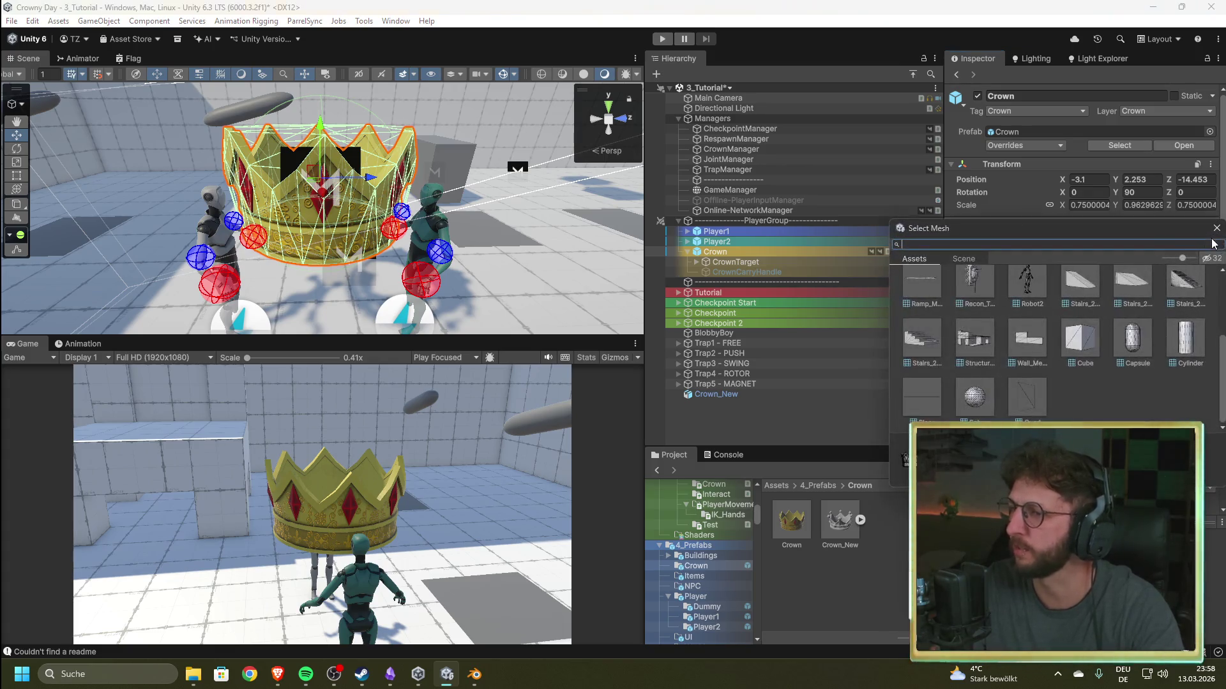
pyautogui.scroll(2, 1072, 351)
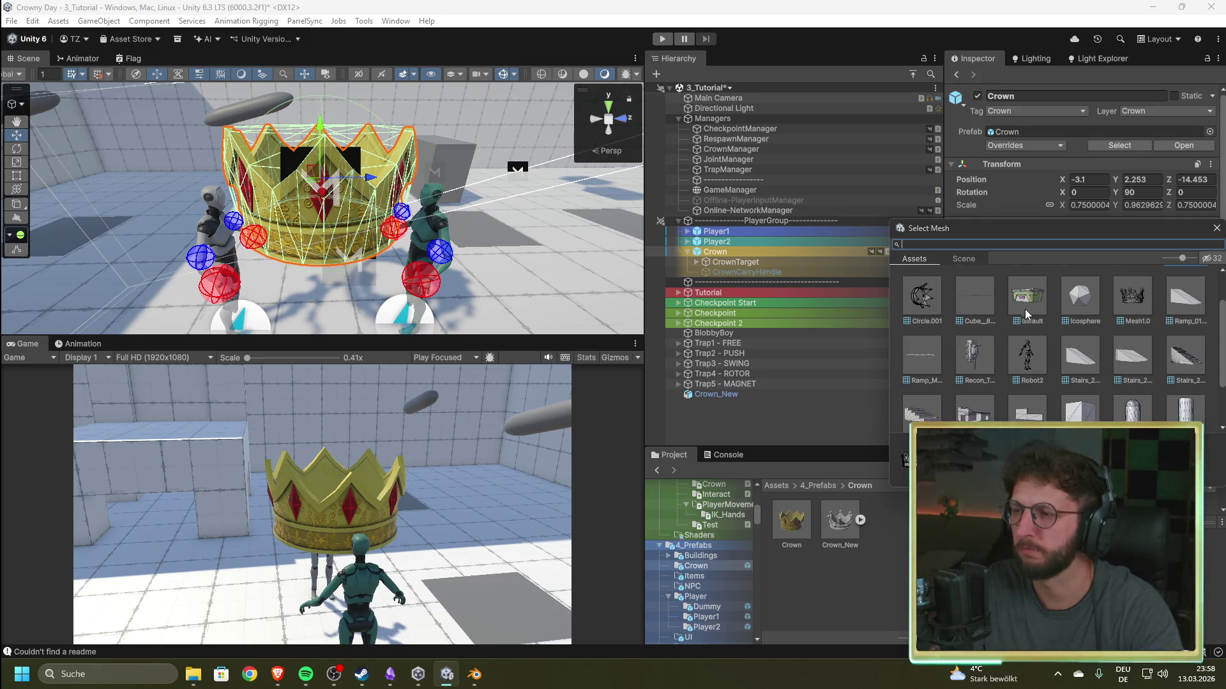
pyautogui.click(1143, 297)
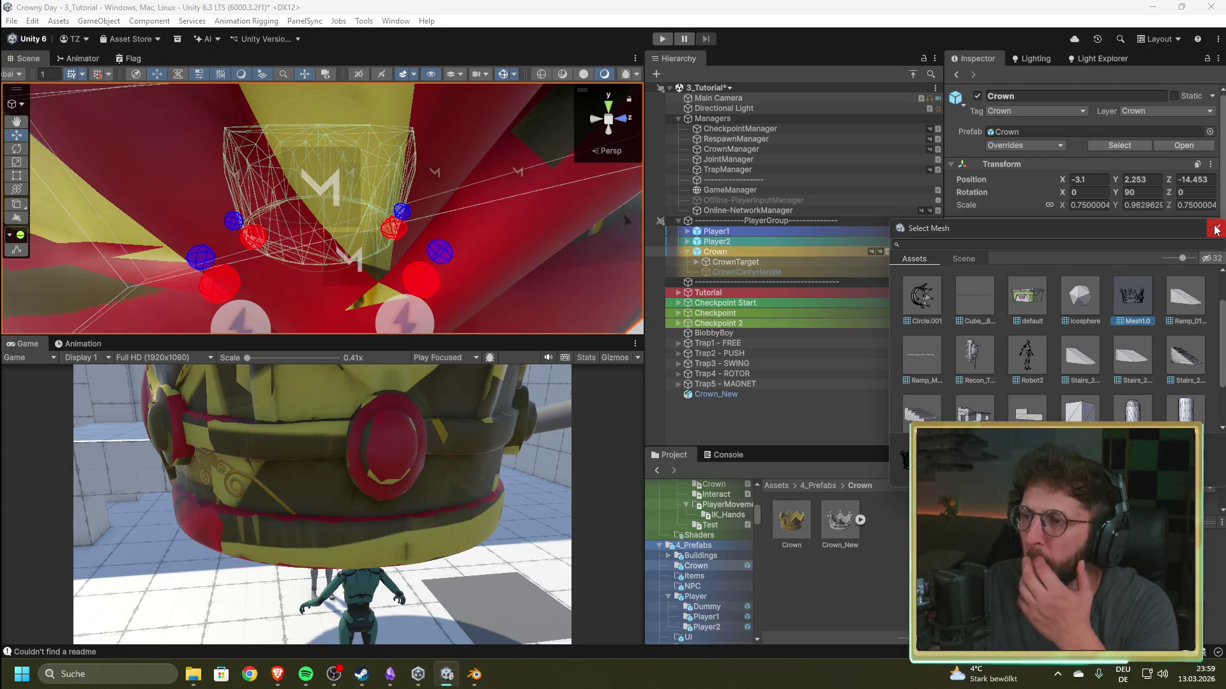
pyautogui.click(927, 305)
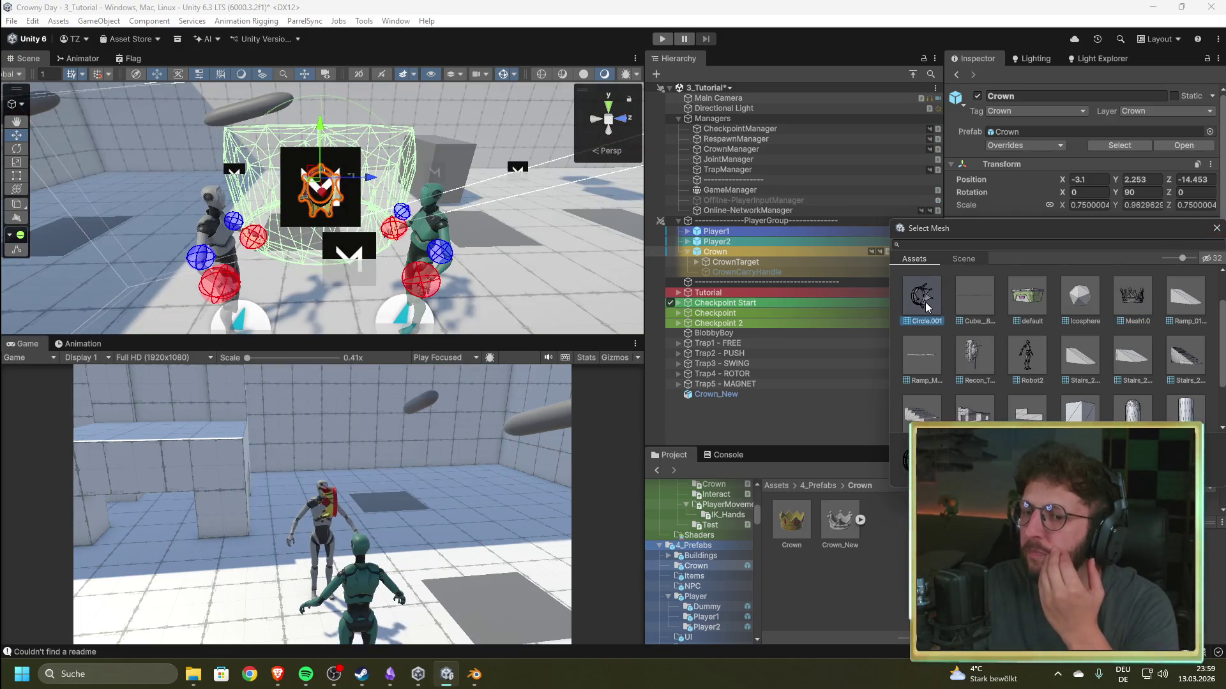
pyautogui.scroll(2, 1041, 372)
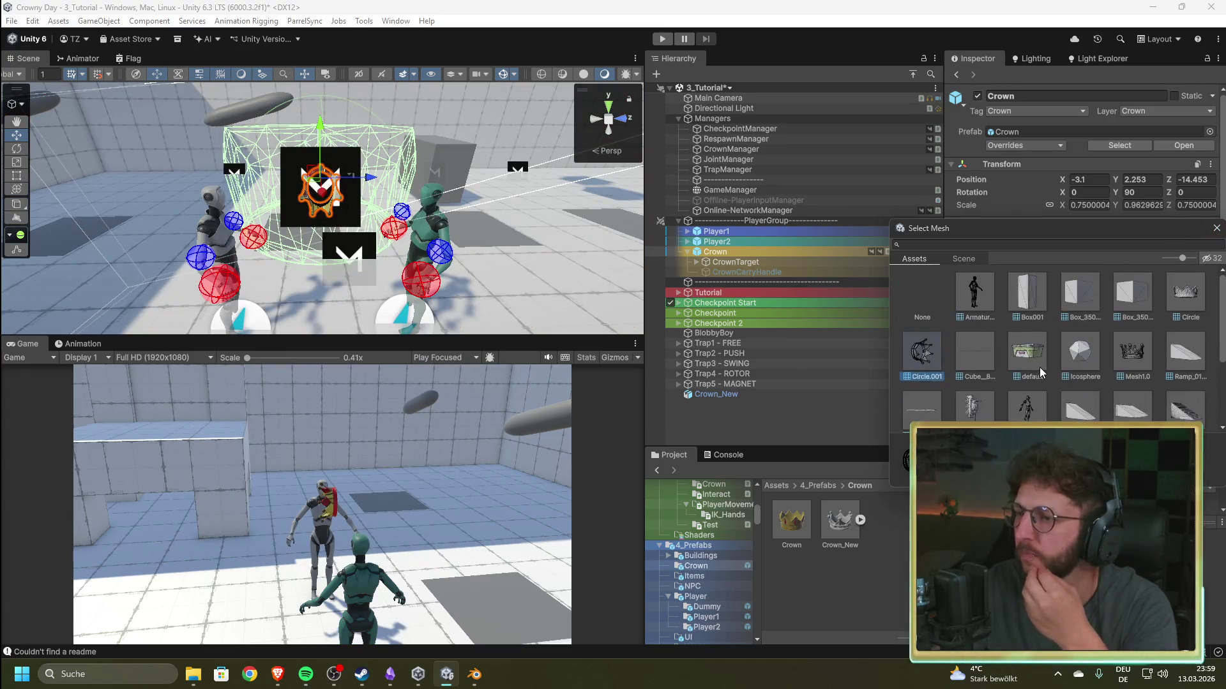
pyautogui.click(1189, 292)
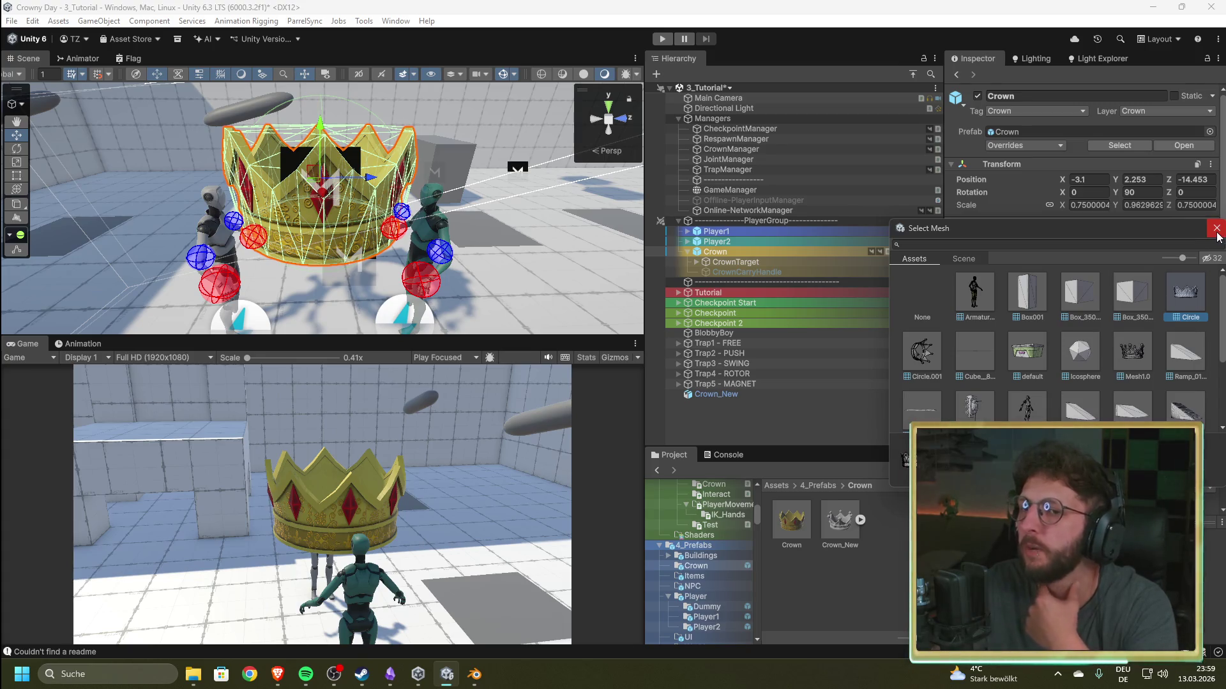
pyautogui.click(1141, 356)
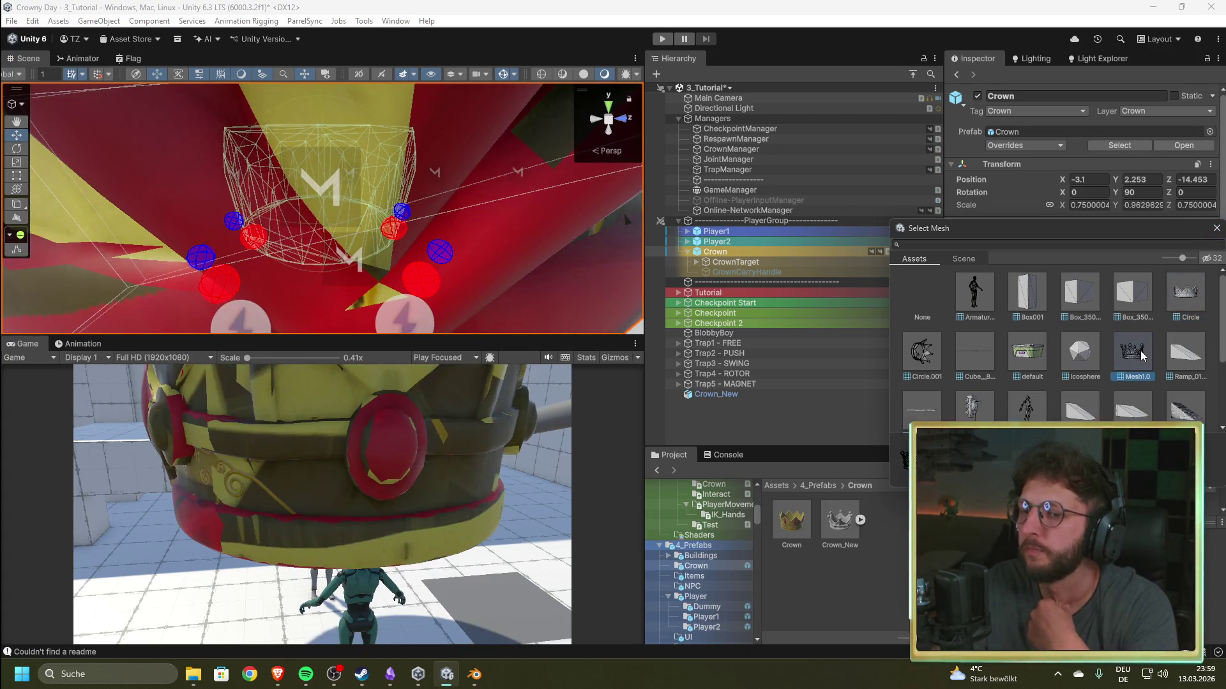
pyautogui.moveTo(443, 152); pyautogui.dragTo(559, 123)
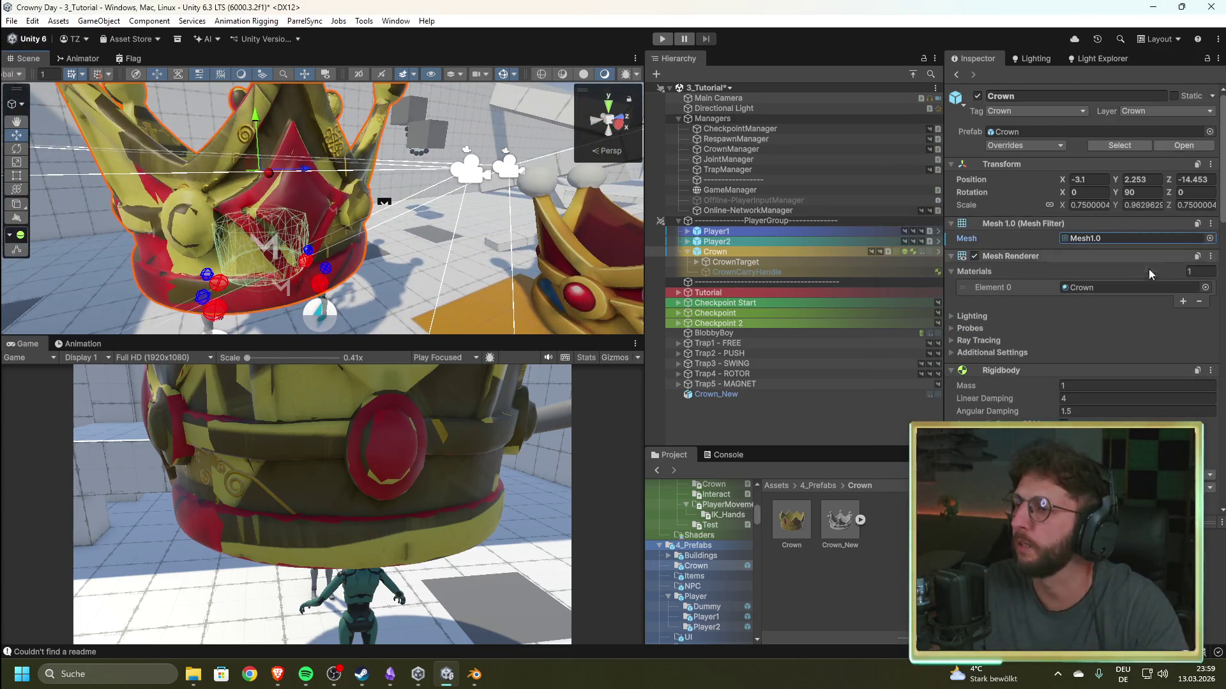
# - Assign the Crown_New material to the Crown's Mesh Renderer Element 0
pyautogui.click(1205, 287)
pyautogui.write('cr')
pyautogui.click(1018, 339)
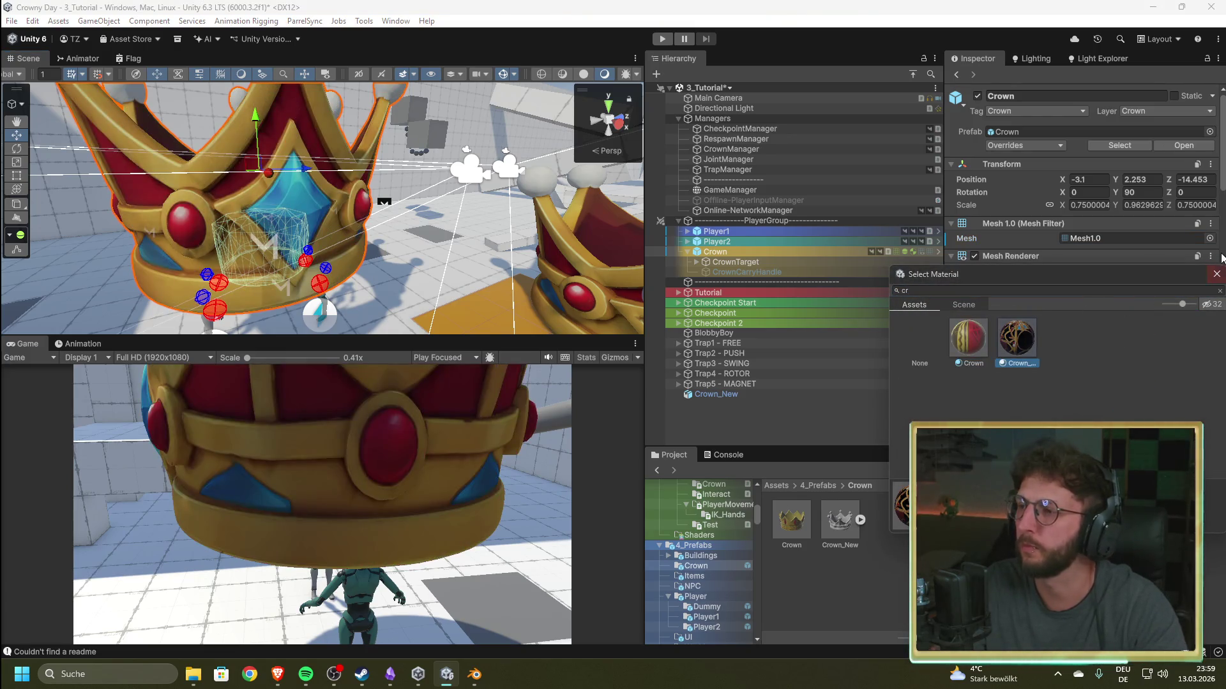
pyautogui.click(1217, 274)
# - Make the Crown's Mesh Collider convex
pyautogui.moveTo(370, 252); pyautogui.dragTo(471, 228)
pyautogui.press('f')
pyautogui.scroll(-3, 1057, 324)
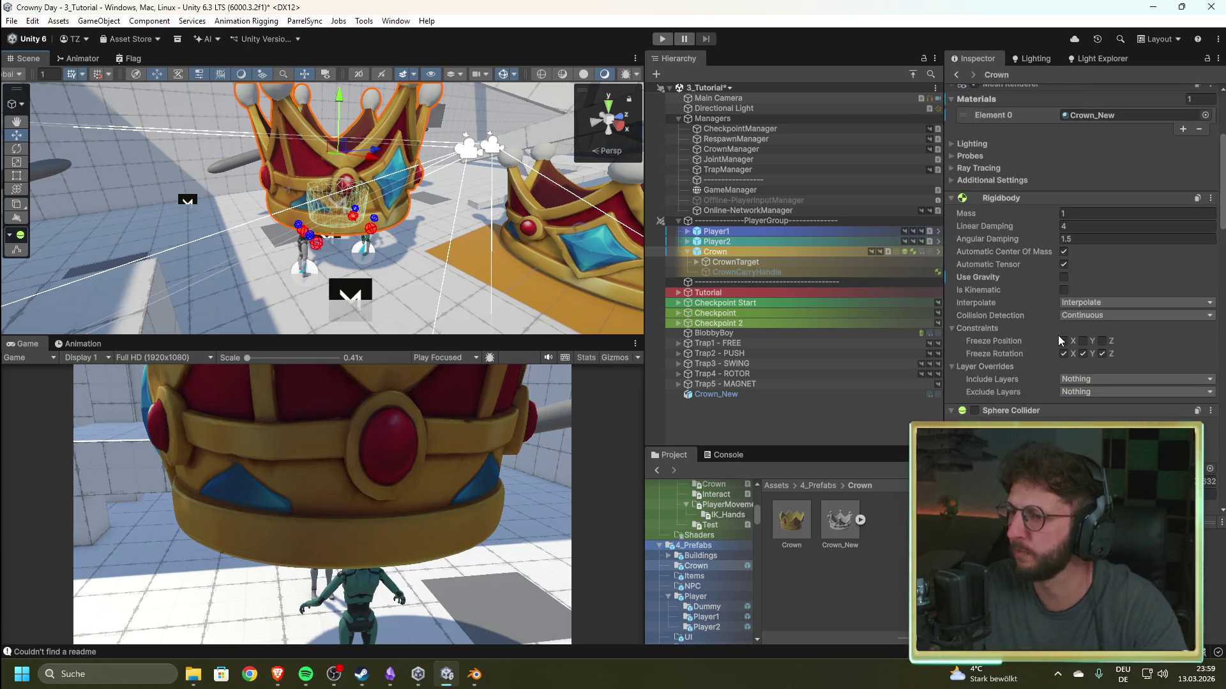
pyautogui.scroll(-3, 1059, 335)
pyautogui.click(1063, 368)
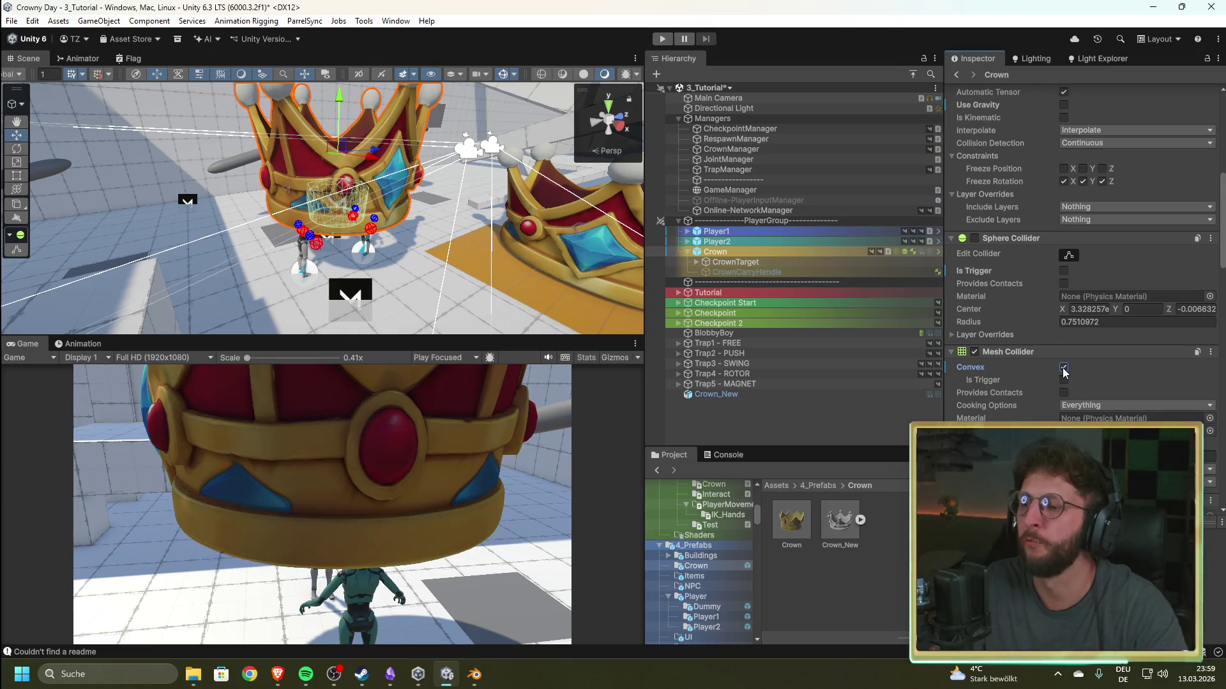
# - Try narrowing the Crown's X scale to 0.53, undo it, and lock the scale axes together
pyautogui.scroll(10, 1060, 307)
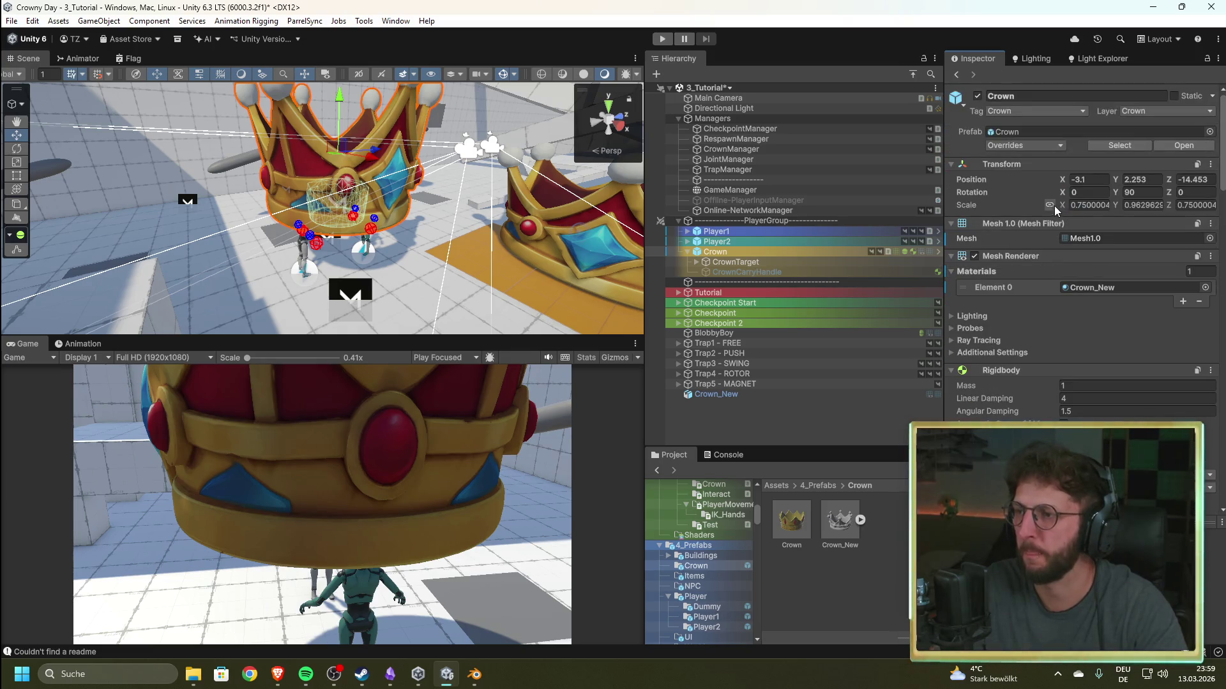
pyautogui.moveTo(1054, 204); pyautogui.dragTo(1055, 205)
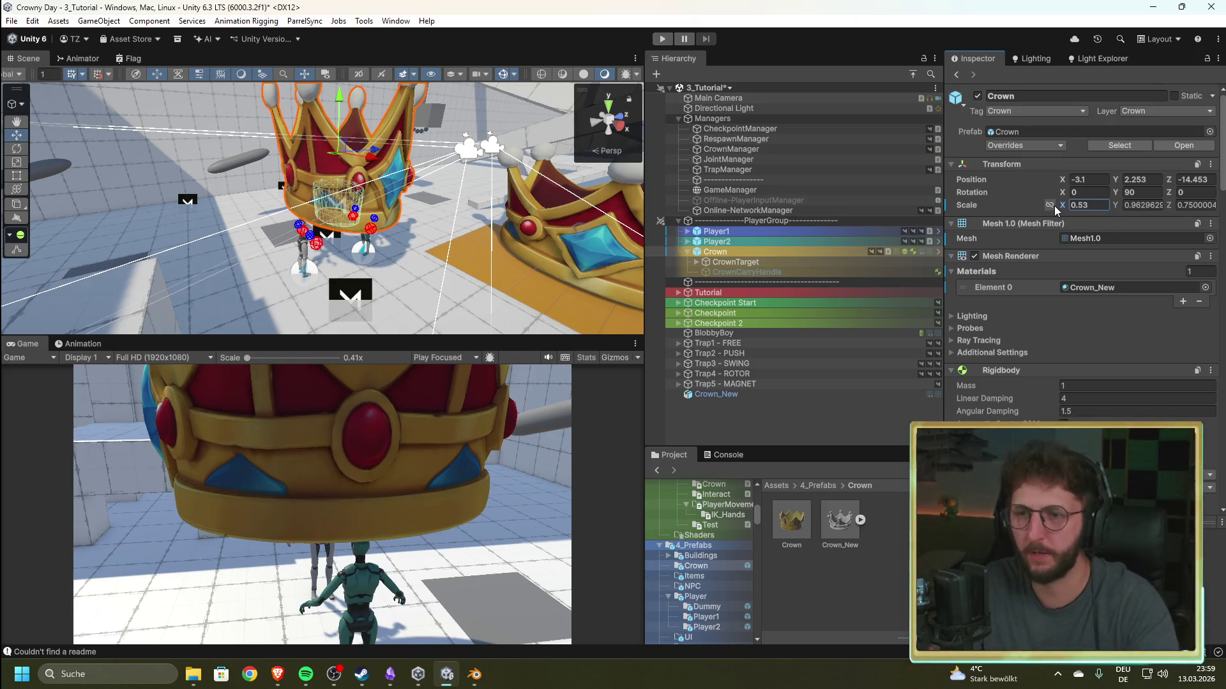
pyautogui.hotkey('ctrl', 'z')
pyautogui.click(1048, 206)
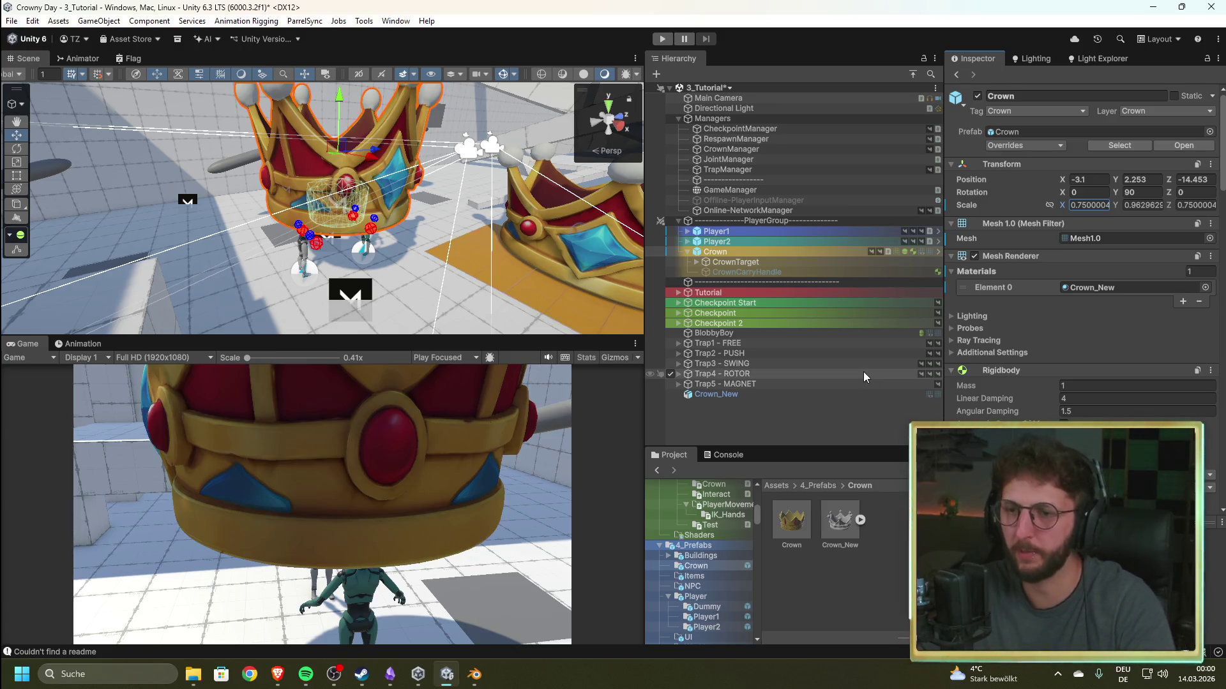
# - Undo the mesh and material swap, then select Crown_New and move it up and closer
pyautogui.hotkey('ctrl', 'z')
pyautogui.hotkey('ctrl', 'z')
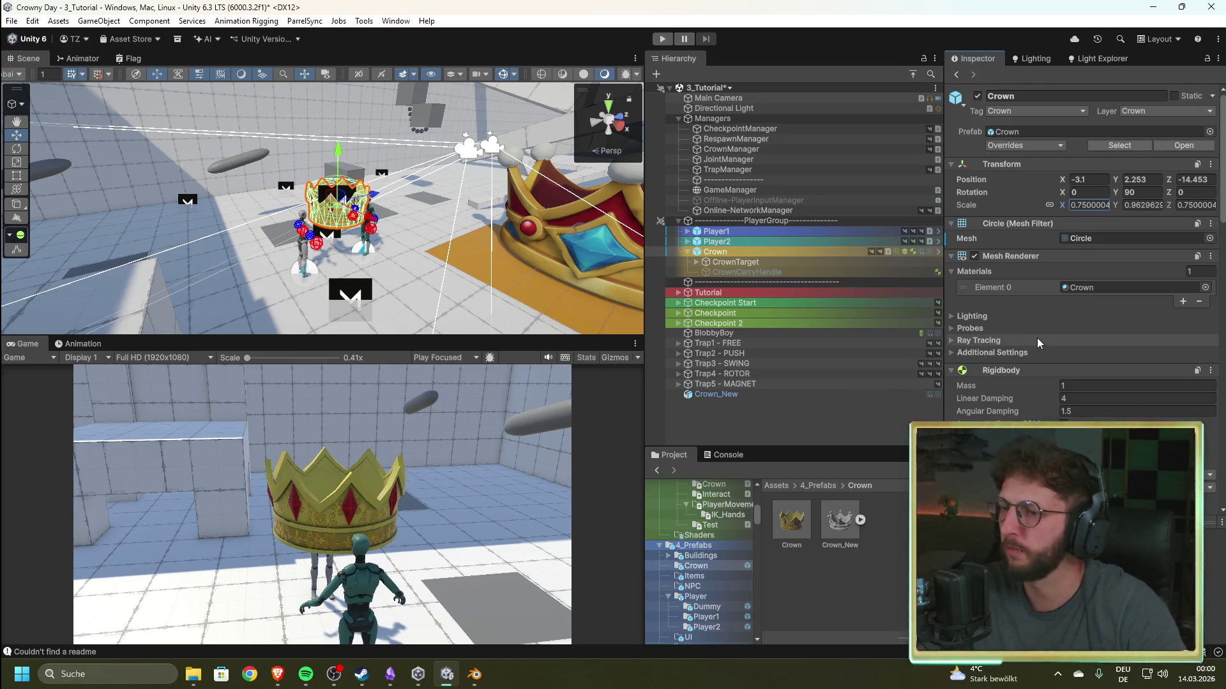
pyautogui.moveTo(358, 230); pyautogui.dragTo(398, 236)
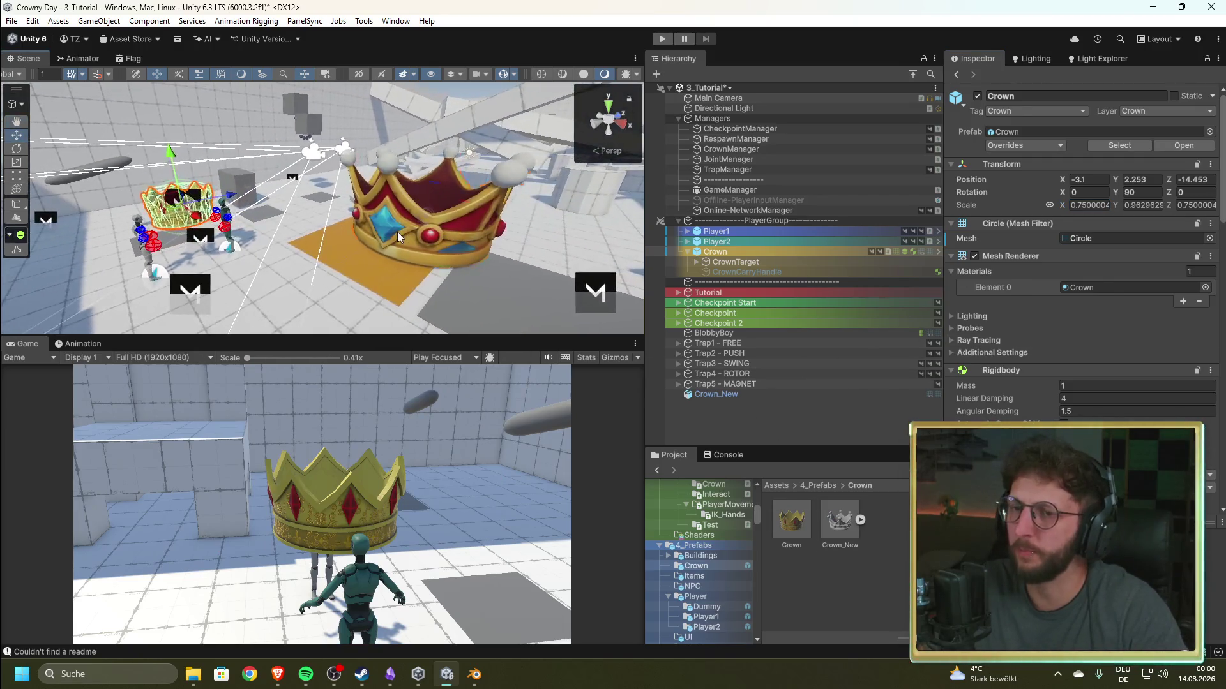
pyautogui.click(397, 232)
pyautogui.moveTo(465, 213)
pyautogui.mouseDown()
pyautogui.moveTo(489, 165)
pyautogui.moveTo(409, 149)
pyautogui.mouseUp()
pyautogui.press('f')
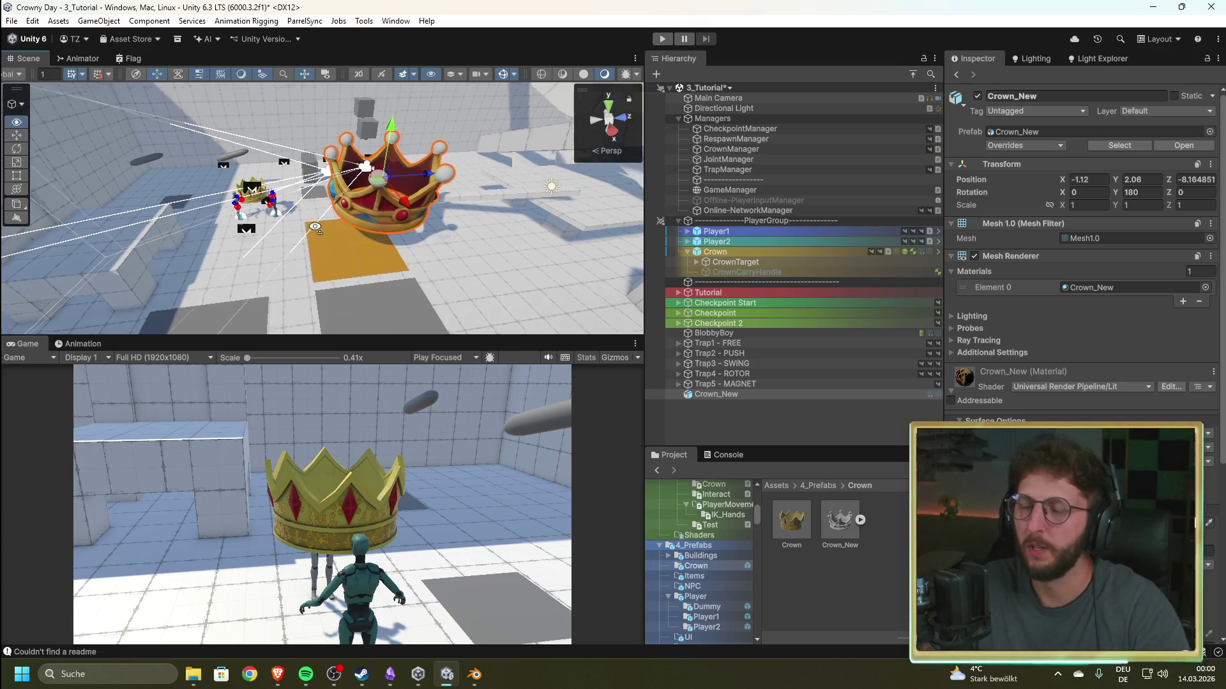
pyautogui.moveTo(465, 179)
pyautogui.mouseDown()
pyautogui.moveTo(270, 199)
pyautogui.moveTo(299, 210)
pyautogui.mouseUp()
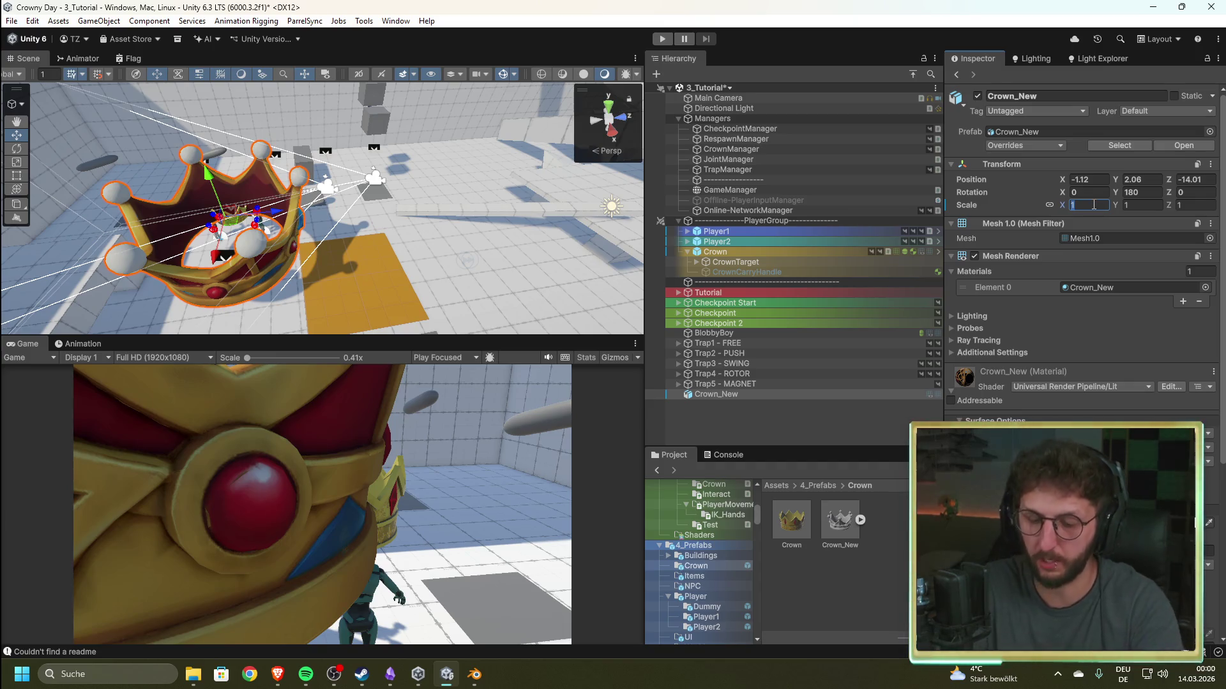
# - Set Crown_New's scale to 0.3 with a Y scale of 0.25
pyautogui.write('0.3')
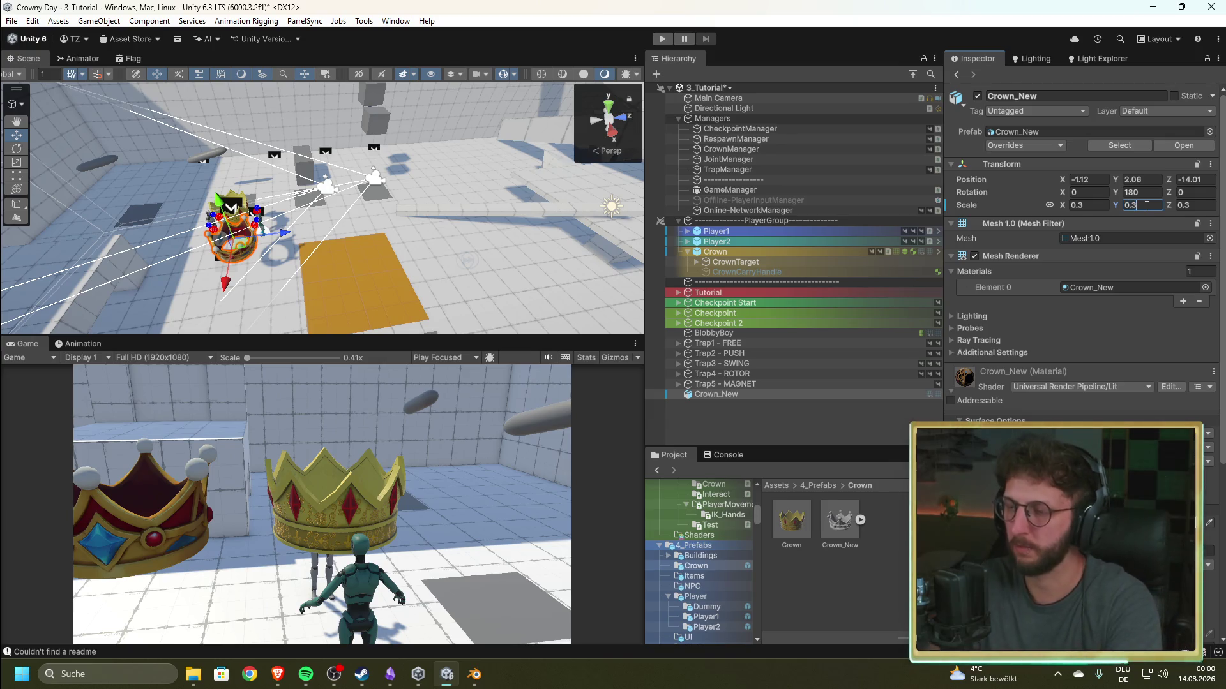
pyautogui.press('BackSpace')
pyautogui.write('2')
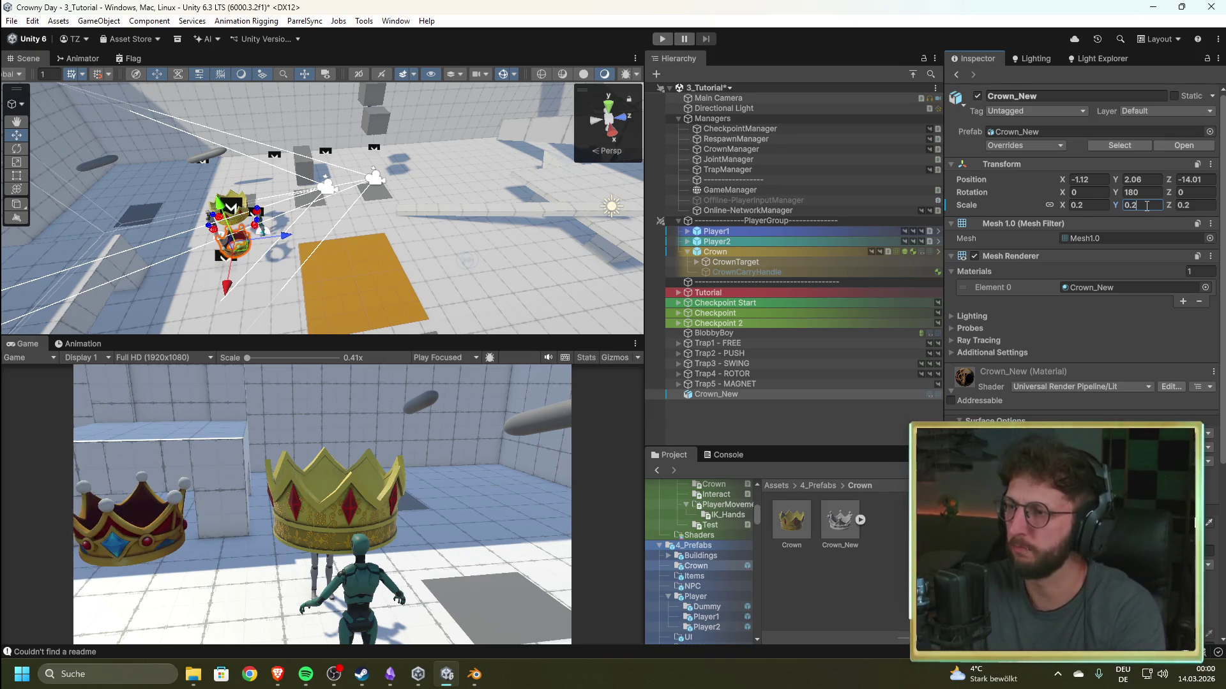
pyautogui.press('BackSpace')
pyautogui.write('3')
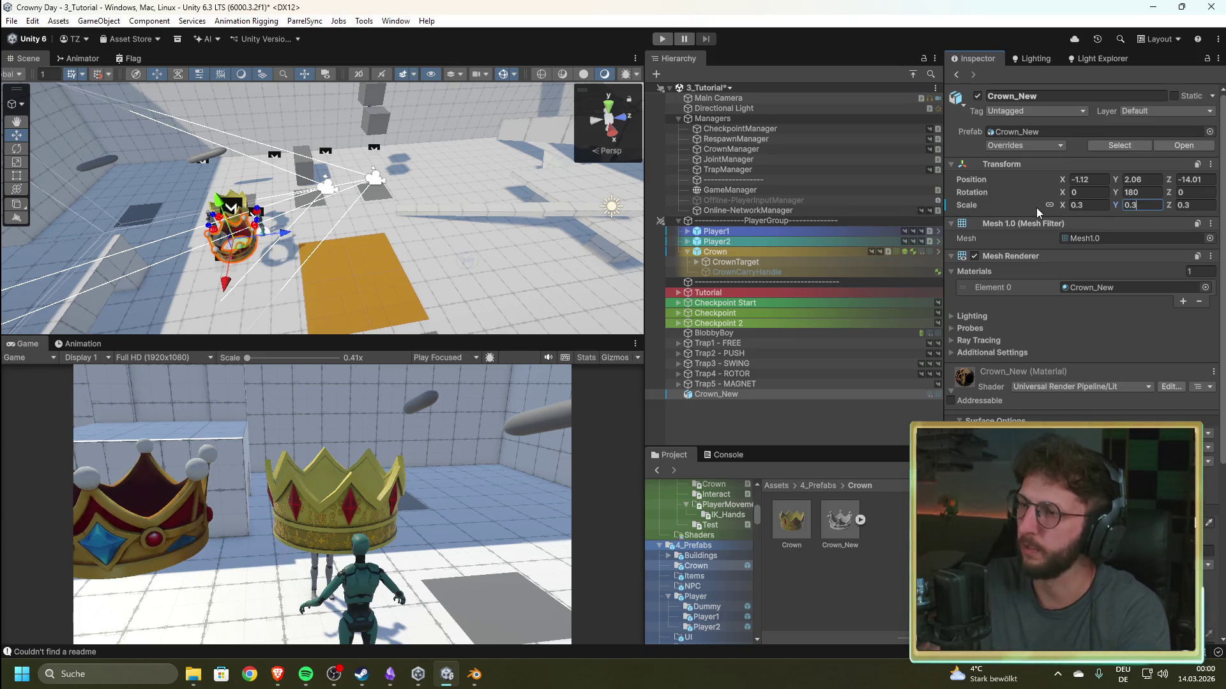
pyautogui.press('BackSpace')
pyautogui.write('2')
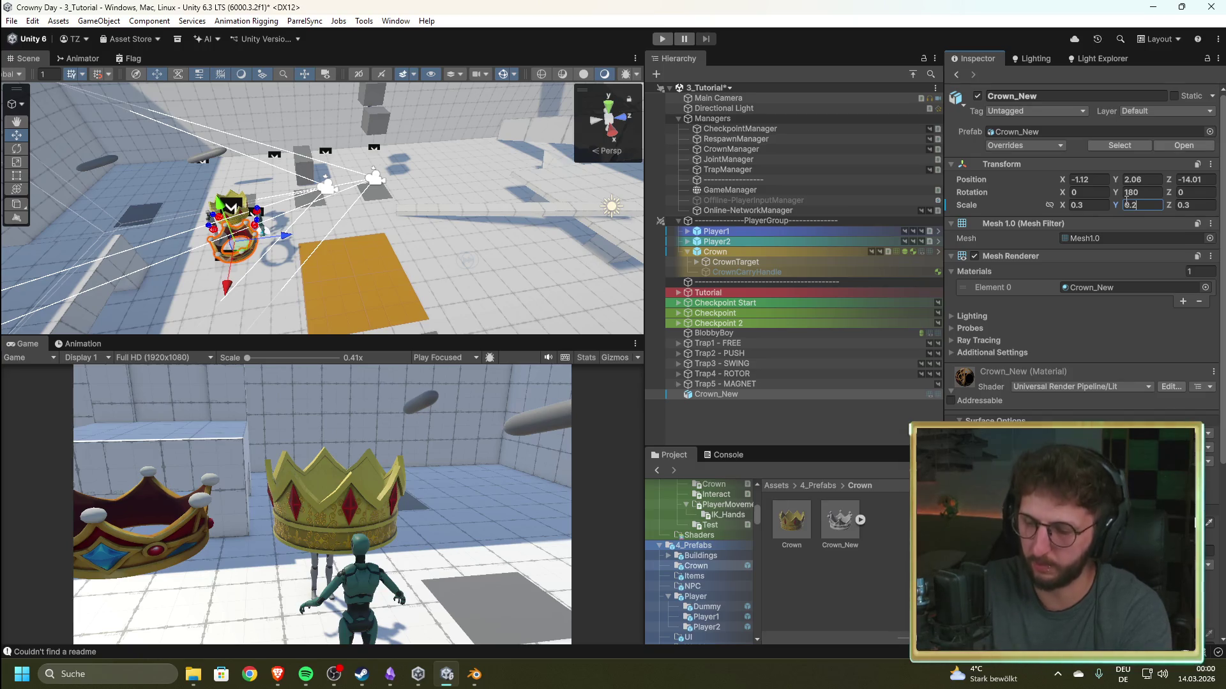
pyautogui.write('5')
# - Move Crown_New sideways over the player and lower it slightly
pyautogui.moveTo(243, 227)
pyautogui.mouseDown()
pyautogui.moveTo(342, 160)
pyautogui.moveTo(510, 155)
pyautogui.moveTo(485, 158)
pyautogui.mouseUp()
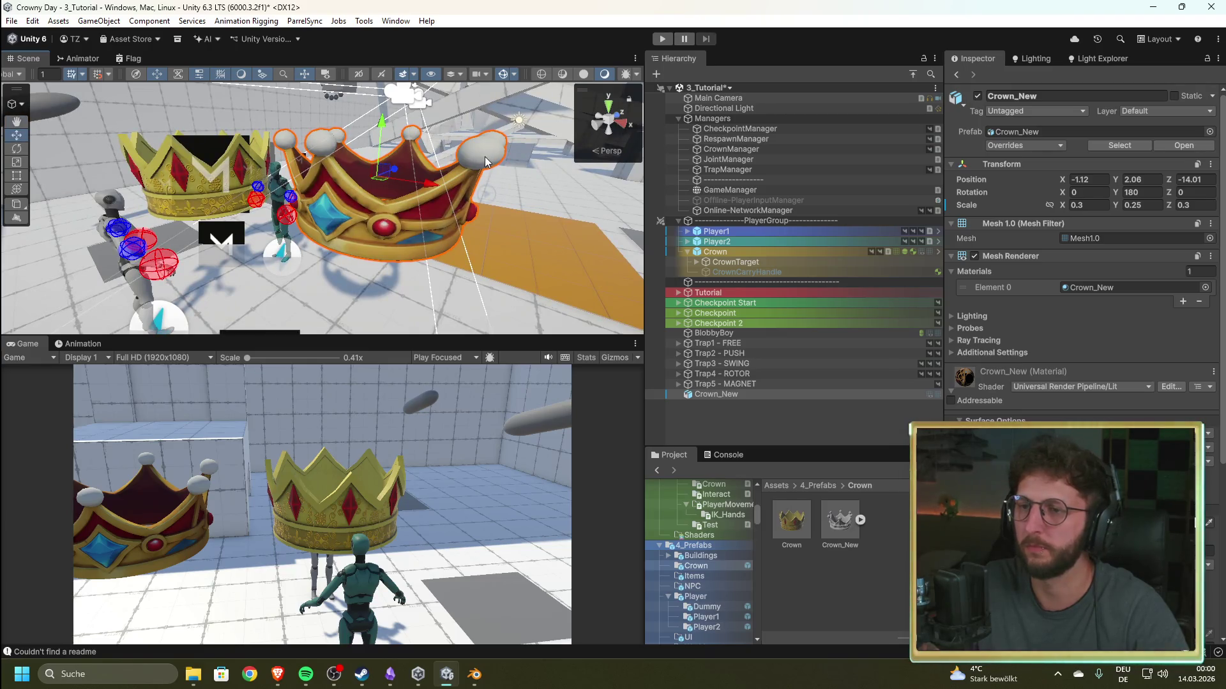
pyautogui.moveTo(432, 187)
pyautogui.mouseDown()
pyautogui.moveTo(346, 153)
pyautogui.moveTo(247, 267)
pyautogui.moveTo(358, 220)
pyautogui.moveTo(392, 225)
pyautogui.moveTo(352, 213)
pyautogui.moveTo(549, 102)
pyautogui.moveTo(1132, 87)
pyautogui.moveTo(1121, 89)
pyautogui.mouseUp()
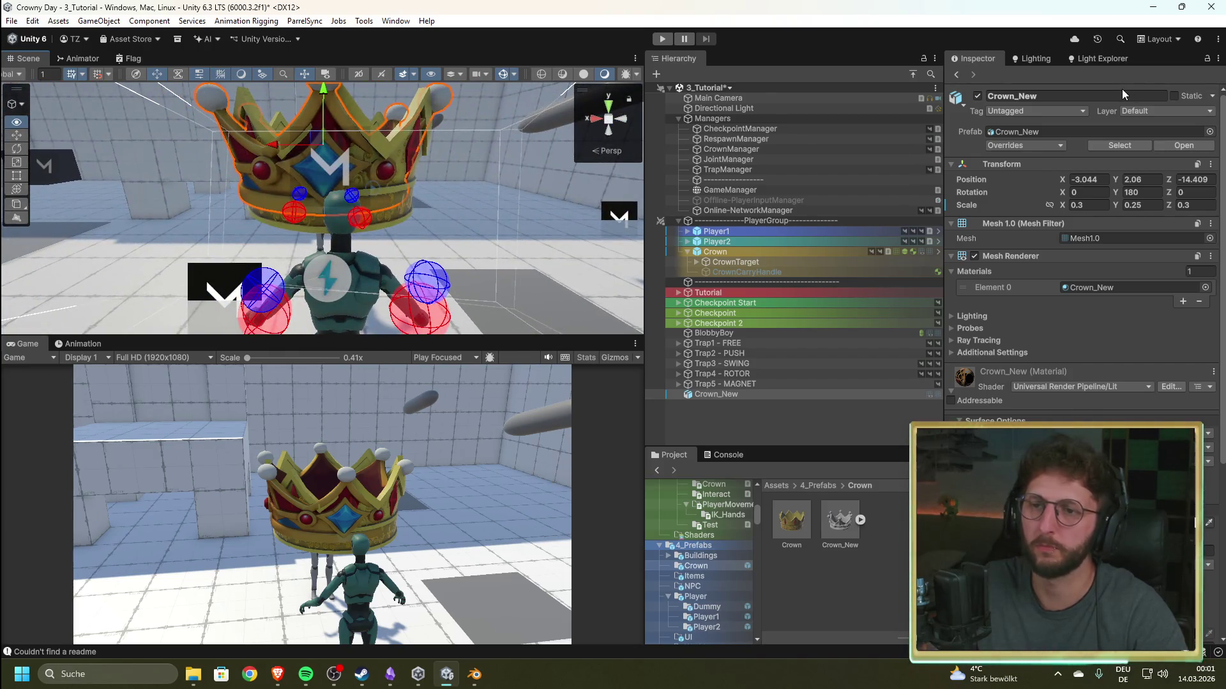
pyautogui.moveTo(321, 107); pyautogui.dragTo(325, 122)
# - Nudge Crown_New along X and settle its Y scale at 0.27 after trying 0.3, 0.28, 0.26
pyautogui.moveTo(271, 173); pyautogui.dragTo(279, 173)
pyautogui.moveTo(368, 176)
pyautogui.mouseDown()
pyautogui.moveTo(990, 159)
pyautogui.moveTo(1034, 170)
pyautogui.moveTo(964, 315)
pyautogui.moveTo(1006, 321)
pyautogui.moveTo(1018, 346)
pyautogui.moveTo(888, 328)
pyautogui.moveTo(729, 332)
pyautogui.moveTo(836, 201)
pyautogui.moveTo(843, 146)
pyautogui.moveTo(822, 166)
pyautogui.moveTo(359, 167)
pyautogui.mouseUp()
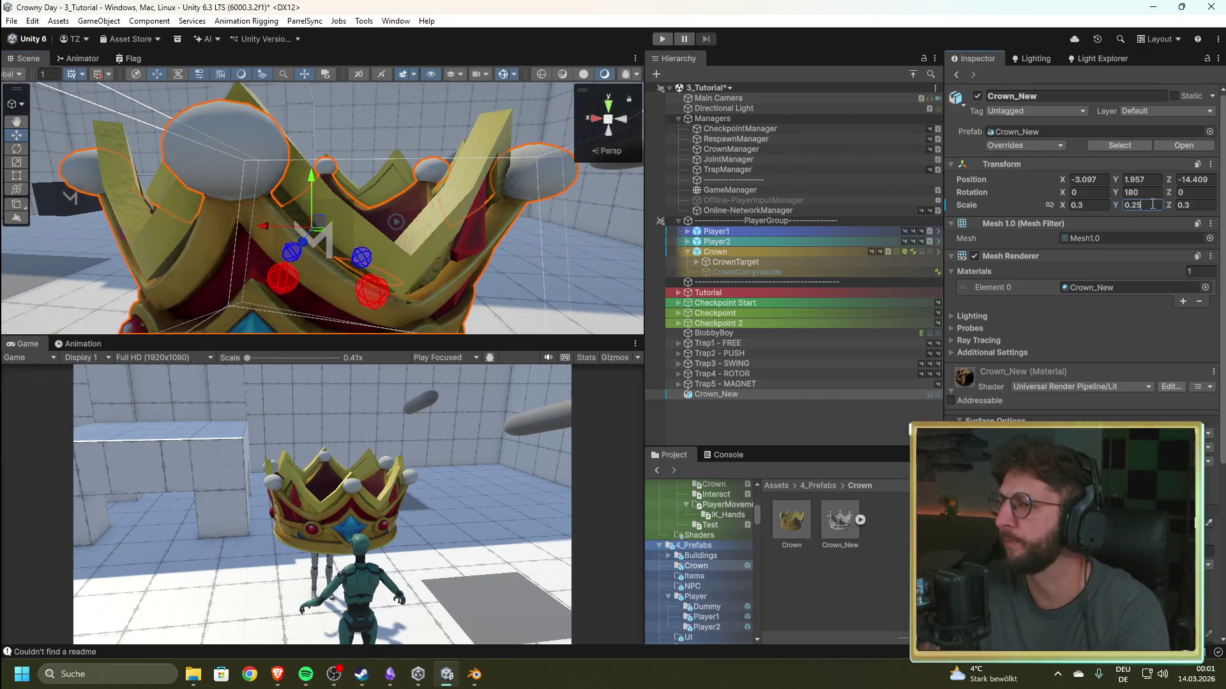
pyautogui.press('BackSpace')
pyautogui.press('BackSpace')
pyautogui.write('3')
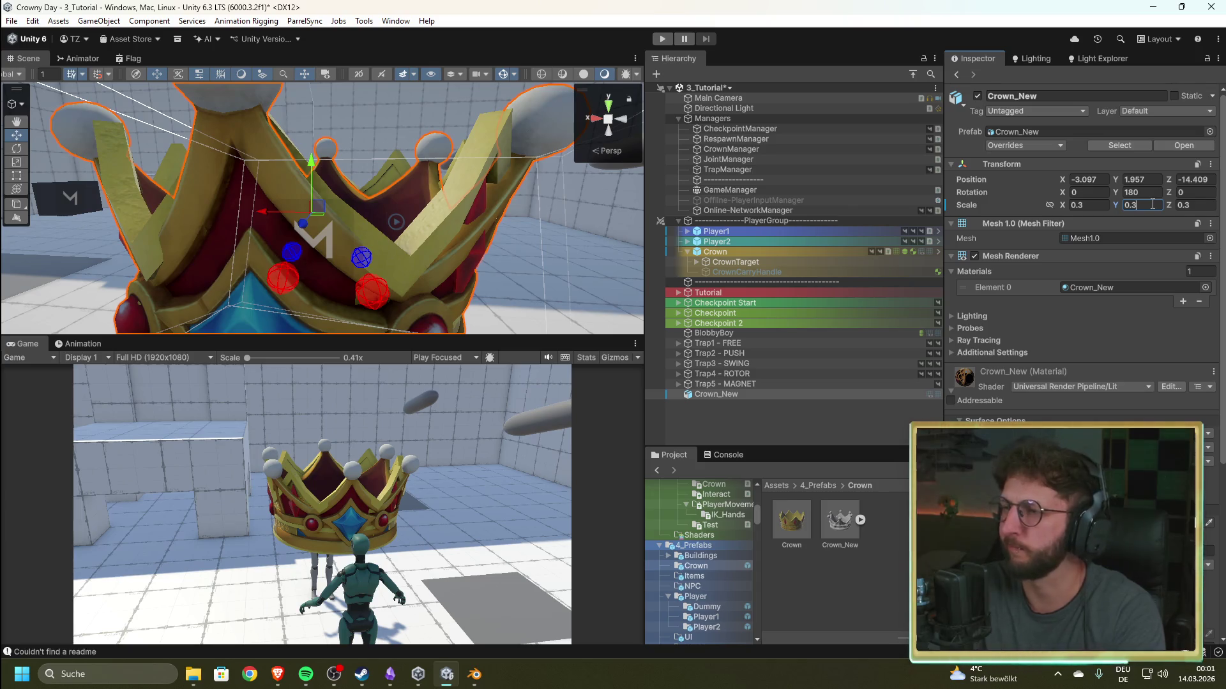
pyautogui.press('BackSpace')
pyautogui.write('28')
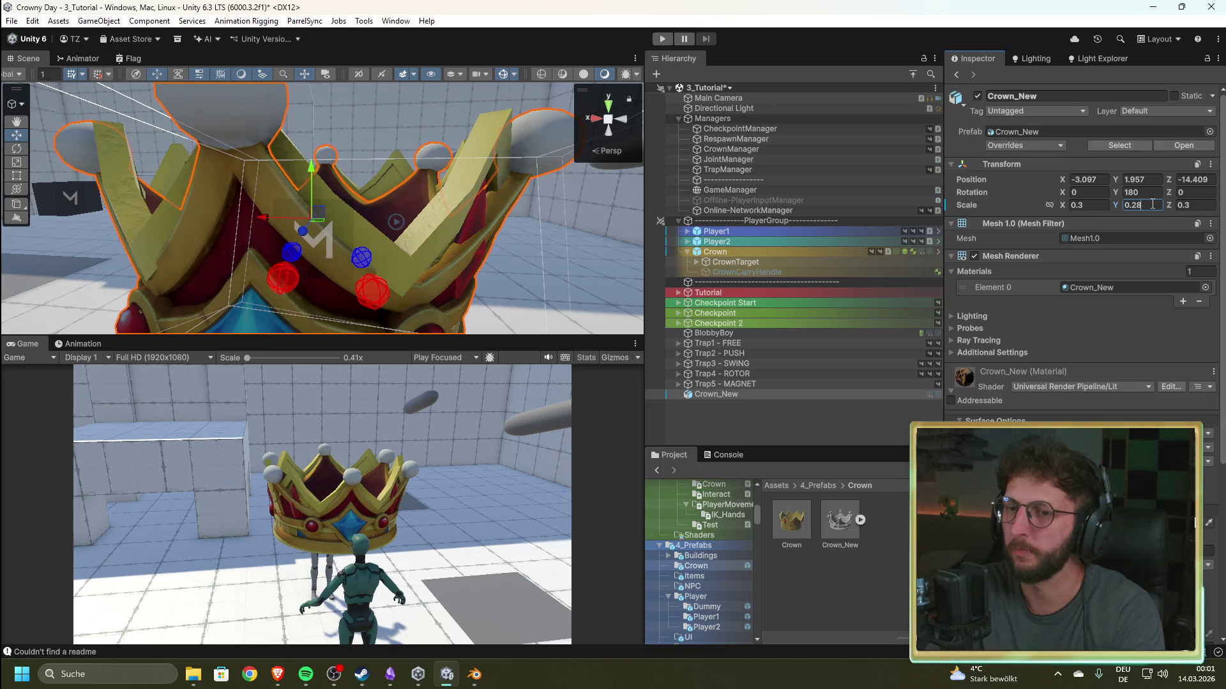
pyautogui.press('BackSpace')
pyautogui.write('6')
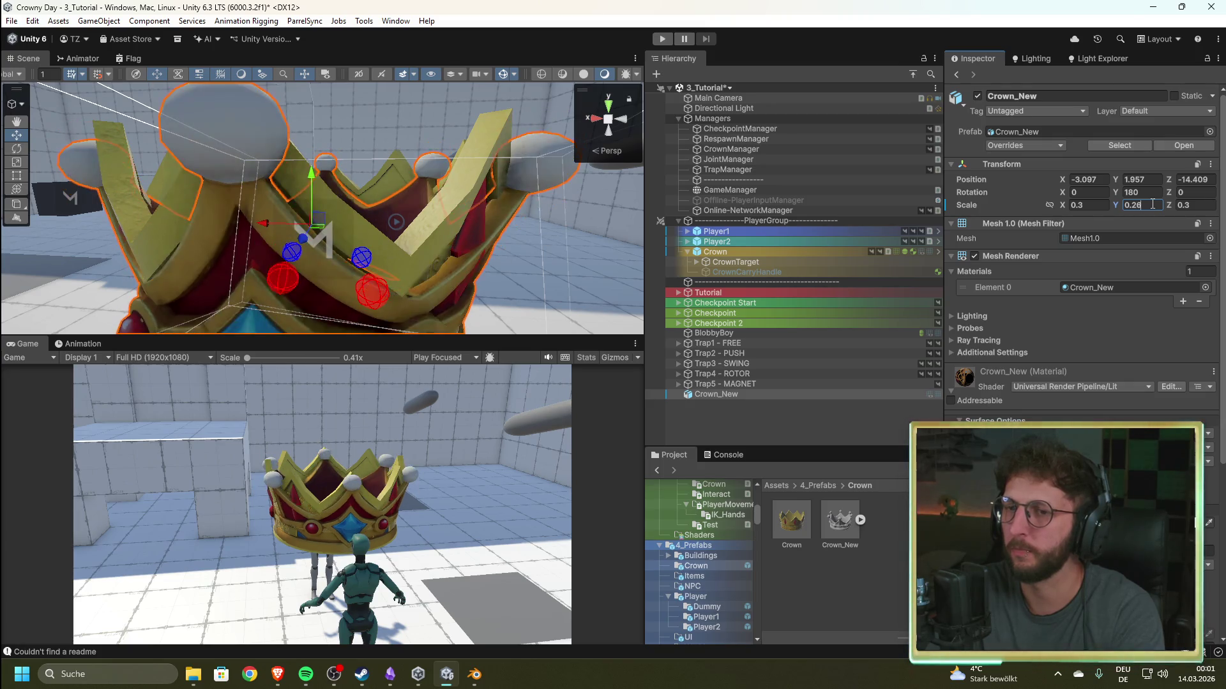
pyautogui.press('BackSpace')
pyautogui.write('7')
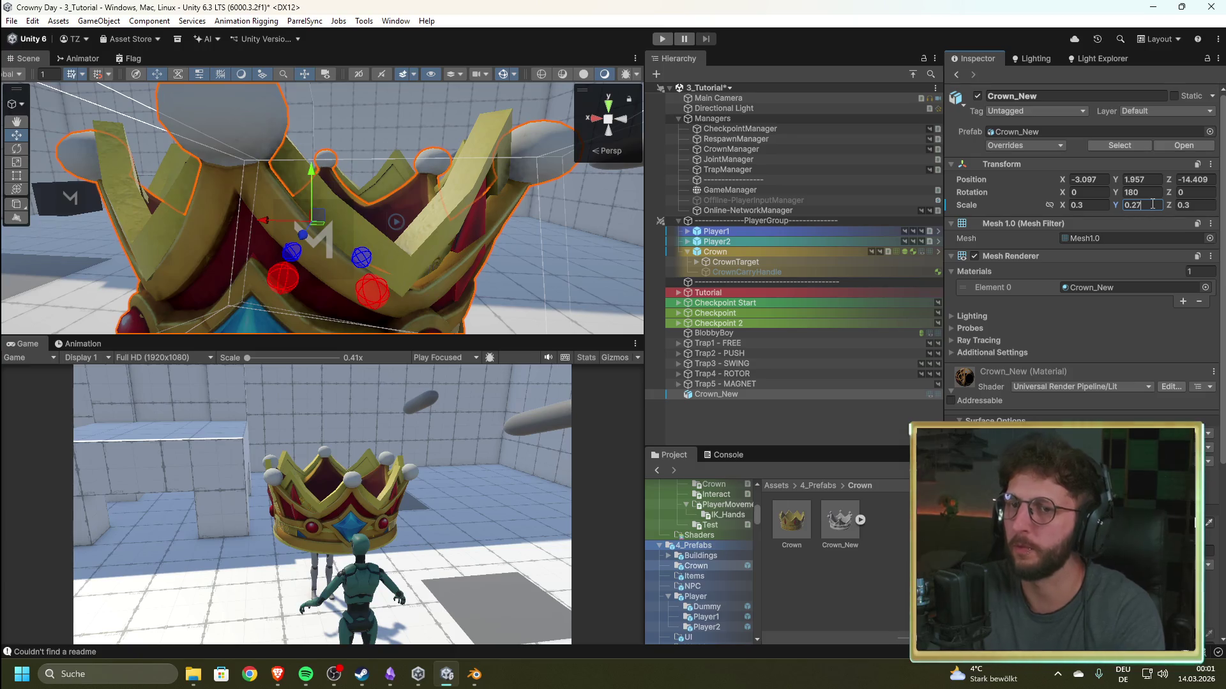
# - Bring the crown and players into view and select Crown_New
pyautogui.scroll(-5, 485, 225)
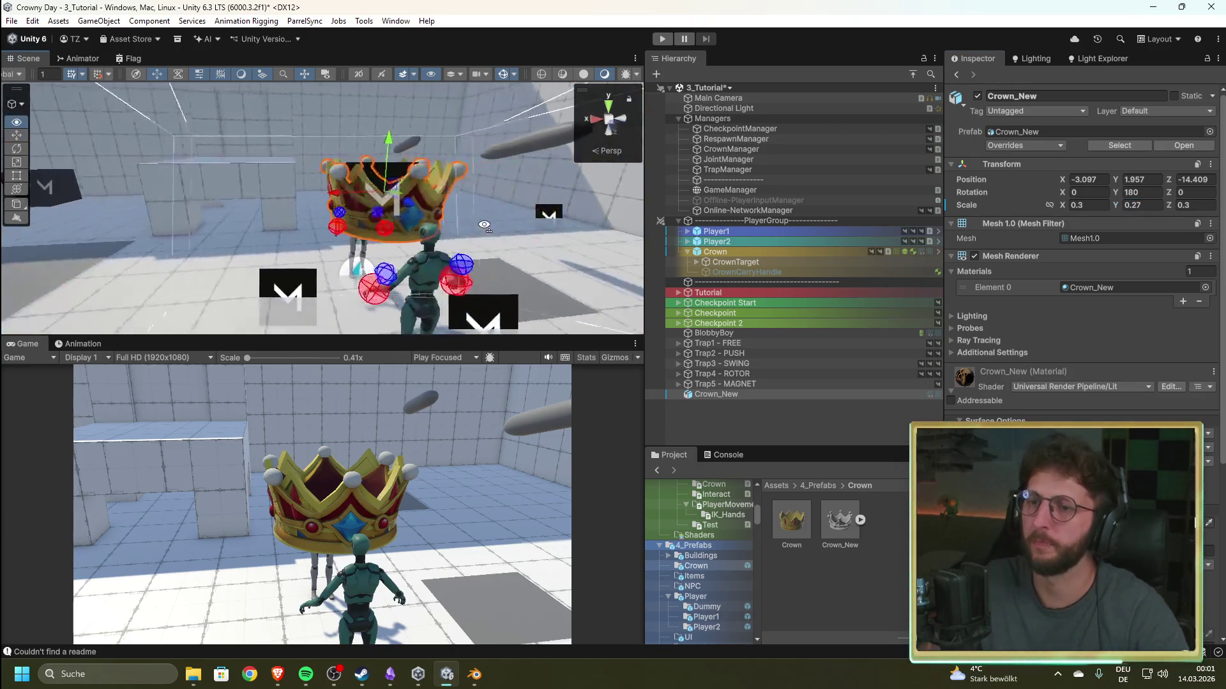
pyautogui.moveTo(484, 226)
pyautogui.mouseDown()
pyautogui.moveTo(1018, 228)
pyautogui.moveTo(653, 241)
pyautogui.moveTo(710, 240)
pyautogui.mouseUp()
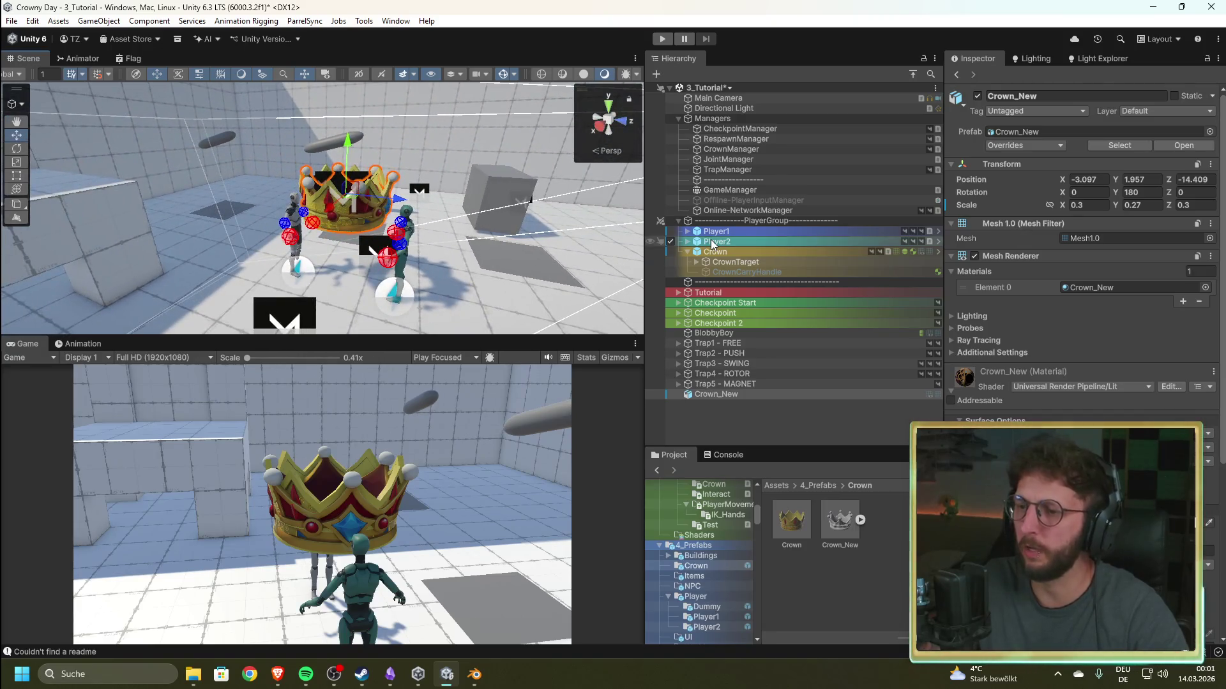
pyautogui.click(735, 397)
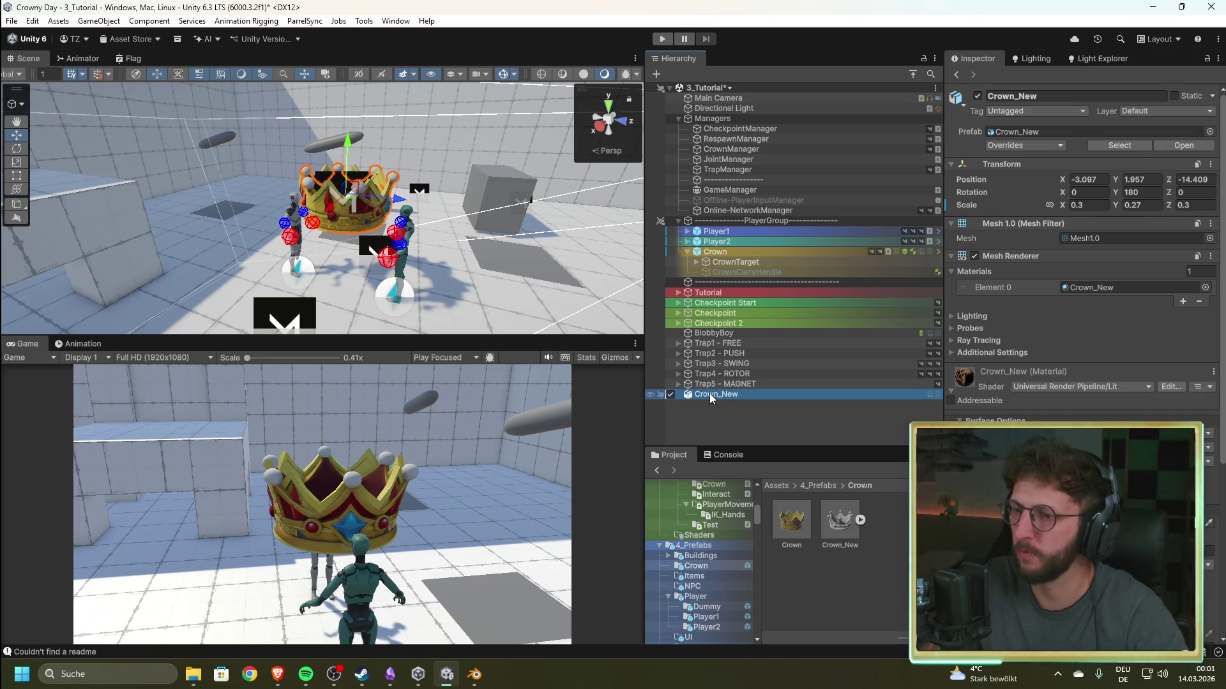
# - Save Crown_New as a prefab in 4_Prefabs/Crown, delete it from the scene, and select the original Crown
pyautogui.moveTo(716, 394); pyautogui.dragTo(898, 583)
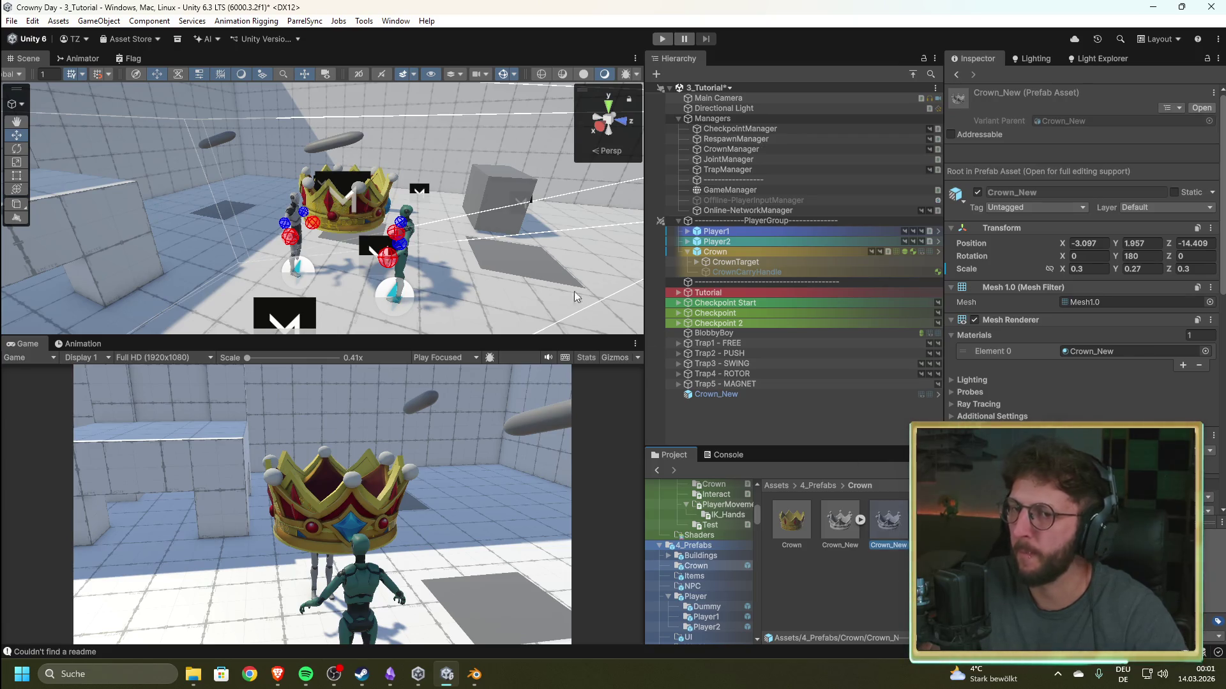
pyautogui.click(719, 393)
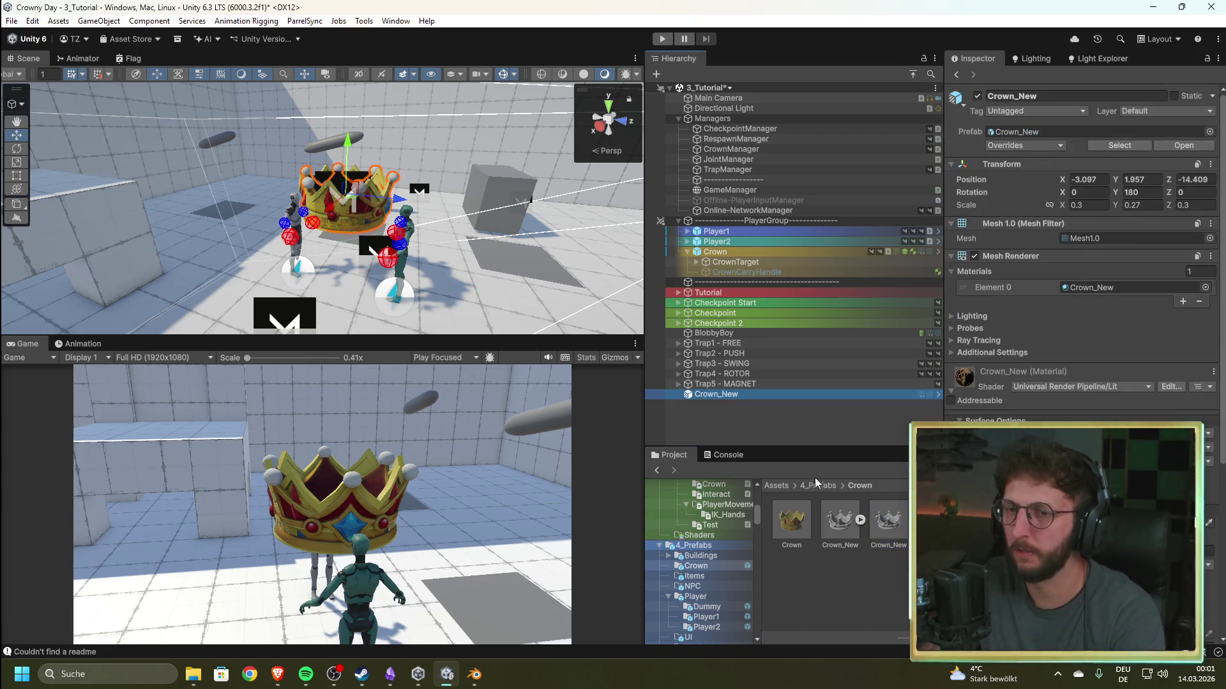
pyautogui.press('Delete')
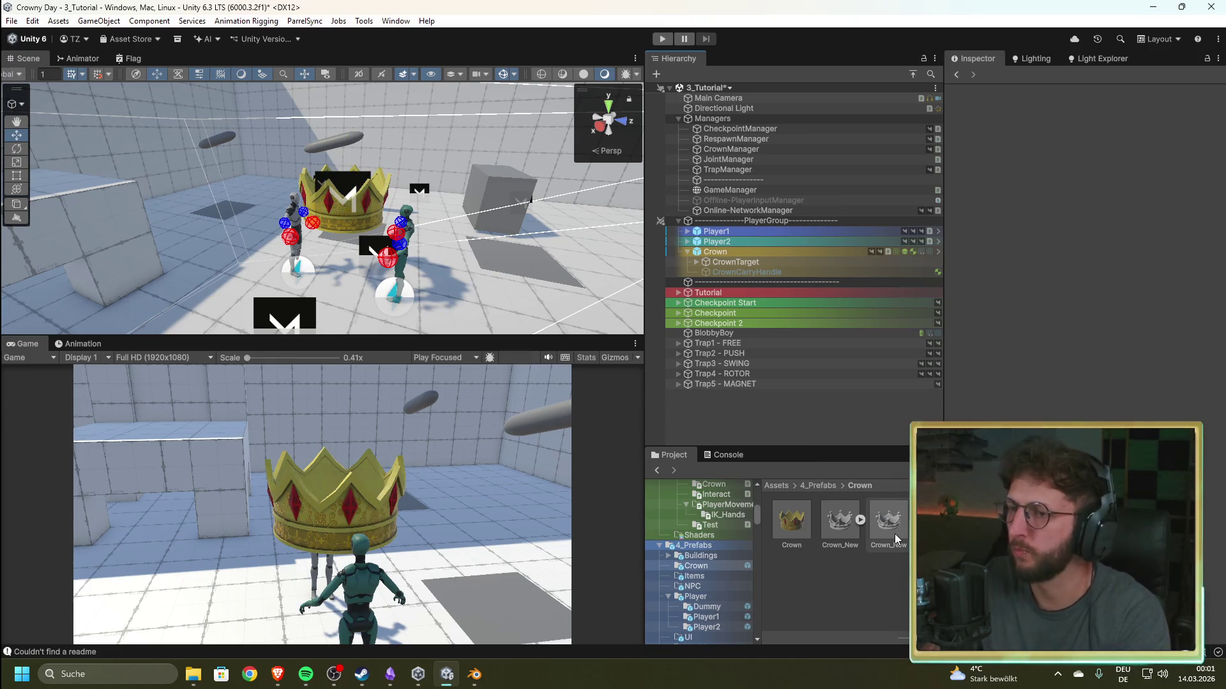
pyautogui.click(726, 251)
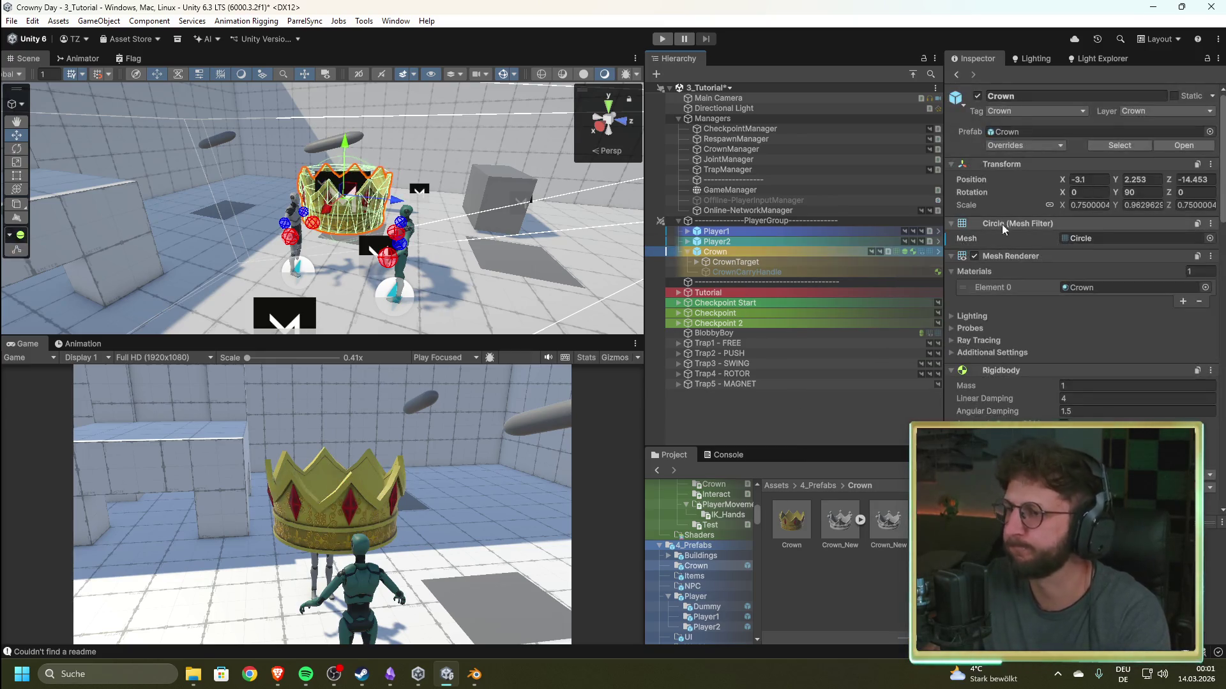
pyautogui.click(883, 545)
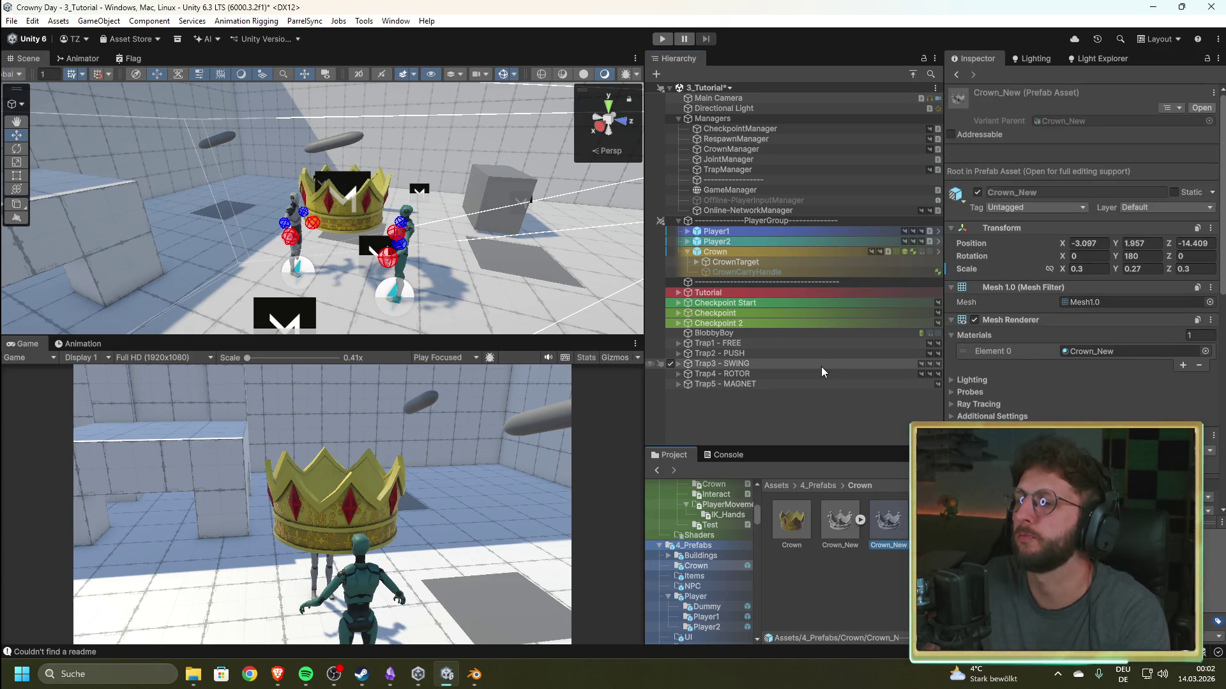
pyautogui.click(839, 514)
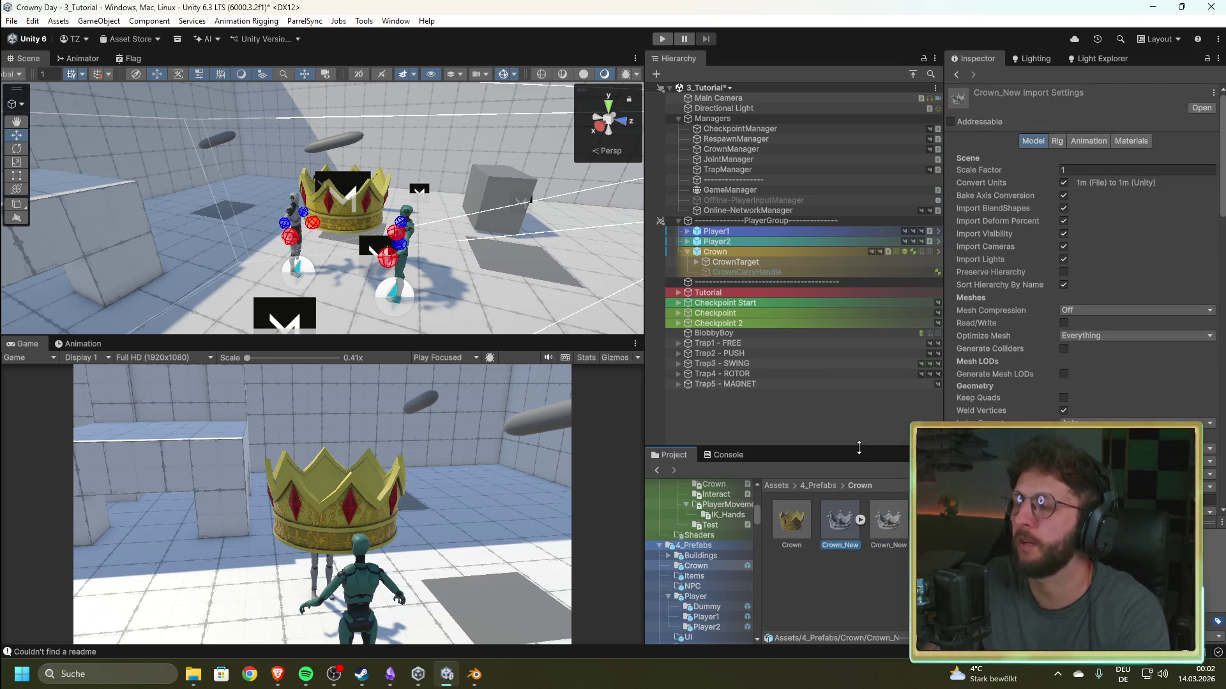
pyautogui.click(768, 251)
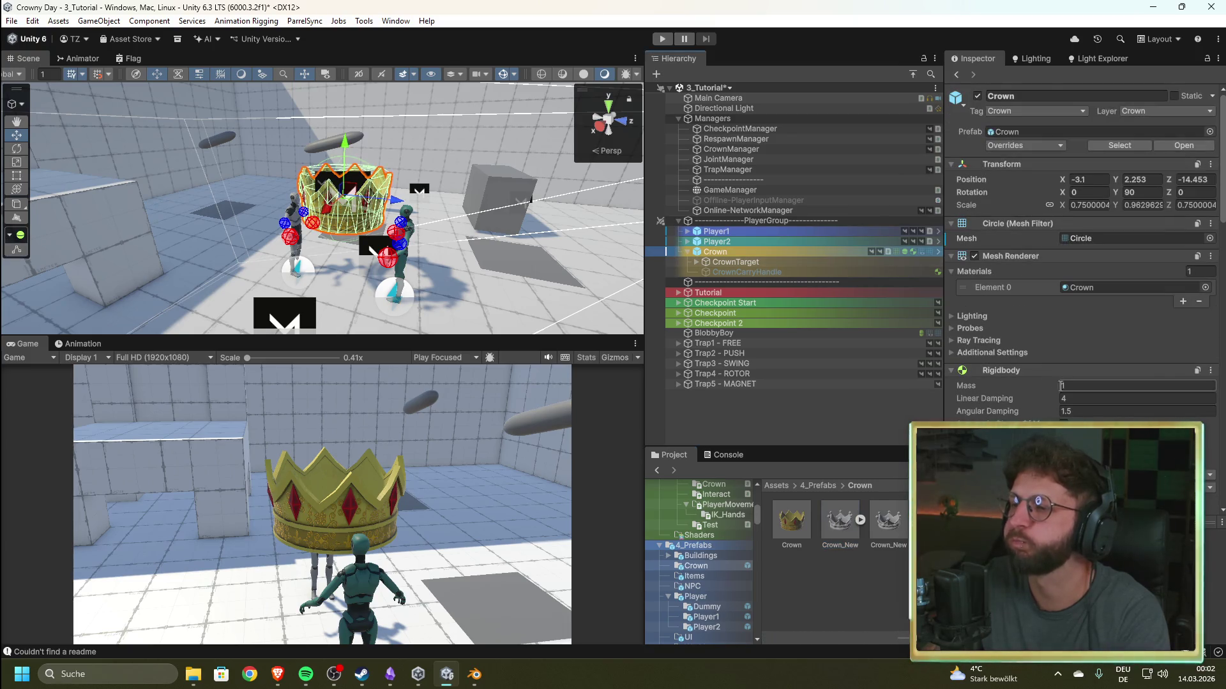
pyautogui.scroll(-5, 1029, 324)
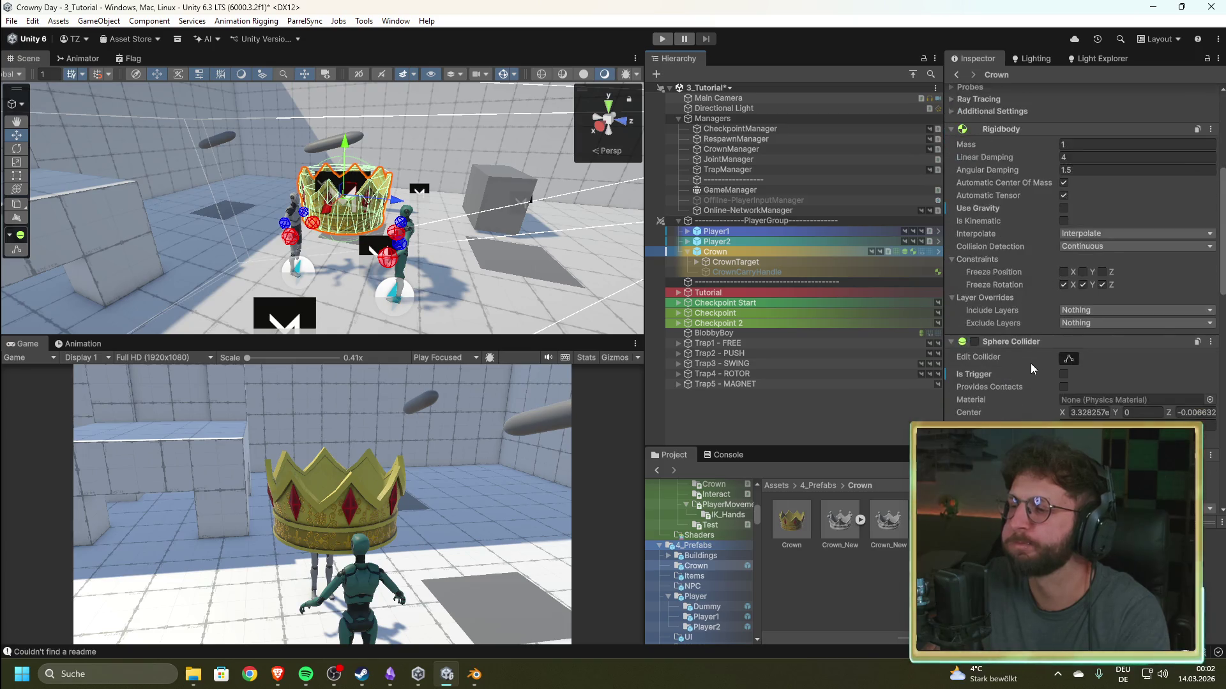
pyautogui.scroll(-5, 1032, 363)
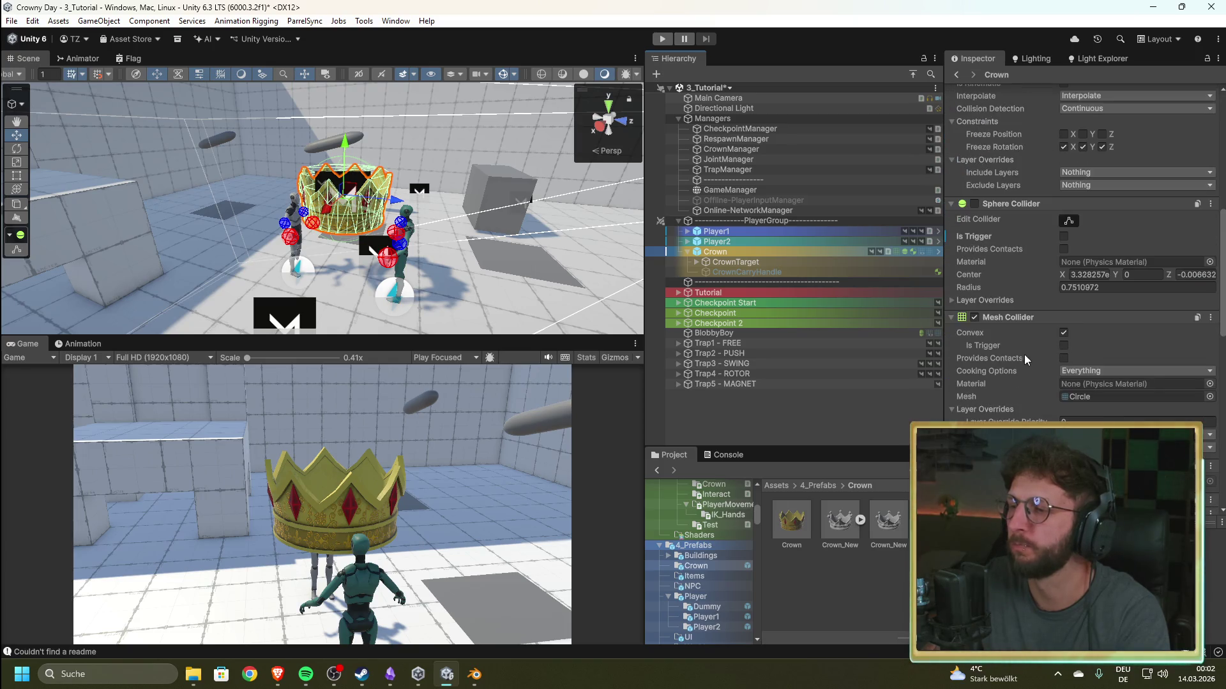
pyautogui.click(974, 317)
pyautogui.click(974, 318)
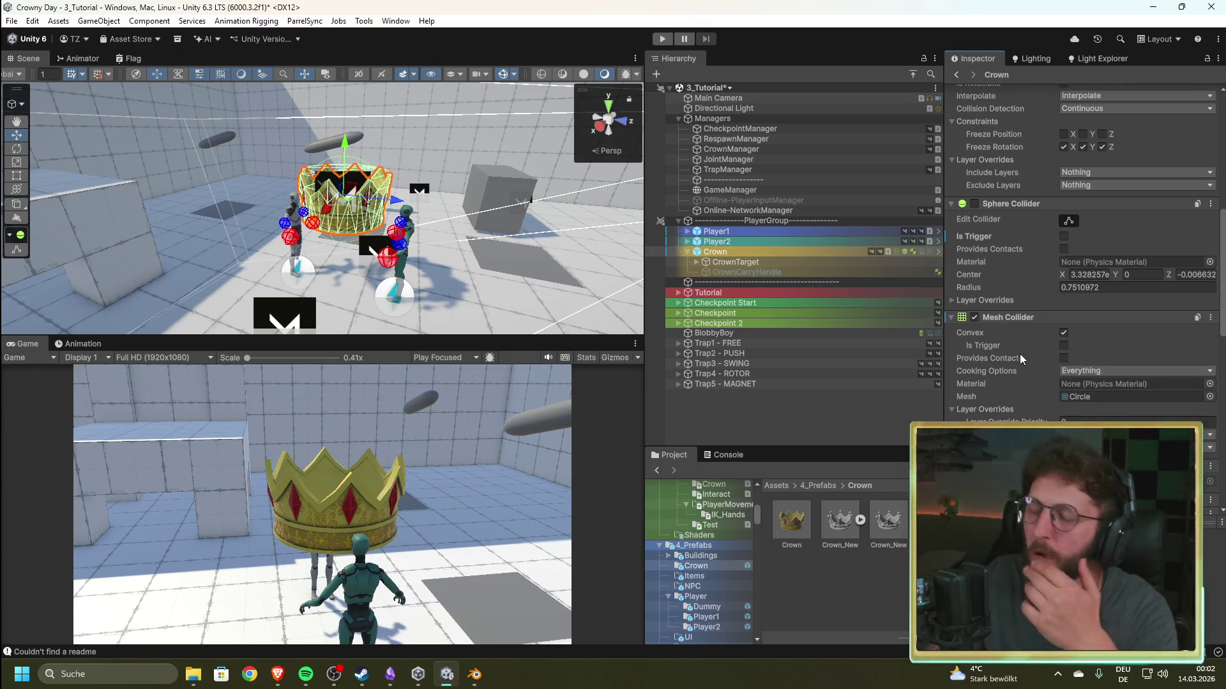
pyautogui.scroll(10, 1021, 356)
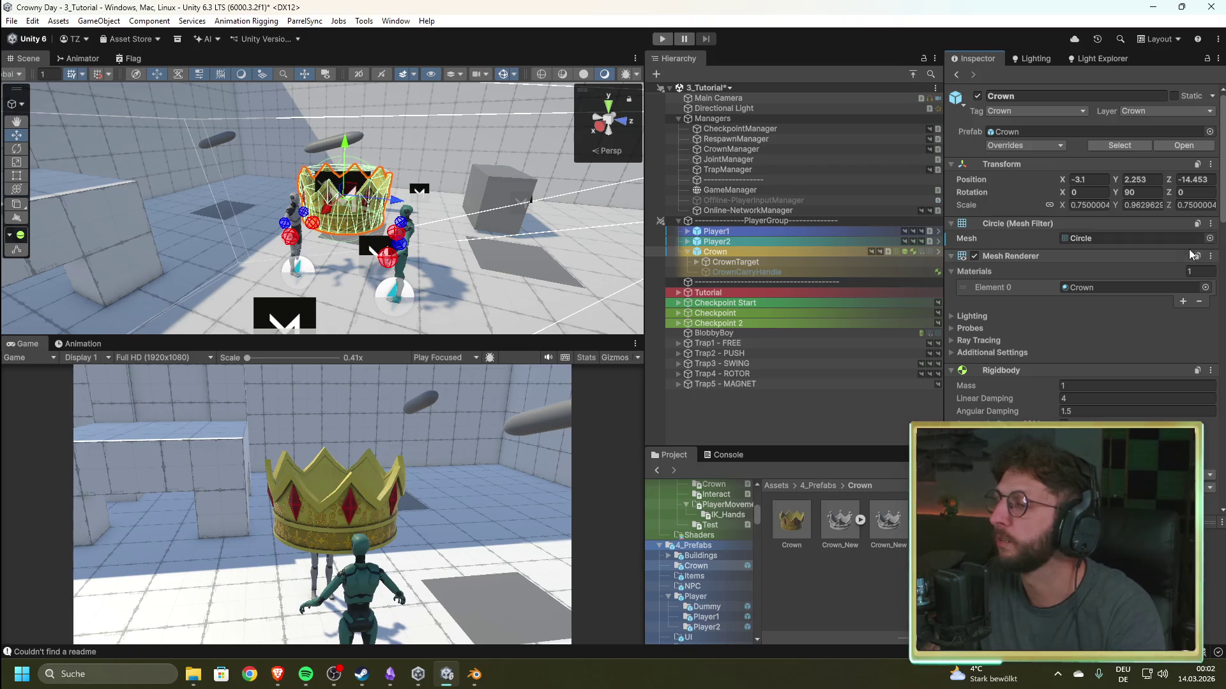
pyautogui.click(1209, 239)
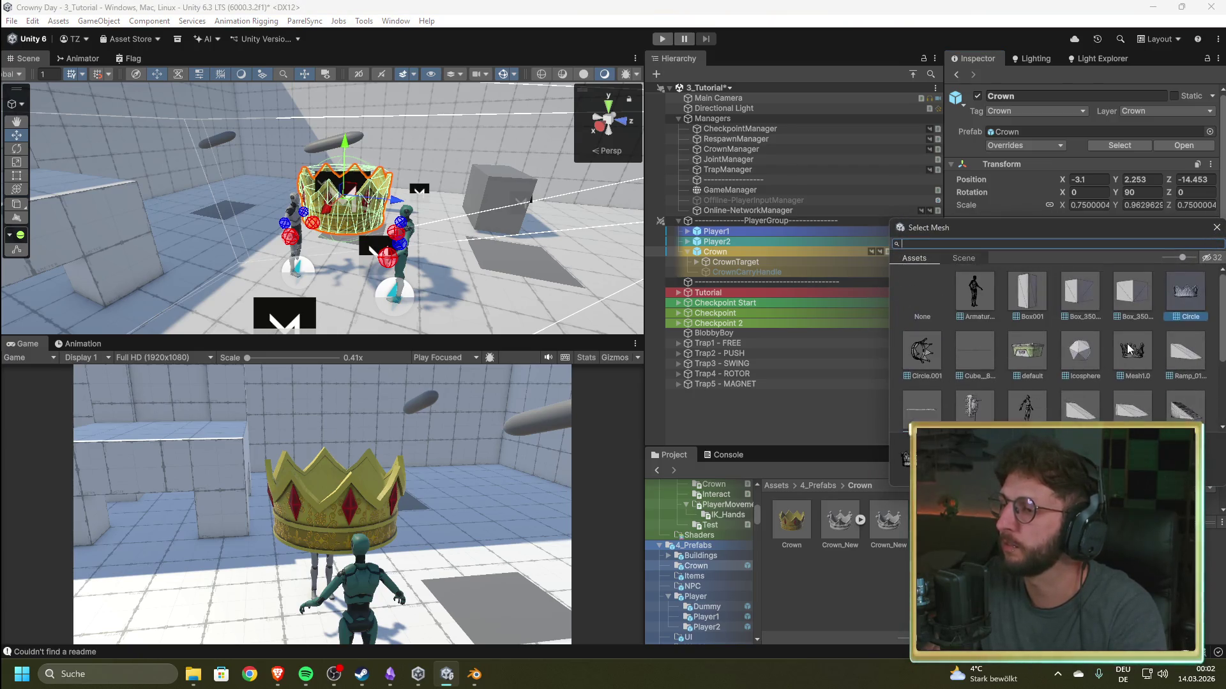
# - Set the Crown's Mesh Filter to Mesh1.0 and its Element 0 material to Crown_New
pyautogui.click(1140, 344)
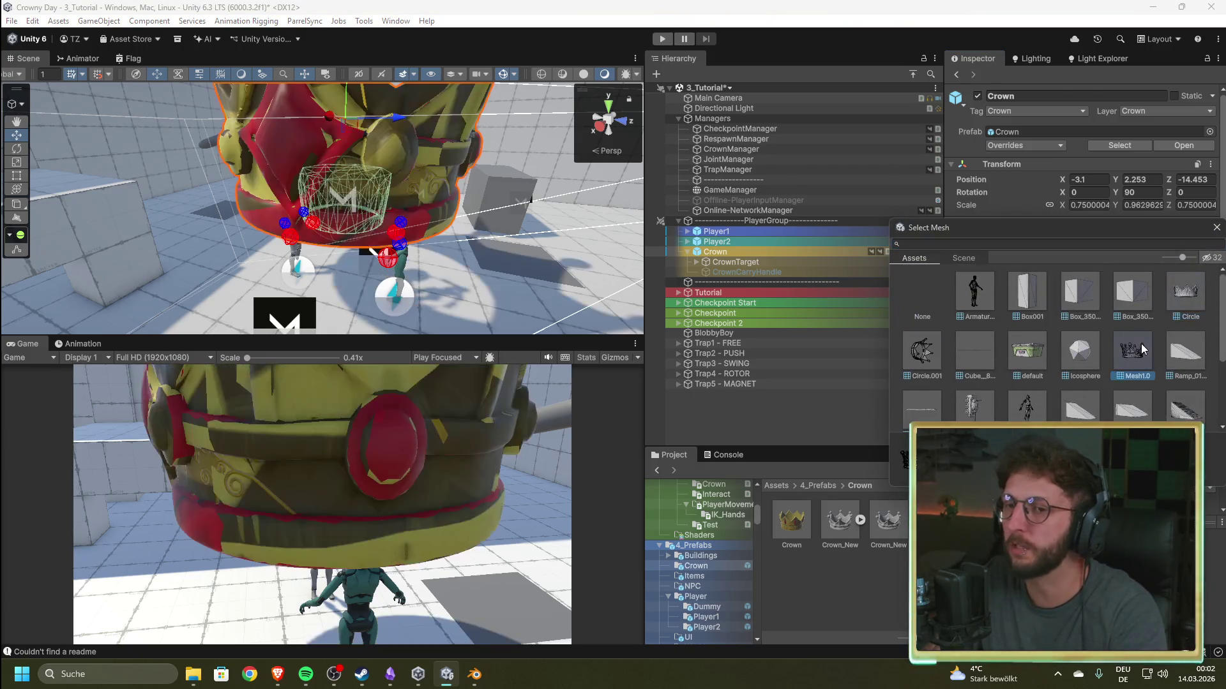
pyautogui.click(1217, 227)
pyautogui.click(1210, 292)
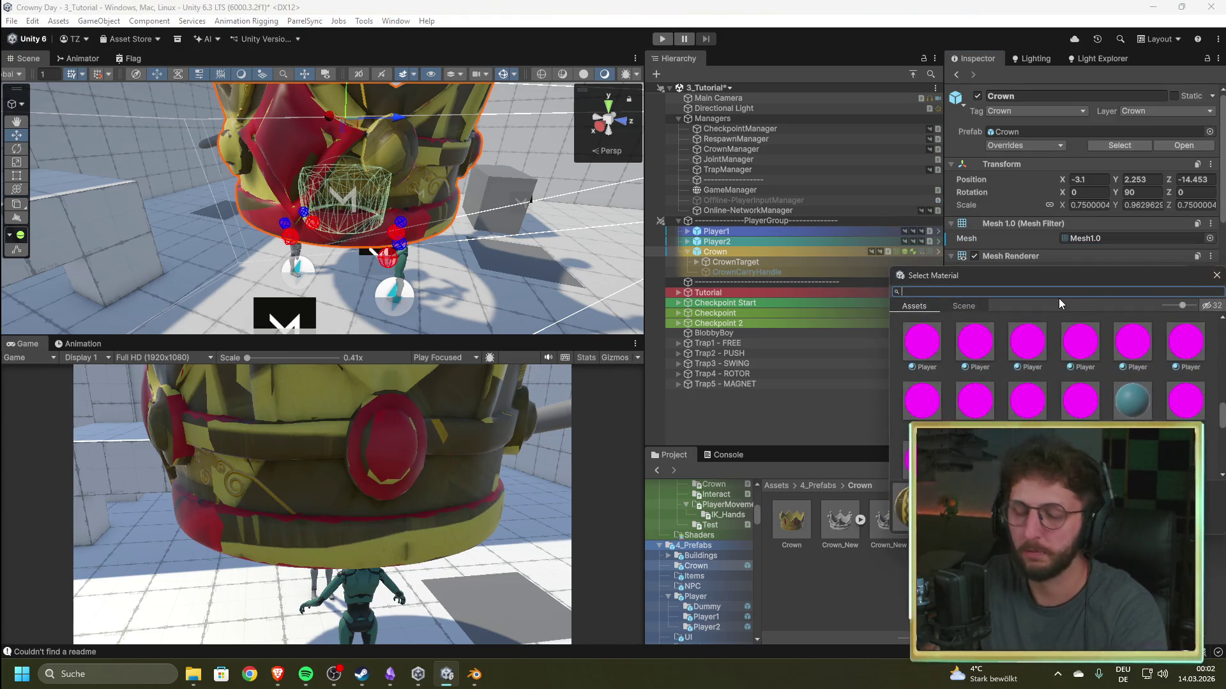
pyautogui.write('cr')
pyautogui.click(1021, 339)
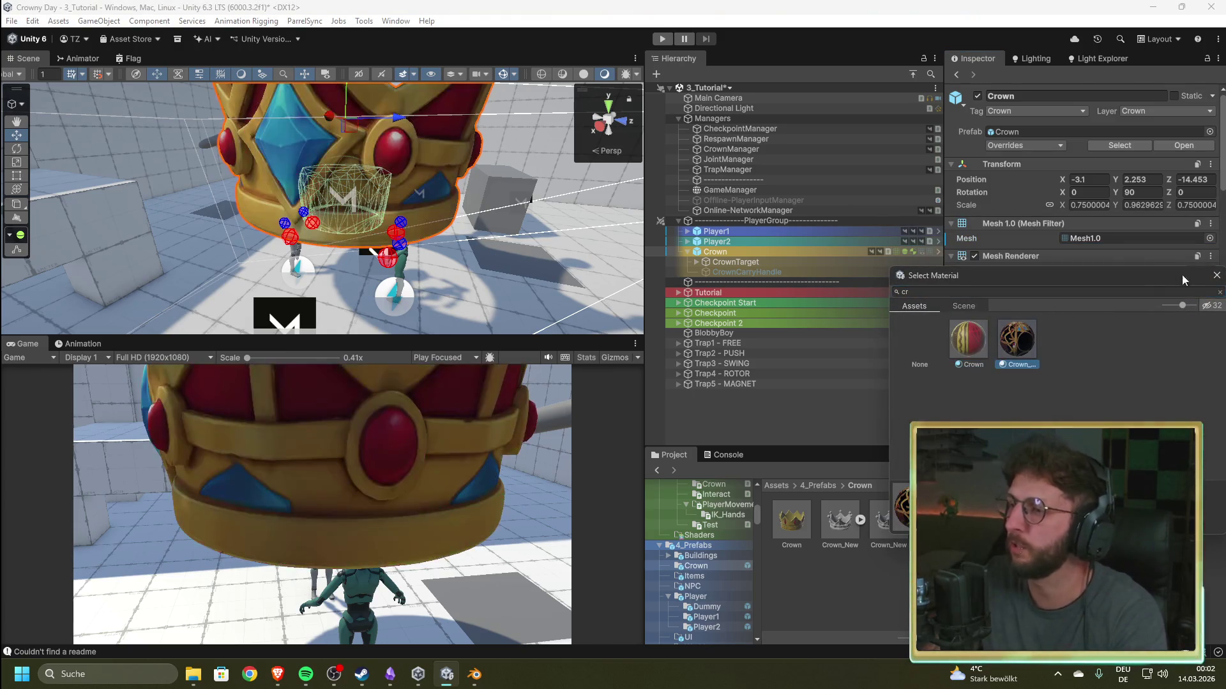
pyautogui.click(1216, 275)
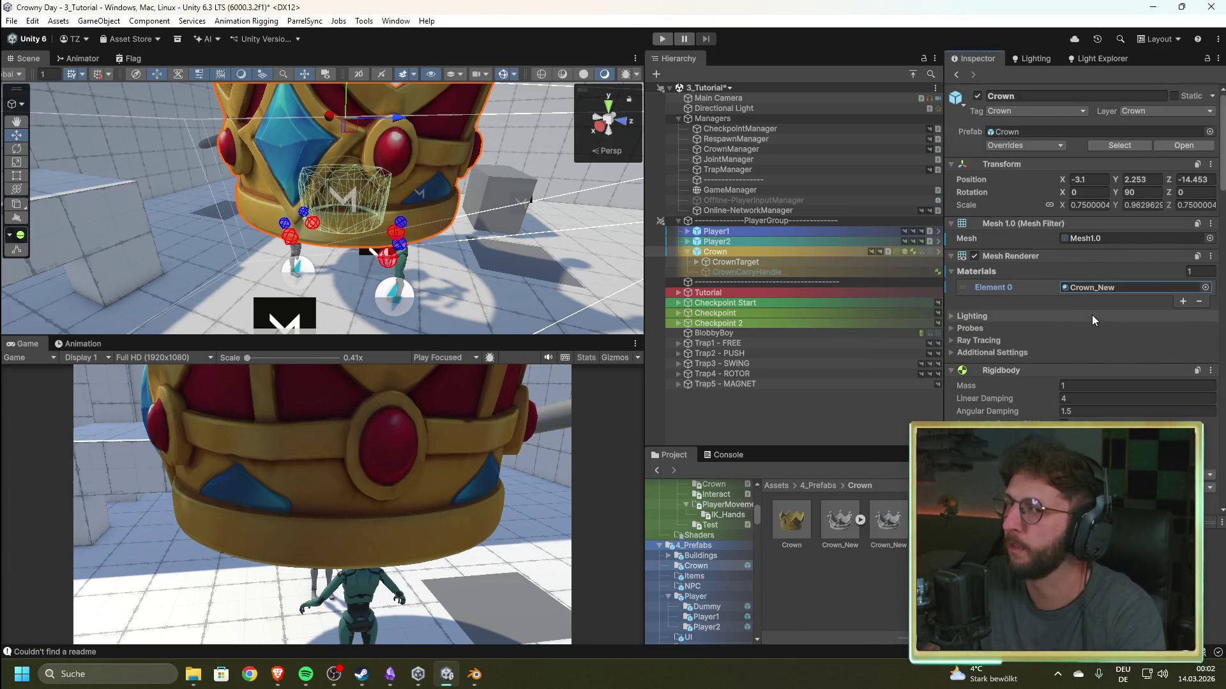
# - Set the Crown's Mesh Collider mesh to Mesh1.0
pyautogui.scroll(-10, 1092, 315)
pyautogui.scroll(-3, 1085, 346)
pyautogui.click(1209, 328)
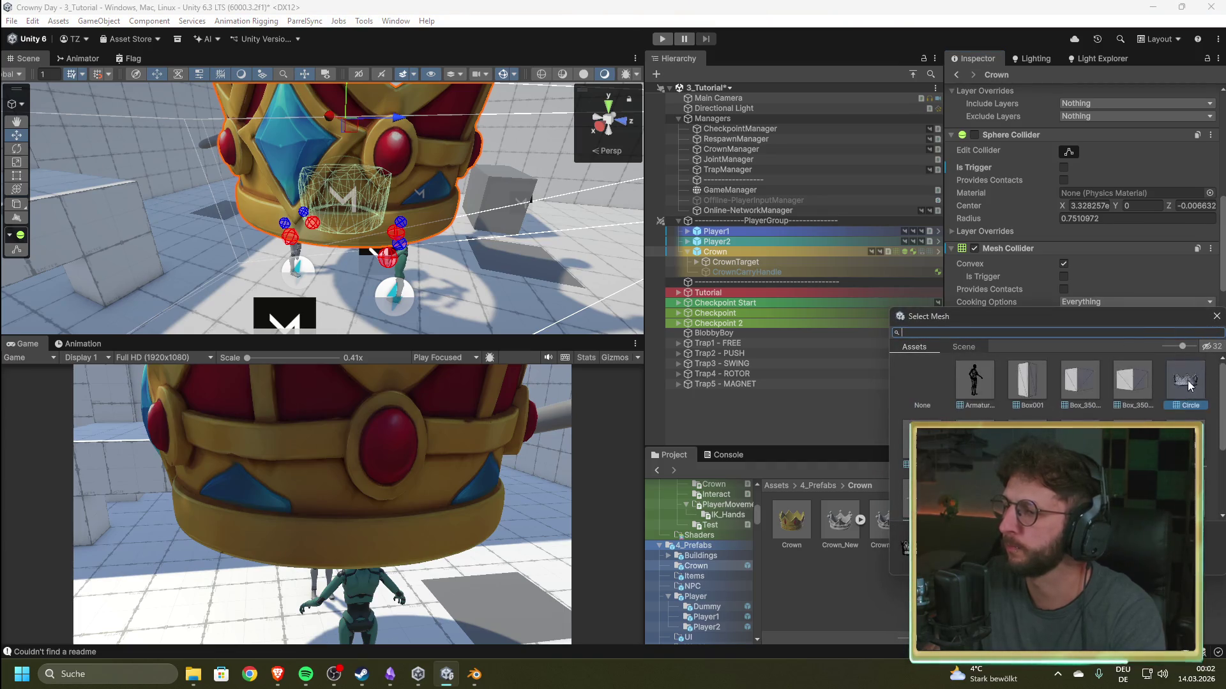
pyautogui.click(1216, 316)
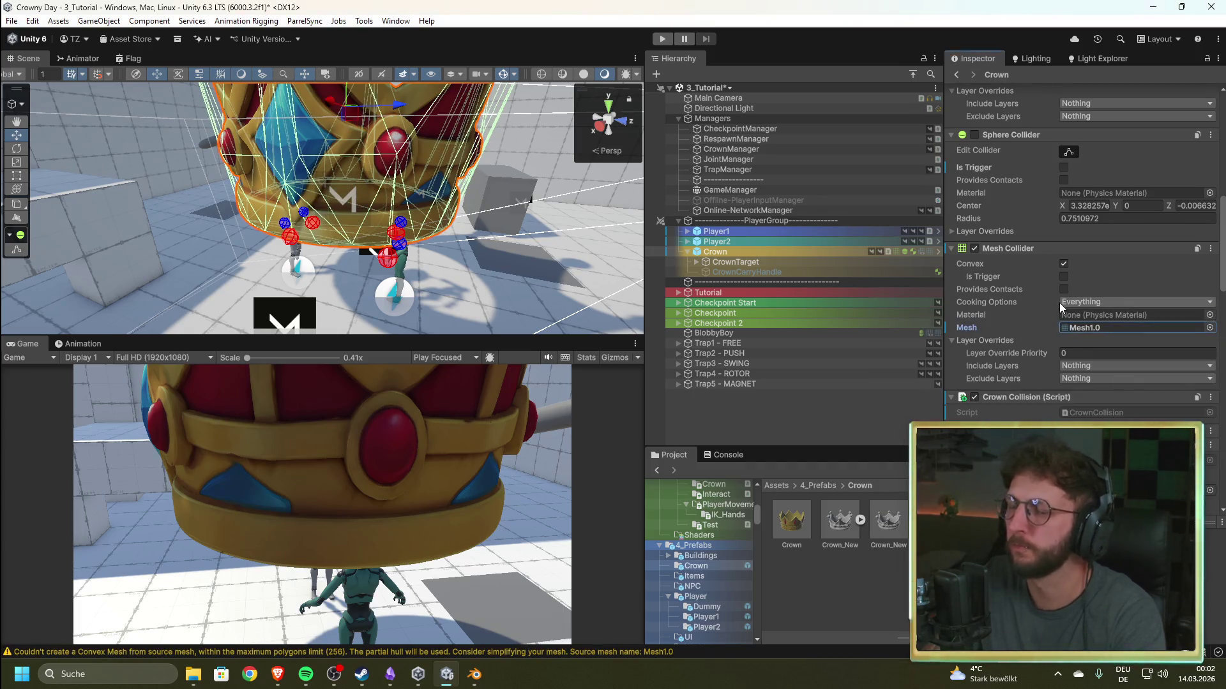
pyautogui.scroll(3, 1062, 303)
pyautogui.scroll(5, 1059, 316)
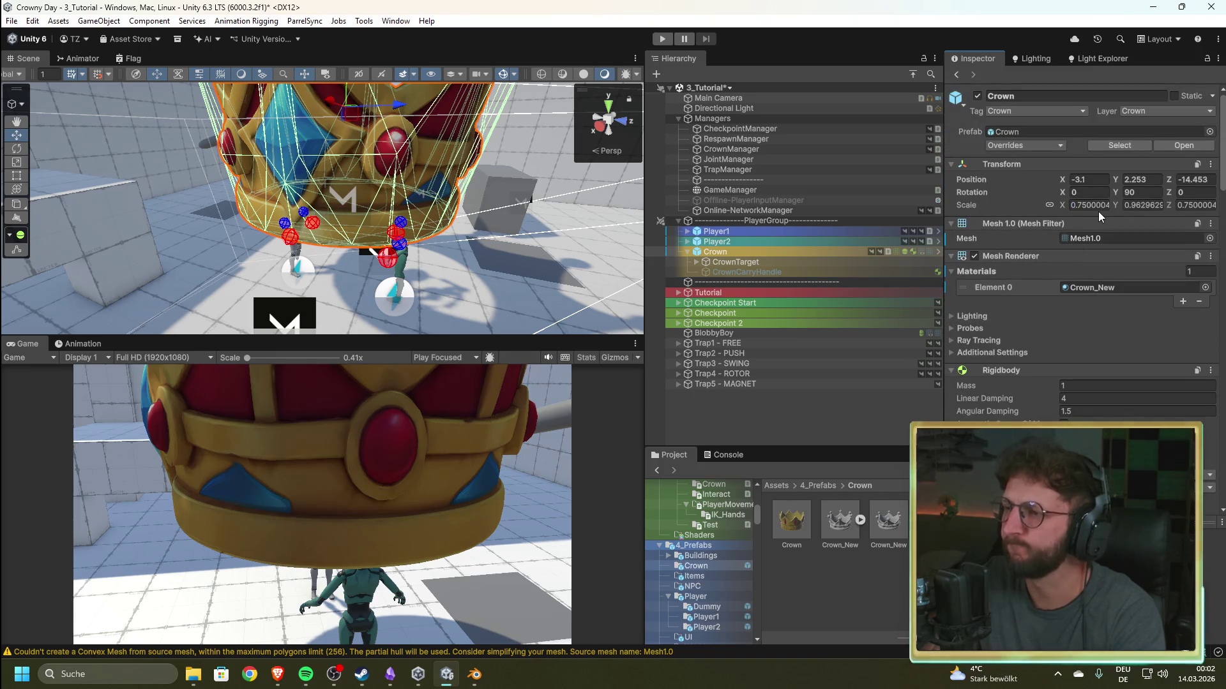
pyautogui.click(1089, 204)
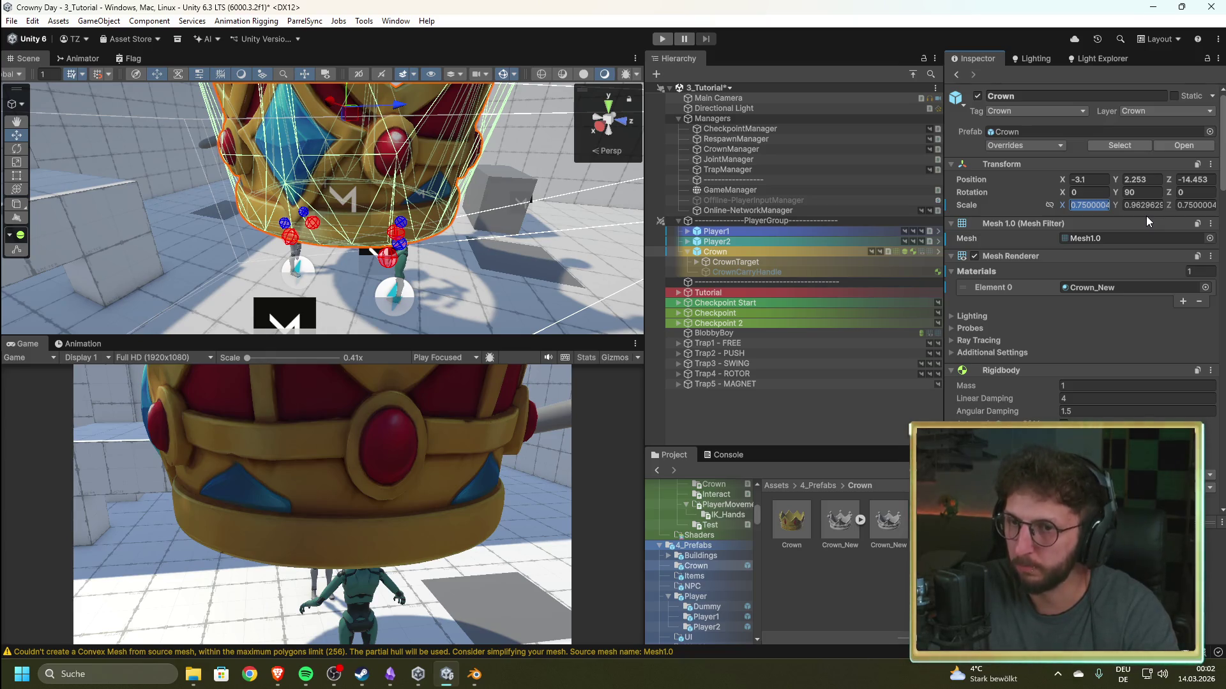
# - Enter 0.3 into the Crown's scale, retrying after a cancelled edit and trimming the Y value
pyautogui.write('0.3')
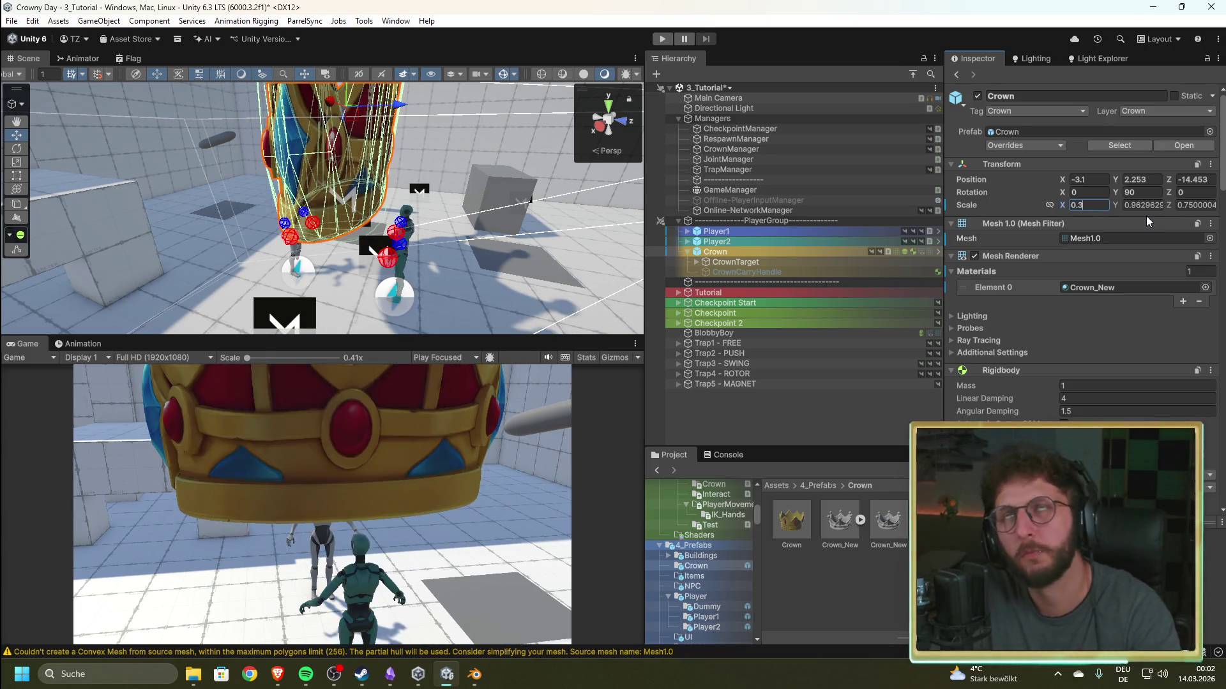
pyautogui.press('Escape')
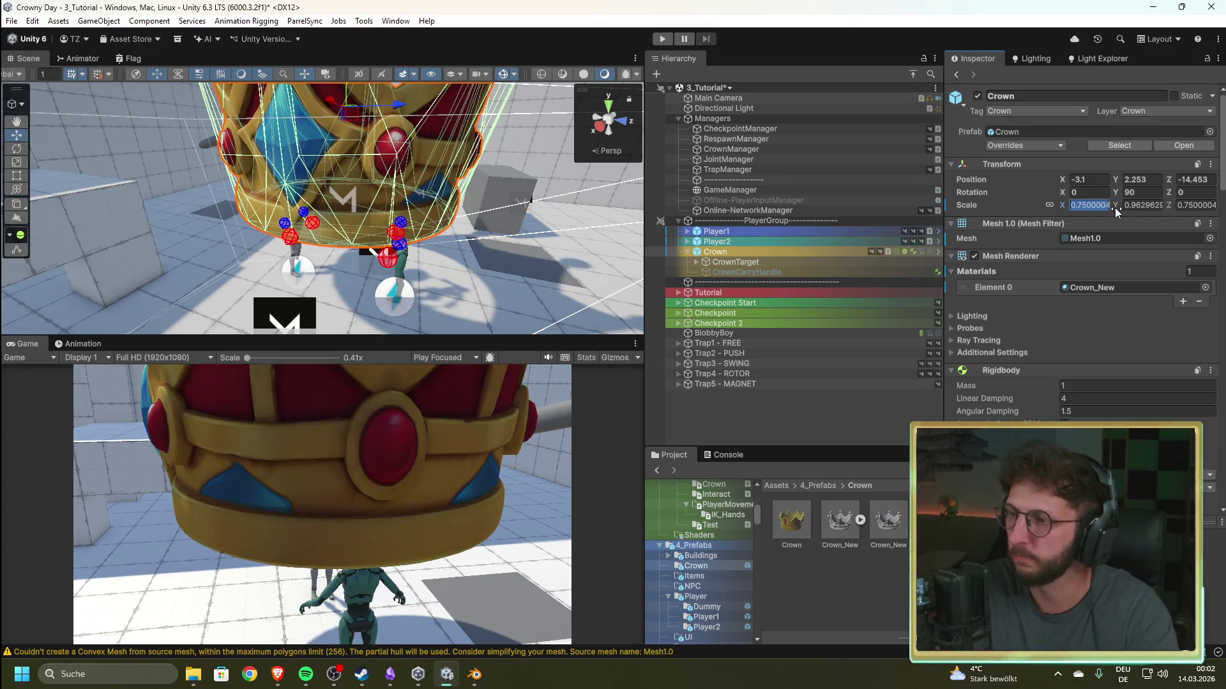
pyautogui.write('0.3')
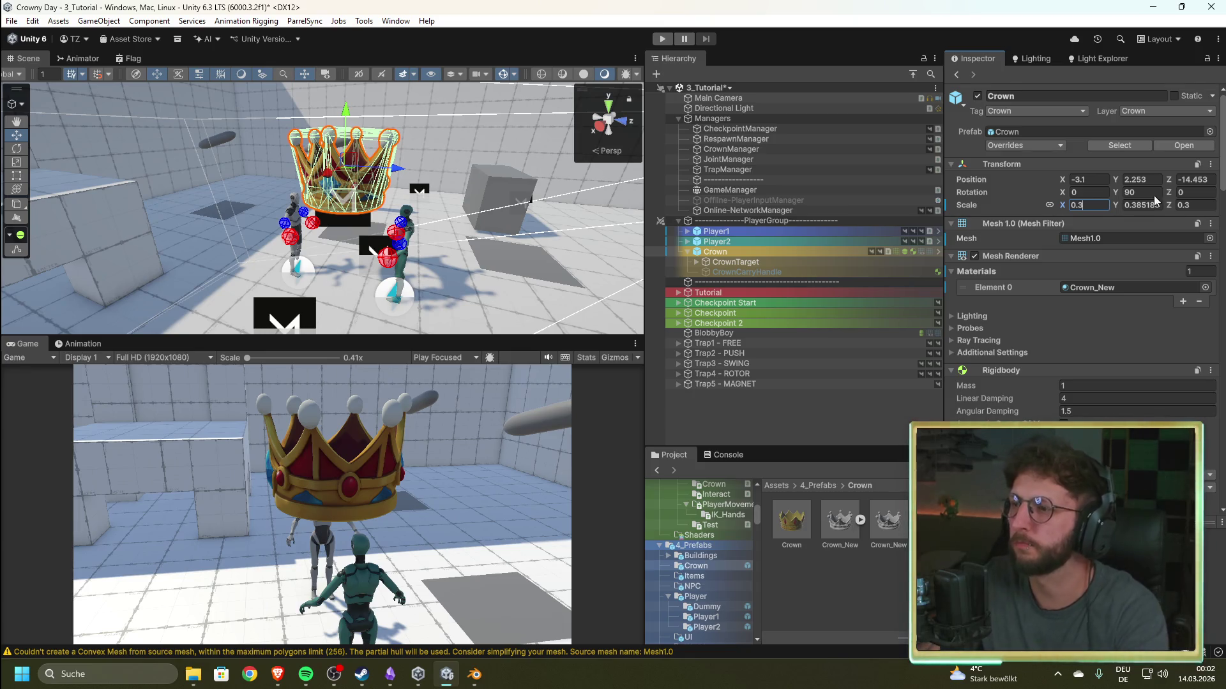
pyautogui.press('BackSpace')
pyautogui.press('BackSpace')
pyautogui.press('BackSpace')
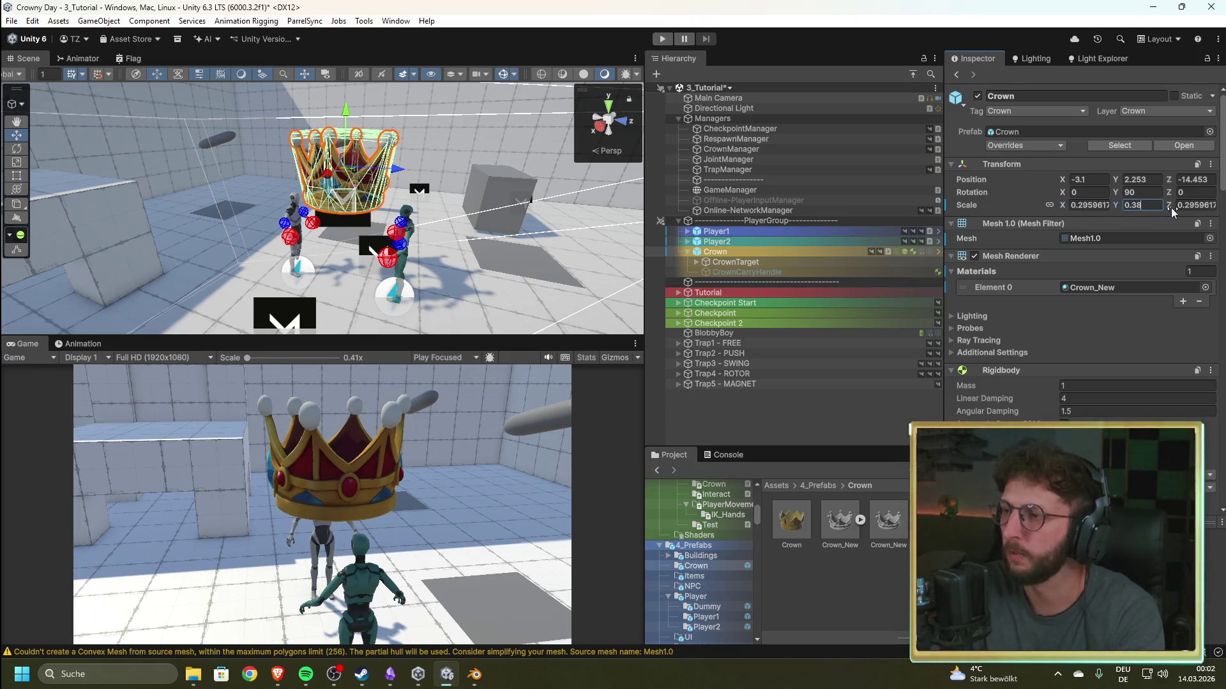
pyautogui.press('BackSpace')
# - Re-enter 0.3 for the scale and correct Y through 0.26 and 0.27 back to 0.3
pyautogui.click(1092, 203)
pyautogui.write('0.3')
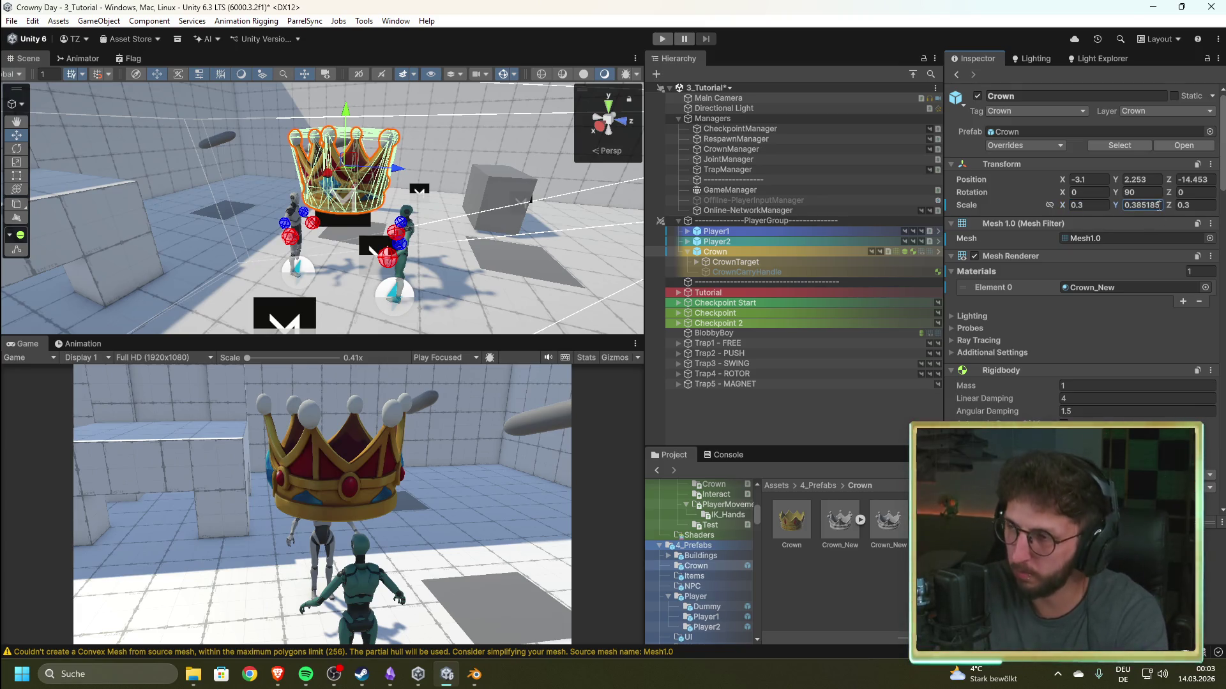
pyautogui.press('BackSpace')
pyautogui.press('BackSpace')
pyautogui.press('BackSpace')
pyautogui.write('26')
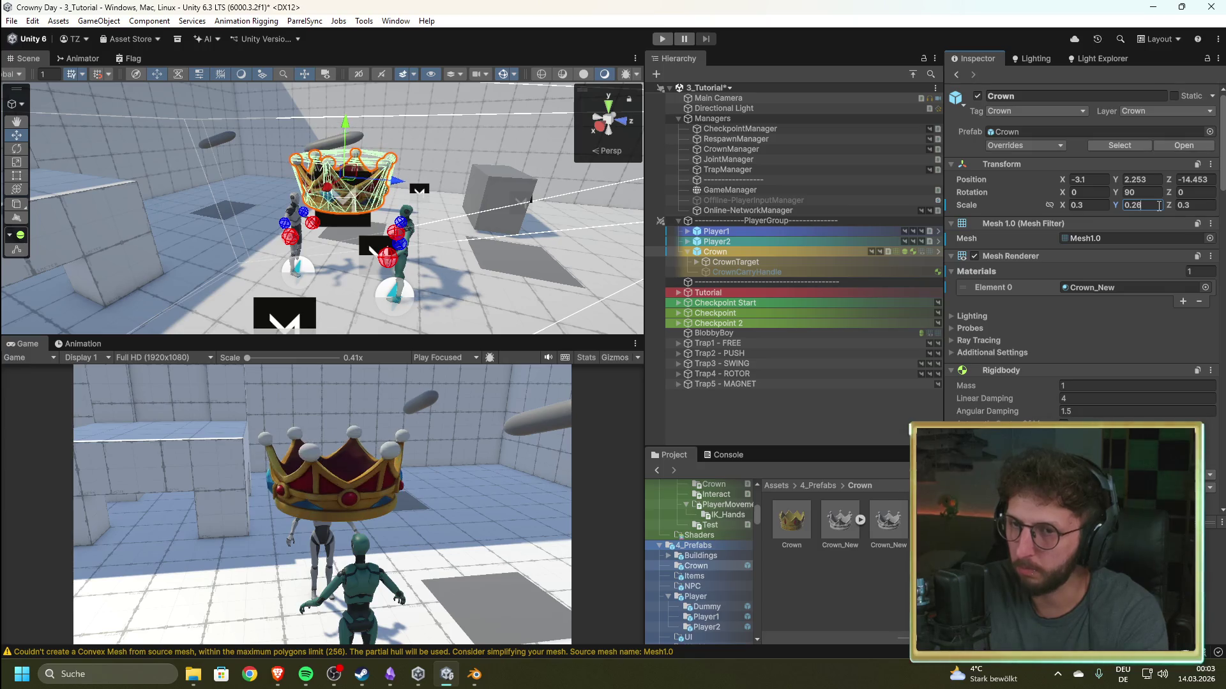
pyautogui.press('BackSpace')
pyautogui.write('7')
pyautogui.press('BackSpace')
pyautogui.press('BackSpace')
pyautogui.write('3')
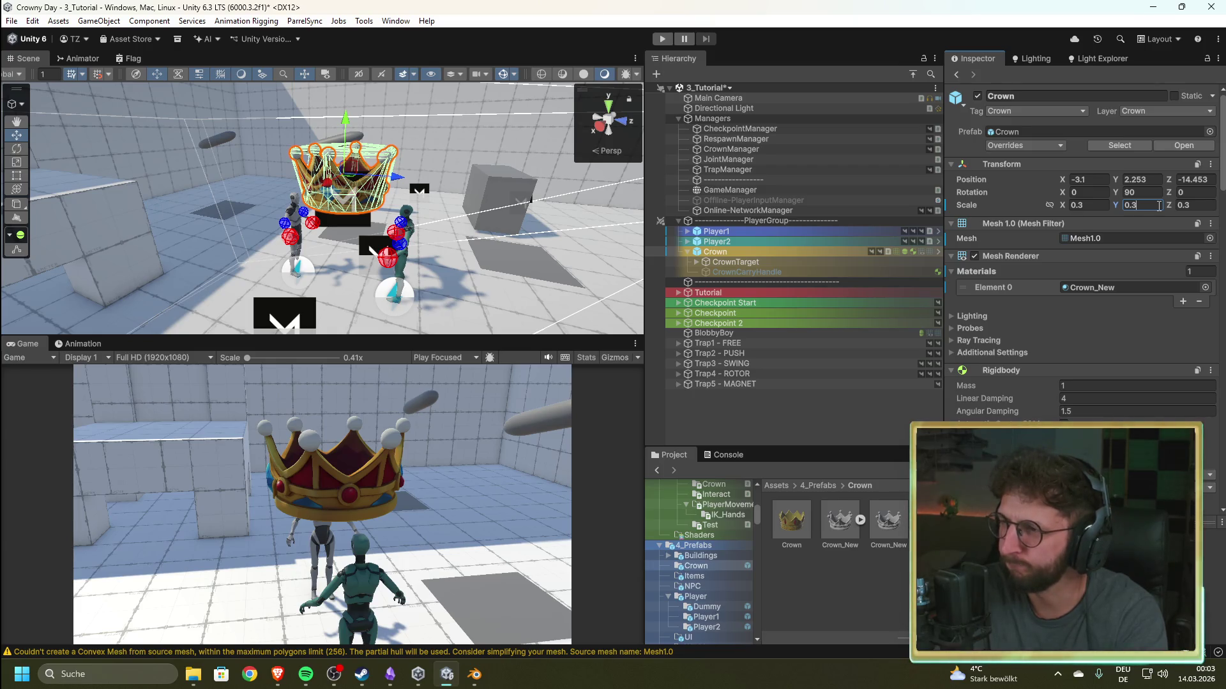
pyautogui.scroll(5, 501, 91)
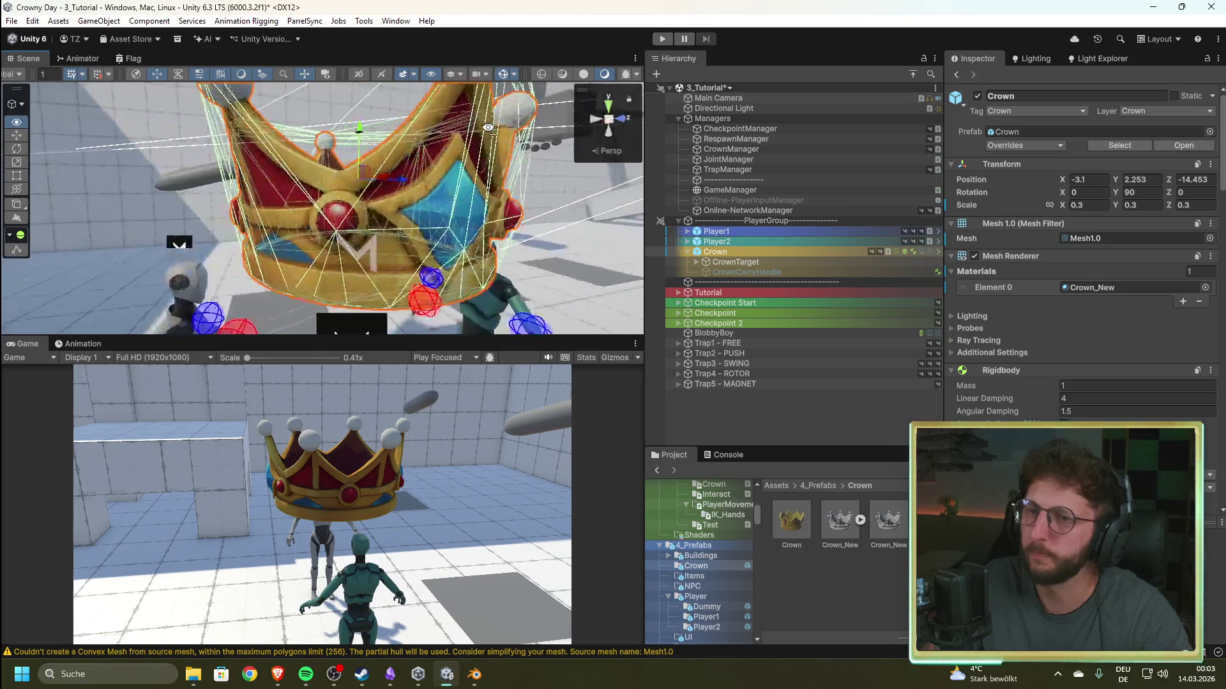
pyautogui.scroll(-5, 495, 132)
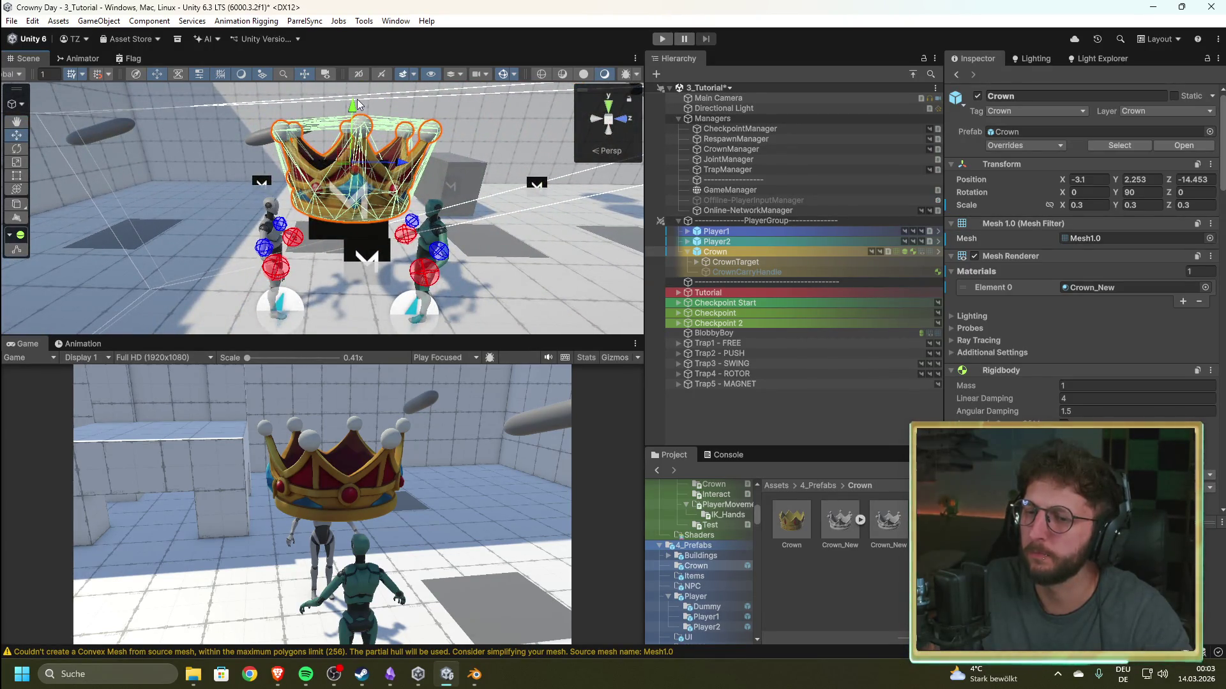
# - Select Player1 and inspect the crown sitting on its head
pyautogui.moveTo(306, 192)
pyautogui.mouseDown()
pyautogui.moveTo(81, 283)
pyautogui.moveTo(268, 242)
pyautogui.mouseUp()
pyautogui.click(715, 231)
pyautogui.moveTo(395, 192)
pyautogui.mouseDown()
pyautogui.moveTo(559, 168)
pyautogui.moveTo(77, 176)
pyautogui.mouseUp()
pyautogui.press('f')
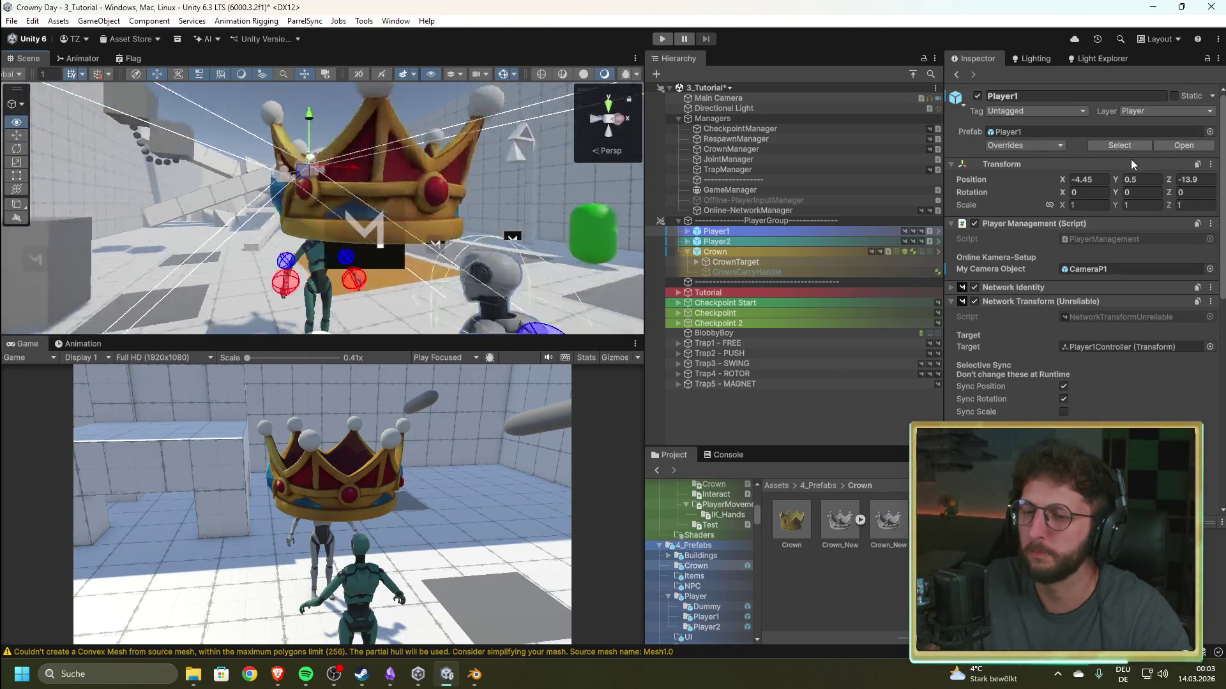
pyautogui.press('f')
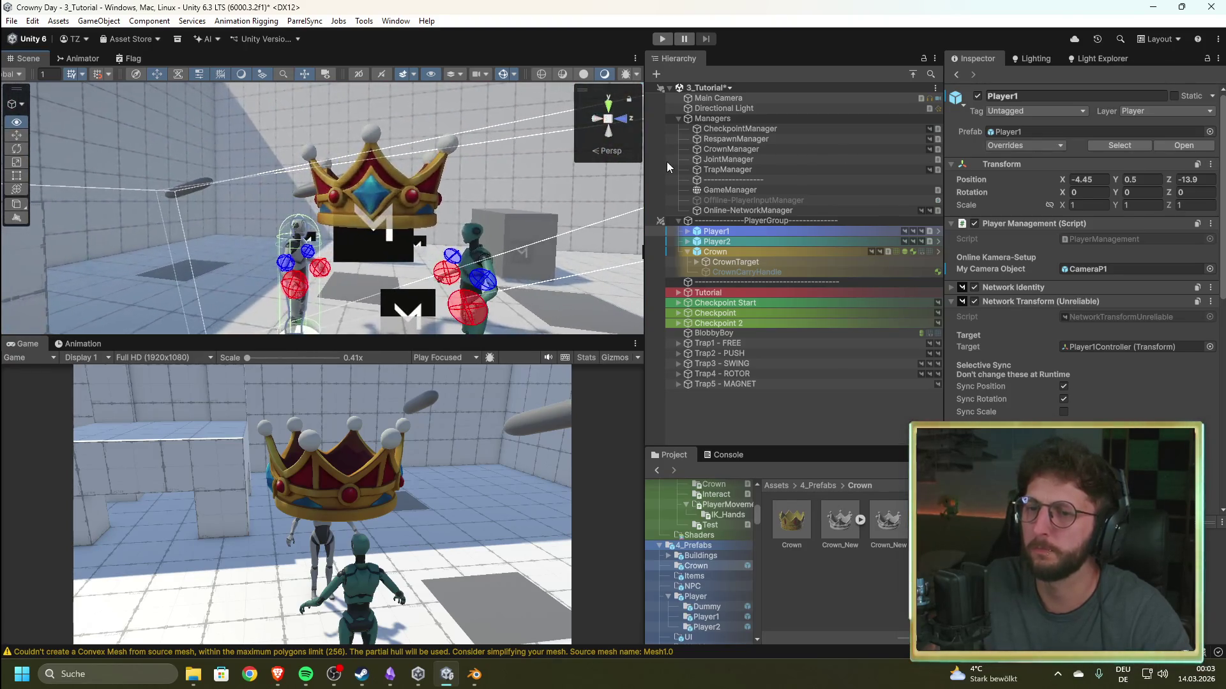
pyautogui.moveTo(407, 156); pyautogui.dragTo(398, 155)
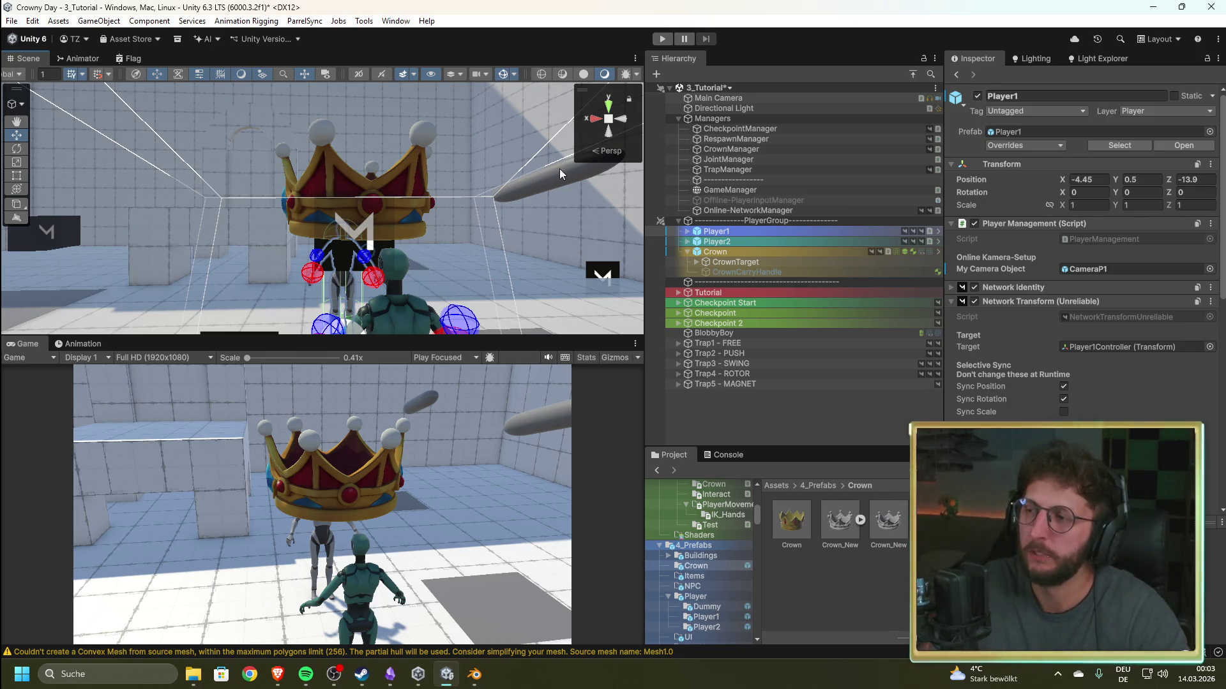
# - On the Crown's Mesh Collider, turn off Convex and Provides Contacts
pyautogui.click(755, 251)
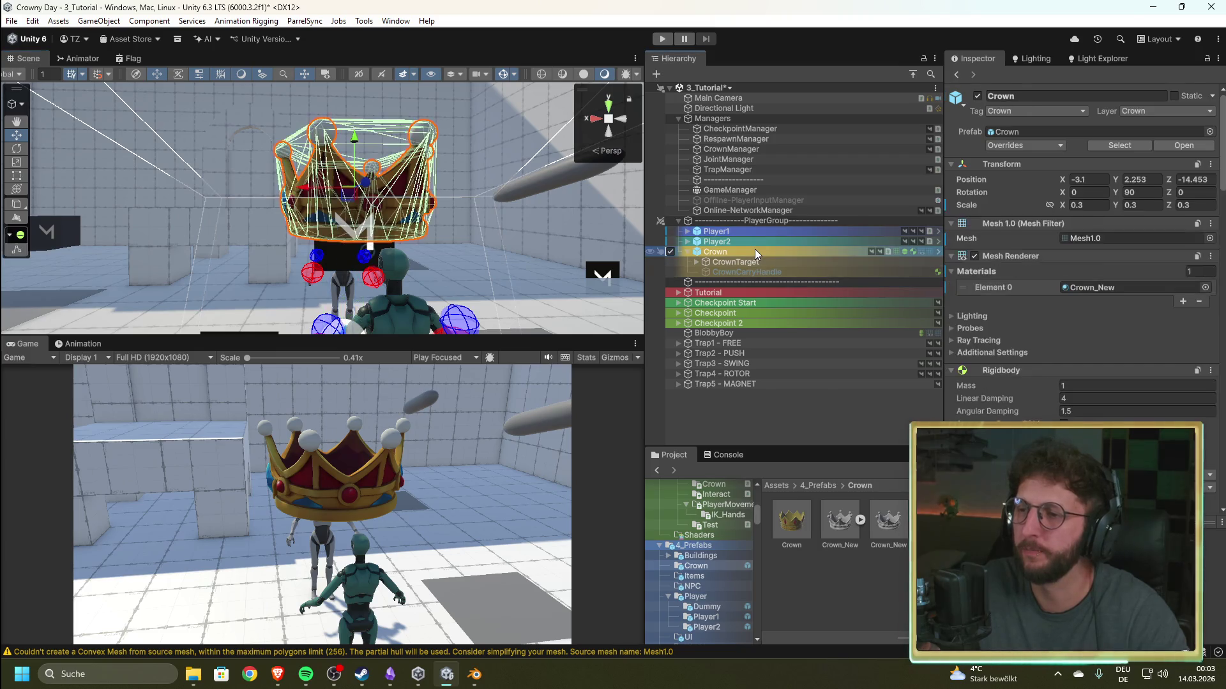
pyautogui.press('f')
pyautogui.moveTo(440, 256); pyautogui.dragTo(454, 330)
pyautogui.scroll(10, 454, 331)
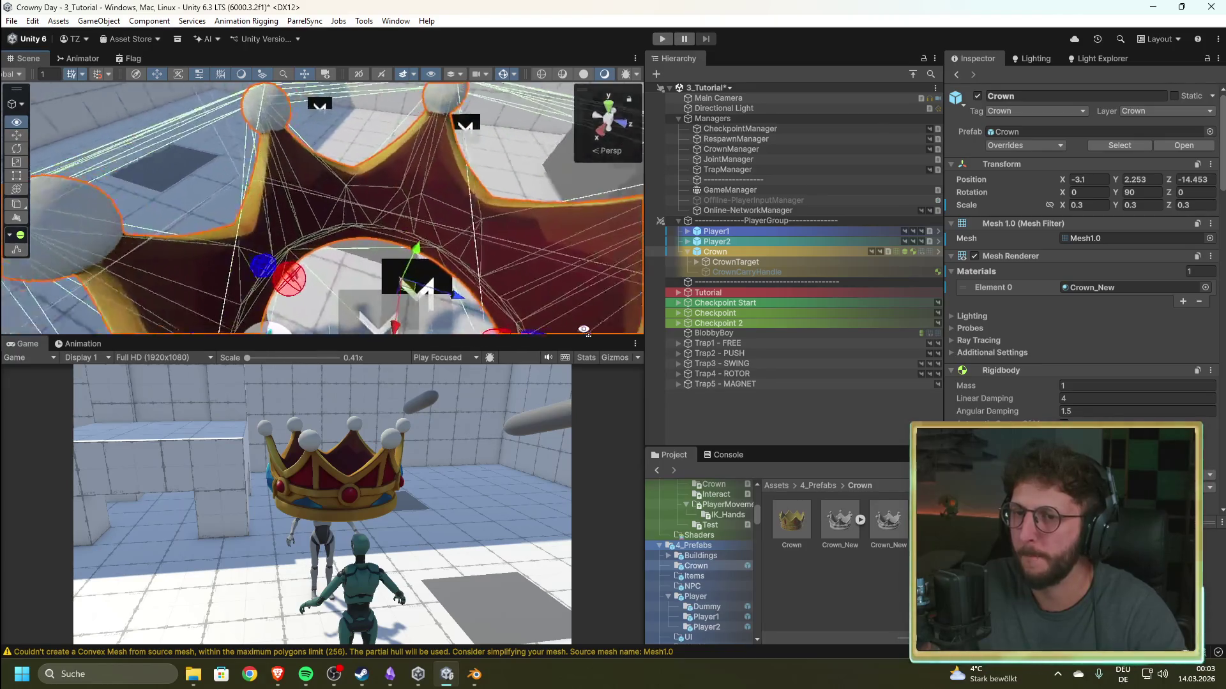
pyautogui.scroll(-5, 638, 329)
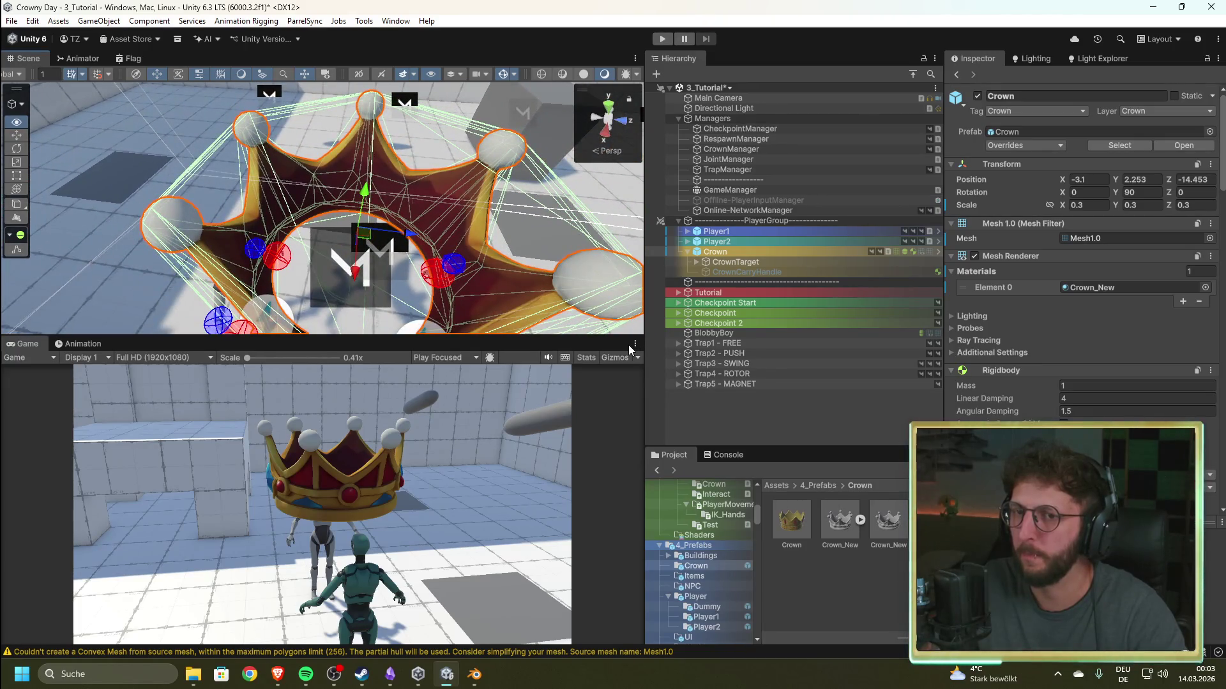
pyautogui.moveTo(625, 332)
pyautogui.mouseDown()
pyautogui.moveTo(554, 343)
pyautogui.moveTo(364, 330)
pyautogui.moveTo(564, 289)
pyautogui.mouseUp()
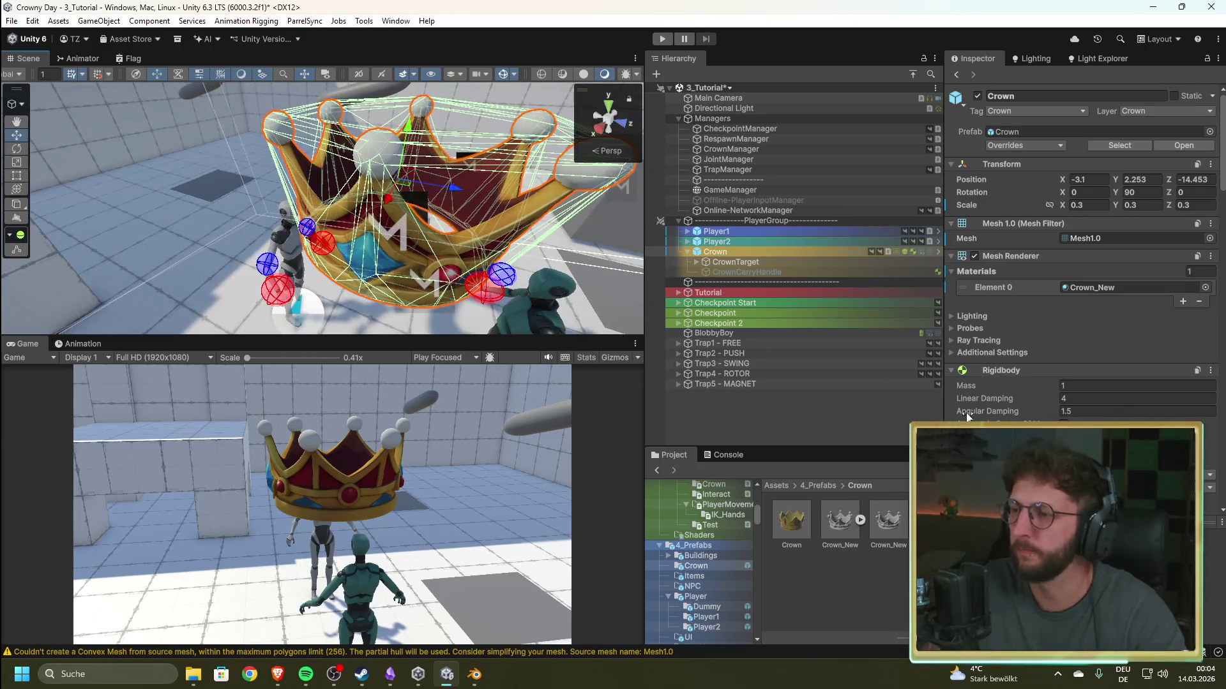
pyautogui.scroll(-6, 1064, 394)
pyautogui.scroll(-3, 1066, 373)
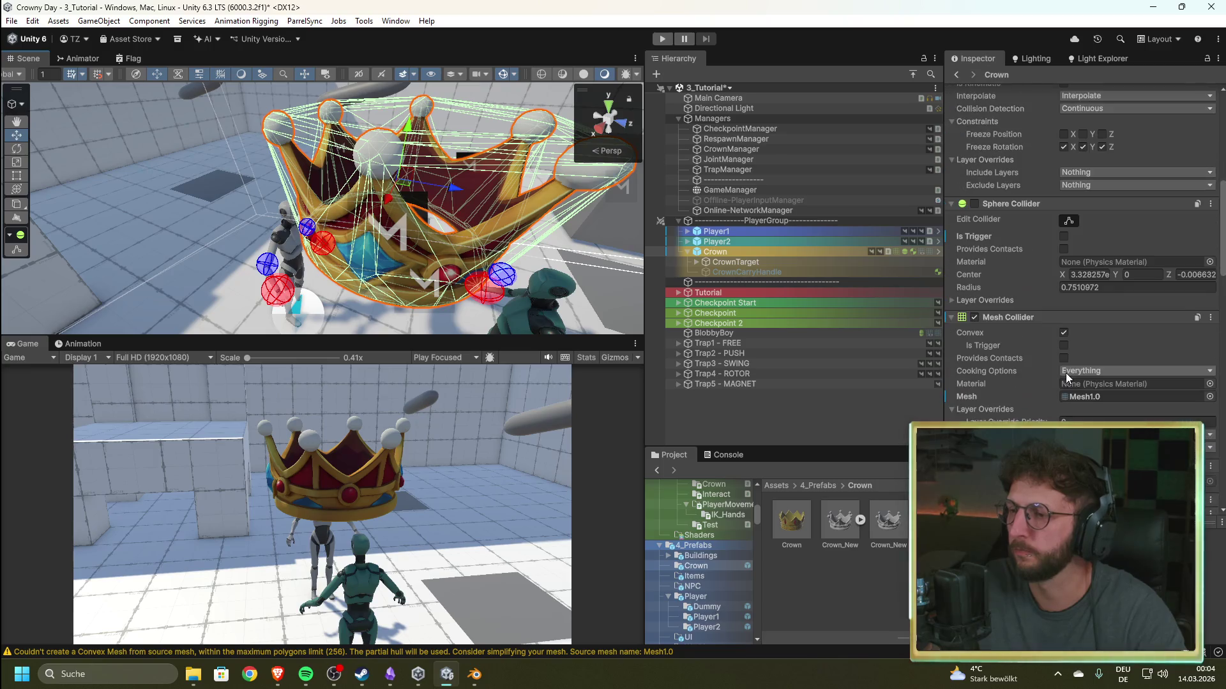
pyautogui.click(1064, 333)
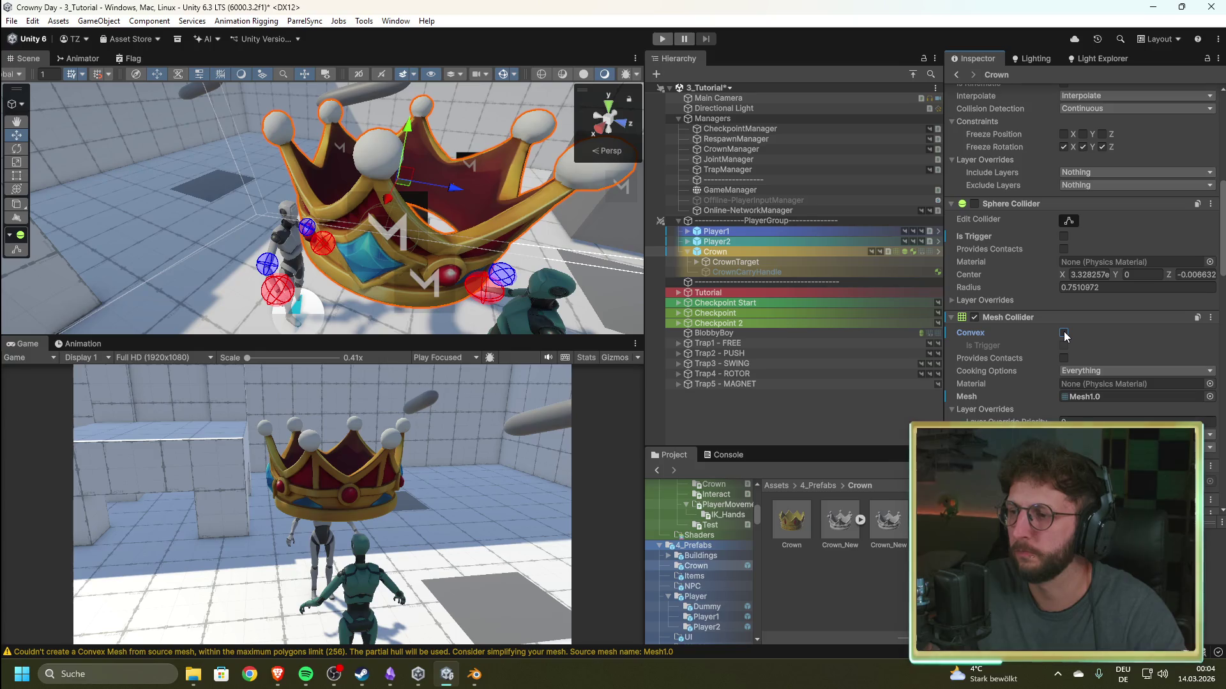
pyautogui.click(1064, 359)
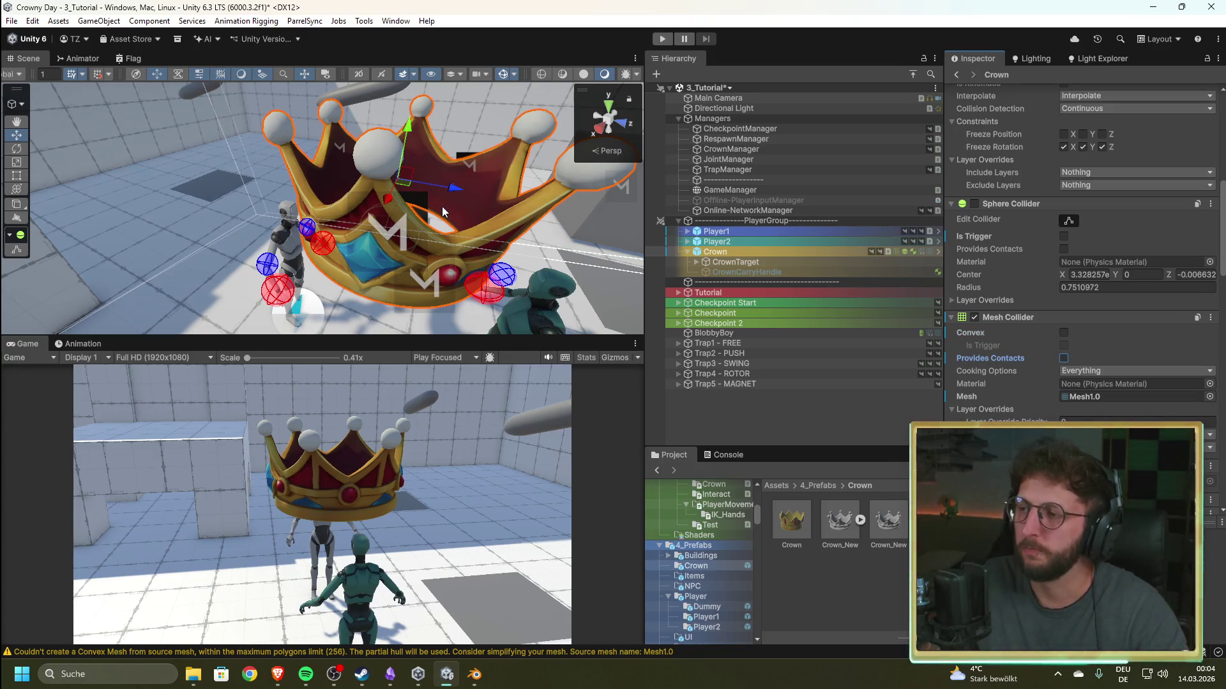
# - Lower the Crown slightly along Y and select the GameManager
pyautogui.moveTo(470, 213); pyautogui.dragTo(438, 131)
pyautogui.moveTo(366, 116); pyautogui.dragTo(362, 174)
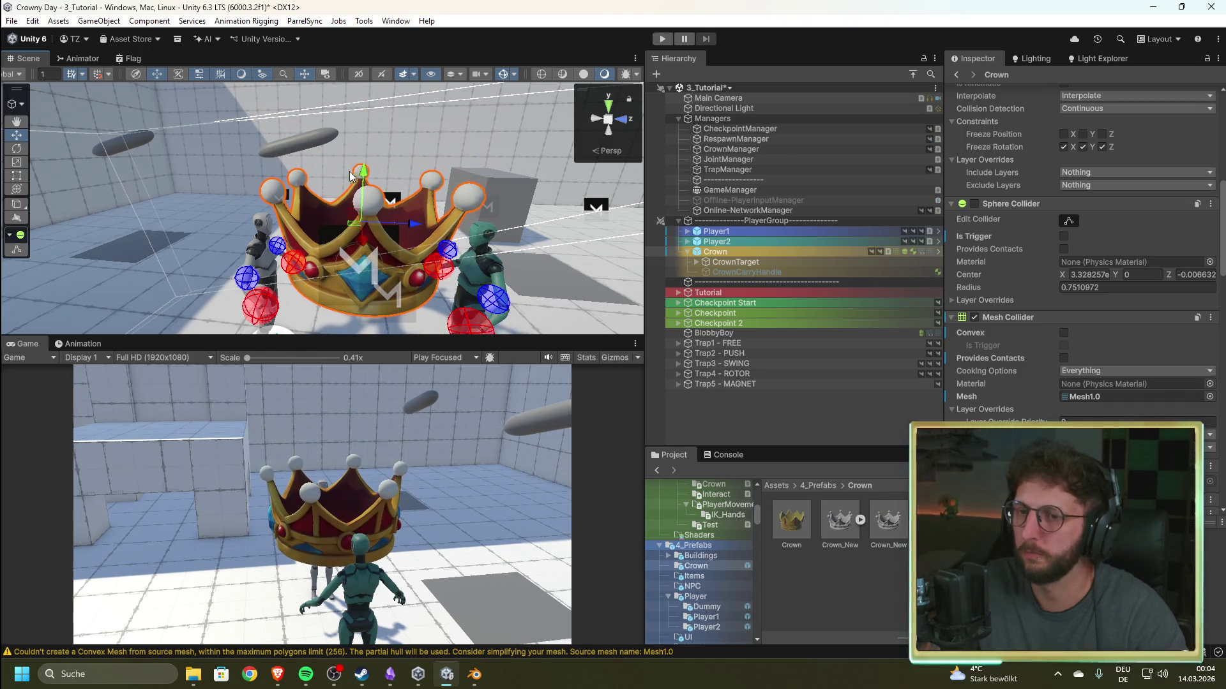
pyautogui.press('f')
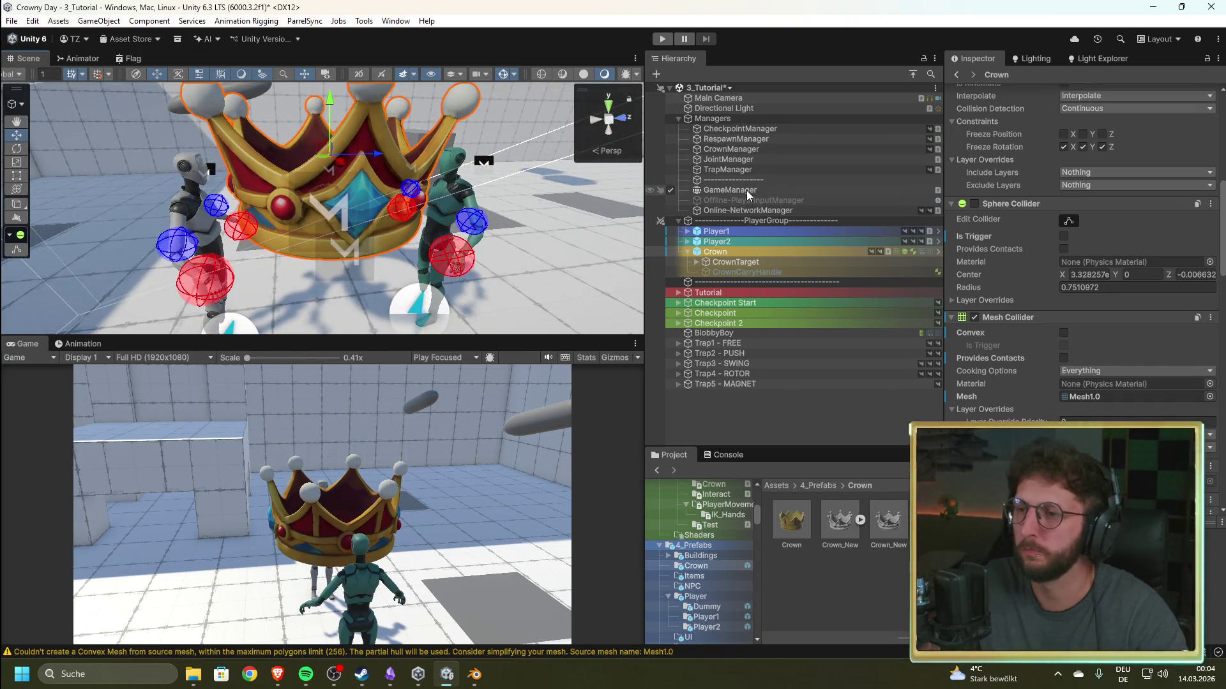
pyautogui.click(746, 189)
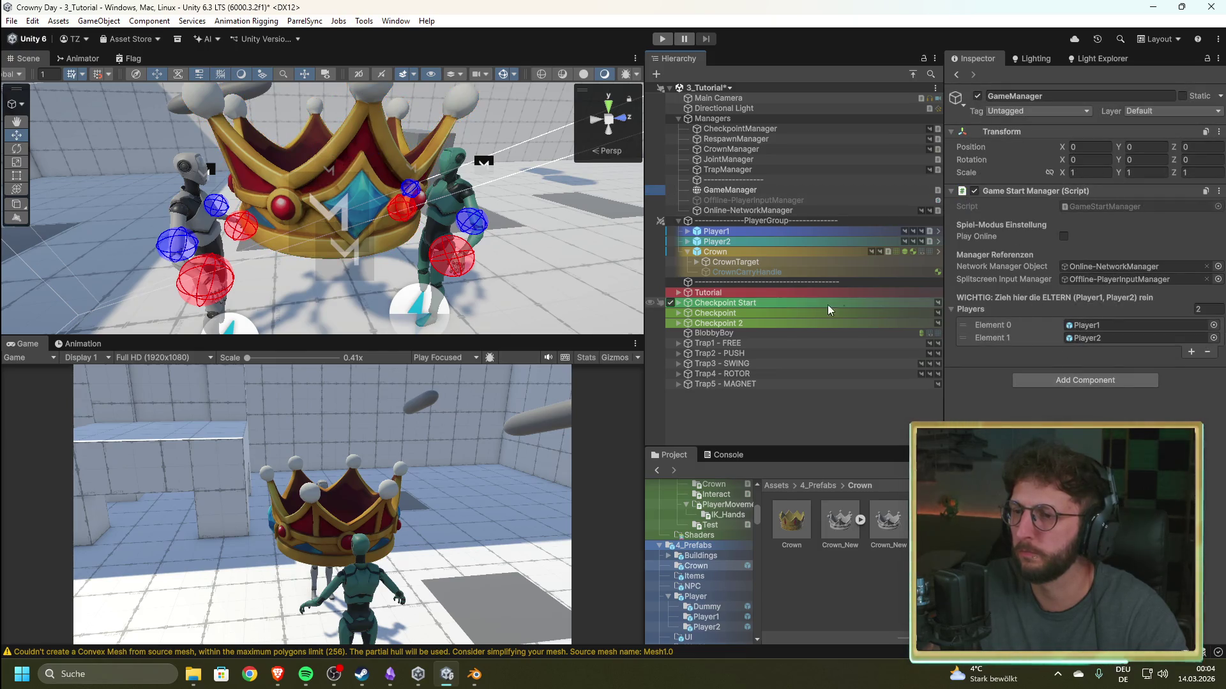
# - Check the GameManager and start play mode
pyautogui.click(745, 249)
pyautogui.click(736, 189)
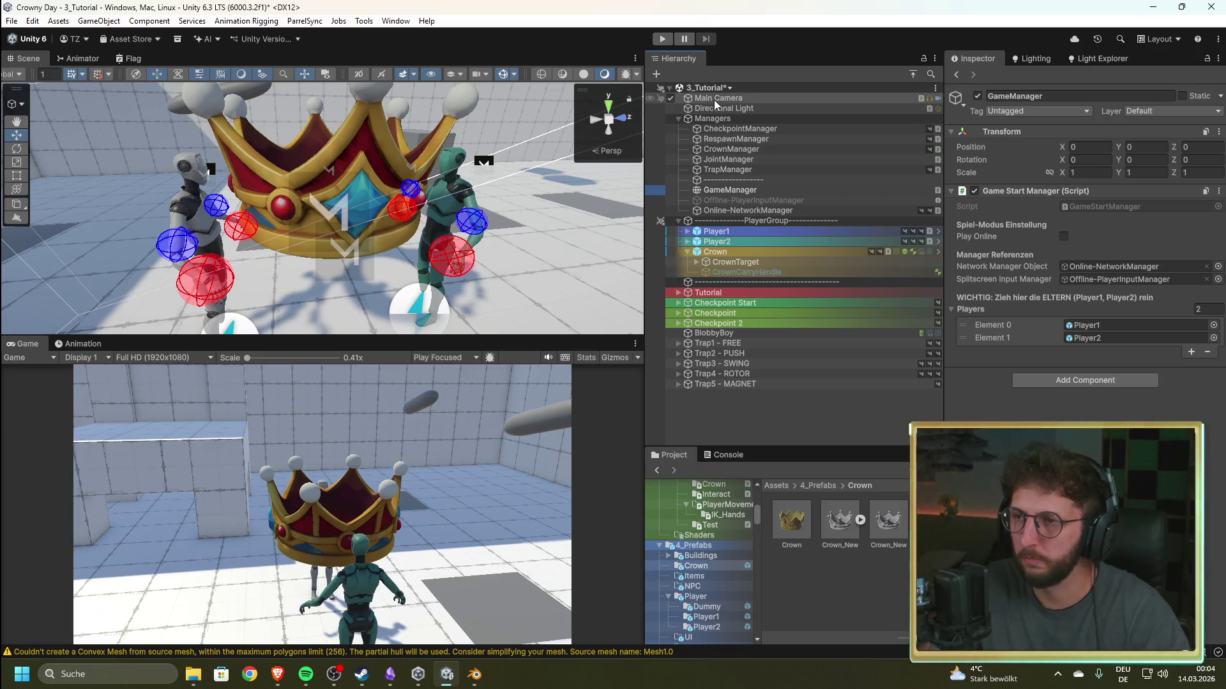
pyautogui.click(664, 41)
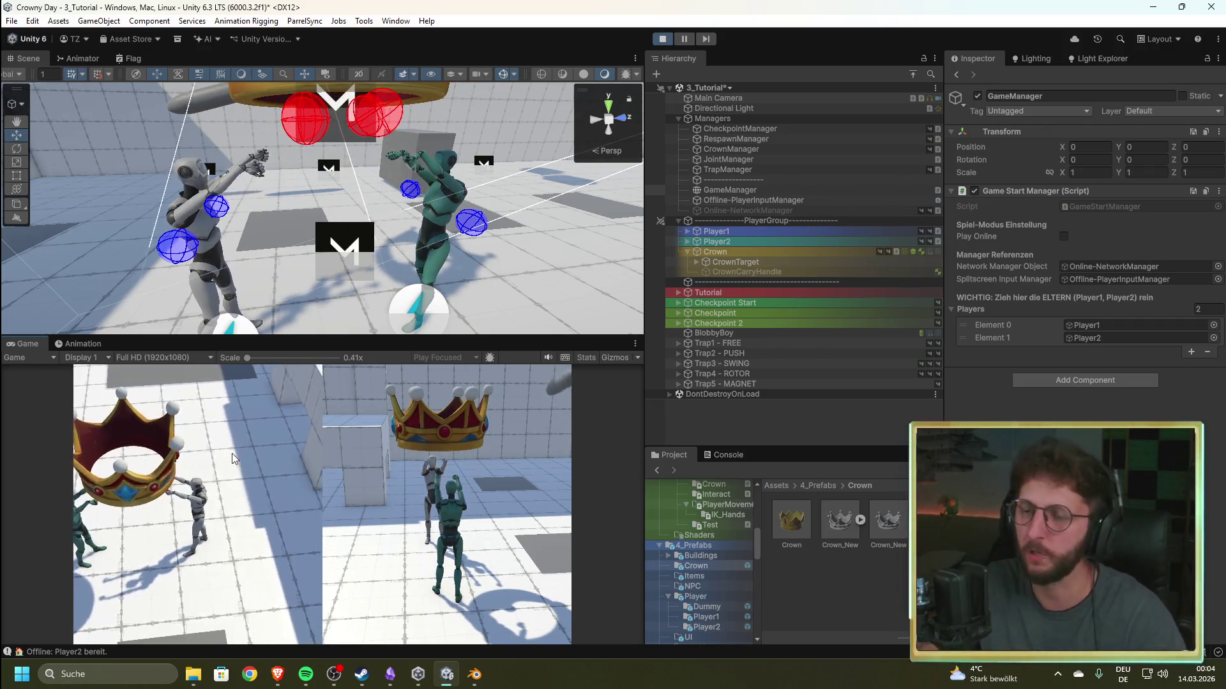
# - While running, set the Crown's Position Y to 2.58, then stop play mode
pyautogui.click(748, 252)
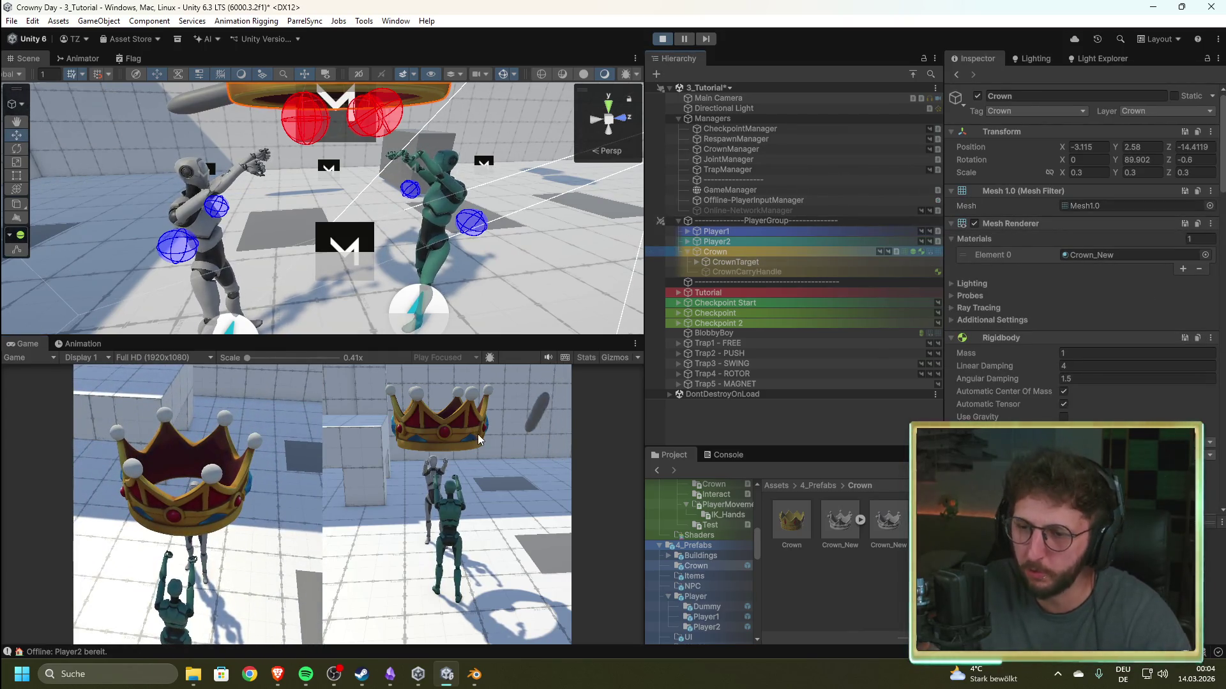
pyautogui.moveTo(230, 192); pyautogui.dragTo(159, 139)
pyautogui.press('f')
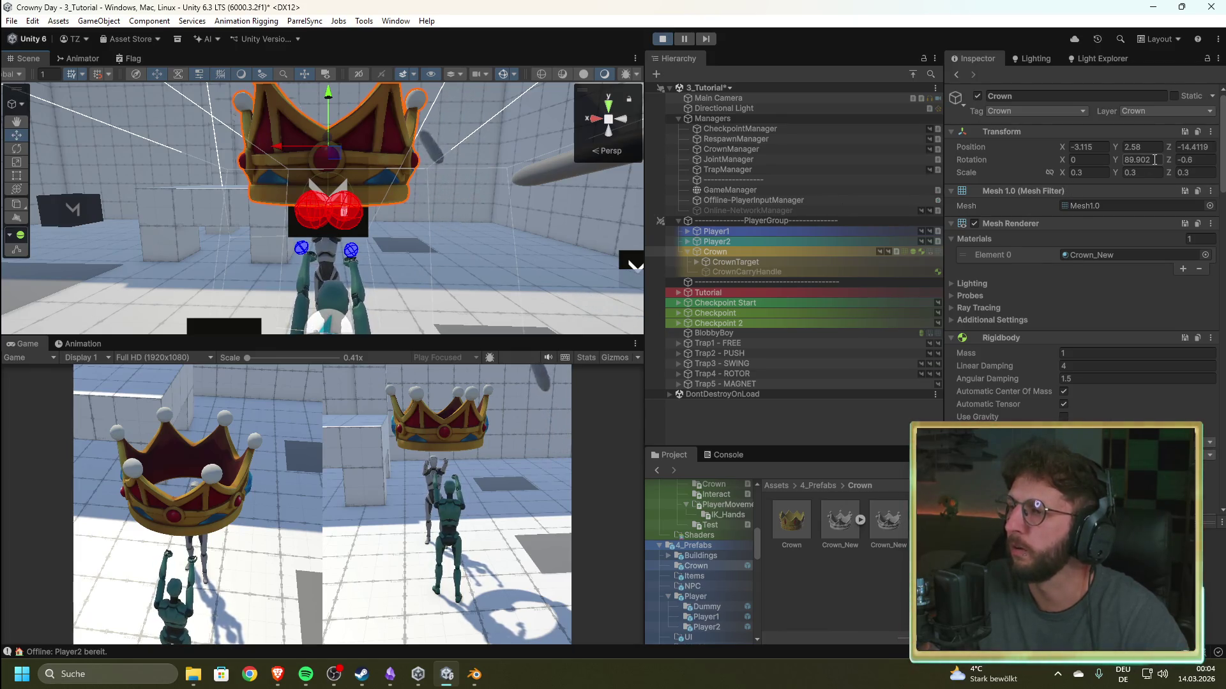
pyautogui.click(1064, 149)
pyautogui.press('Tab')
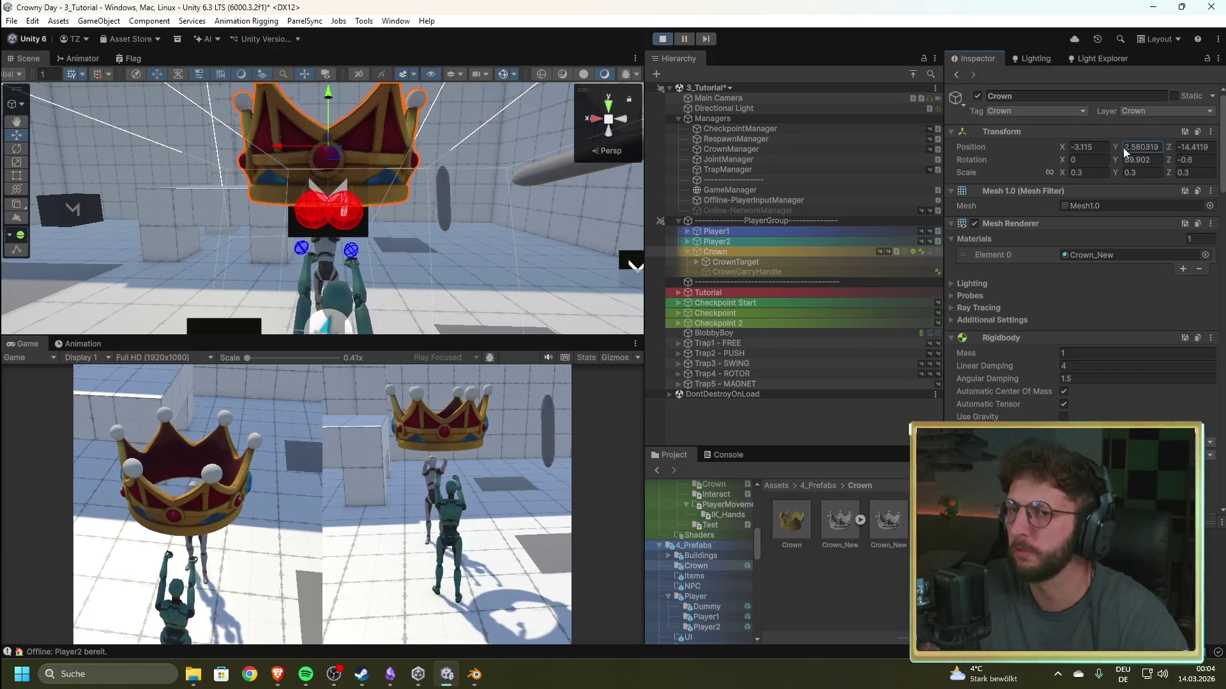
pyautogui.write('2.58')
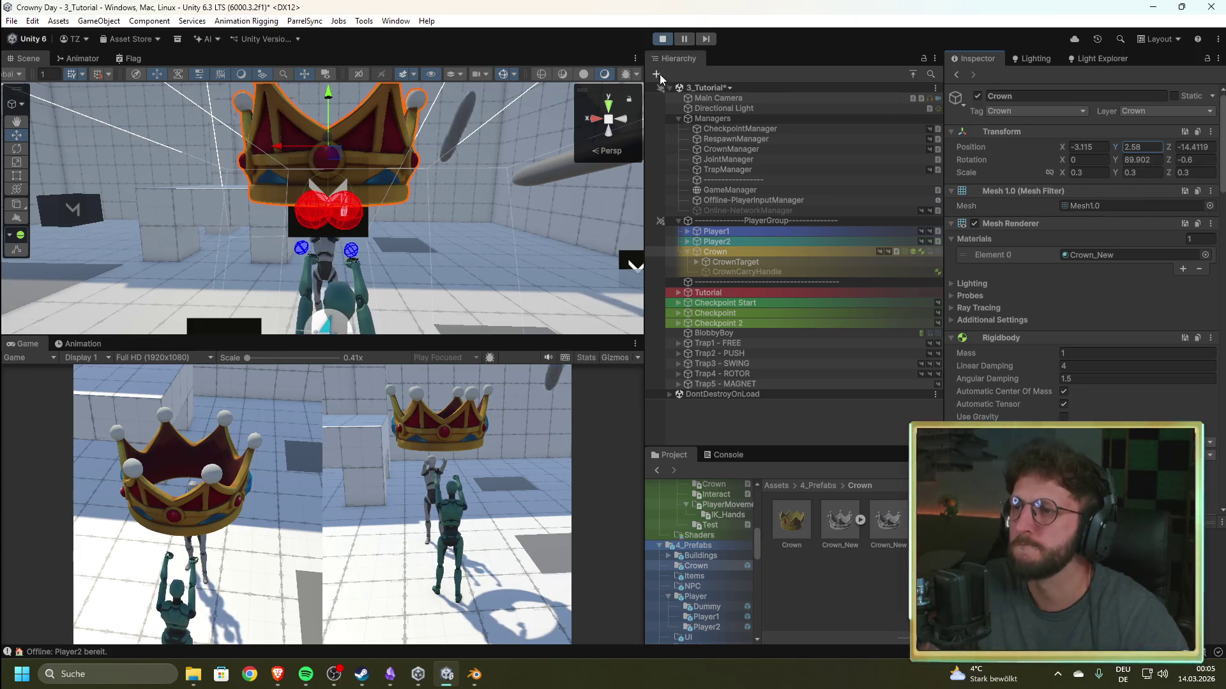
pyautogui.click(662, 39)
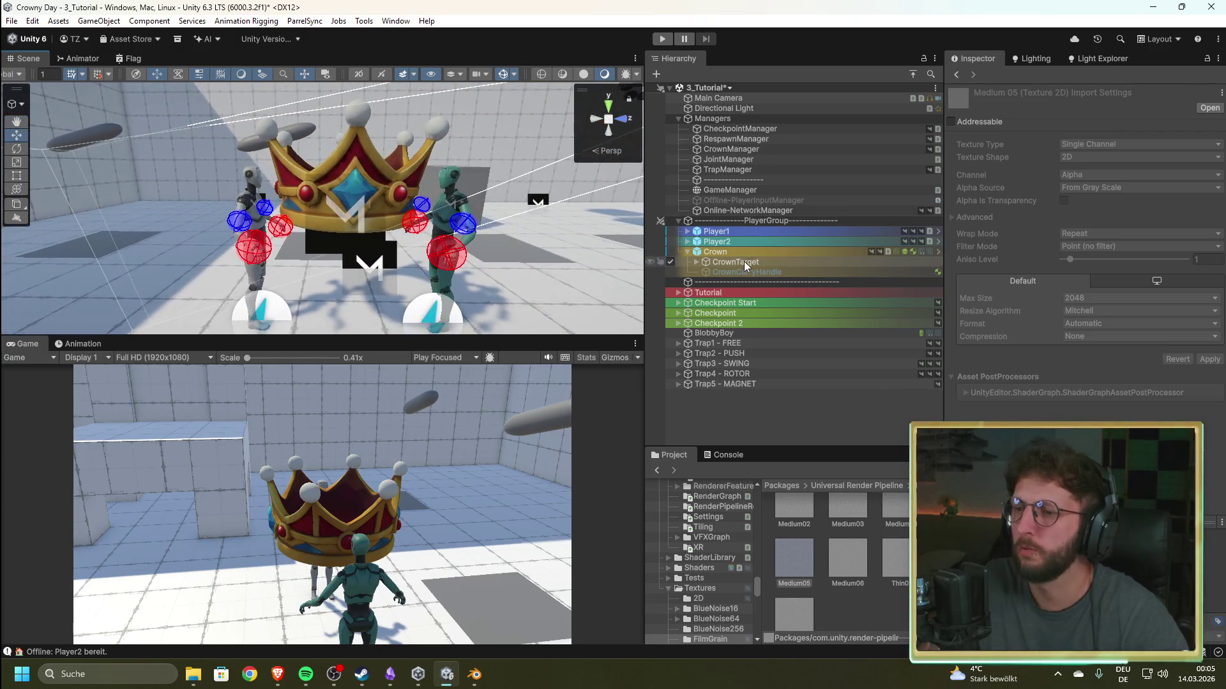
# - Lower the Crown to about Y 1.63 and switch to the rotate tool
pyautogui.click(716, 252)
pyautogui.moveTo(348, 127); pyautogui.dragTo(348, 139)
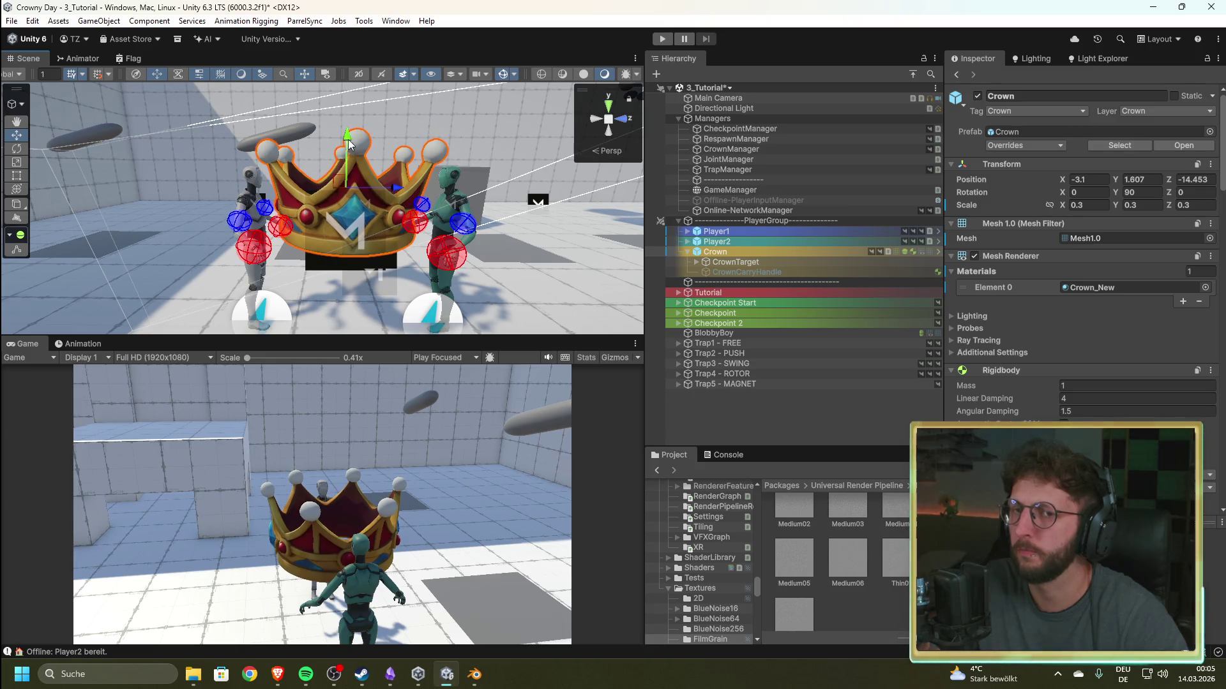
pyautogui.click(16, 148)
pyautogui.moveTo(433, 194)
pyautogui.mouseDown()
pyautogui.moveTo(376, 194)
pyautogui.moveTo(534, 195)
pyautogui.moveTo(262, 281)
pyautogui.mouseUp()
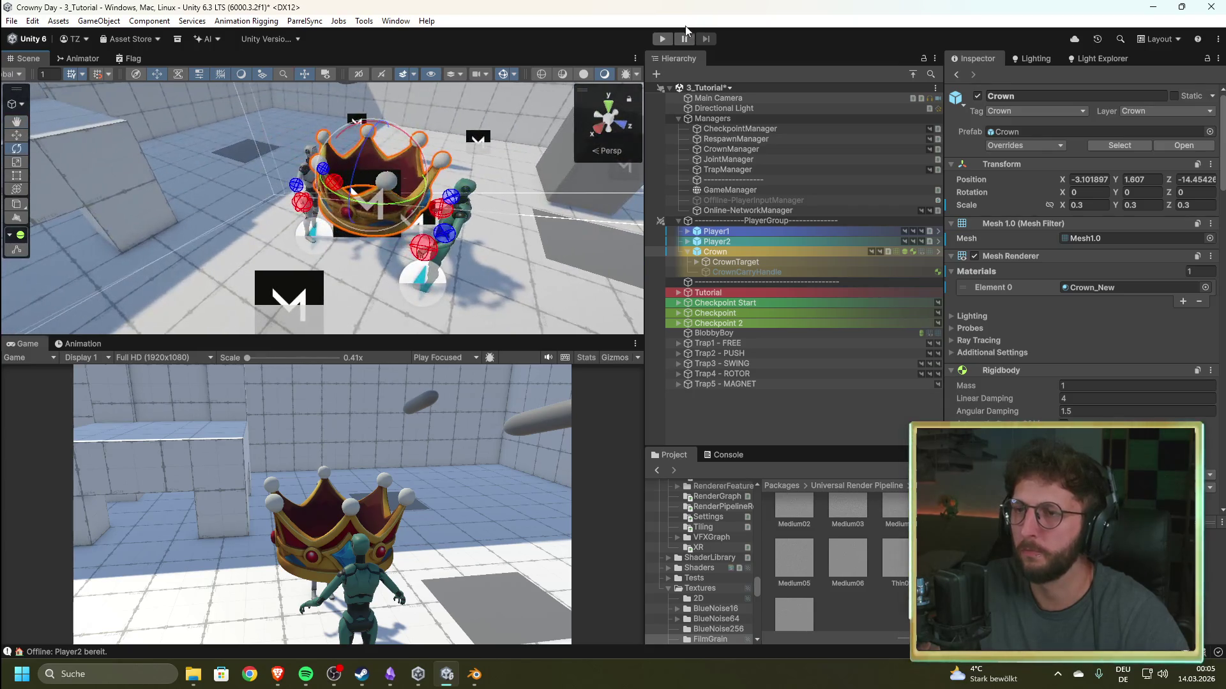
# - Play-test the carried crown, stop the test, and expand Player1 in the Hierarchy
pyautogui.click(663, 38)
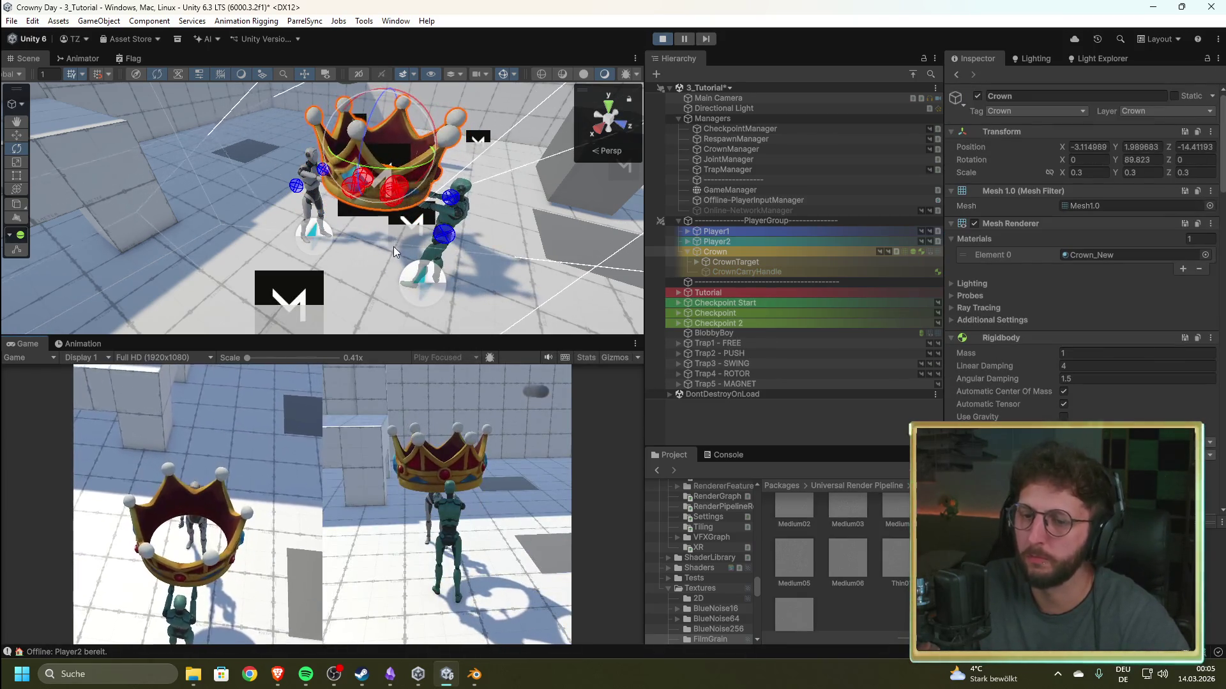
pyautogui.click(393, 247)
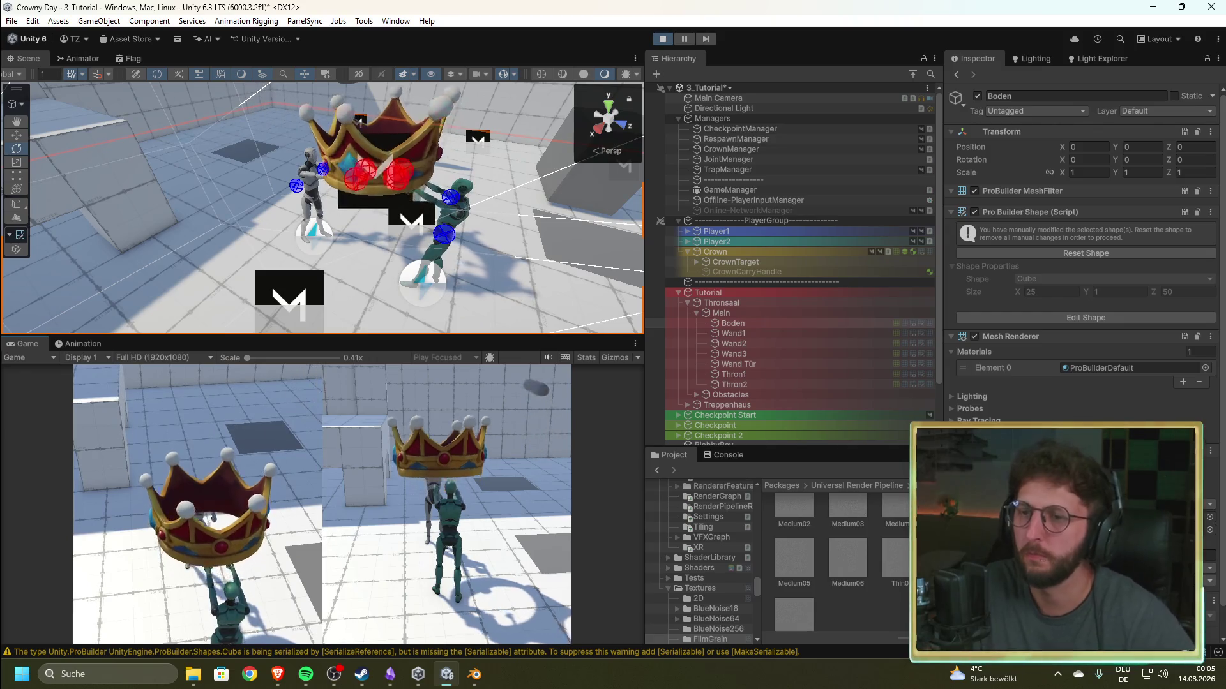
pyautogui.moveTo(408, 192)
pyautogui.mouseDown()
pyautogui.moveTo(446, 160)
pyautogui.moveTo(440, 170)
pyautogui.moveTo(483, 162)
pyautogui.mouseUp()
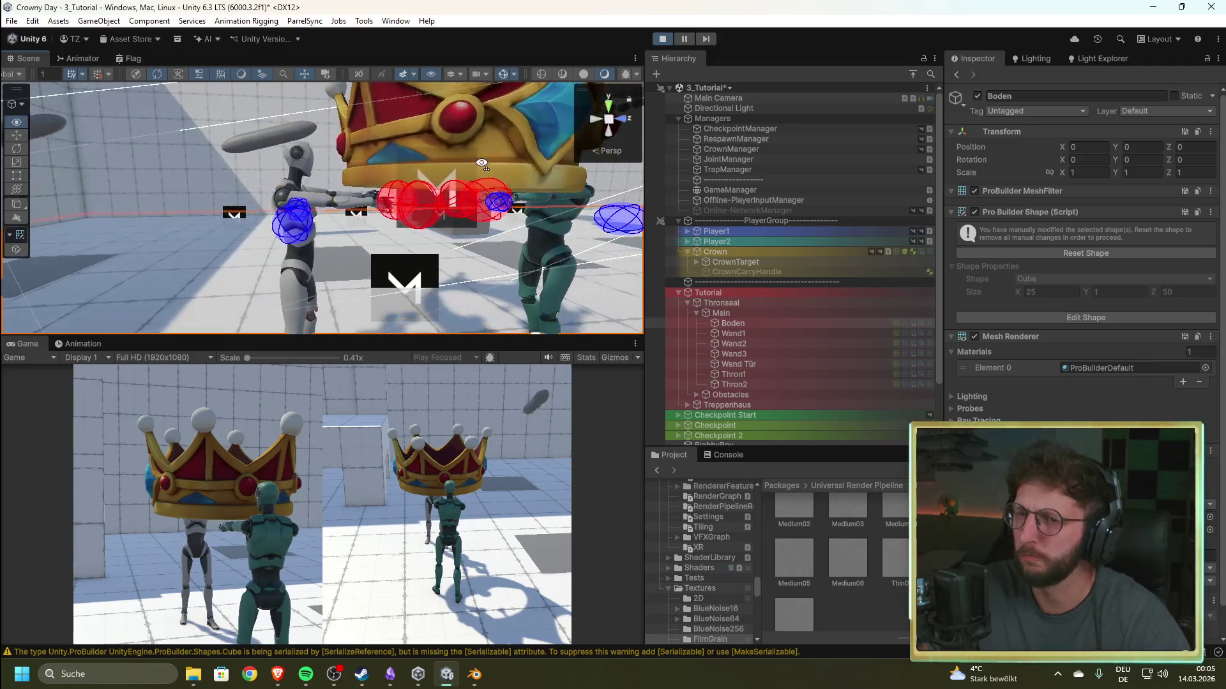
pyautogui.click(661, 39)
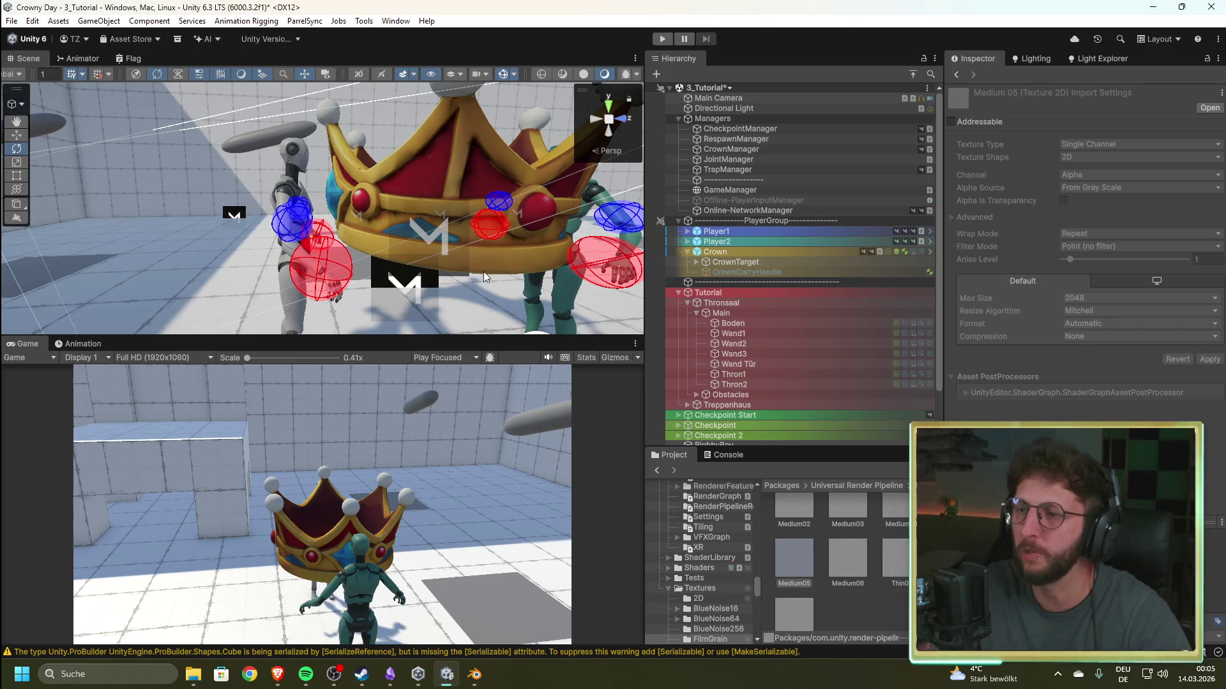
pyautogui.click(688, 232)
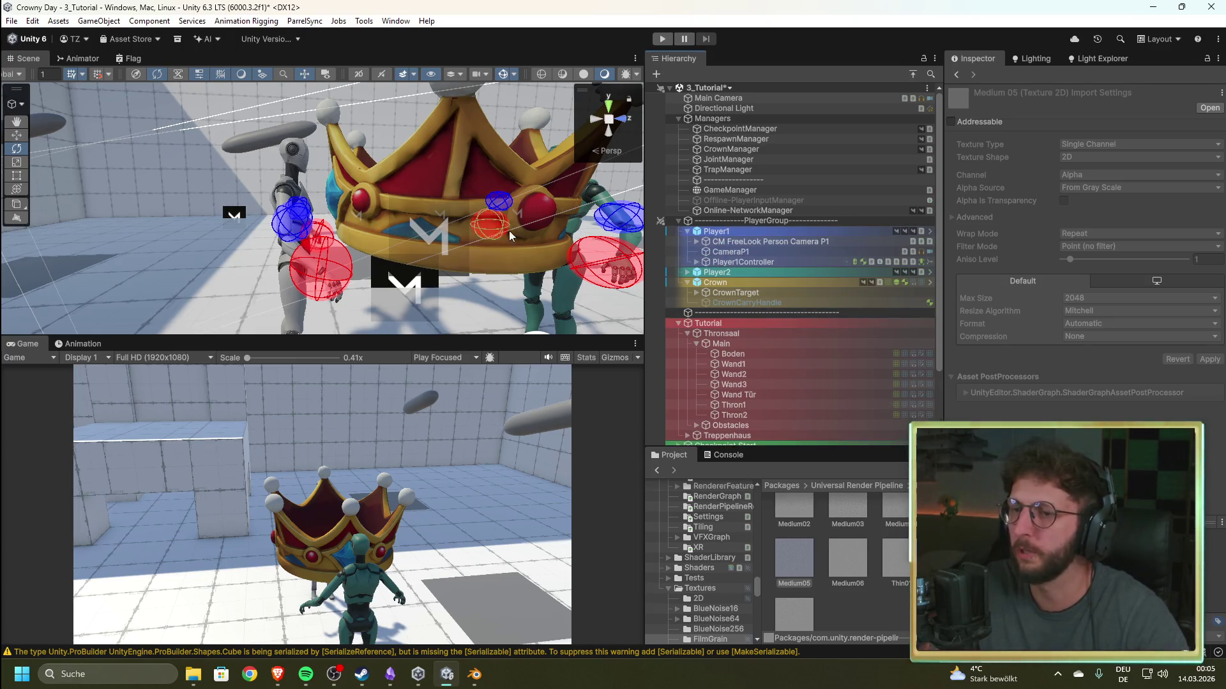
# - Expand Player1Controller, Rig_LeftHand and CrownTarget, then select and frame LeftCrownGrip1
pyautogui.click(746, 283)
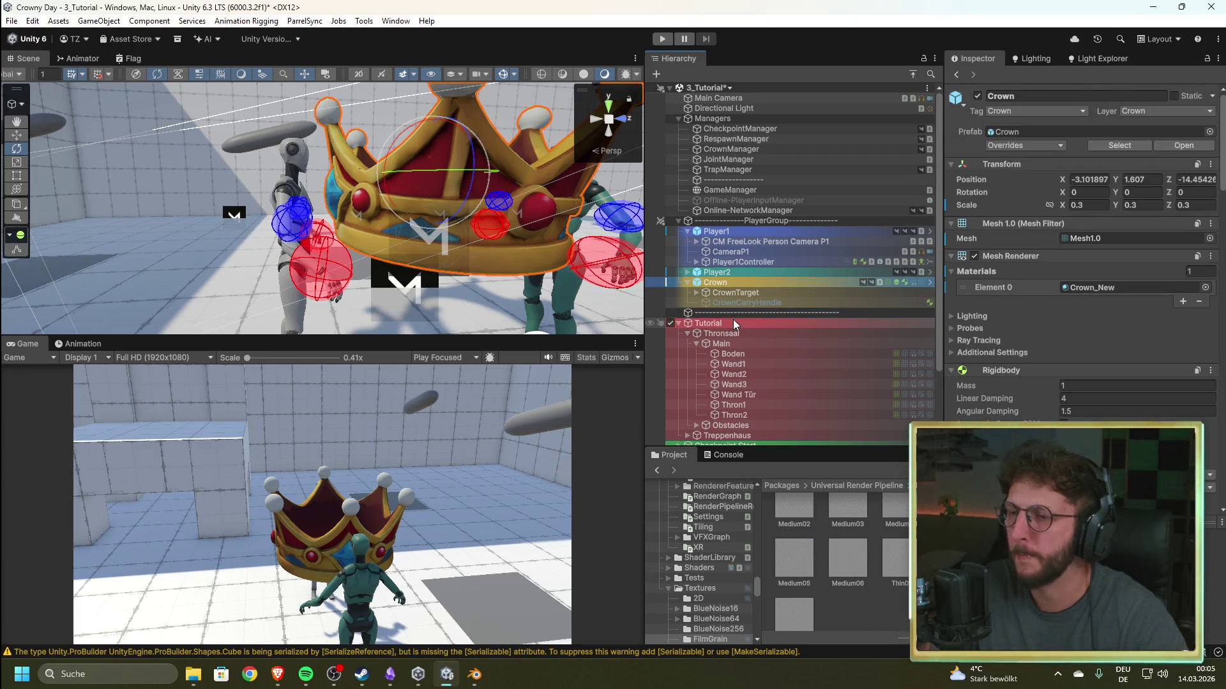
pyautogui.click(695, 262)
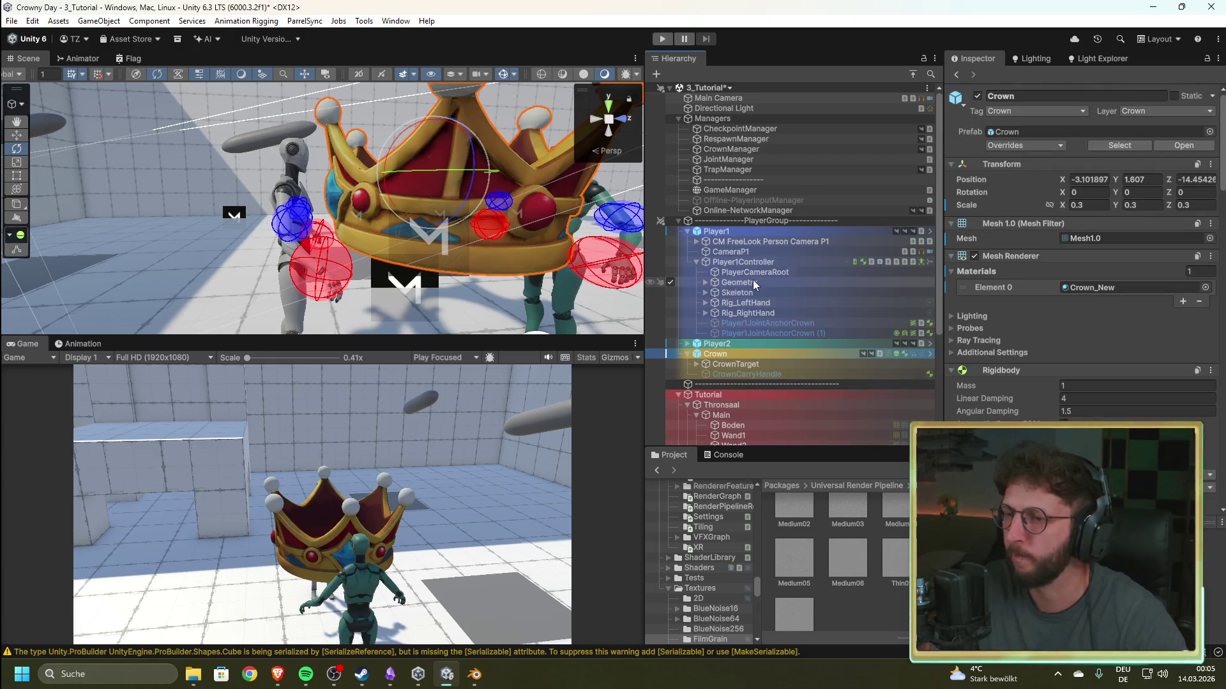
pyautogui.click(706, 302)
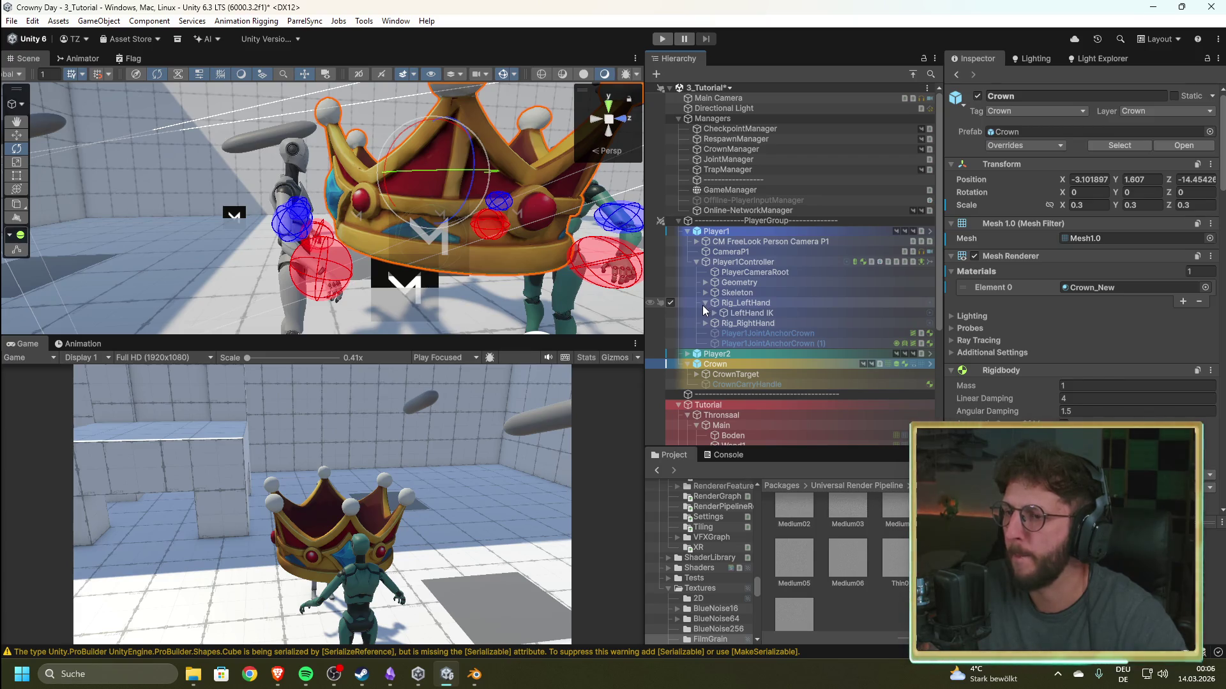
pyautogui.click(696, 374)
pyautogui.scroll(-3, 757, 352)
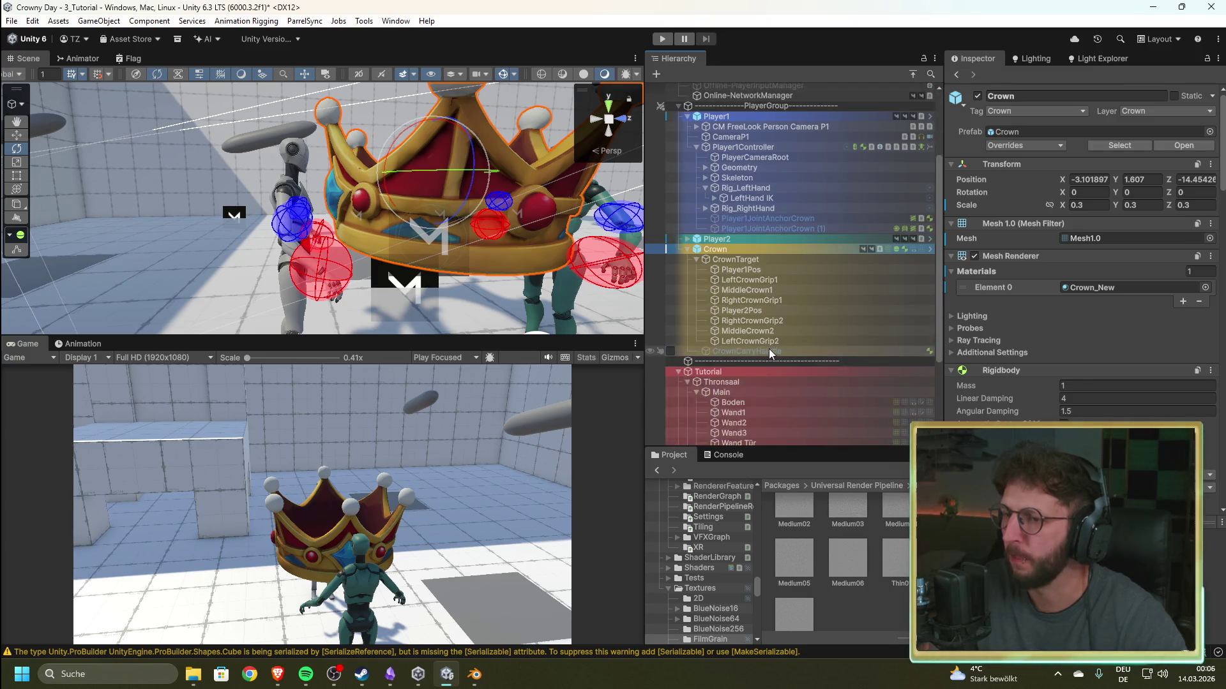
pyautogui.click(756, 281)
pyautogui.press('f')
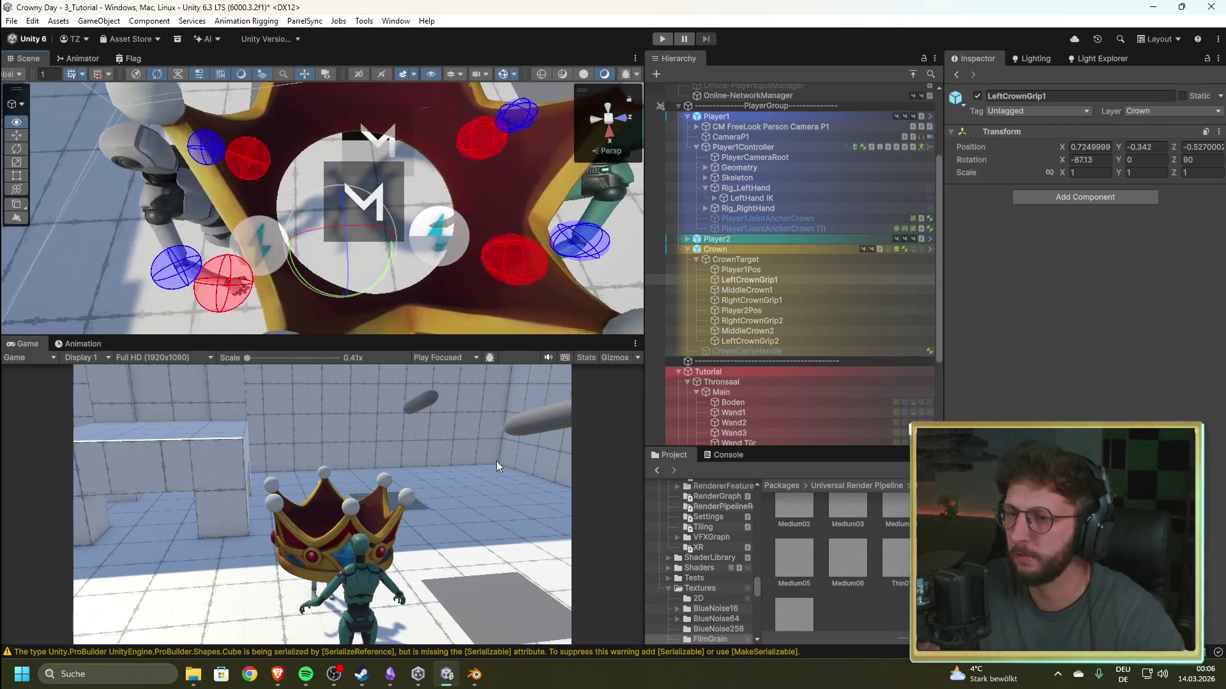
# - Move LeftCrownGrip1 outward to the rim of the new crown
pyautogui.click(769, 298)
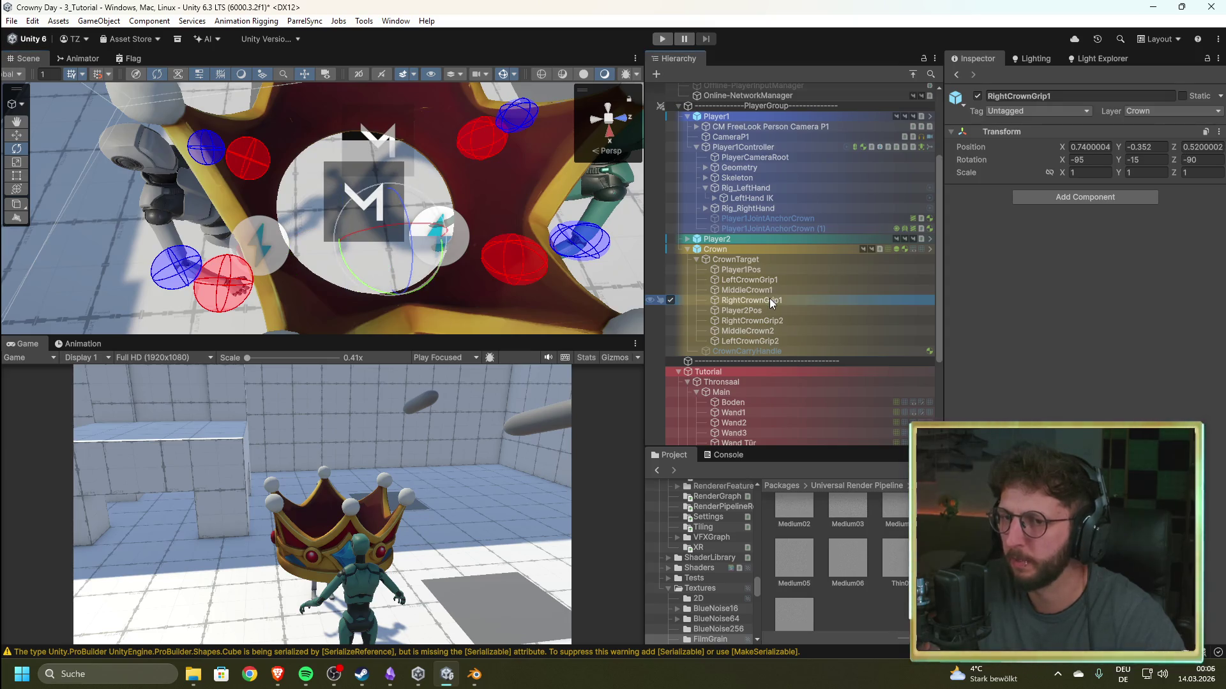
pyautogui.hotkey('ctrl', 'z')
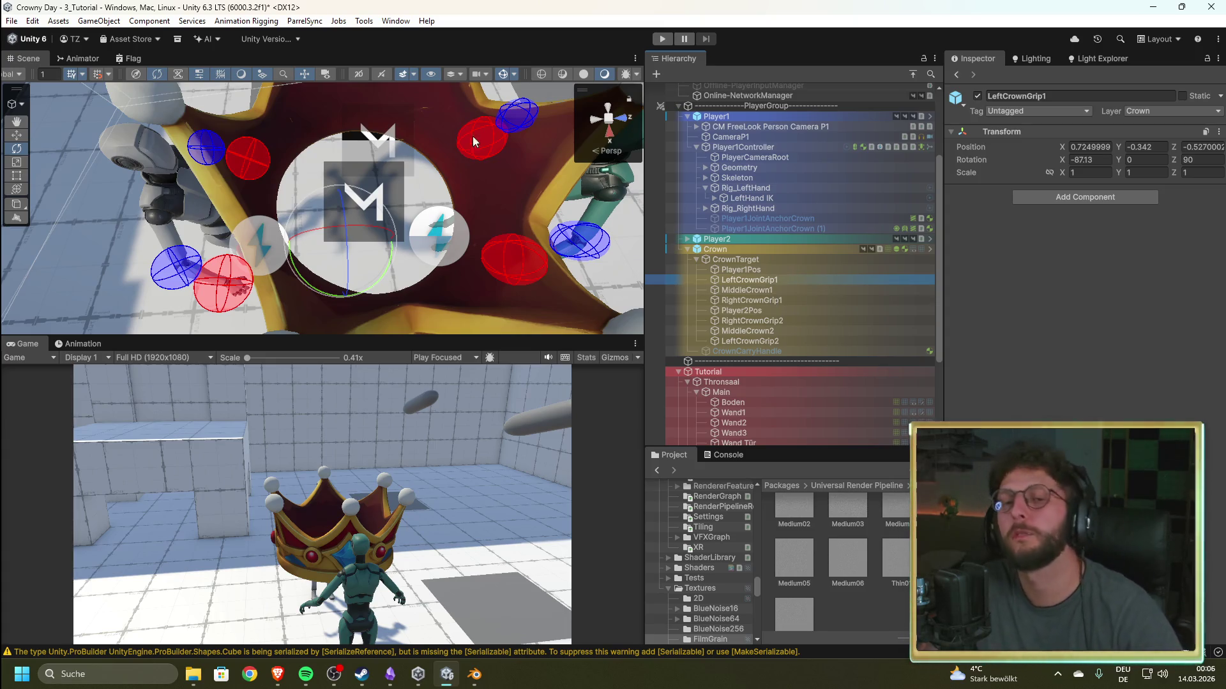
pyautogui.moveTo(412, 262); pyautogui.dragTo(412, 269)
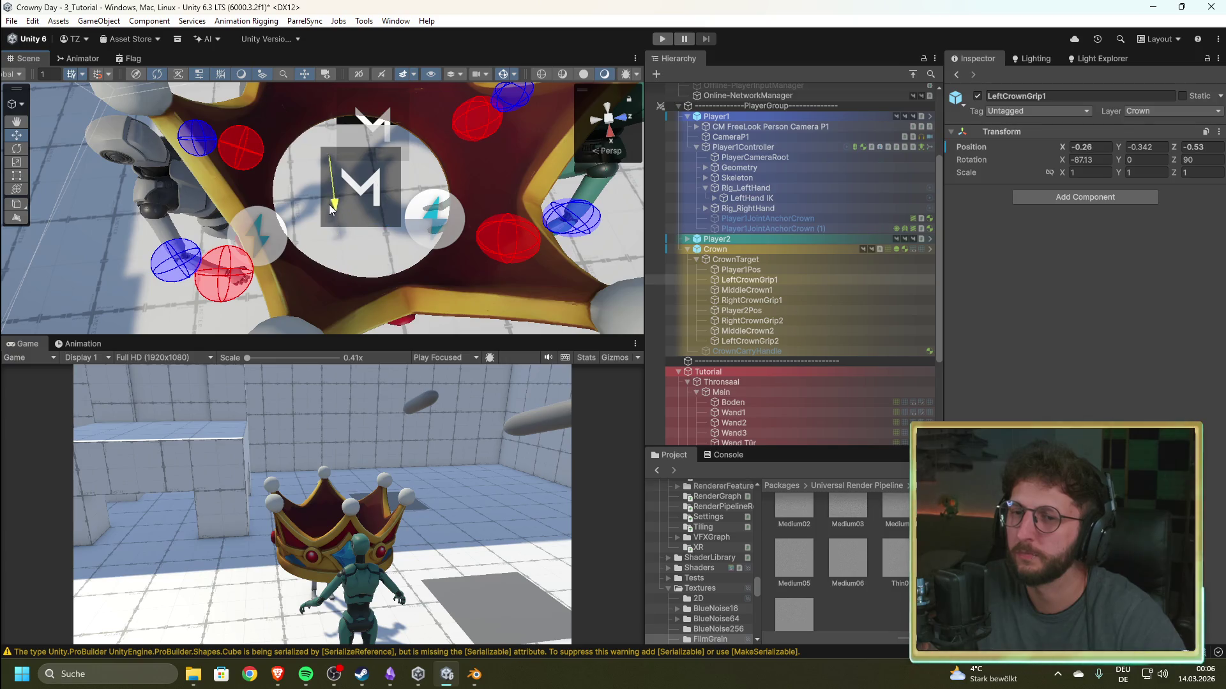
pyautogui.moveTo(327, 195)
pyautogui.mouseDown()
pyautogui.moveTo(357, 211)
pyautogui.moveTo(413, 193)
pyautogui.moveTo(447, 255)
pyautogui.moveTo(574, 352)
pyautogui.moveTo(936, 683)
pyautogui.mouseUp()
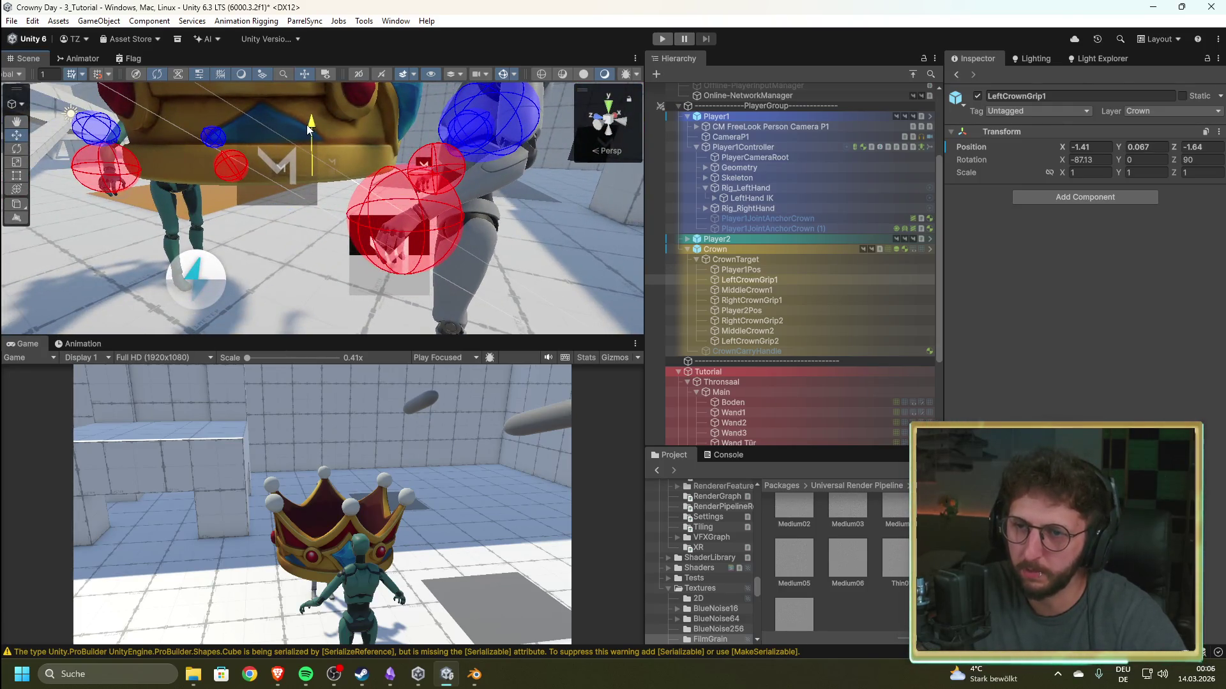
pyautogui.moveTo(334, 199)
pyautogui.mouseDown()
pyautogui.moveTo(158, 193)
pyautogui.moveTo(115, 211)
pyautogui.moveTo(26, 294)
pyautogui.moveTo(1214, 343)
pyautogui.moveTo(447, 307)
pyautogui.moveTo(291, 319)
pyautogui.mouseUp()
# - Pull RightCrownGrip1 along Z, then reframe the crown and reselect LeftCrownGrip1
pyautogui.click(775, 301)
pyautogui.scroll(3, 464, 241)
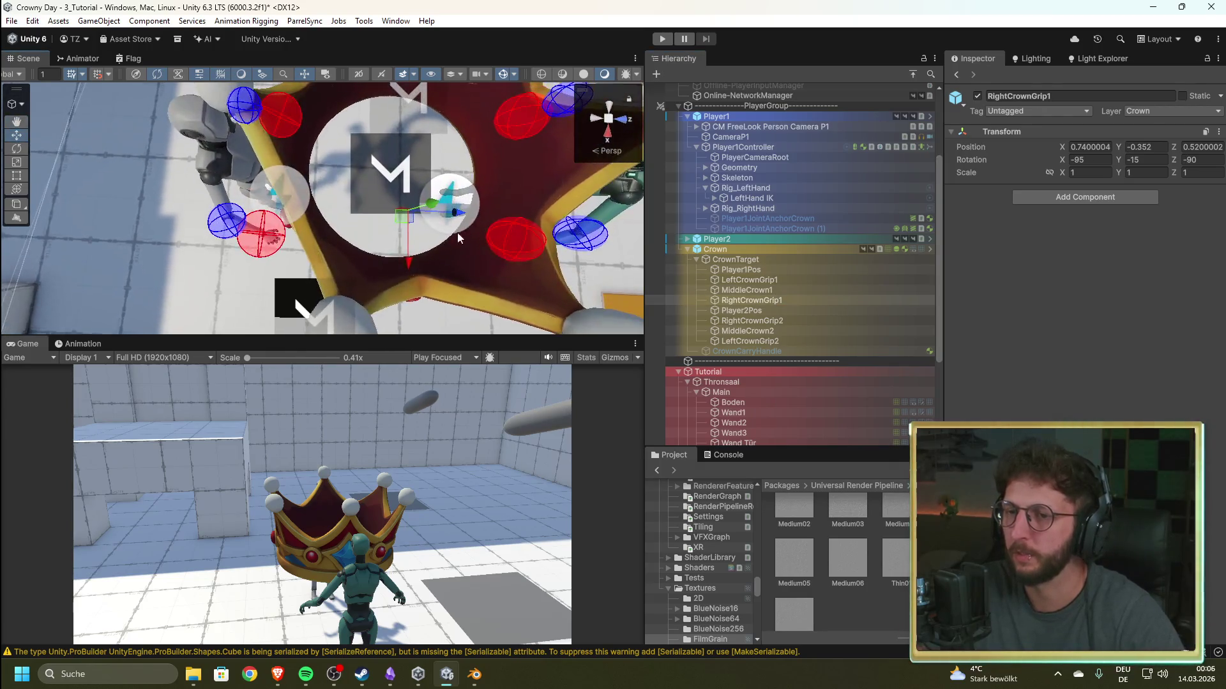
pyautogui.moveTo(454, 213)
pyautogui.mouseDown()
pyautogui.moveTo(365, 216)
pyautogui.moveTo(573, 79)
pyautogui.moveTo(376, 6)
pyautogui.moveTo(367, 684)
pyautogui.moveTo(353, 662)
pyautogui.mouseUp()
pyautogui.press('Up')
pyautogui.press('Up')
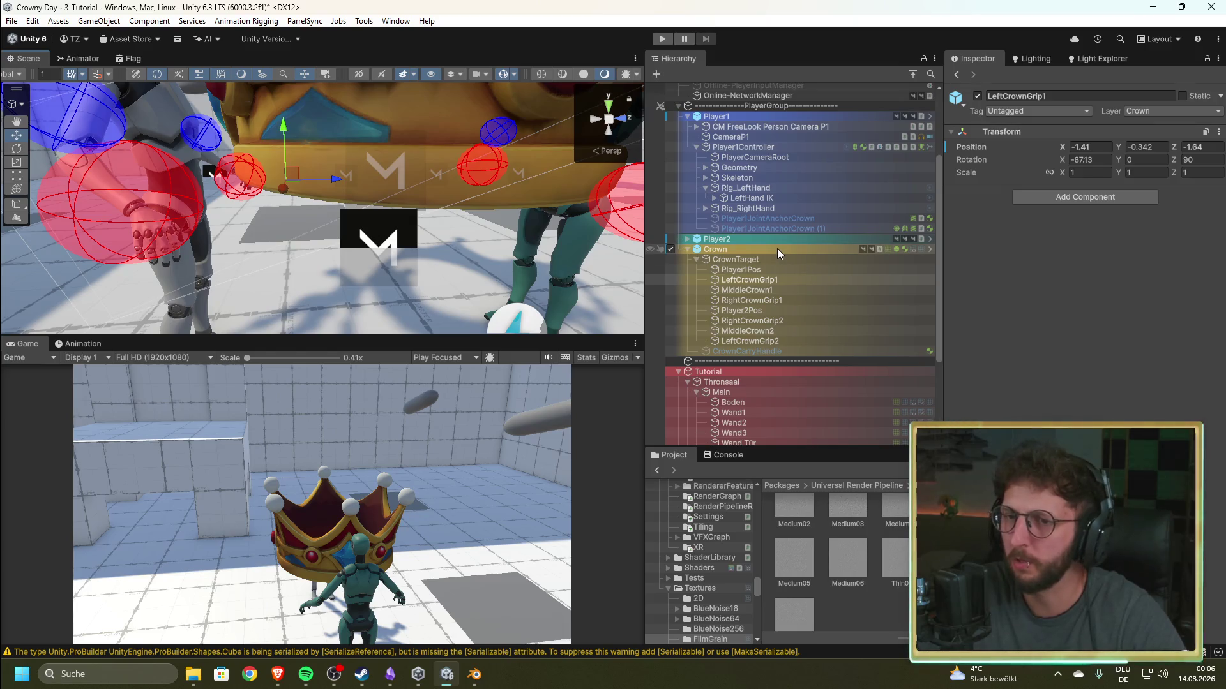
pyautogui.moveTo(396, 204); pyautogui.dragTo(499, 217)
pyautogui.press('f')
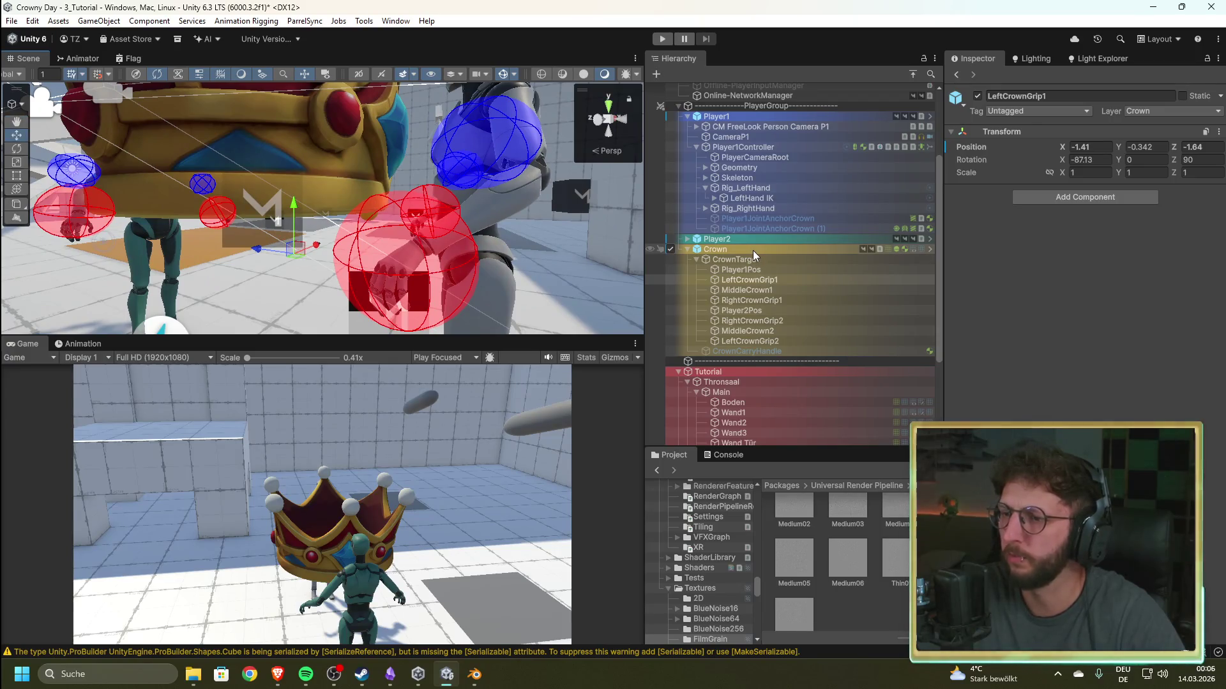
pyautogui.click(753, 251)
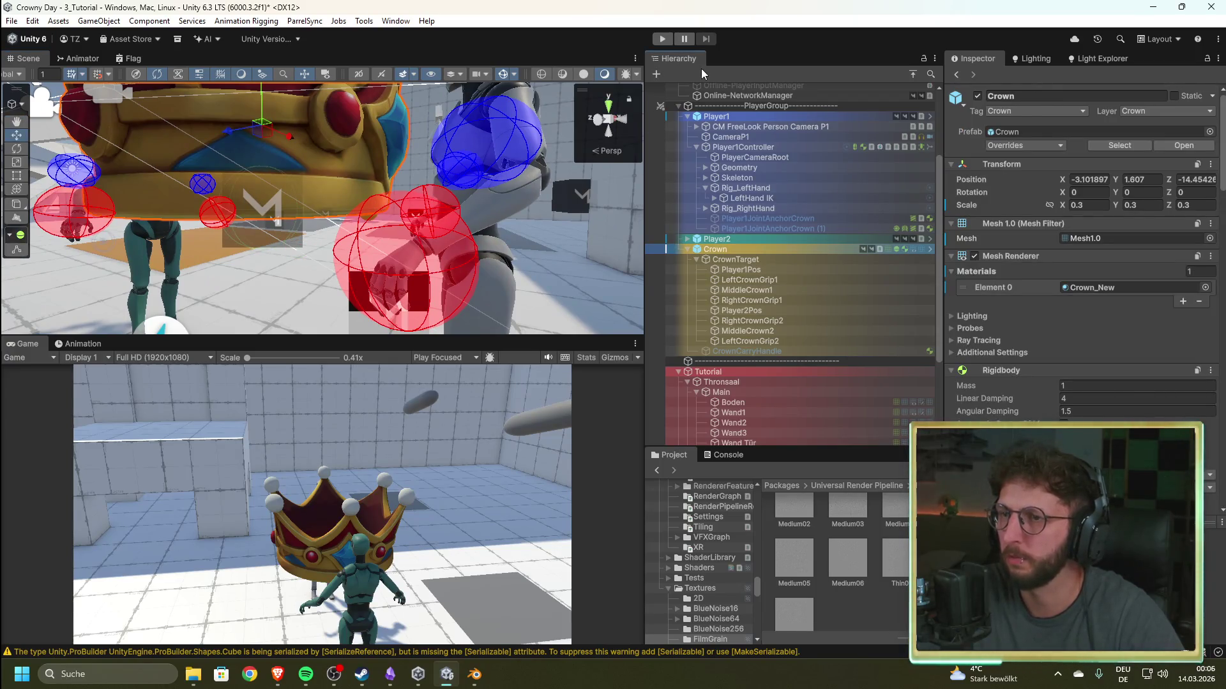
pyautogui.press('f')
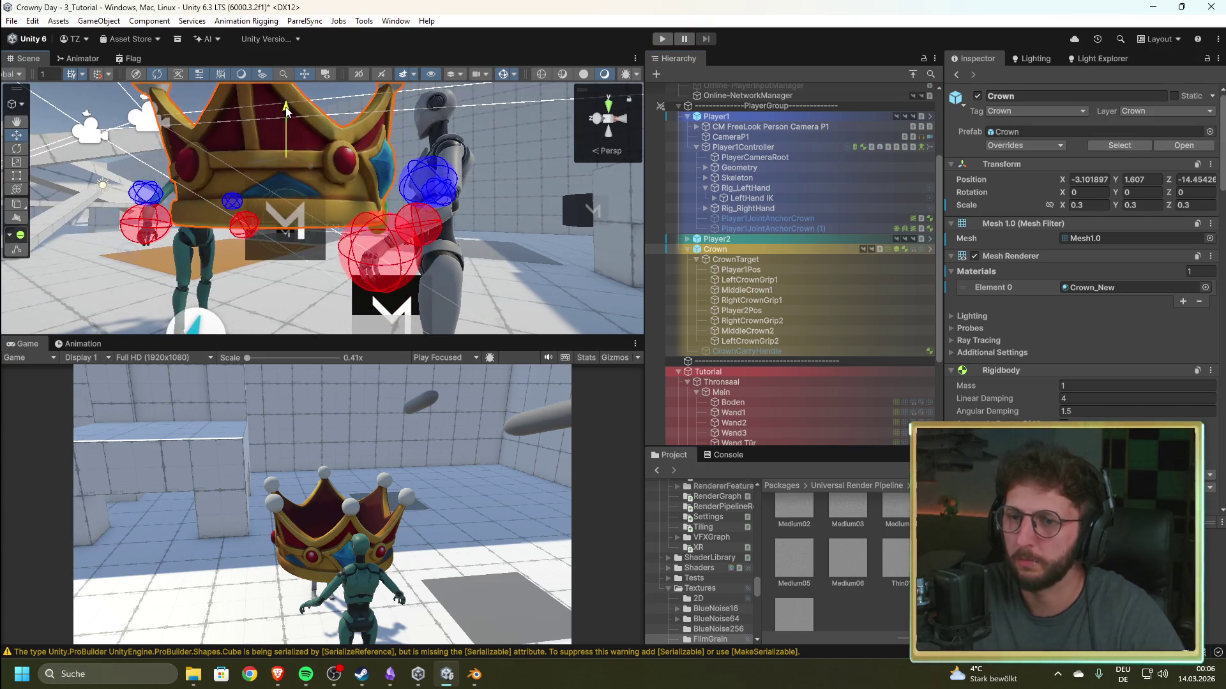
pyautogui.click(768, 284)
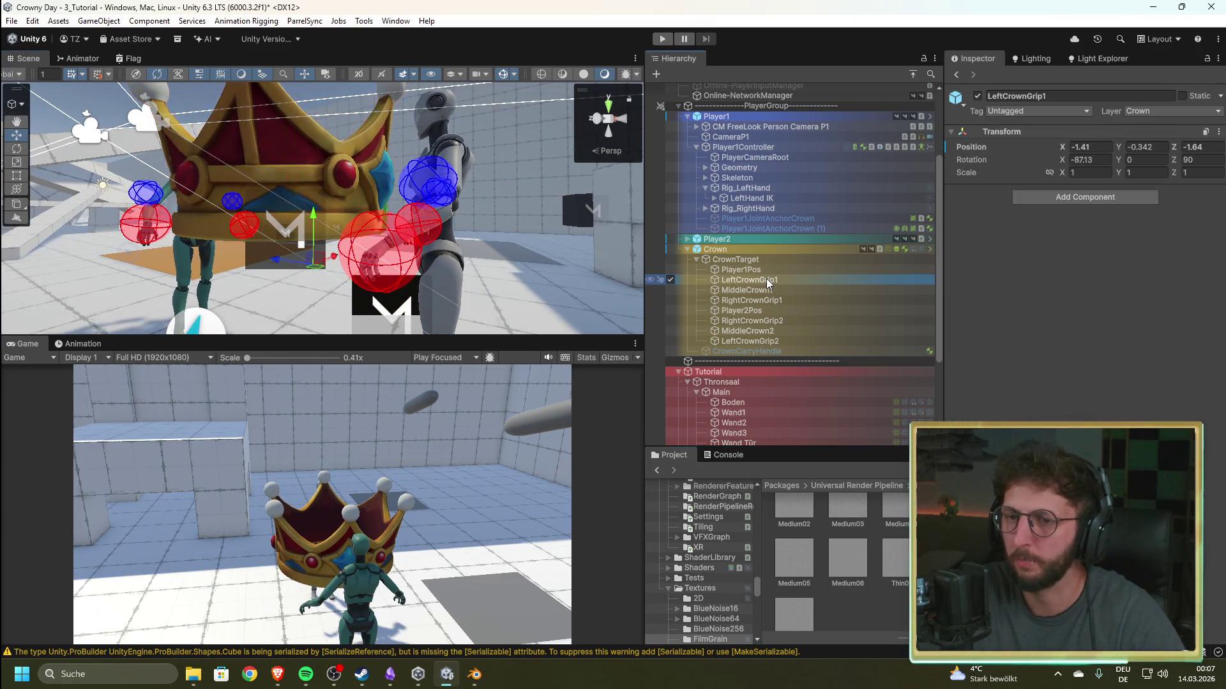
# - Move RightCrownGrip1 along Z onto the new crown's rim
pyautogui.click(752, 250)
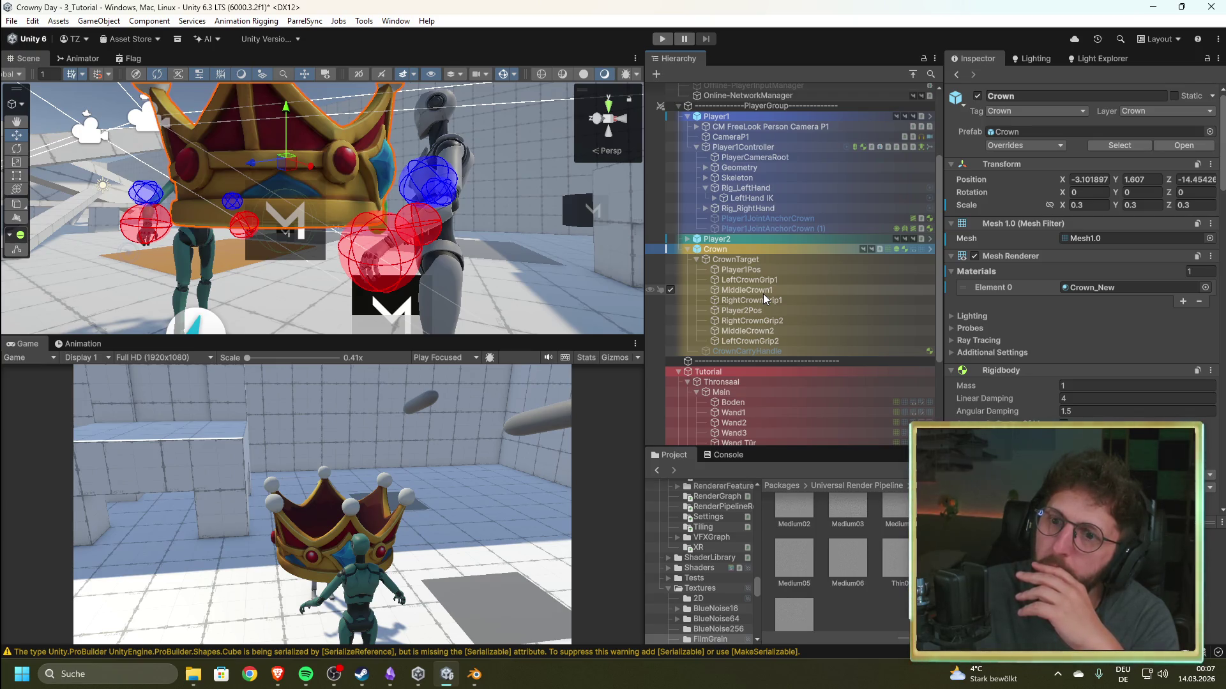
pyautogui.click(757, 281)
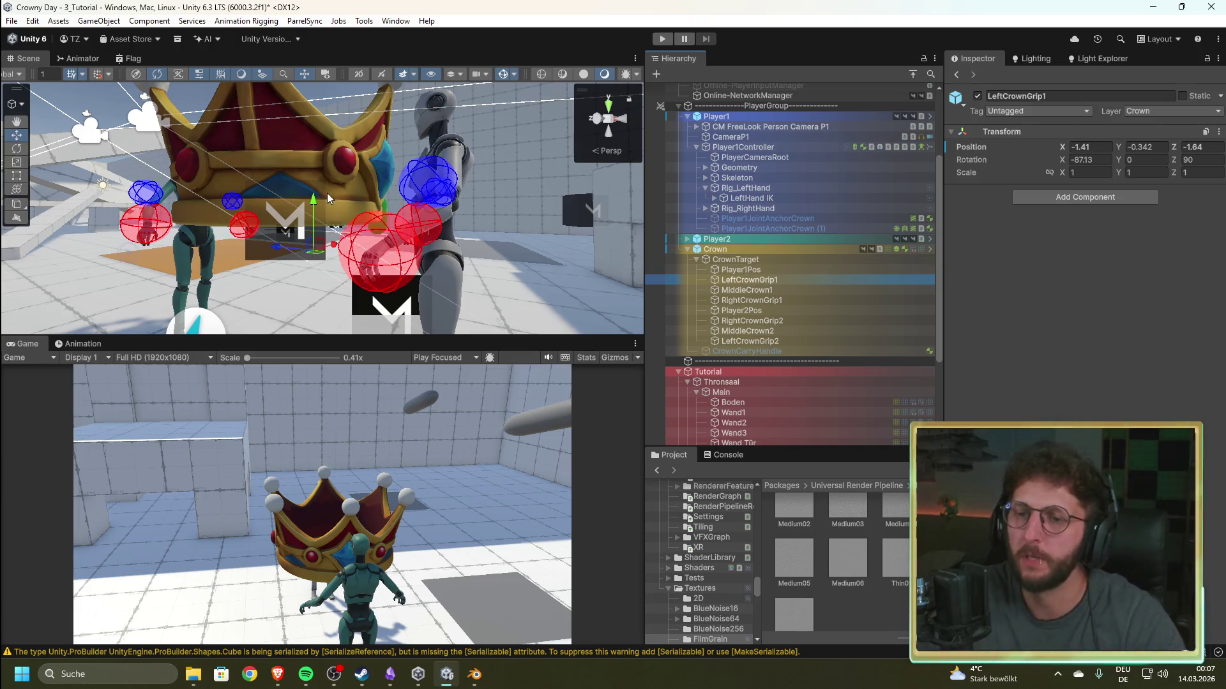
pyautogui.scroll(5, 352, 204)
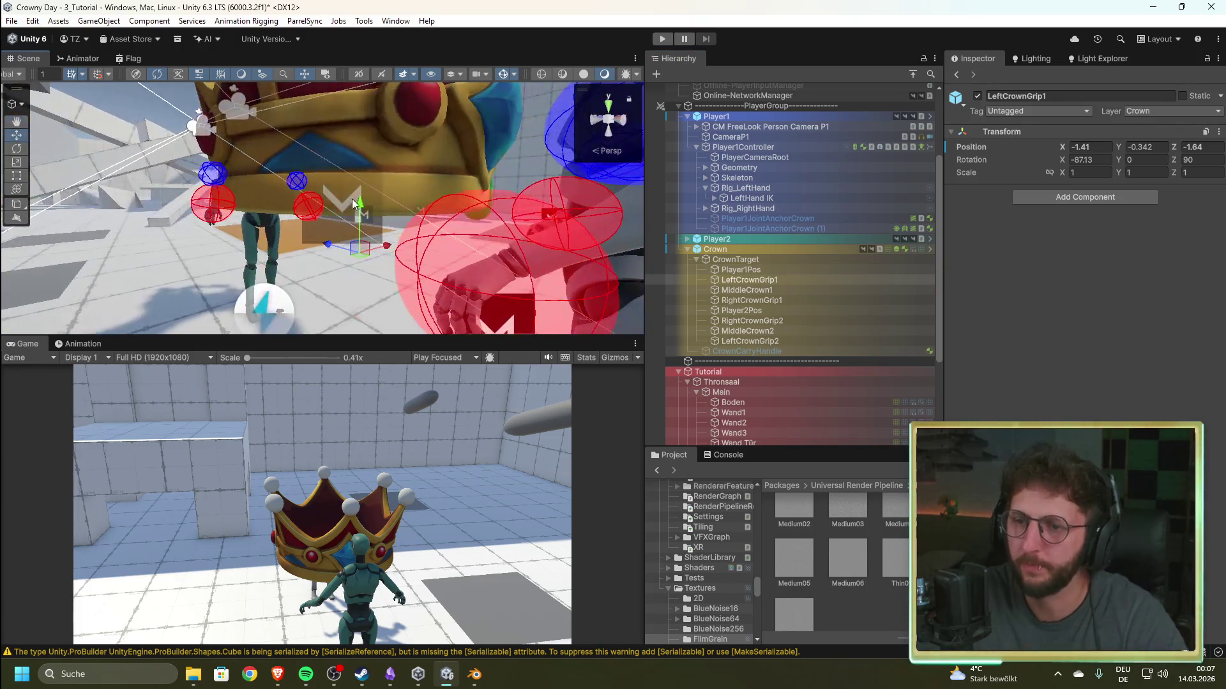
pyautogui.moveTo(361, 165)
pyautogui.mouseDown()
pyautogui.moveTo(387, 237)
pyautogui.moveTo(466, 275)
pyautogui.moveTo(414, 310)
pyautogui.mouseUp()
pyautogui.click(715, 300)
pyautogui.moveTo(442, 251)
pyautogui.mouseDown()
pyautogui.moveTo(342, 273)
pyautogui.moveTo(263, 141)
pyautogui.moveTo(282, 128)
pyautogui.mouseUp()
# - Raise RightCrownGrip2 slightly so it sits on the crown
pyautogui.moveTo(304, 82)
pyautogui.mouseDown()
pyautogui.moveTo(94, 82)
pyautogui.moveTo(419, 347)
pyautogui.moveTo(416, 361)
pyautogui.mouseUp()
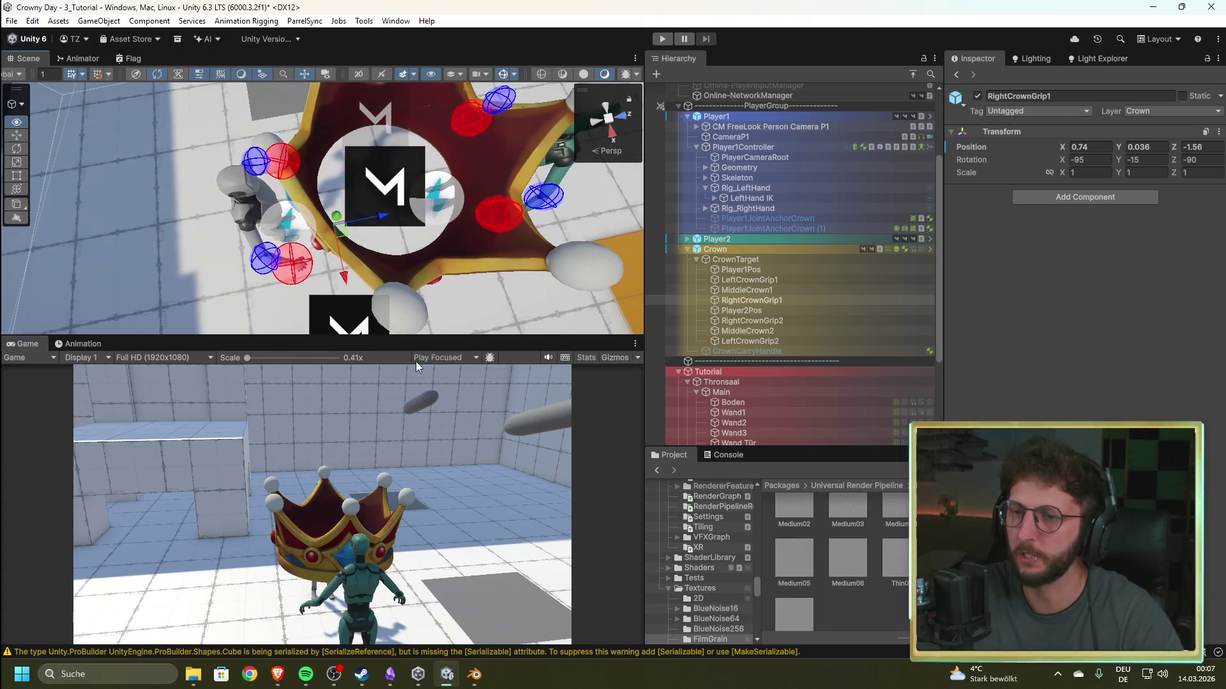
pyautogui.moveTo(376, 229)
pyautogui.mouseDown()
pyautogui.moveTo(284, 262)
pyautogui.moveTo(412, 237)
pyautogui.moveTo(1114, 165)
pyautogui.moveTo(1131, 36)
pyautogui.mouseUp()
pyautogui.doubleClick(821, 320)
pyautogui.moveTo(366, 128)
pyautogui.mouseDown()
pyautogui.moveTo(369, 112)
pyautogui.moveTo(269, 163)
pyautogui.mouseUp()
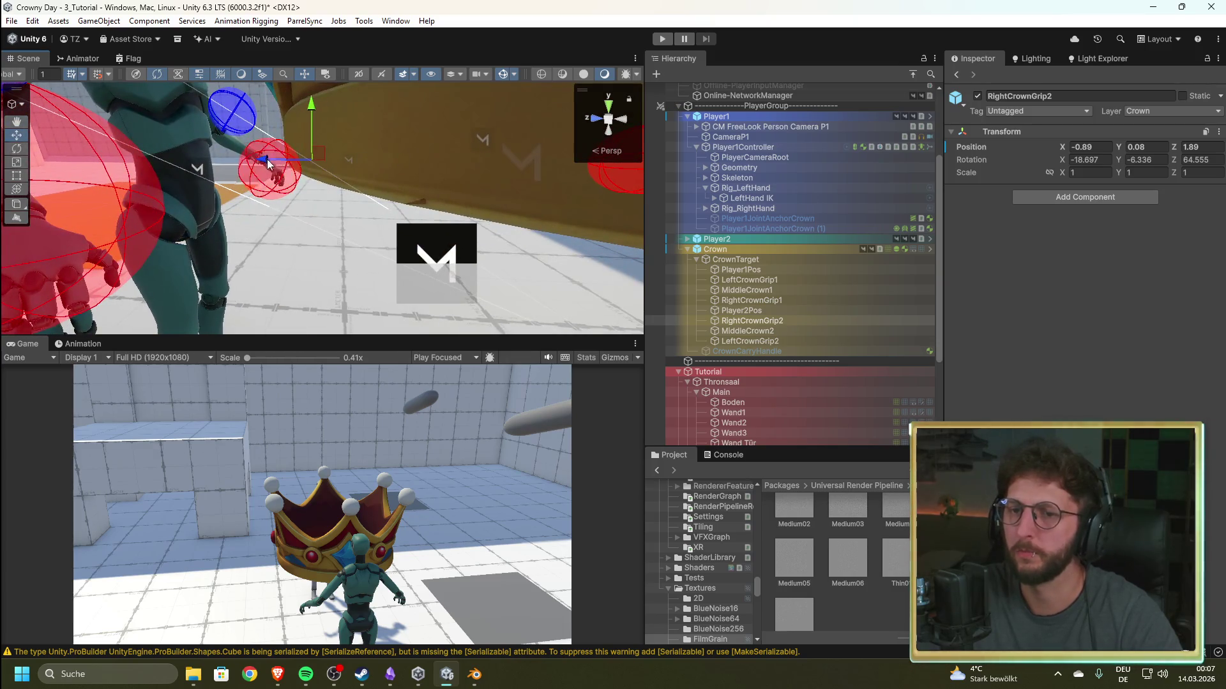
# - Move LeftCrownGrip2 onto the crown rim at 1.034, 0.208, 1.768, then start a play-test
pyautogui.click(784, 341)
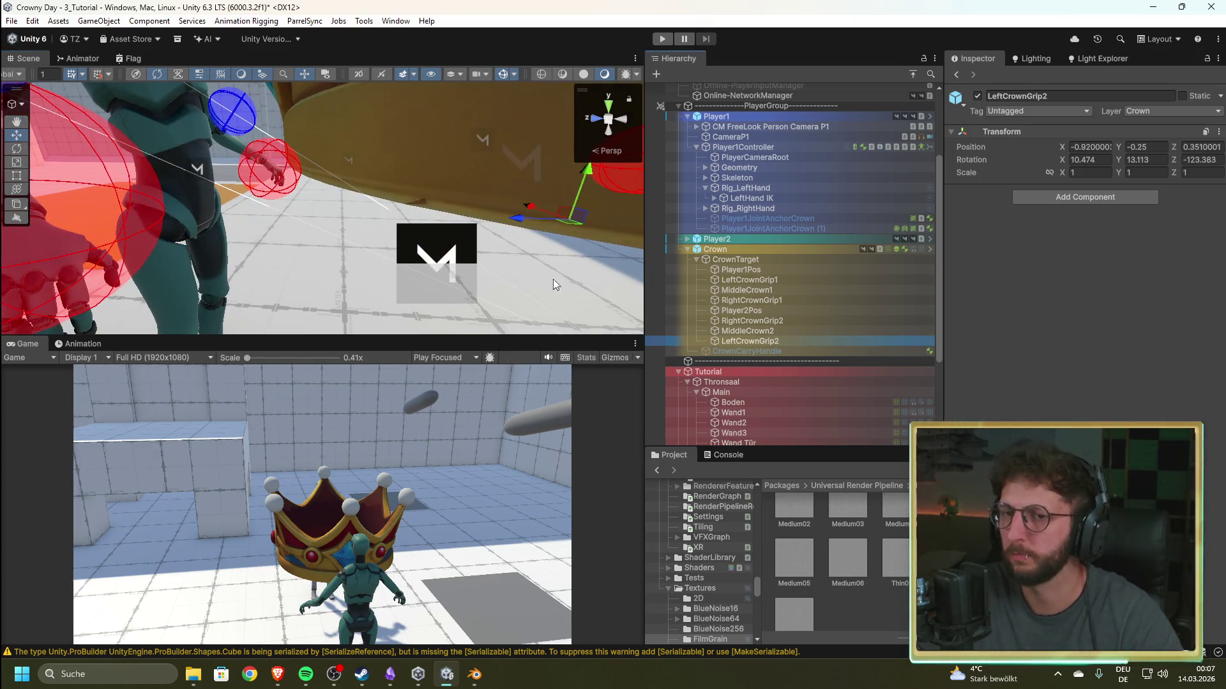
pyautogui.press('f')
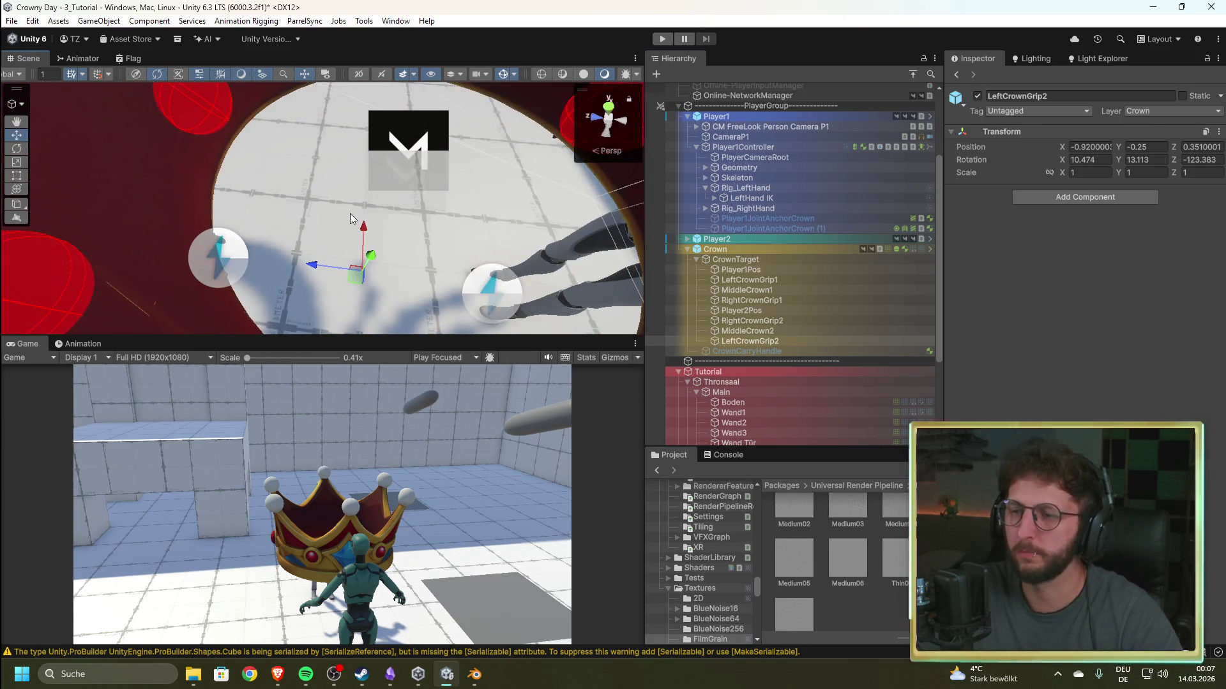
pyautogui.moveTo(372, 224)
pyautogui.mouseDown()
pyautogui.moveTo(376, 124)
pyautogui.moveTo(343, 276)
pyautogui.moveTo(583, 276)
pyautogui.mouseUp()
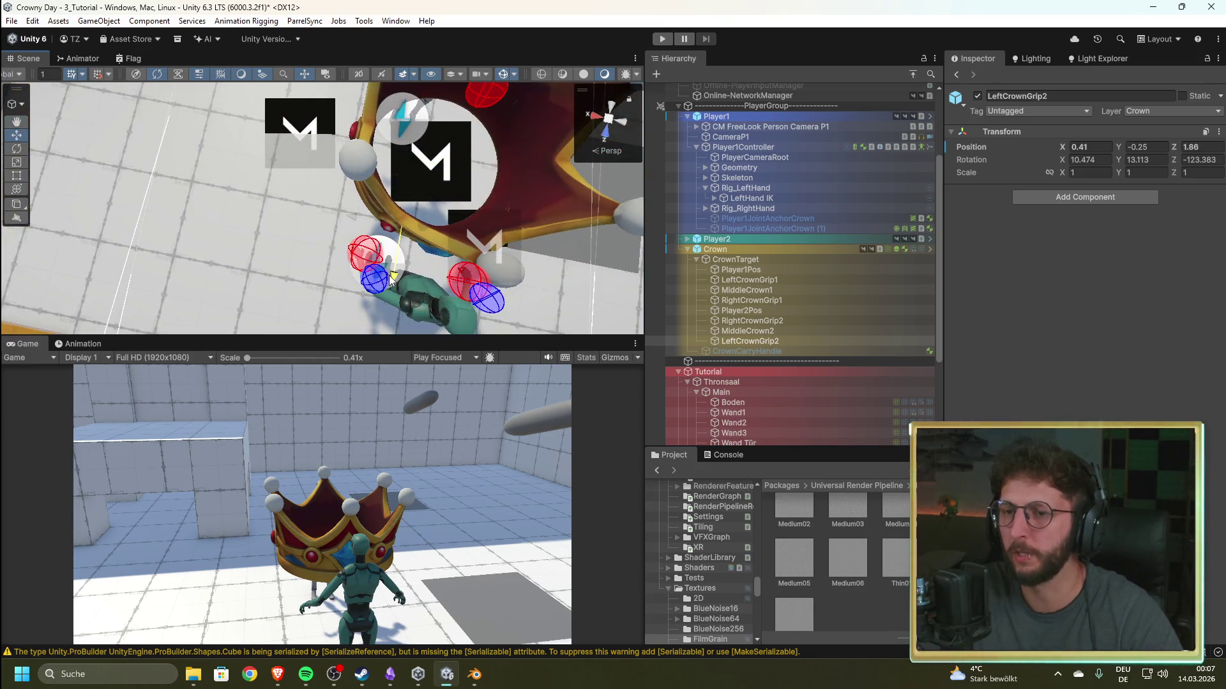
pyautogui.moveTo(391, 280)
pyautogui.mouseDown()
pyautogui.moveTo(422, 243)
pyautogui.moveTo(318, 214)
pyautogui.moveTo(377, 165)
pyautogui.mouseUp()
pyautogui.moveTo(408, 211)
pyautogui.mouseDown()
pyautogui.moveTo(457, 163)
pyautogui.moveTo(432, 171)
pyautogui.moveTo(395, 266)
pyautogui.moveTo(362, 301)
pyautogui.moveTo(343, 256)
pyautogui.mouseUp()
pyautogui.click(664, 41)
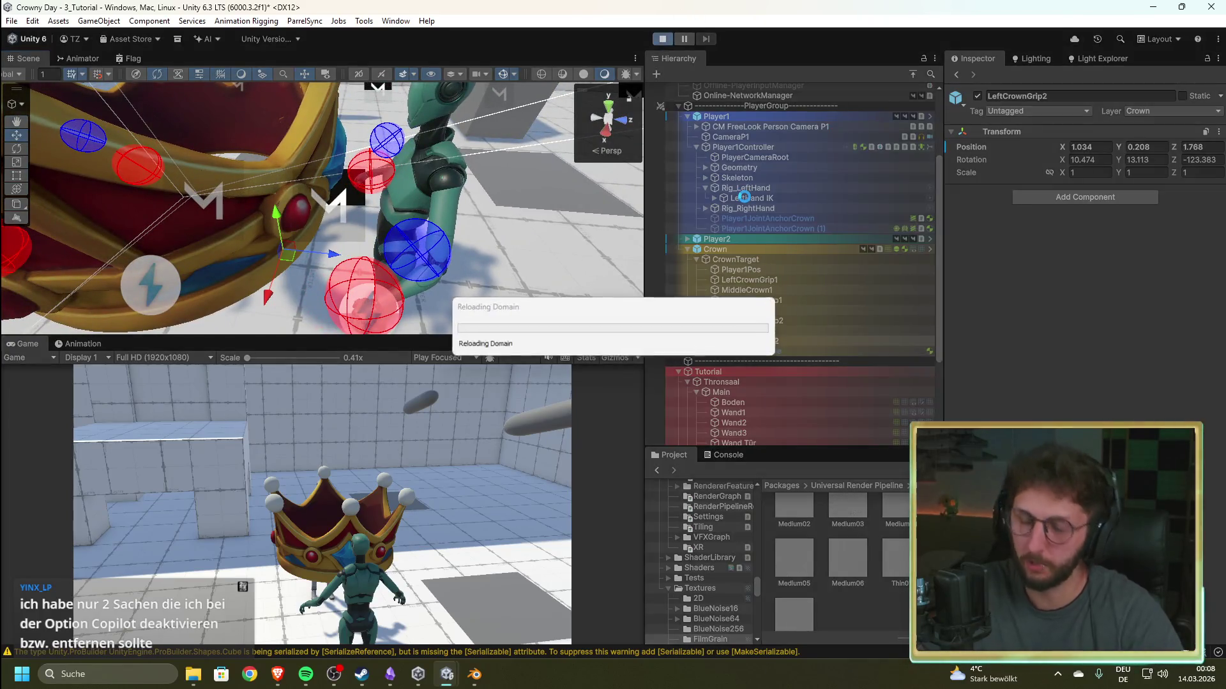
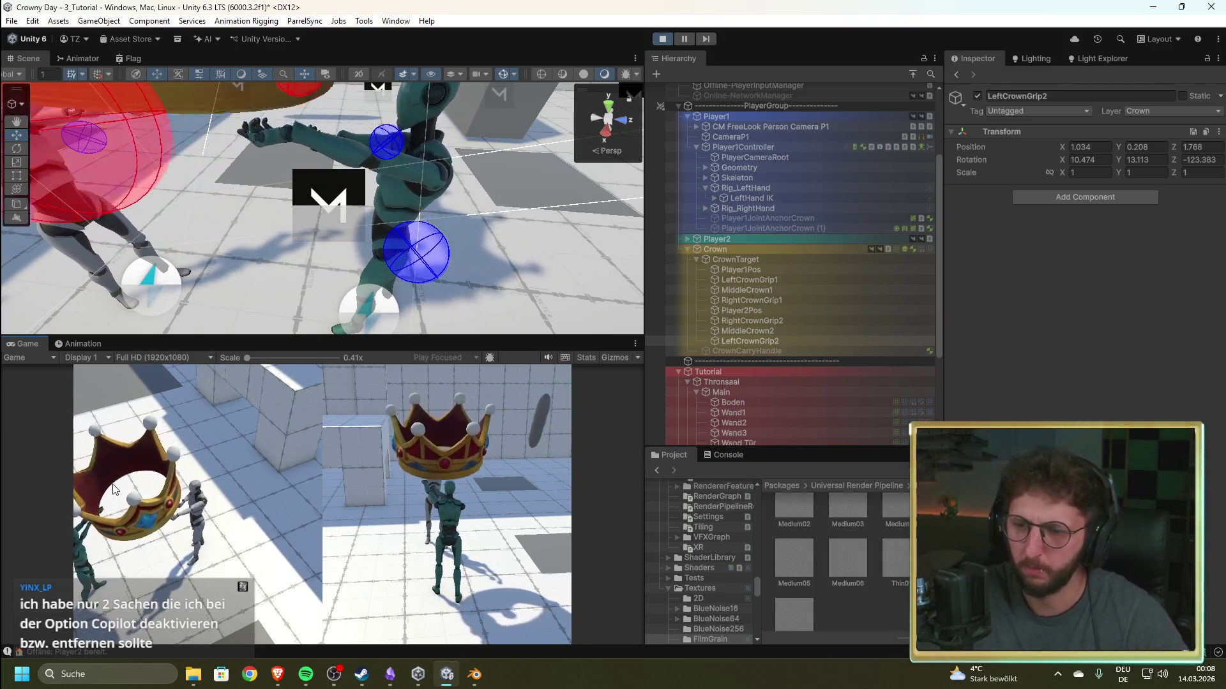
# - Frame and orbit around the LeftCrownGrip1 and RightCrownGrip1 grip targets in the Scene view
pyautogui.click(764, 279)
pyautogui.doubleClick(759, 279)
pyautogui.moveTo(166, 230)
pyautogui.mouseDown()
pyautogui.moveTo(123, 247)
pyautogui.moveTo(1199, 306)
pyautogui.mouseUp()
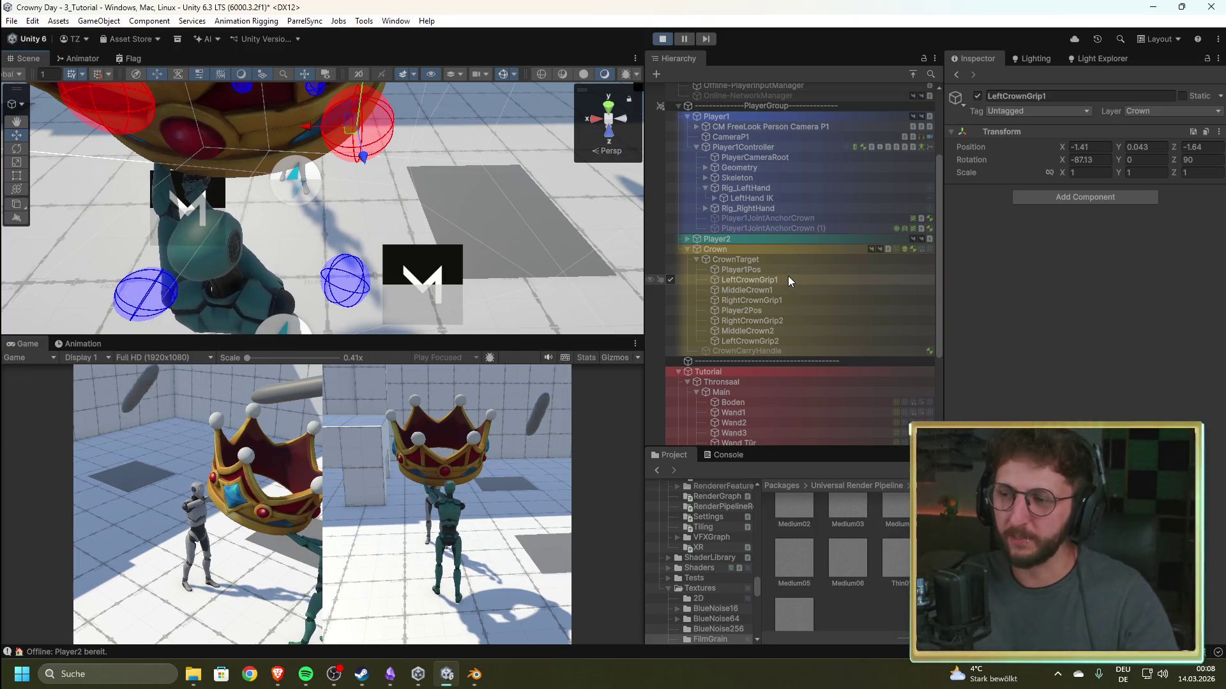
pyautogui.press('f')
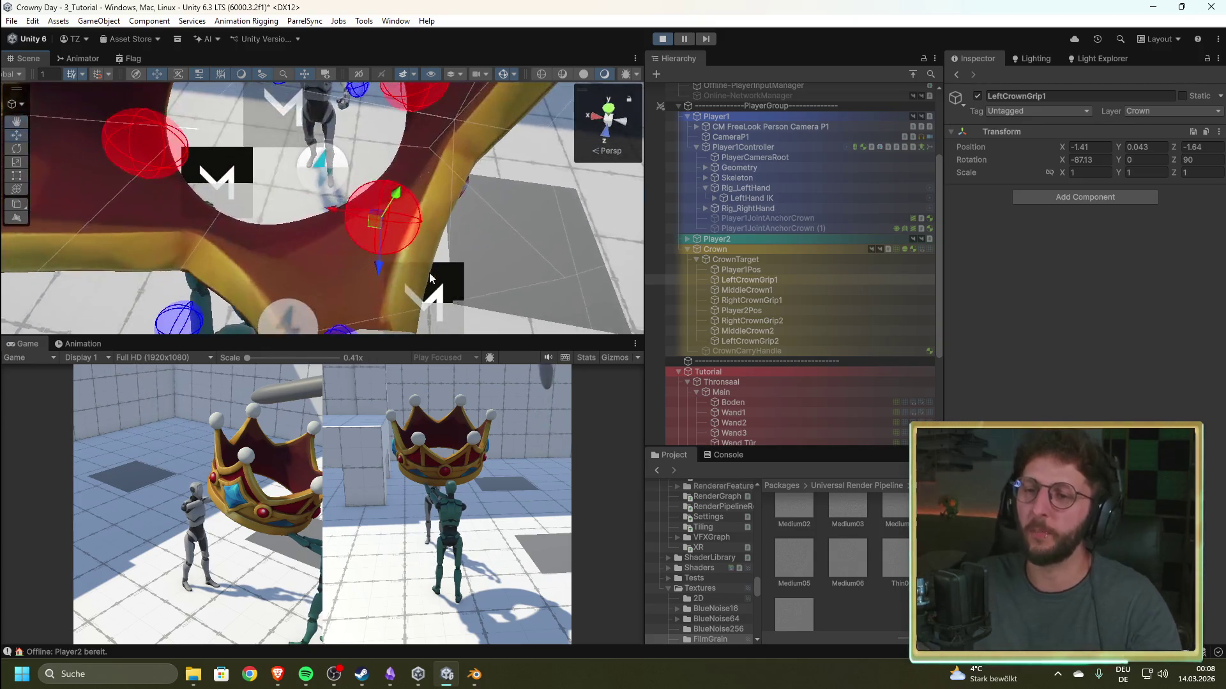
pyautogui.moveTo(397, 240)
pyautogui.mouseDown()
pyautogui.moveTo(441, 207)
pyautogui.moveTo(362, 166)
pyautogui.mouseUp()
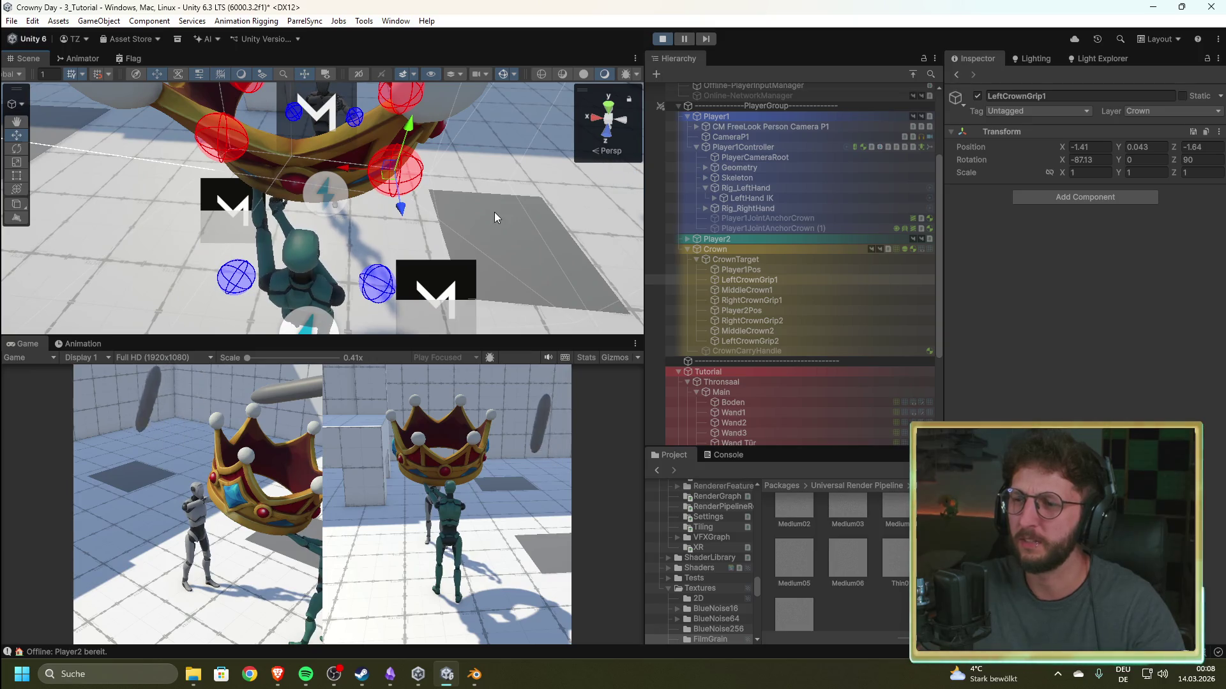
pyautogui.click(869, 300)
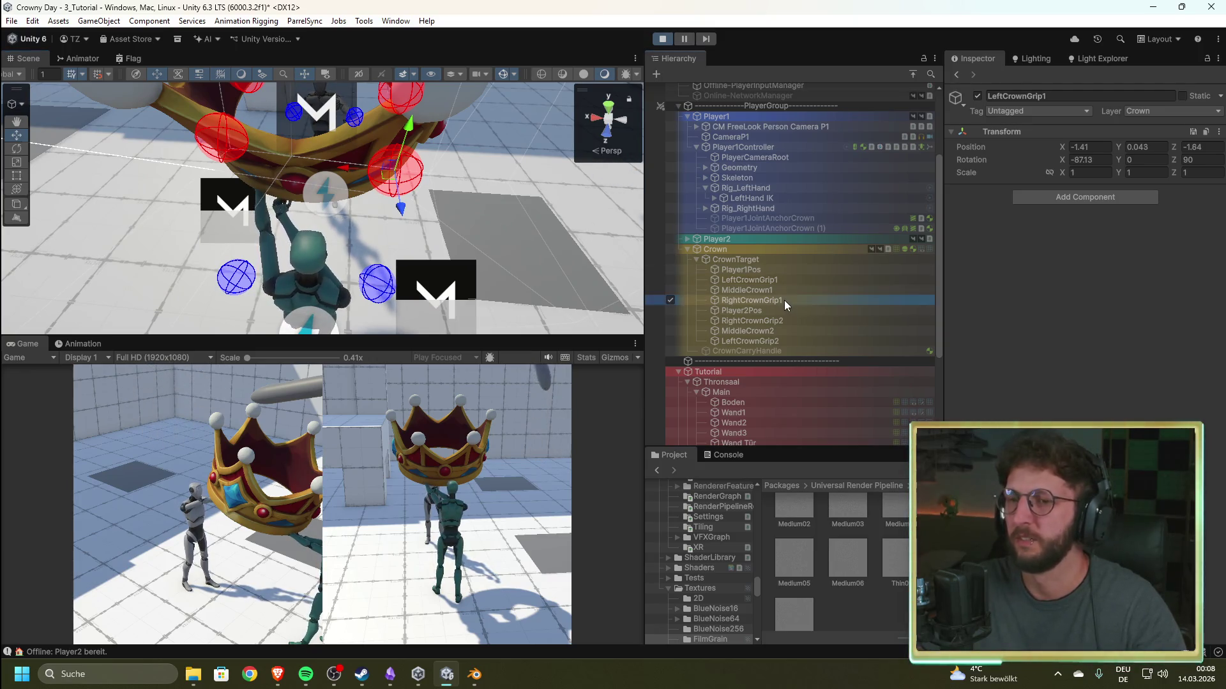
pyautogui.scroll(2, 449, 235)
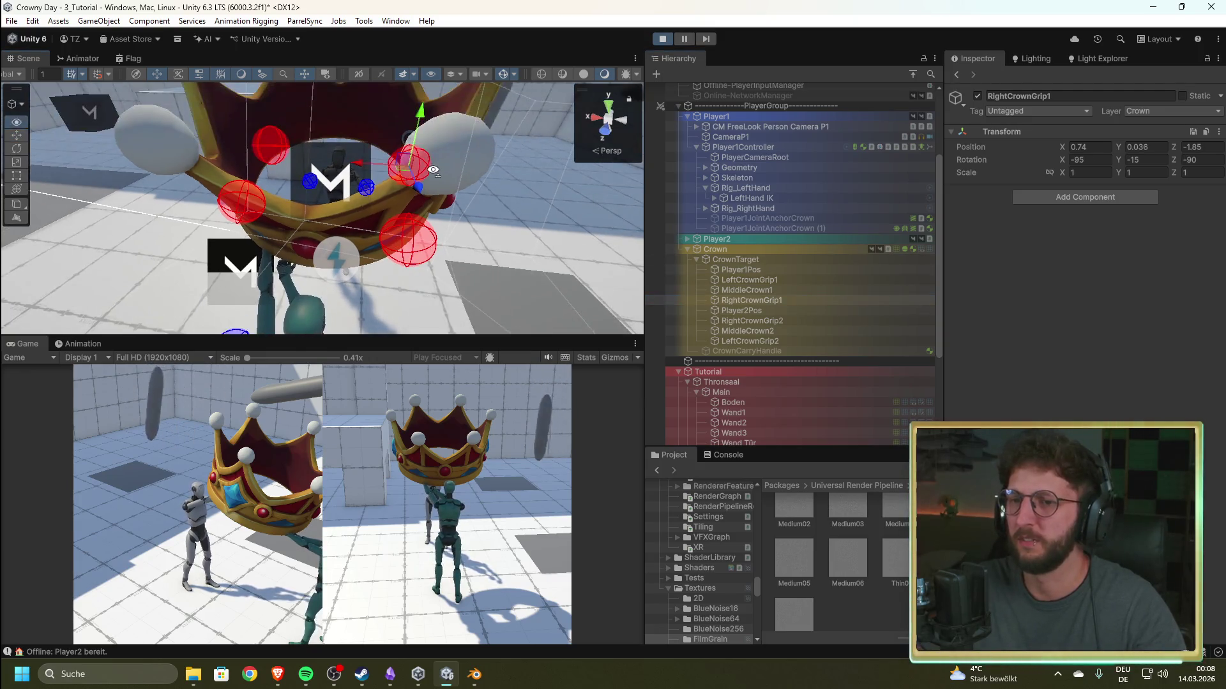
# - Stop the game and review the transforms of all four crown grip points
pyautogui.click(664, 40)
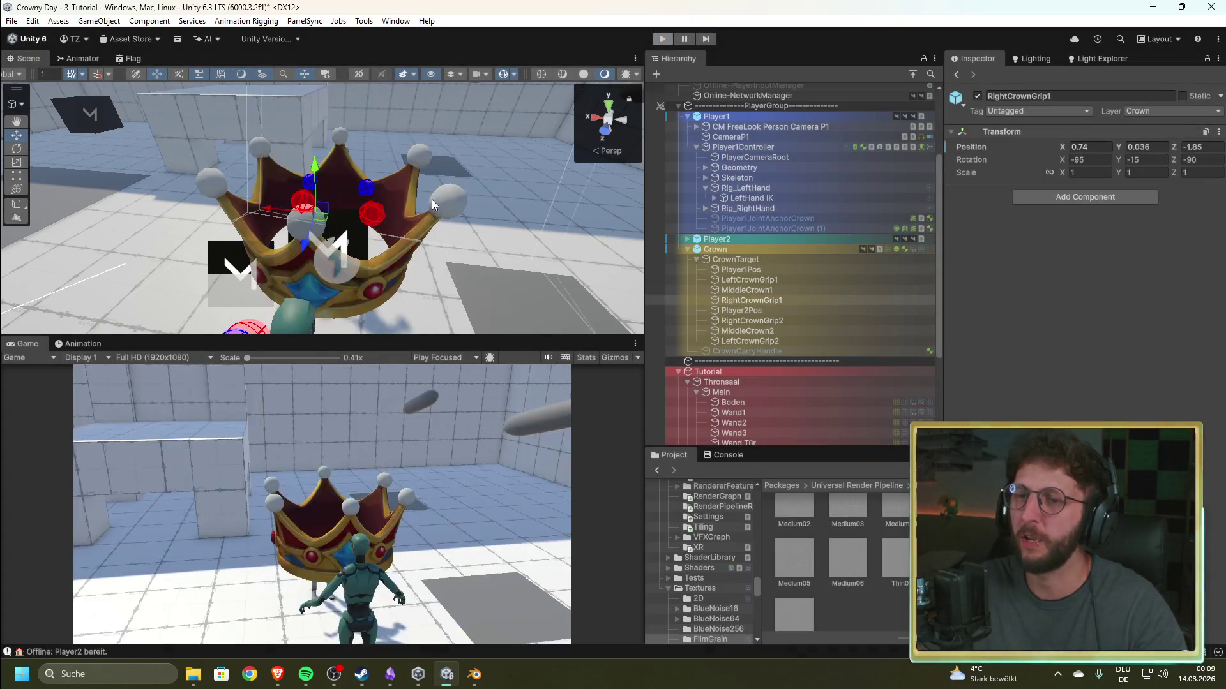
pyautogui.click(762, 282)
pyautogui.click(730, 298)
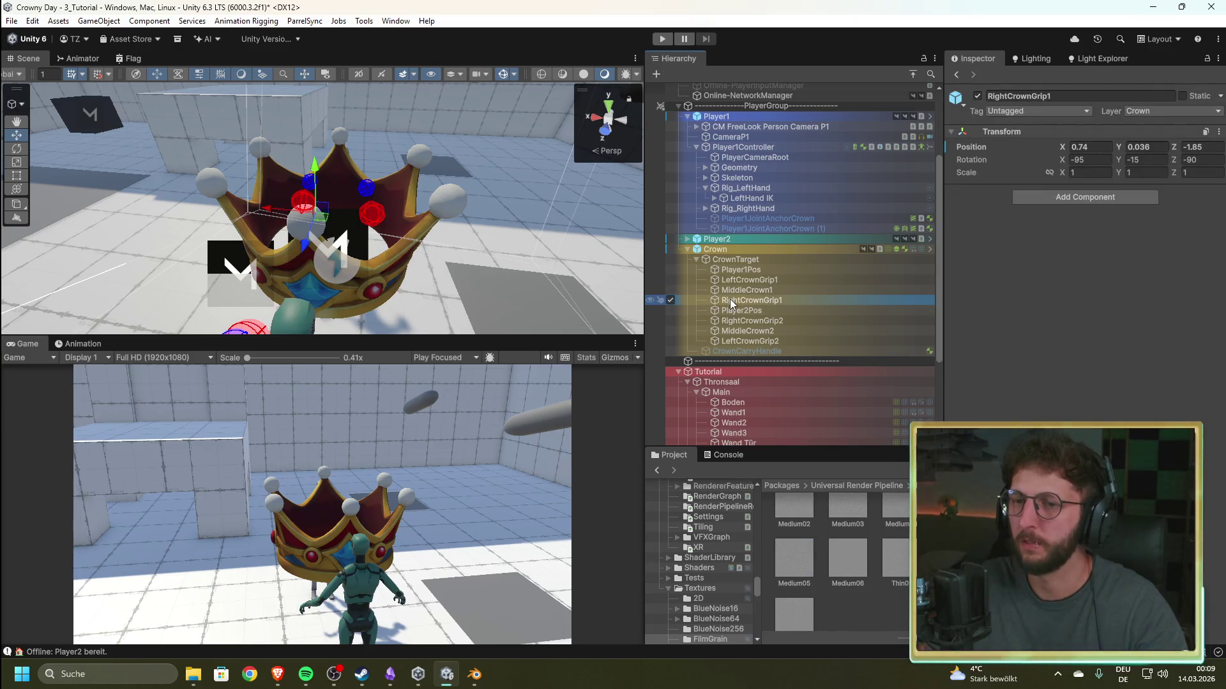
pyautogui.press('f')
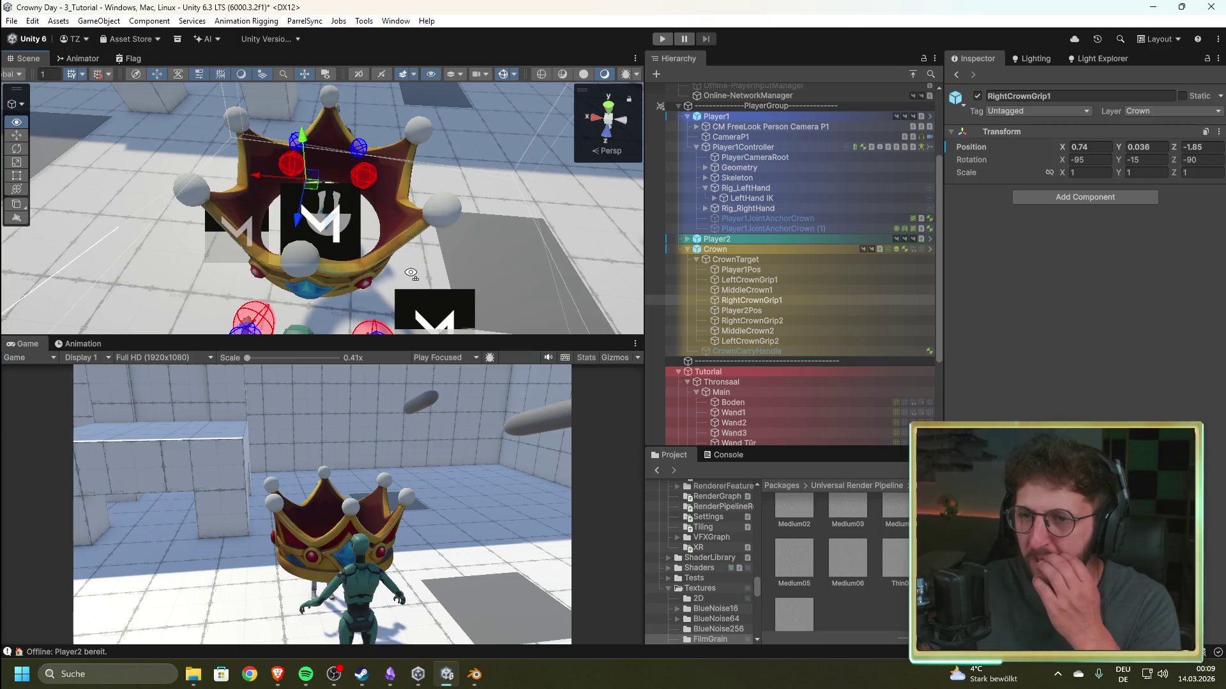
pyautogui.click(788, 320)
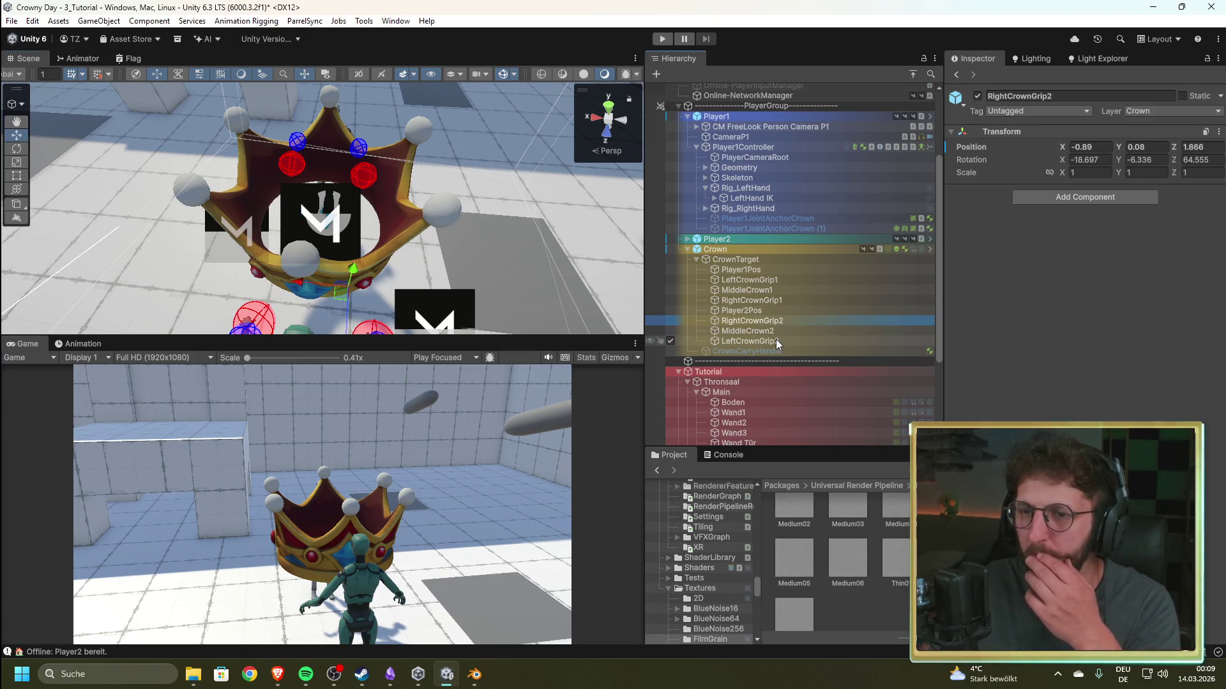
pyautogui.click(776, 339)
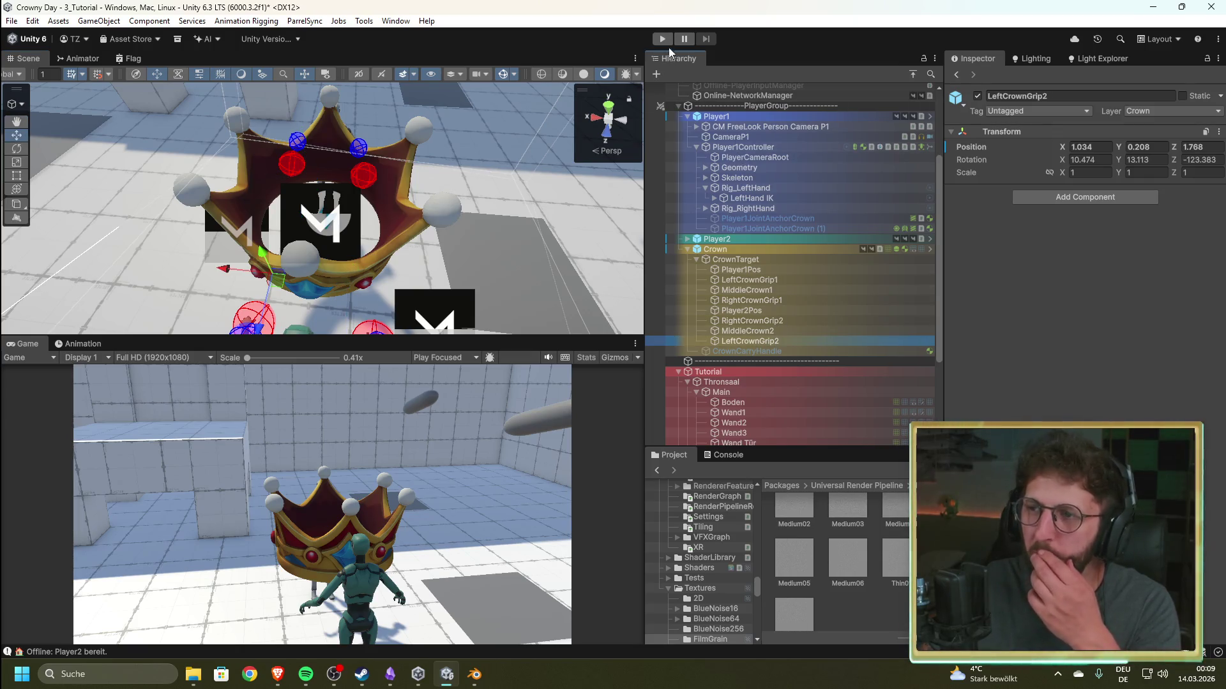
# - Rerun the crown carry test, watch it from above, stop it and select Crown
pyautogui.click(662, 39)
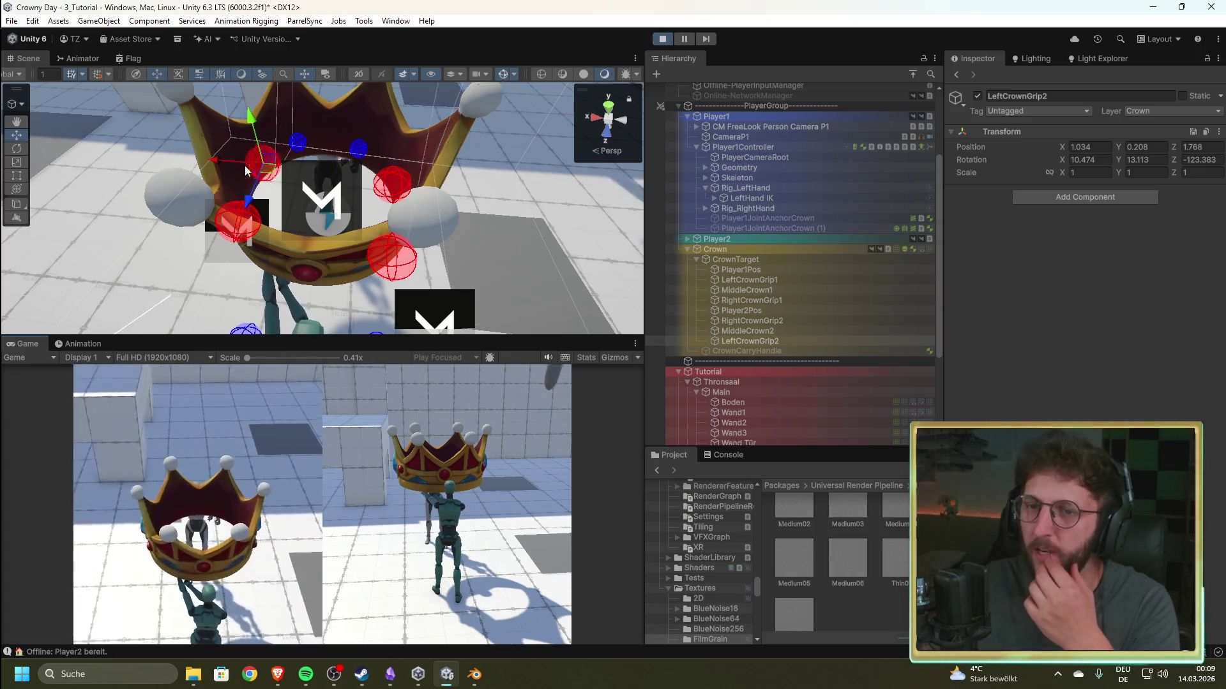
pyautogui.moveTo(244, 164)
pyautogui.mouseDown()
pyautogui.moveTo(373, 307)
pyautogui.moveTo(692, 330)
pyautogui.mouseUp()
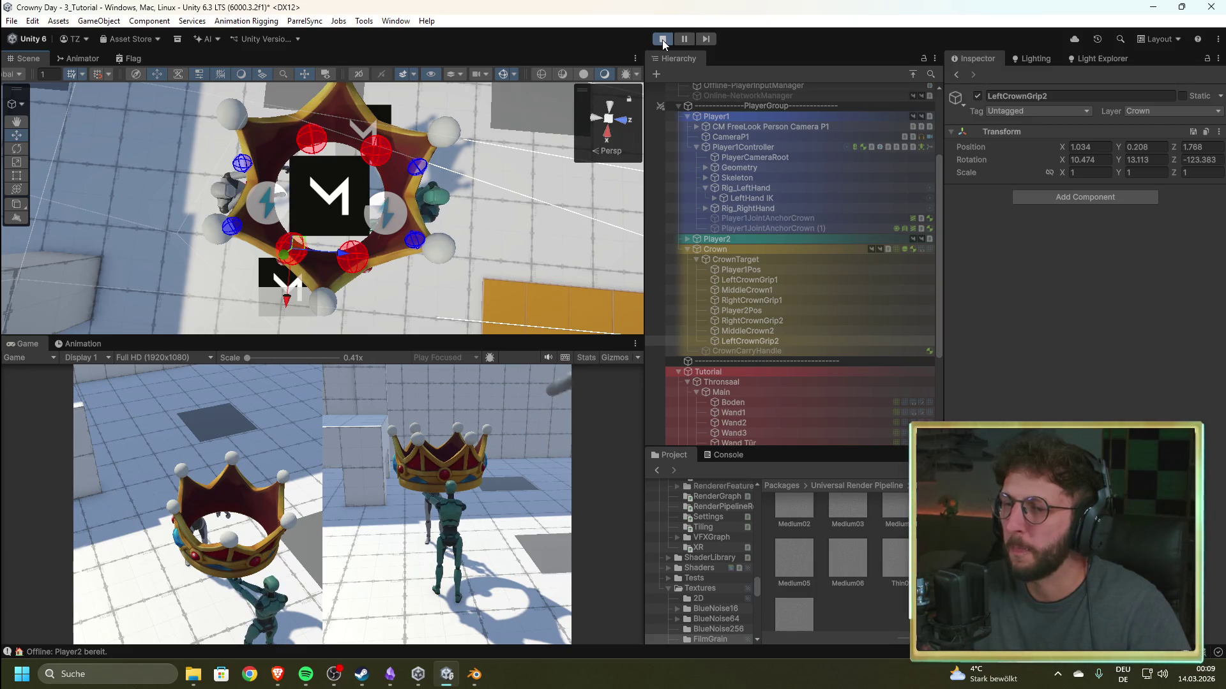
pyautogui.click(661, 39)
pyautogui.scroll(-3, 736, 316)
pyautogui.click(739, 287)
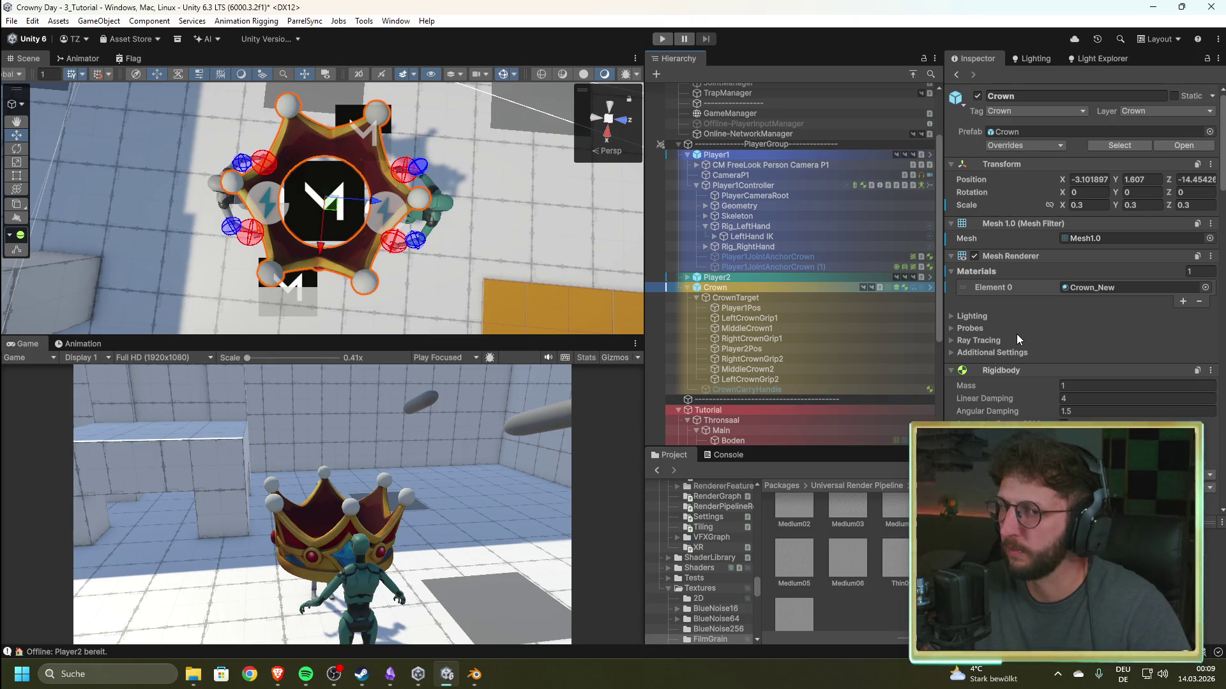
# - Frame the Crown, then open Assets/4_Prefabs/Crown and select the Crown_New prefab
pyautogui.press('f')
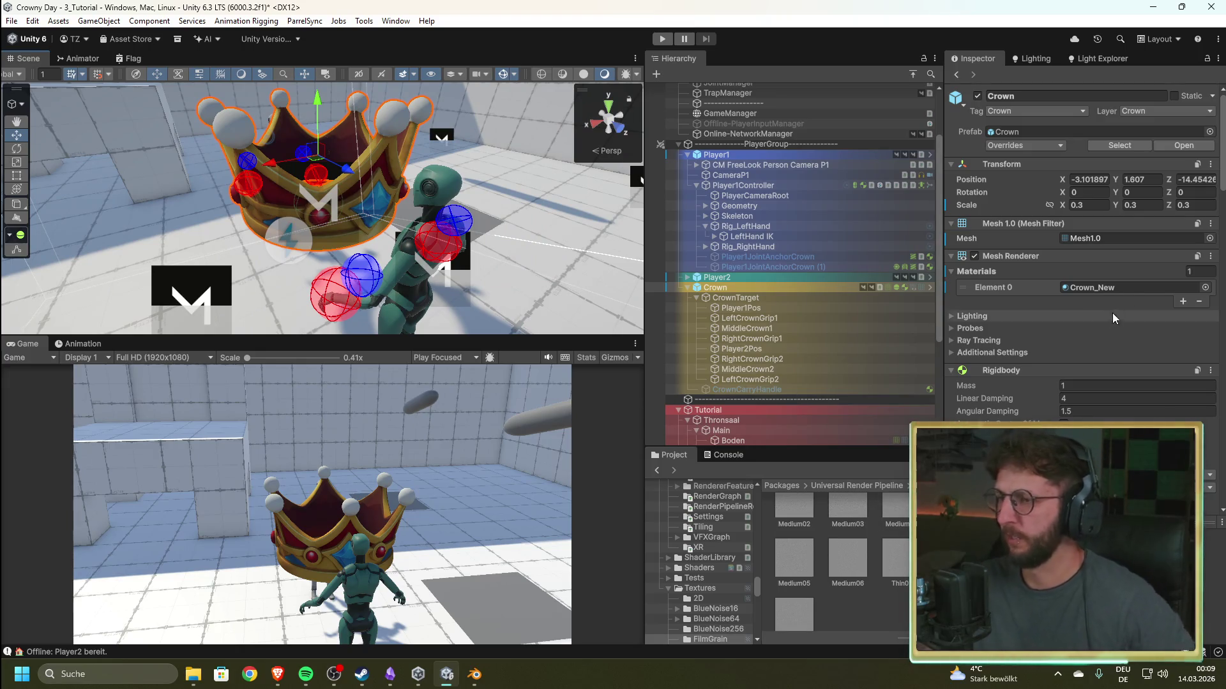
pyautogui.scroll(-3, 1088, 319)
pyautogui.scroll(-2, 1020, 340)
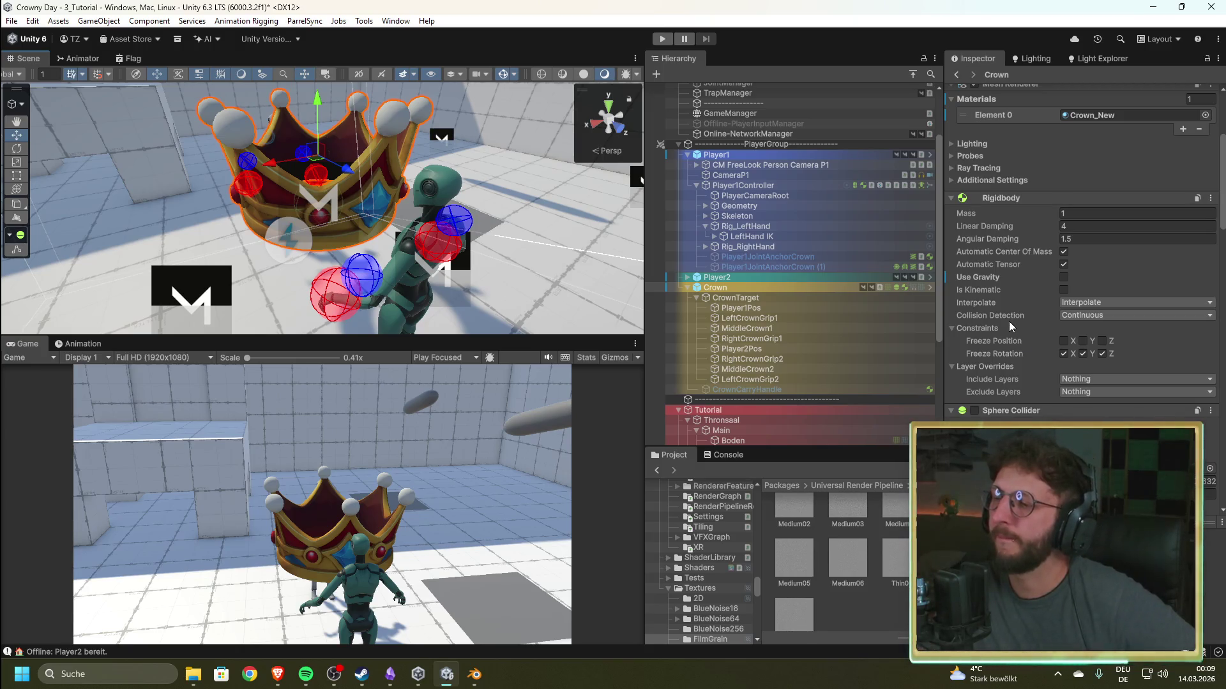
pyautogui.scroll(2, 787, 576)
pyautogui.scroll(10, 710, 549)
pyautogui.moveTo(756, 568)
pyautogui.mouseDown()
pyautogui.moveTo(764, 490)
pyautogui.moveTo(759, 514)
pyautogui.mouseUp()
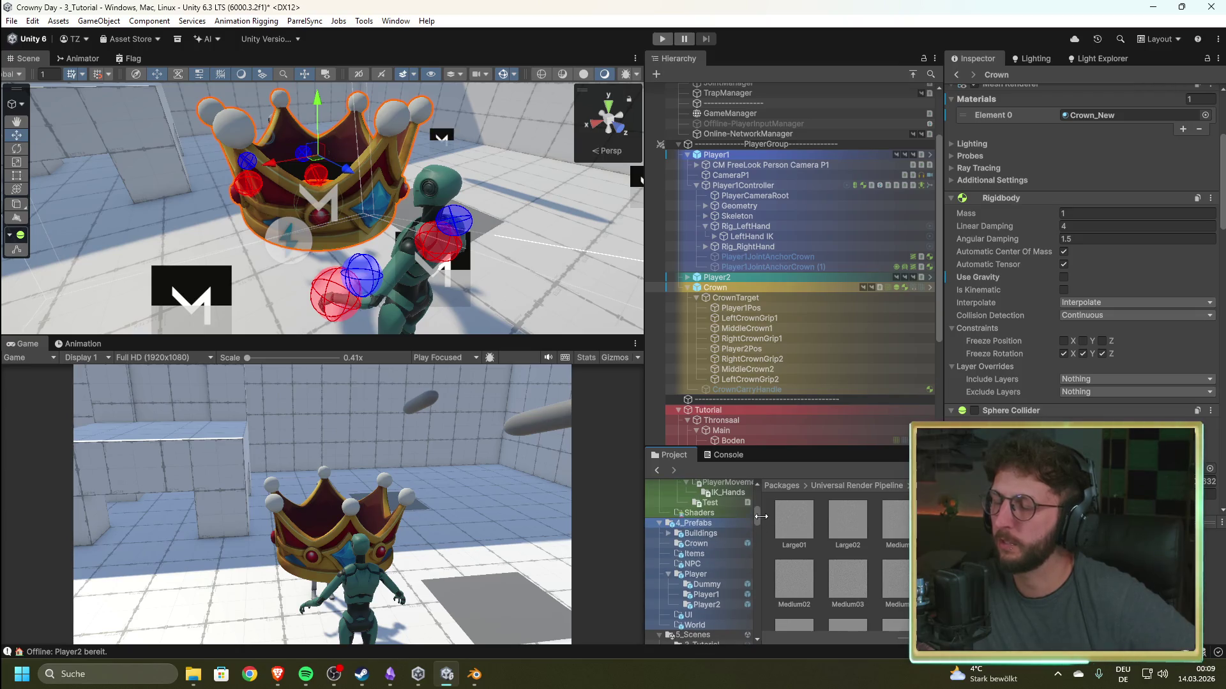
pyautogui.click(710, 545)
pyautogui.click(886, 528)
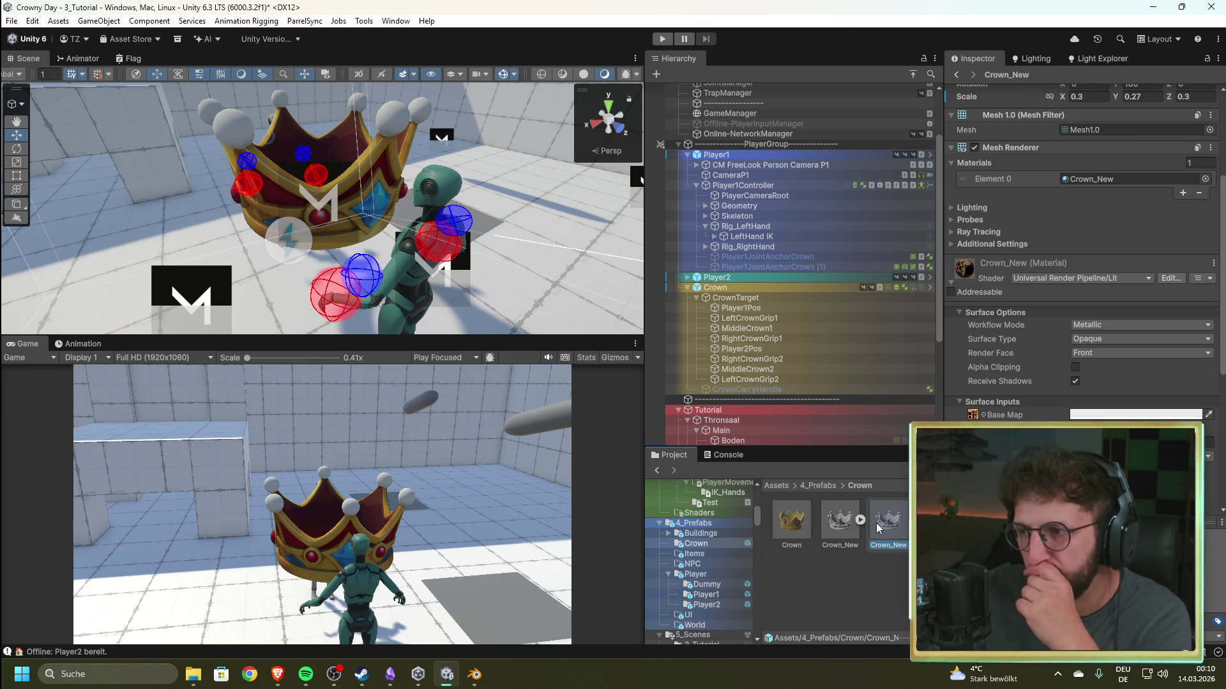
pyautogui.scroll(5, 1078, 255)
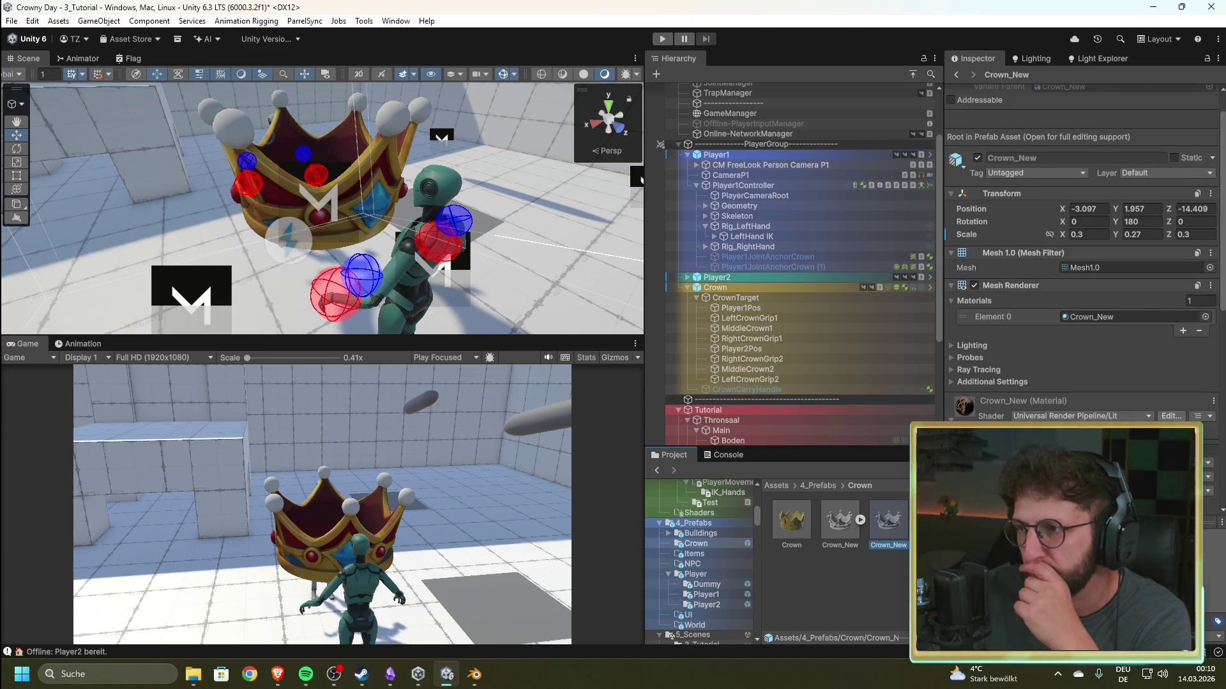
pyautogui.click(1148, 223)
pyautogui.write('0')
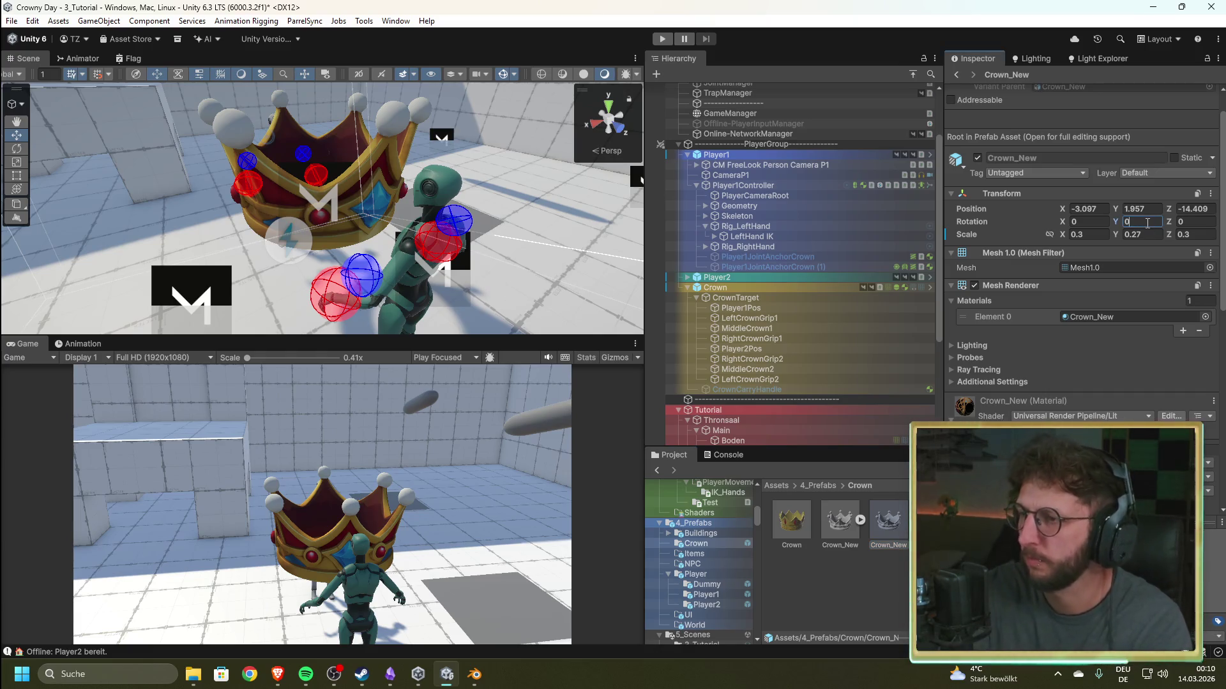
pyautogui.hotkey('ctrl', 'z')
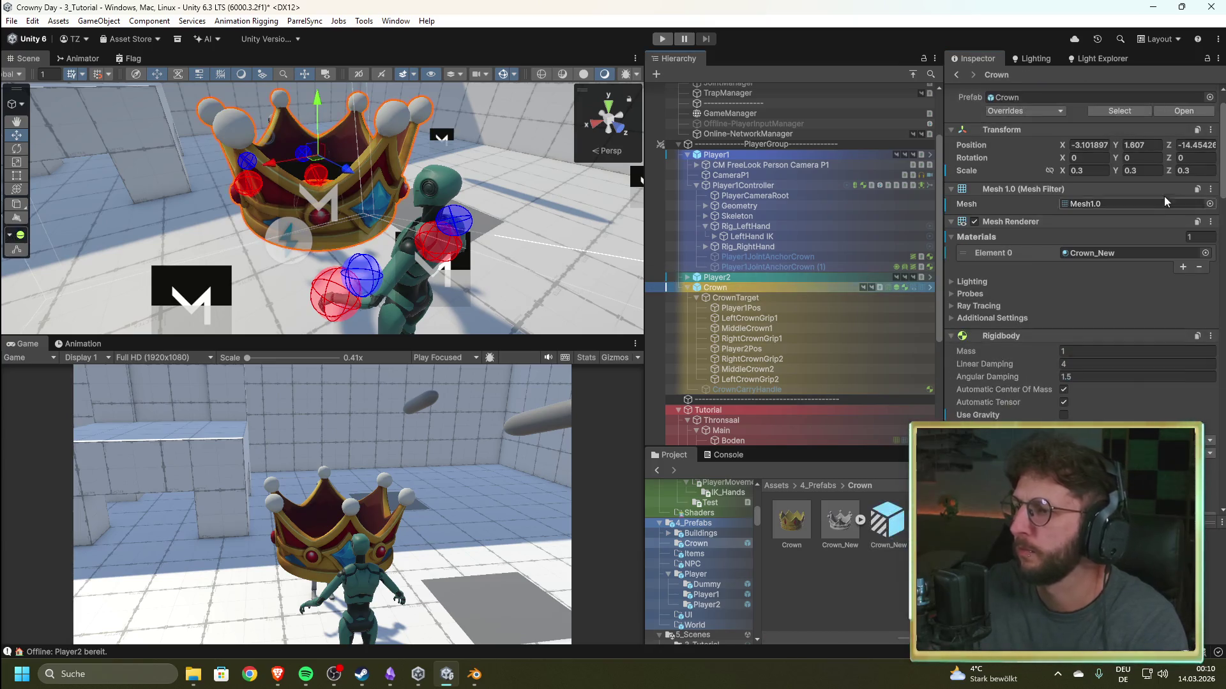
pyautogui.write('90')
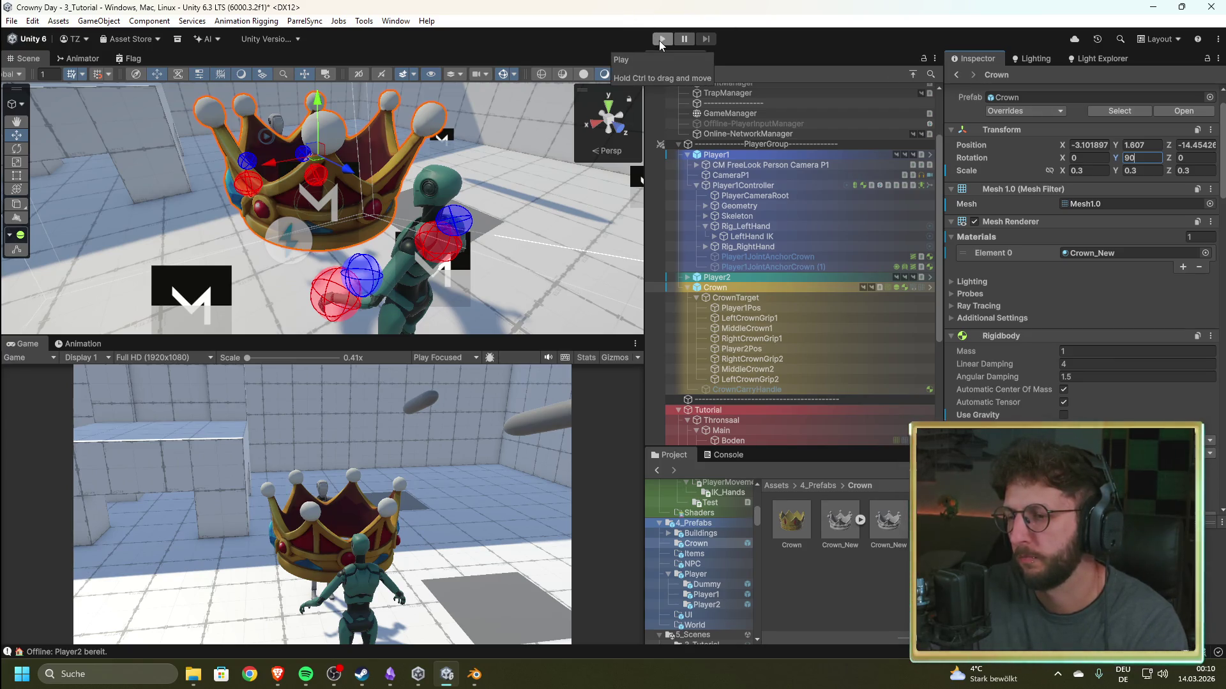
pyautogui.click(792, 522)
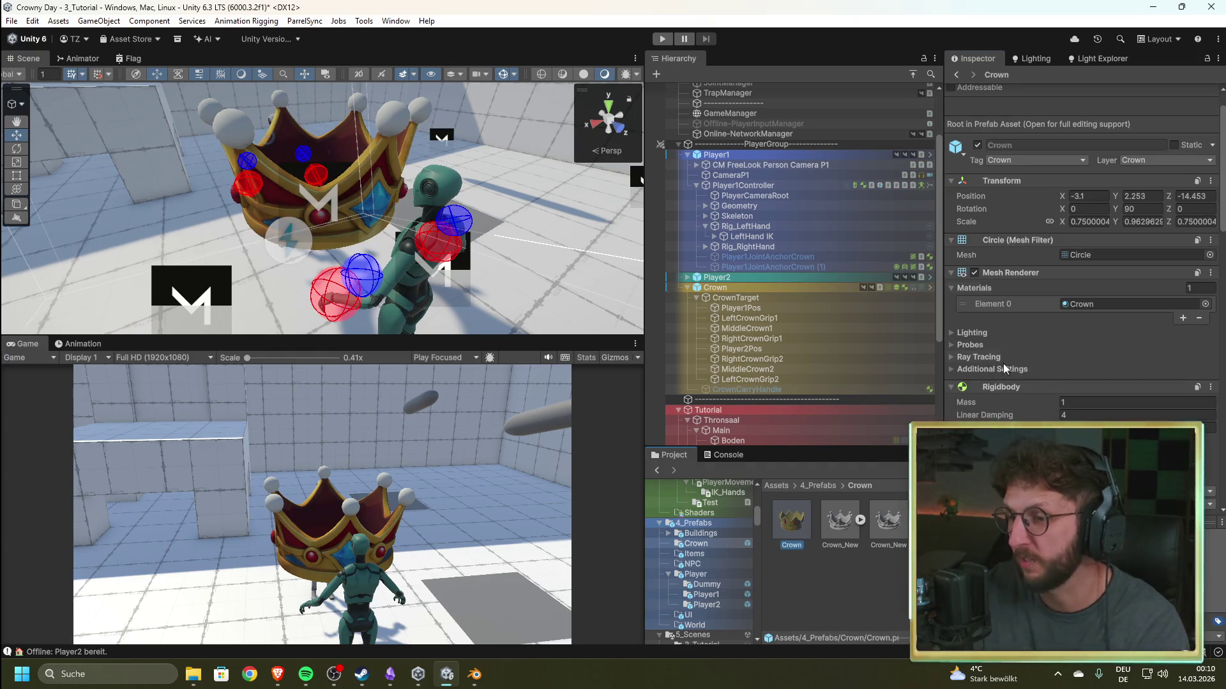
pyautogui.click(888, 522)
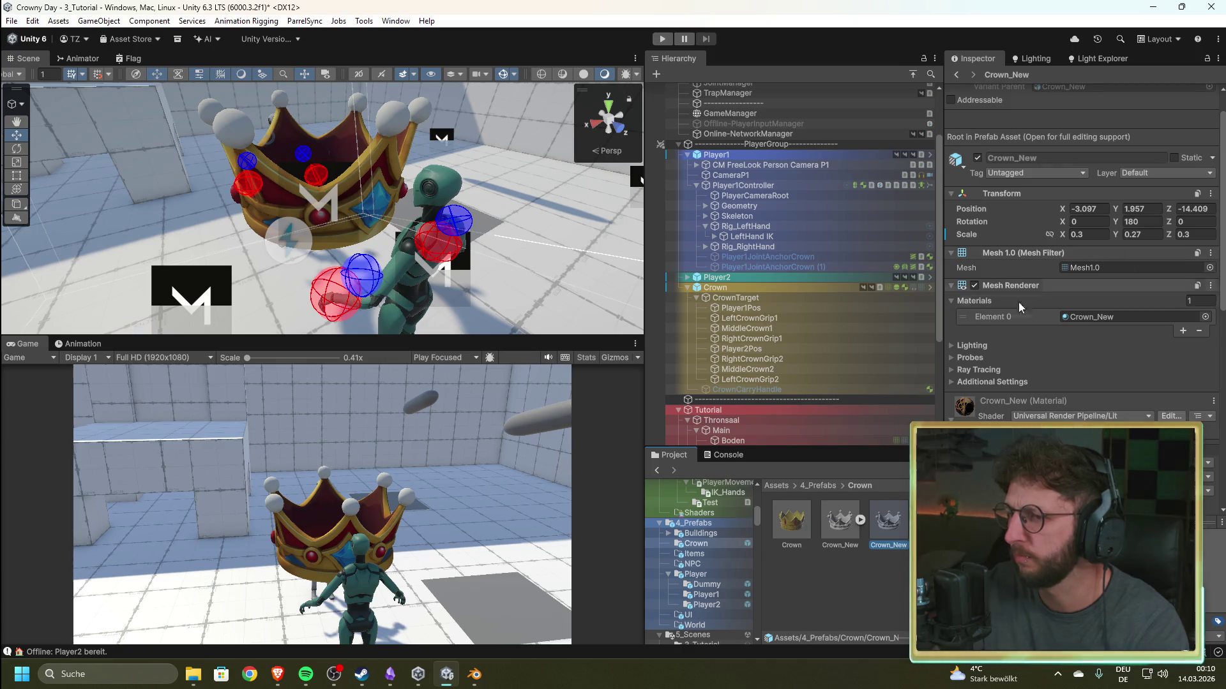
pyautogui.click(885, 287)
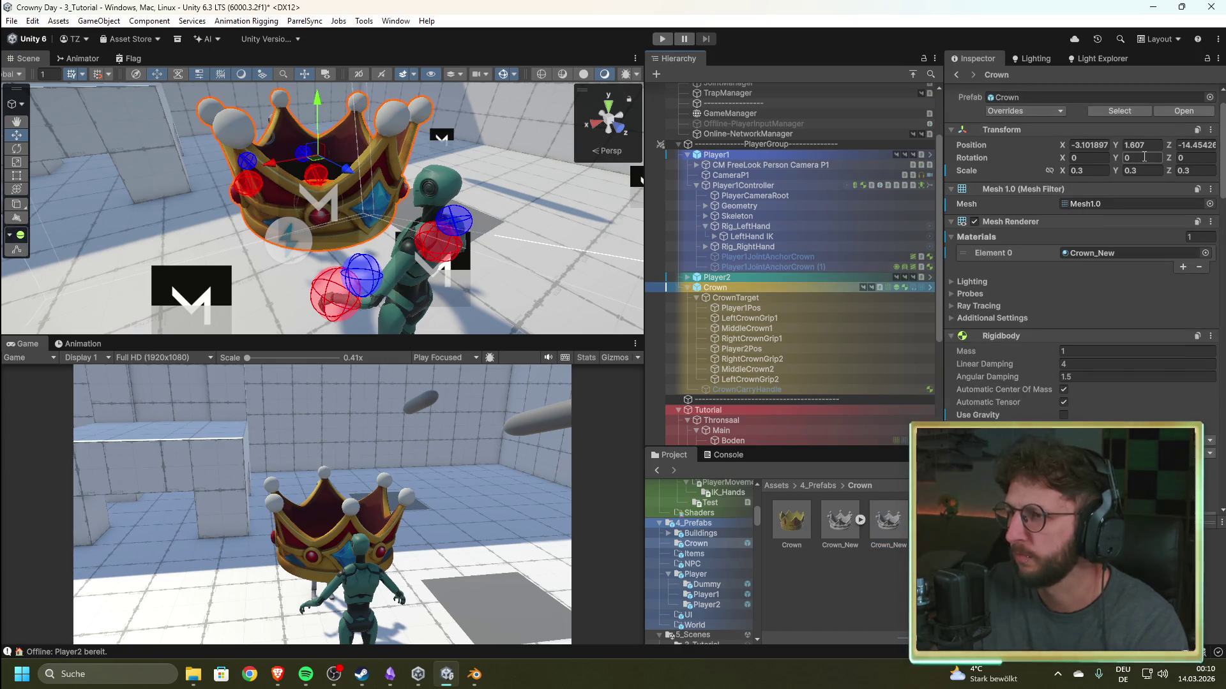
pyautogui.write('90')
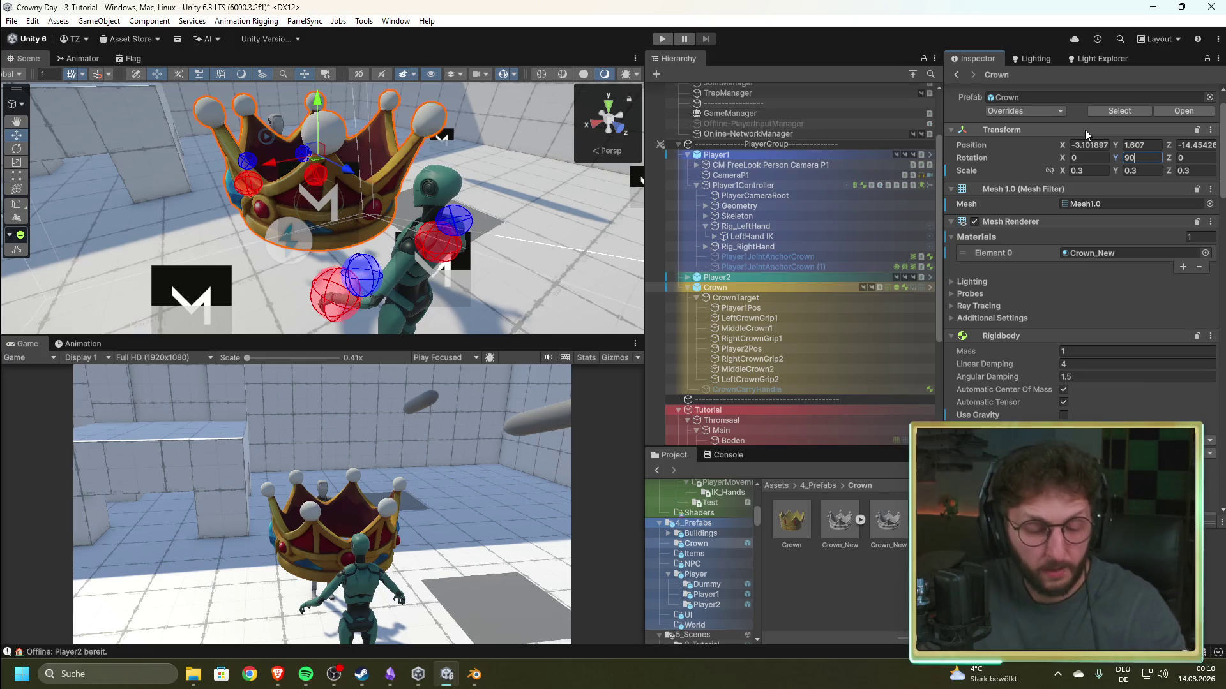
pyautogui.press('Escape')
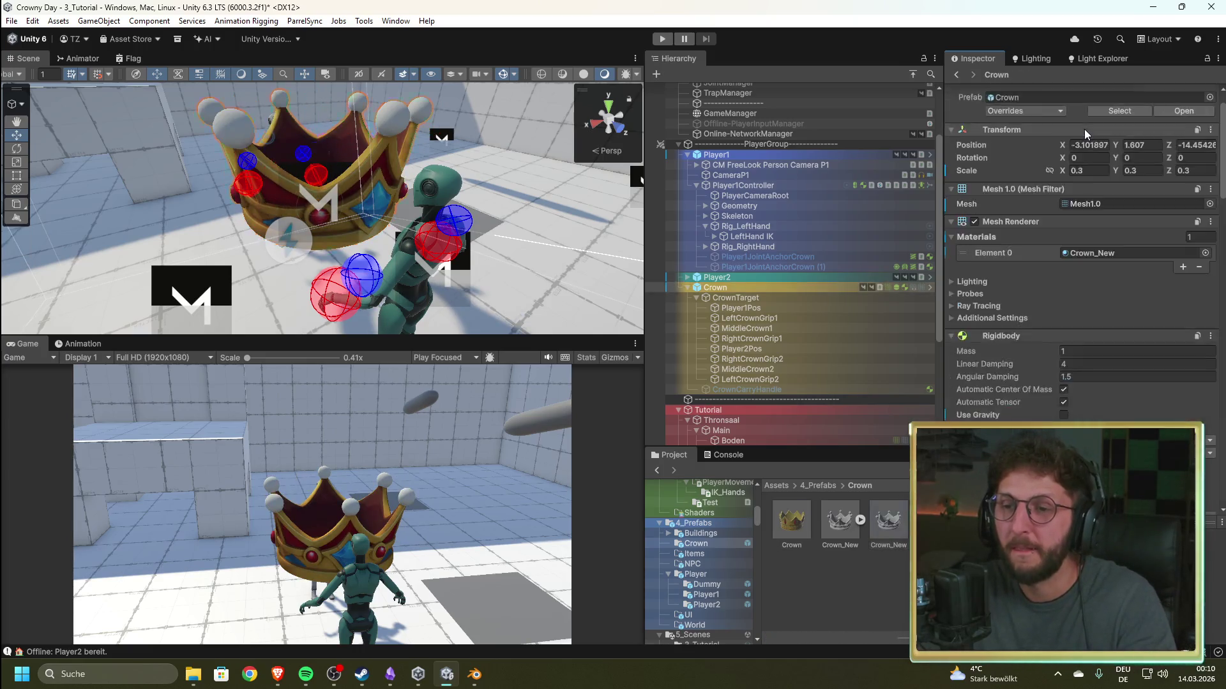
pyautogui.hotkey('ctrl', 'z')
pyautogui.hotkey('ctrl', 'z')
pyautogui.hotkey('ctrl', 'z')
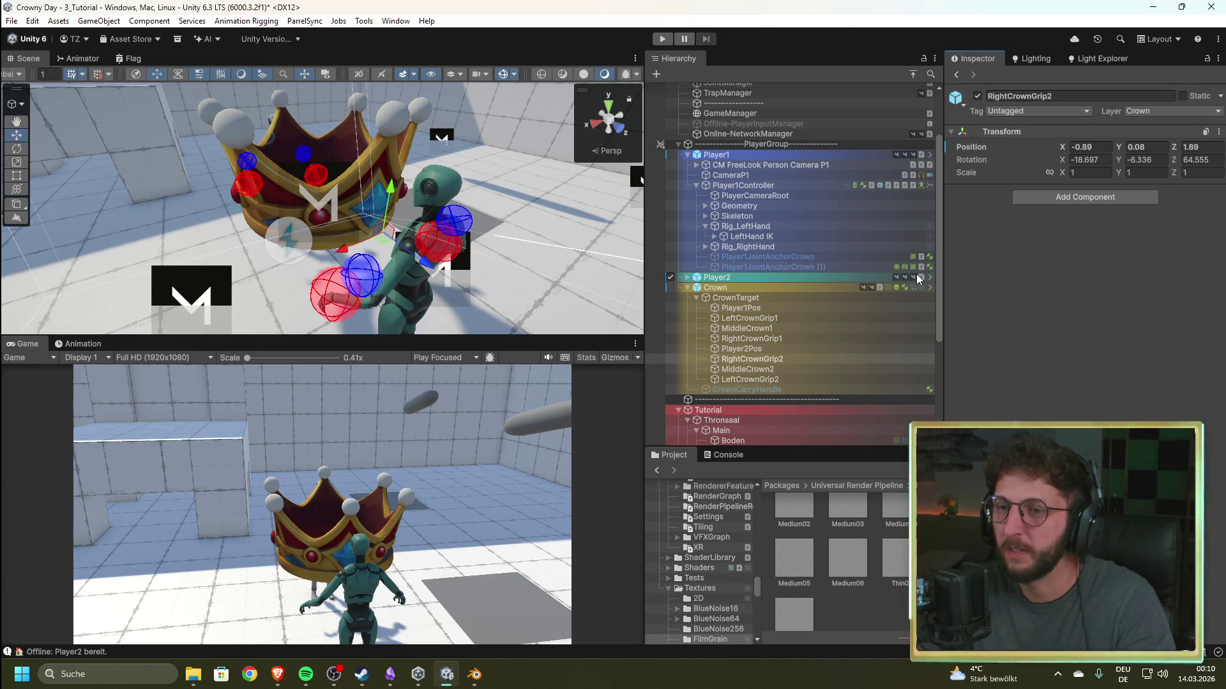
pyautogui.hotkey('ctrl', 'z')
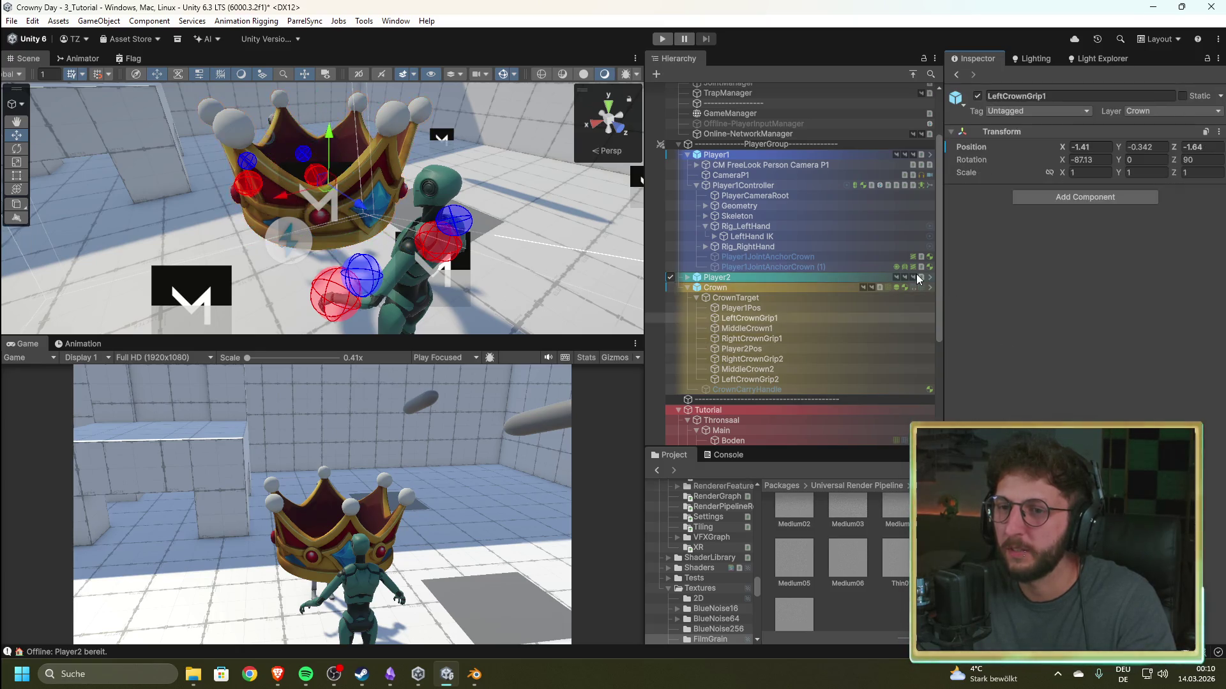
pyautogui.hotkey('ctrl', 'z')
pyautogui.hotkey('ctrl', 'z')
pyautogui.hotkey('ctrl', 'z')
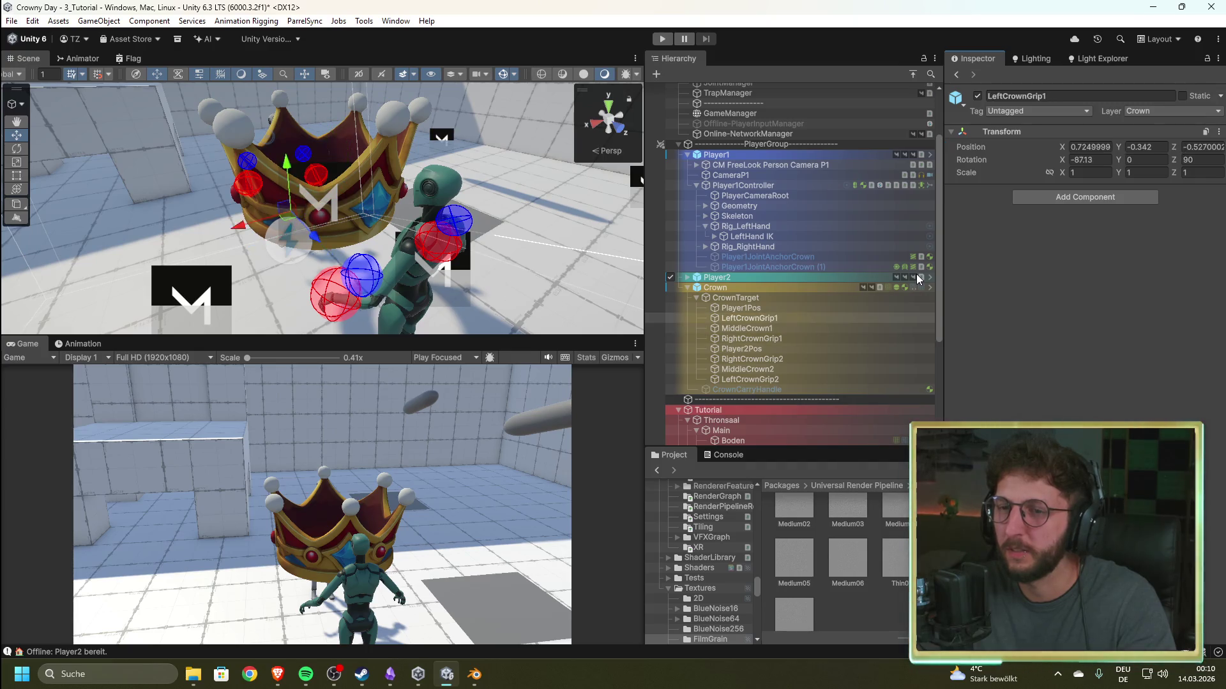
pyautogui.hotkey('ctrl', 'z')
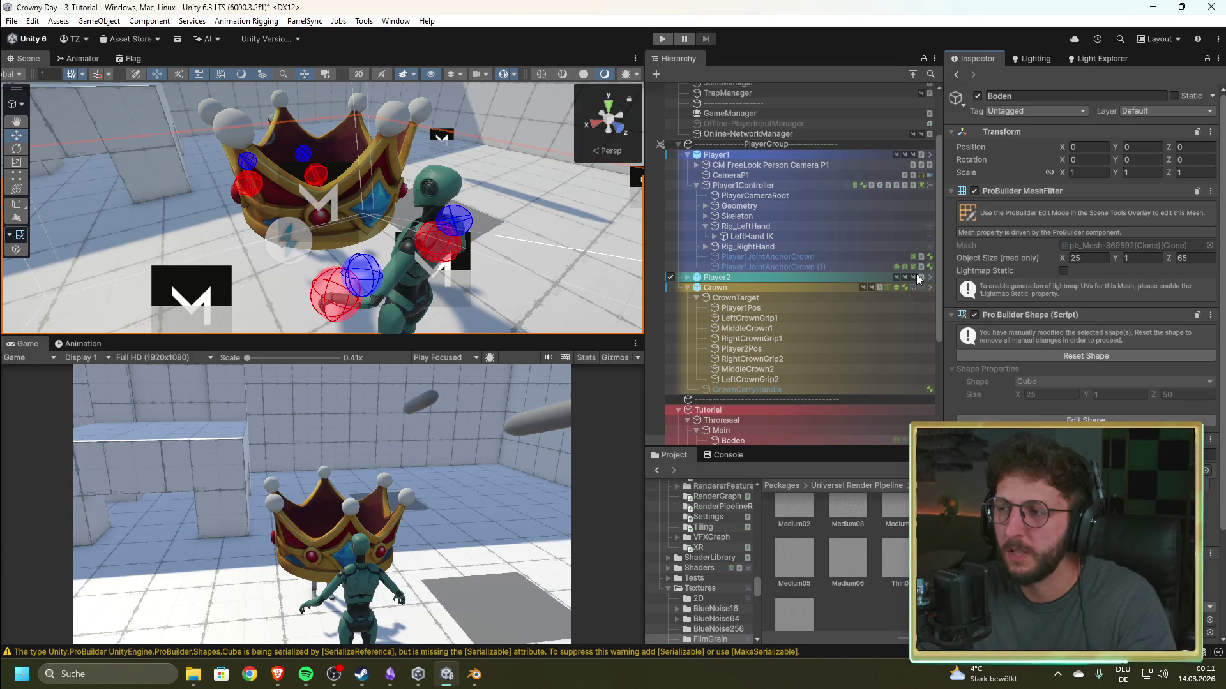
pyautogui.moveTo(432, 171); pyautogui.dragTo(705, 246)
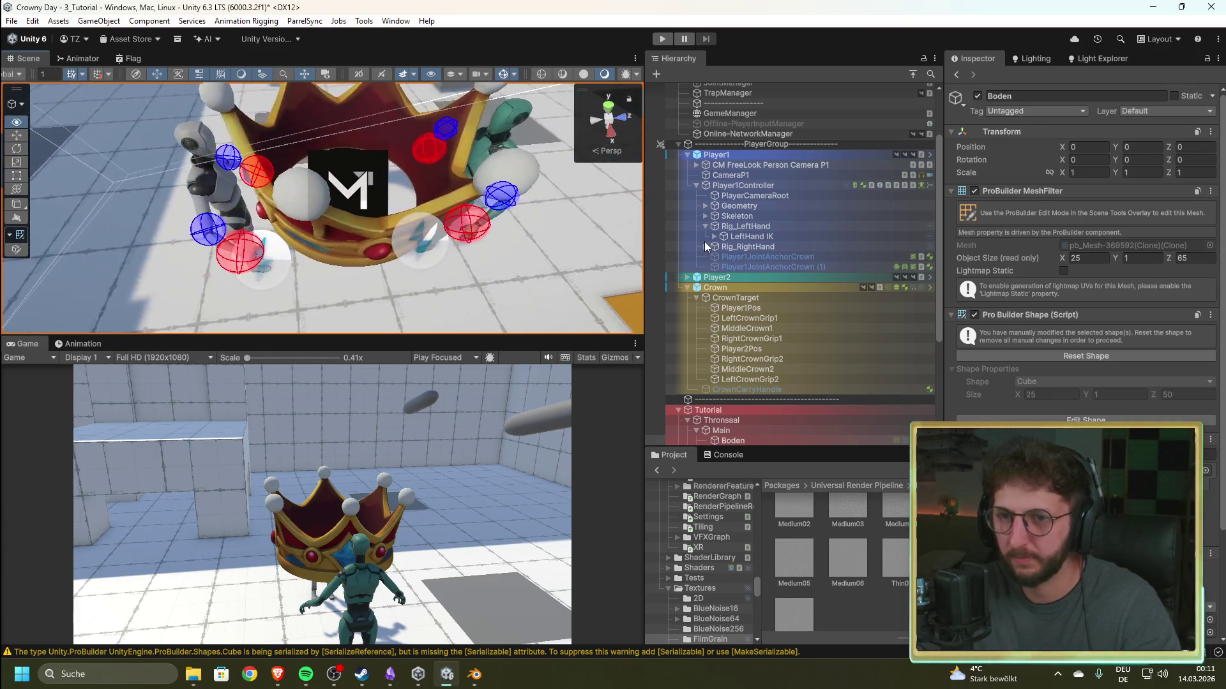
pyautogui.click(760, 319)
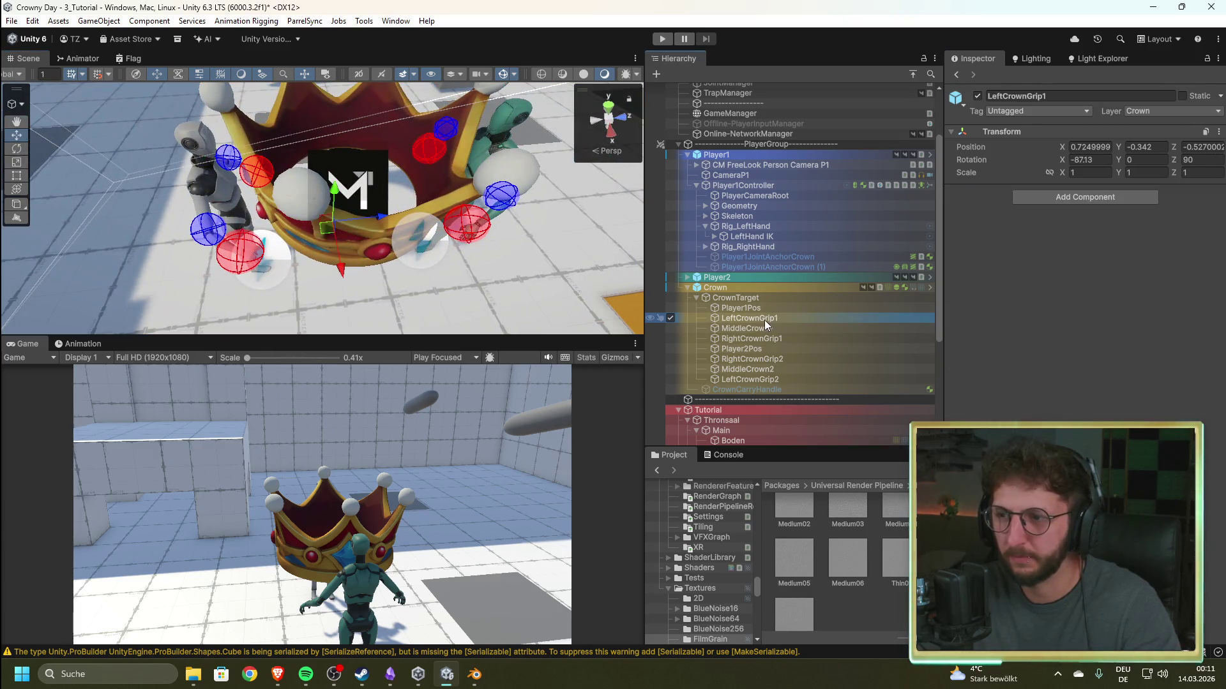
pyautogui.click(753, 340)
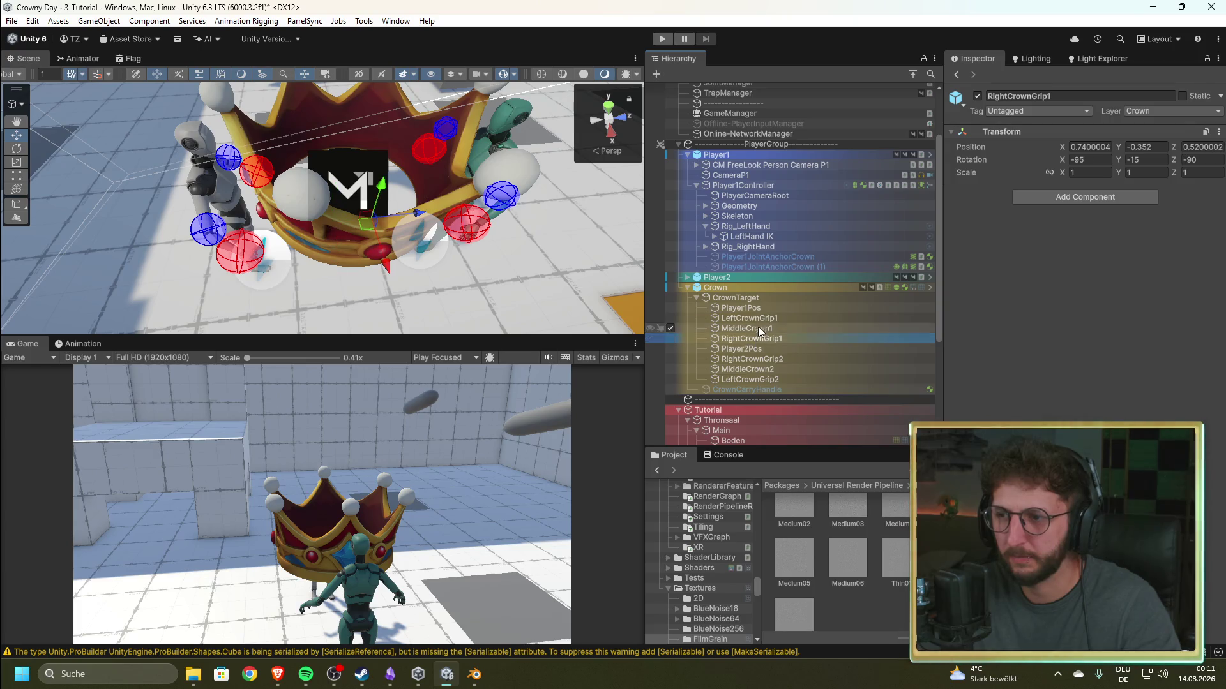
pyautogui.click(760, 322)
pyautogui.doubleClick(760, 322)
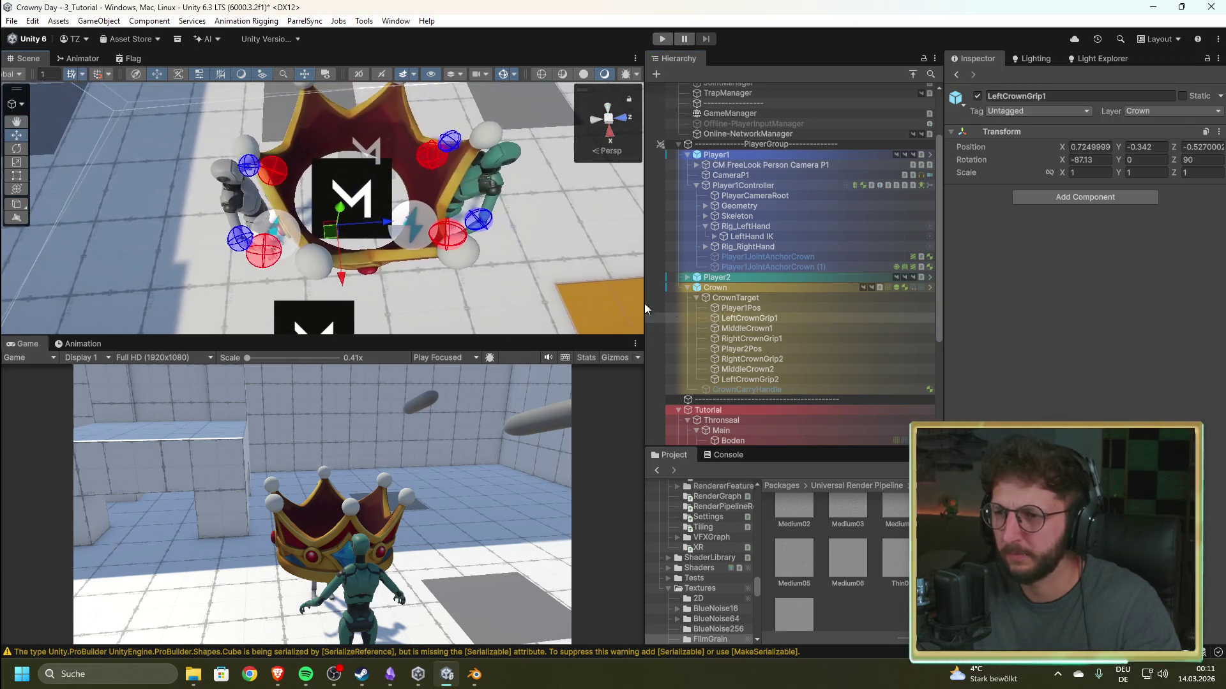
pyautogui.click(745, 331)
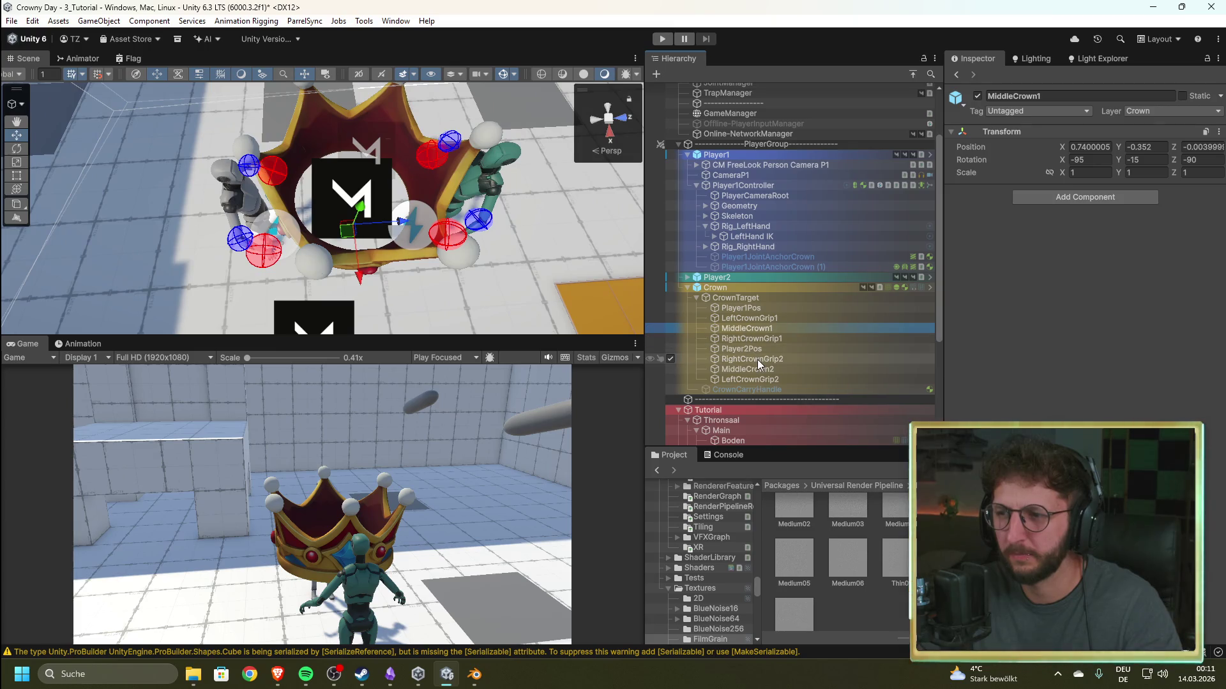
pyautogui.click(766, 342)
pyautogui.press('Up')
pyautogui.press('Up')
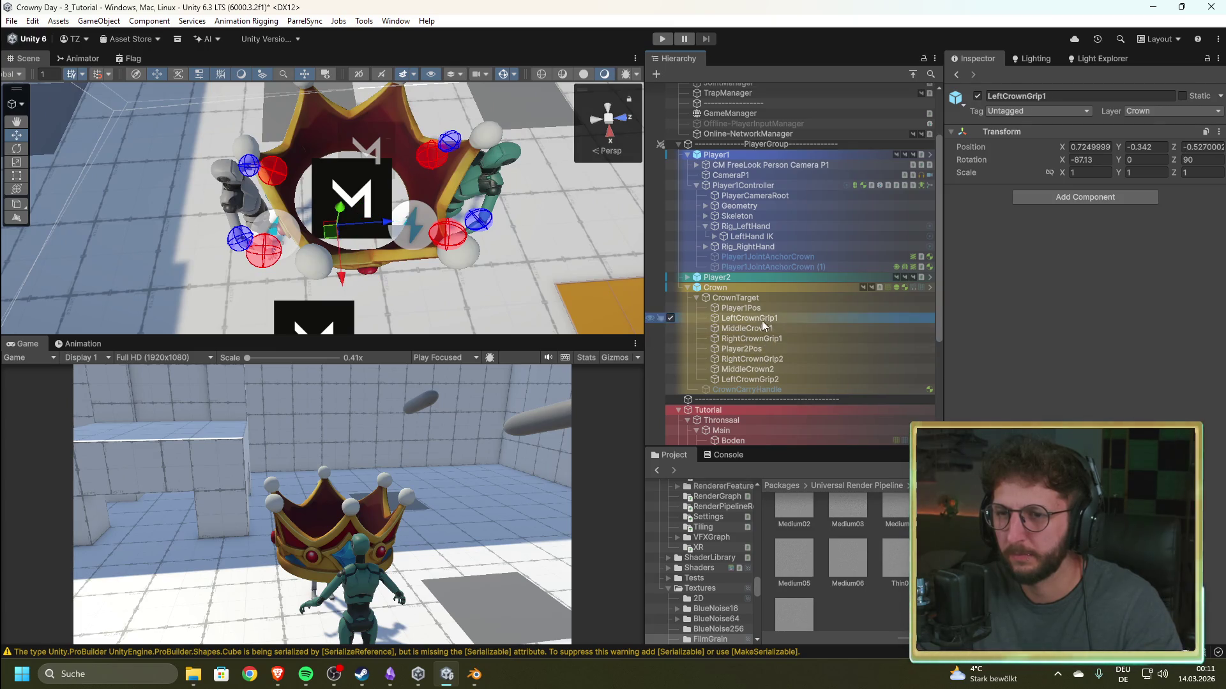
pyautogui.click(765, 338)
pyautogui.moveTo(383, 245)
pyautogui.mouseDown()
pyautogui.moveTo(402, 256)
pyautogui.moveTo(462, 181)
pyautogui.moveTo(377, 254)
pyautogui.mouseUp()
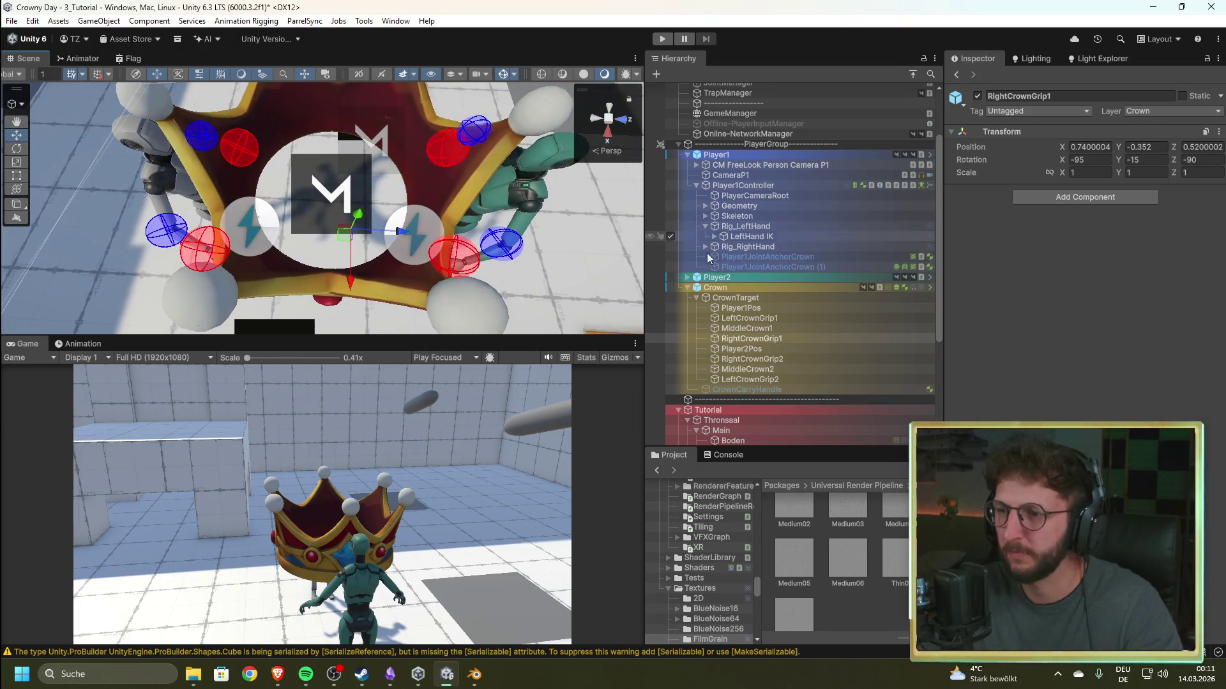
pyautogui.press('f')
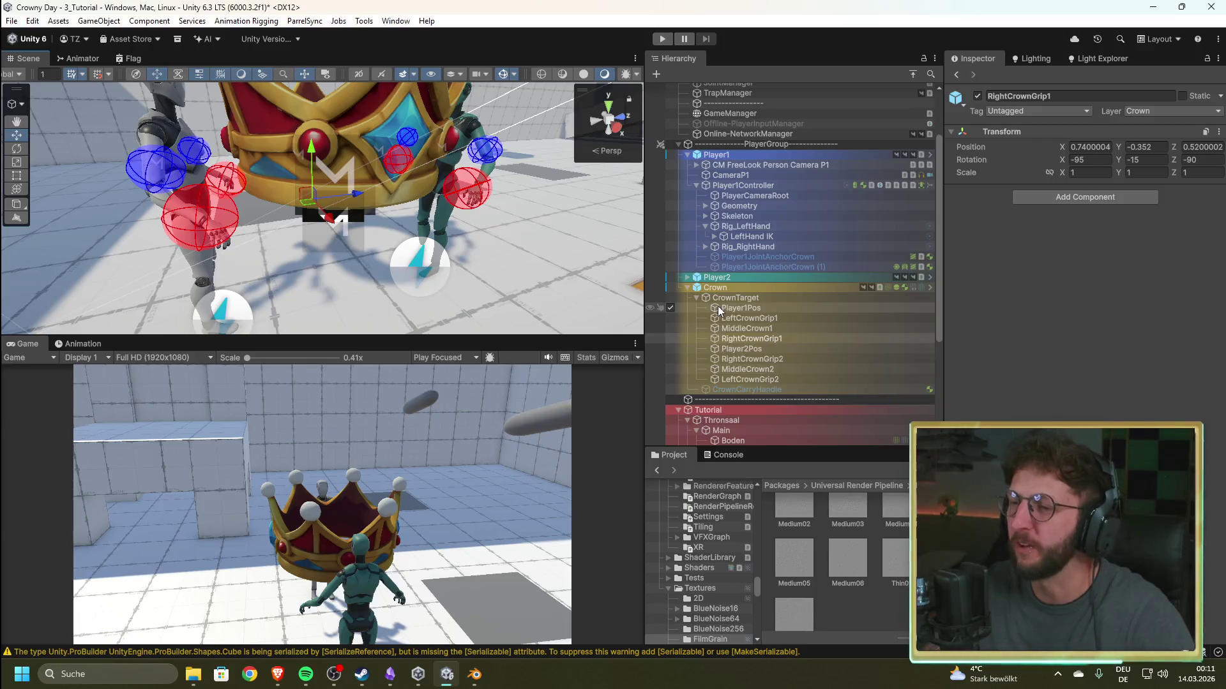
pyautogui.click(771, 286)
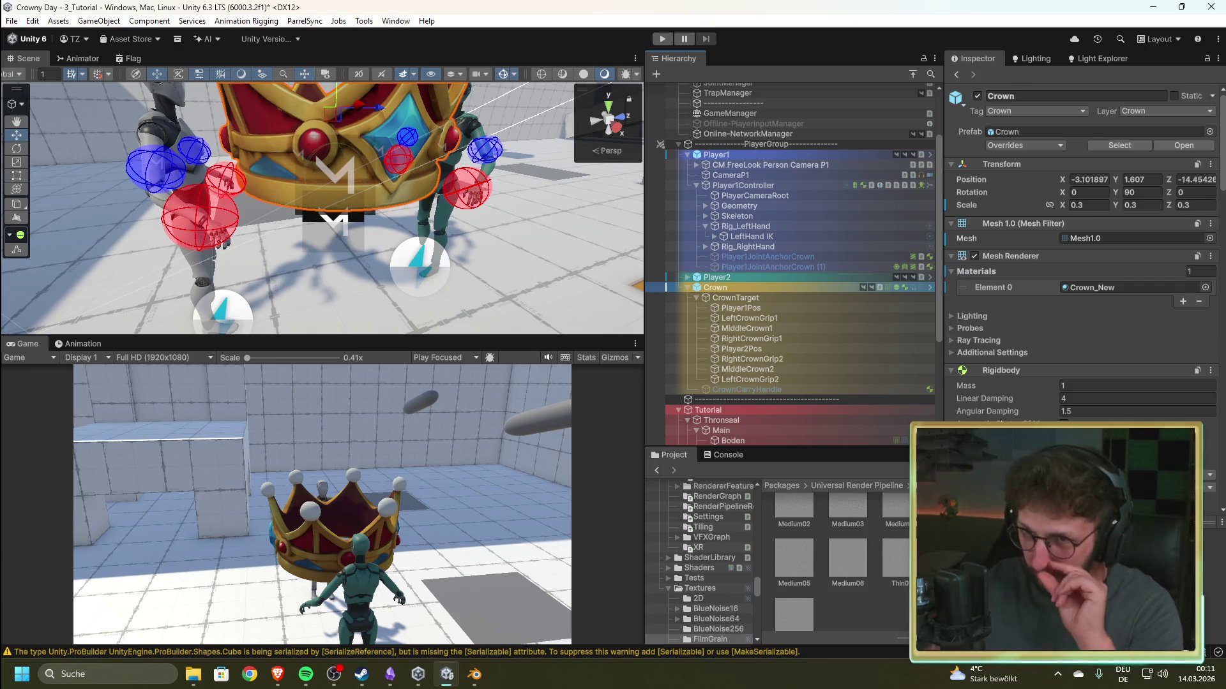
pyautogui.moveTo(356, 206); pyautogui.dragTo(380, 306)
pyautogui.scroll(5, 380, 307)
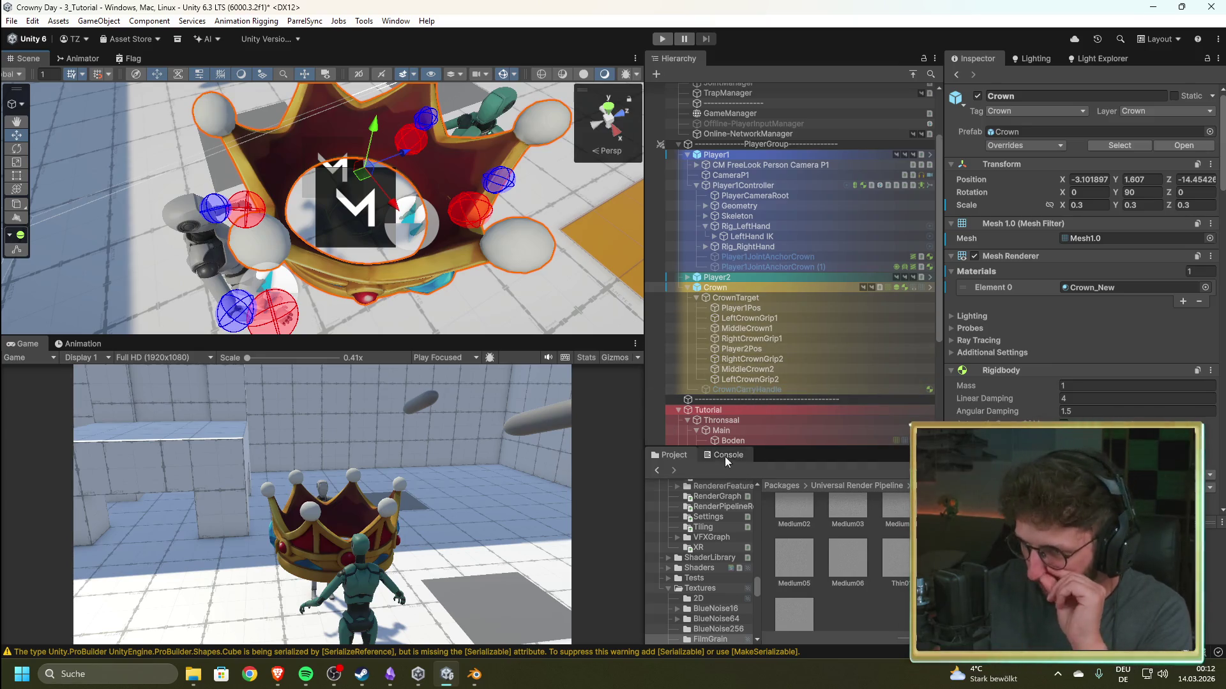
# - Browse to Assets/4_Prefabs/Crown and select the Crown_New prefab, dismissing the app chooser
pyautogui.scroll(2, 725, 499)
pyautogui.scroll(5, 725, 500)
pyautogui.moveTo(756, 564); pyautogui.dragTo(760, 492)
pyautogui.scroll(-8, 721, 537)
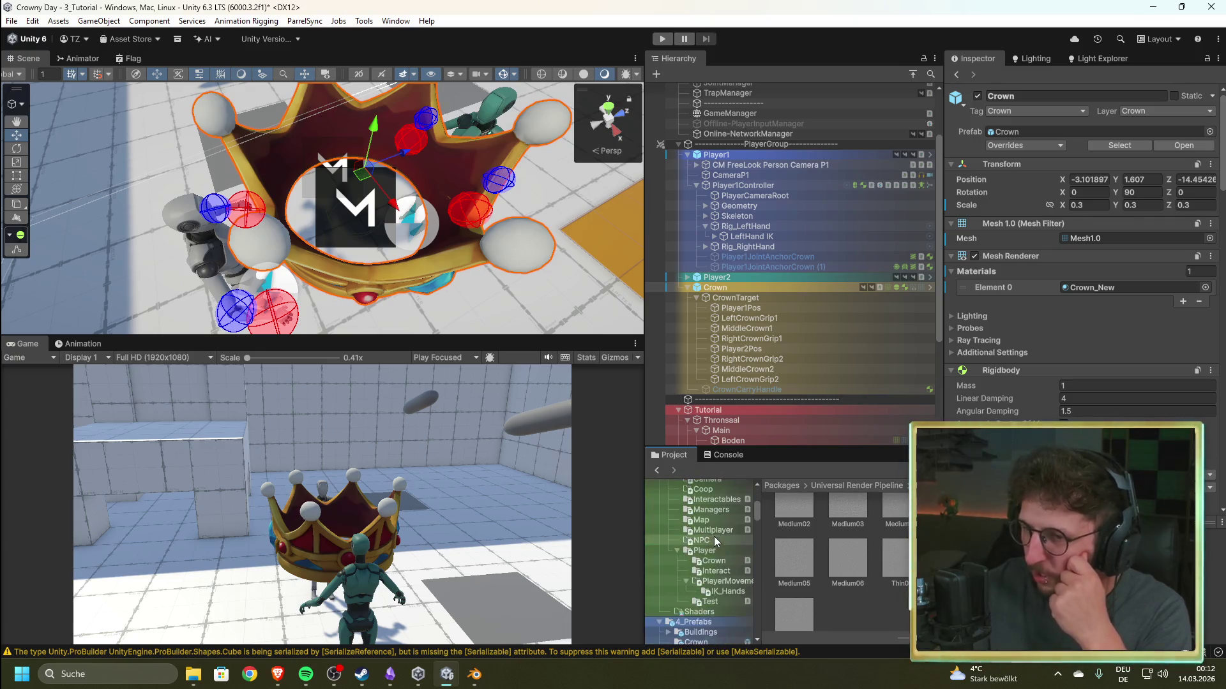
pyautogui.click(708, 546)
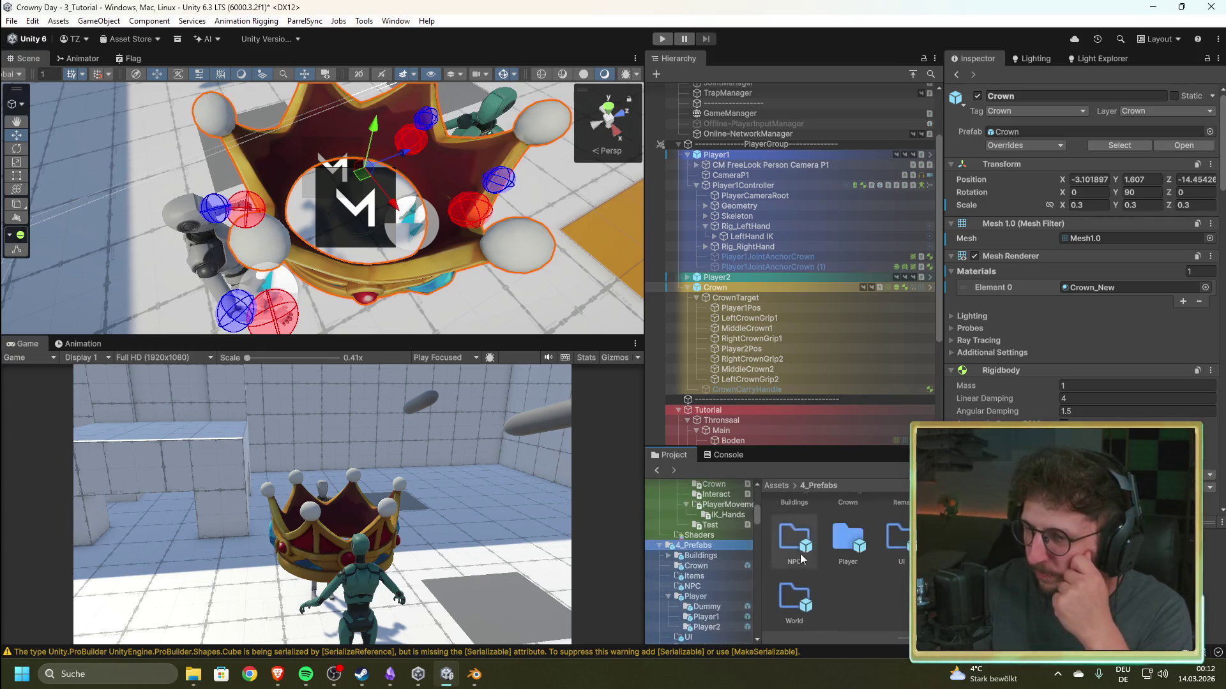
pyautogui.click(706, 564)
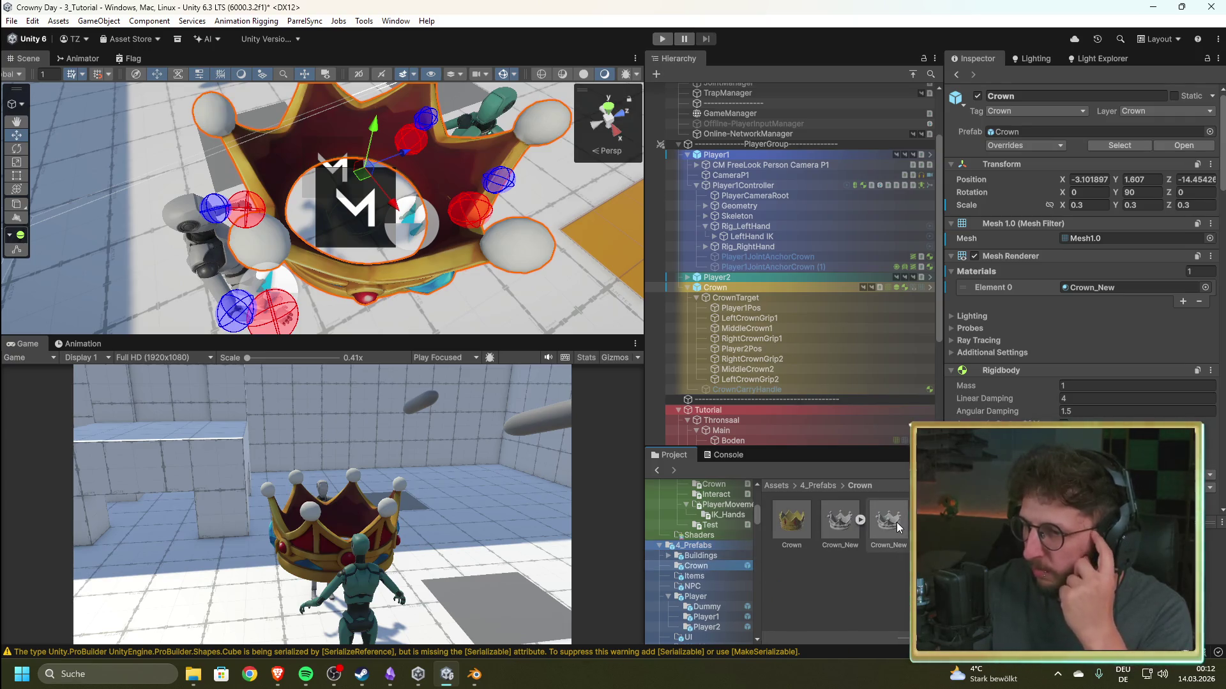
pyautogui.click(840, 531)
pyautogui.doubleClick(840, 531)
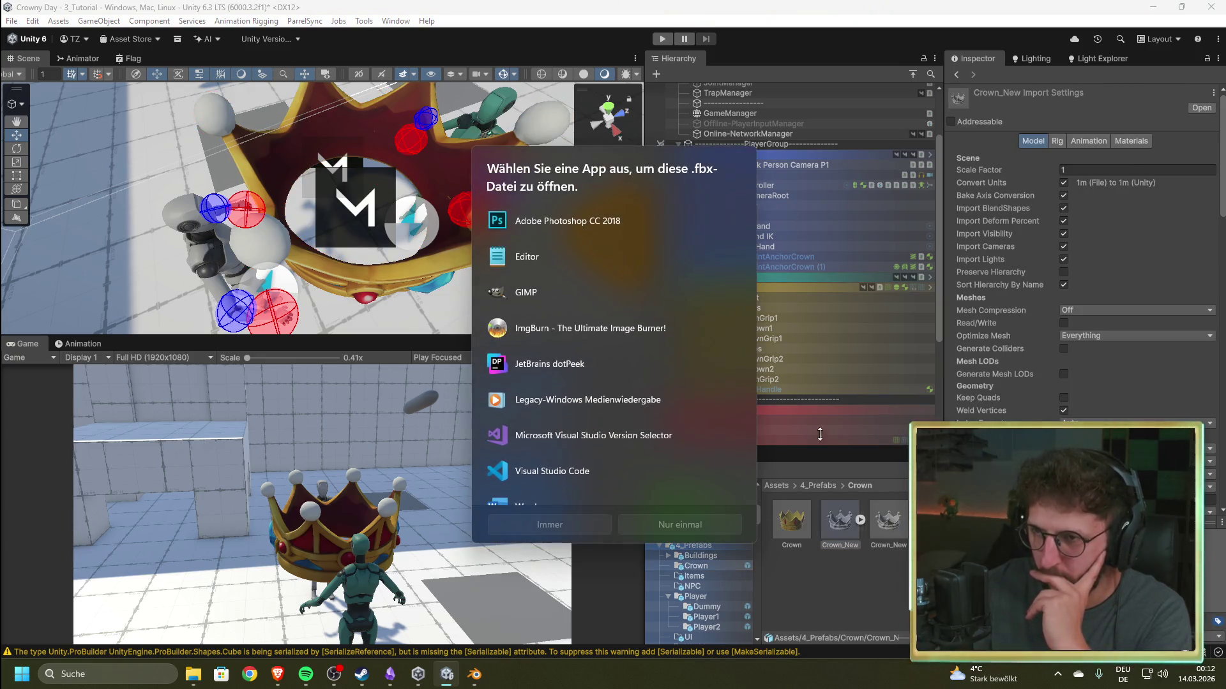
pyautogui.press('Escape')
pyautogui.click(884, 523)
# - Set the Crown_New prefab's Y rotation to 90 in Prefab Mode, then return to the scene
pyautogui.doubleClick(885, 523)
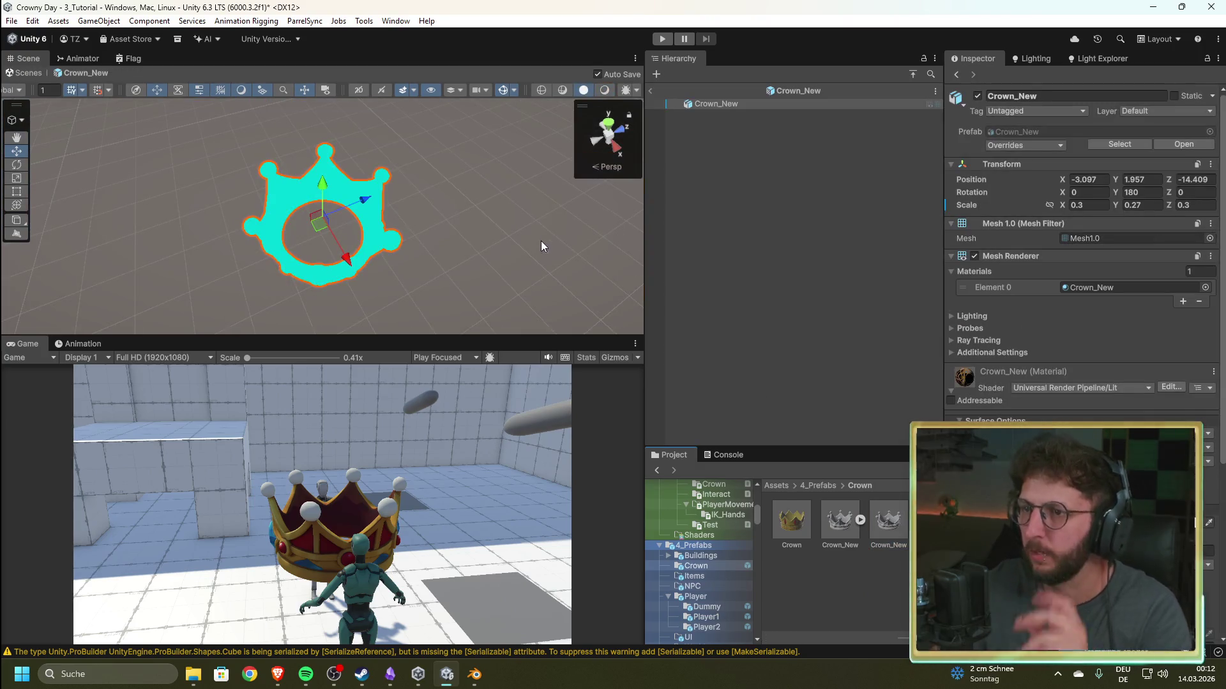
pyautogui.click(1149, 193)
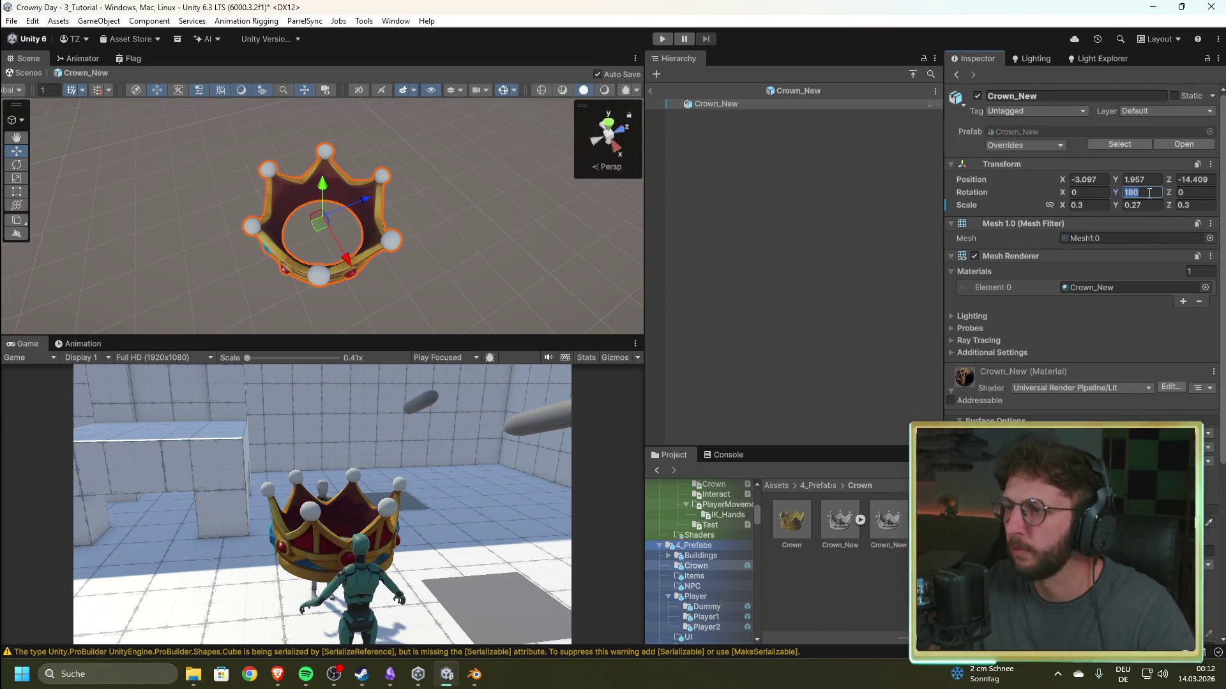
pyautogui.write('90')
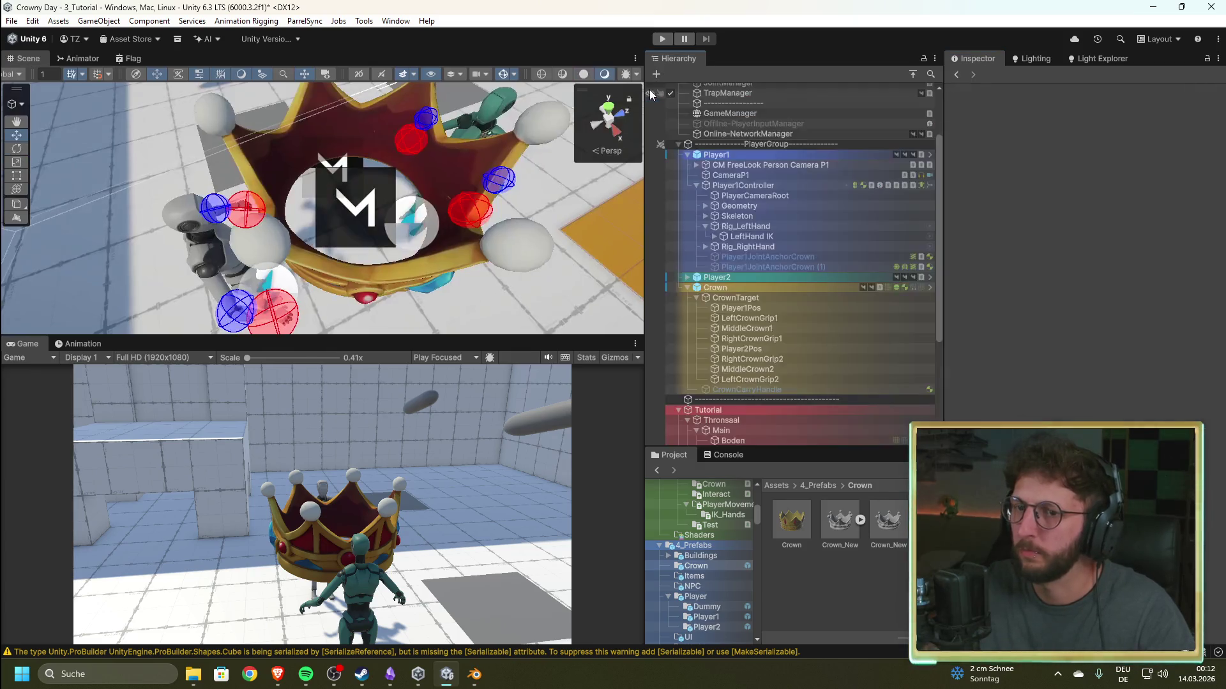
pyautogui.click(650, 91)
pyautogui.moveTo(517, 226); pyautogui.dragTo(434, 191)
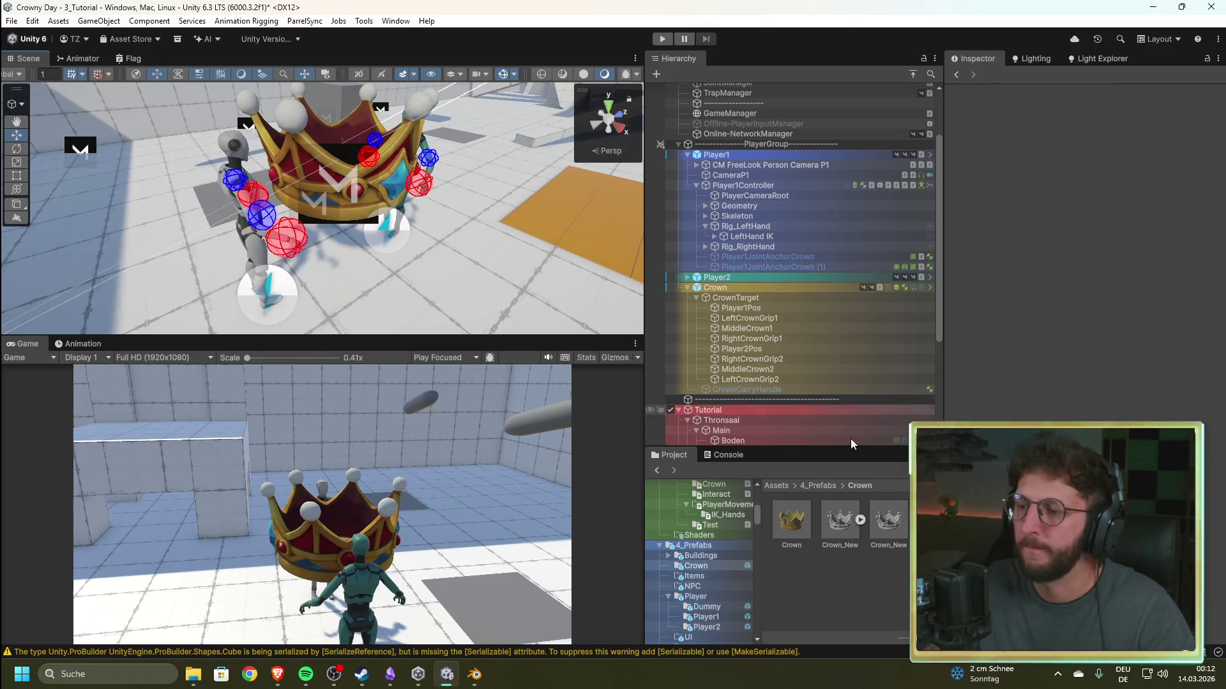
pyautogui.click(845, 516)
pyautogui.click(859, 519)
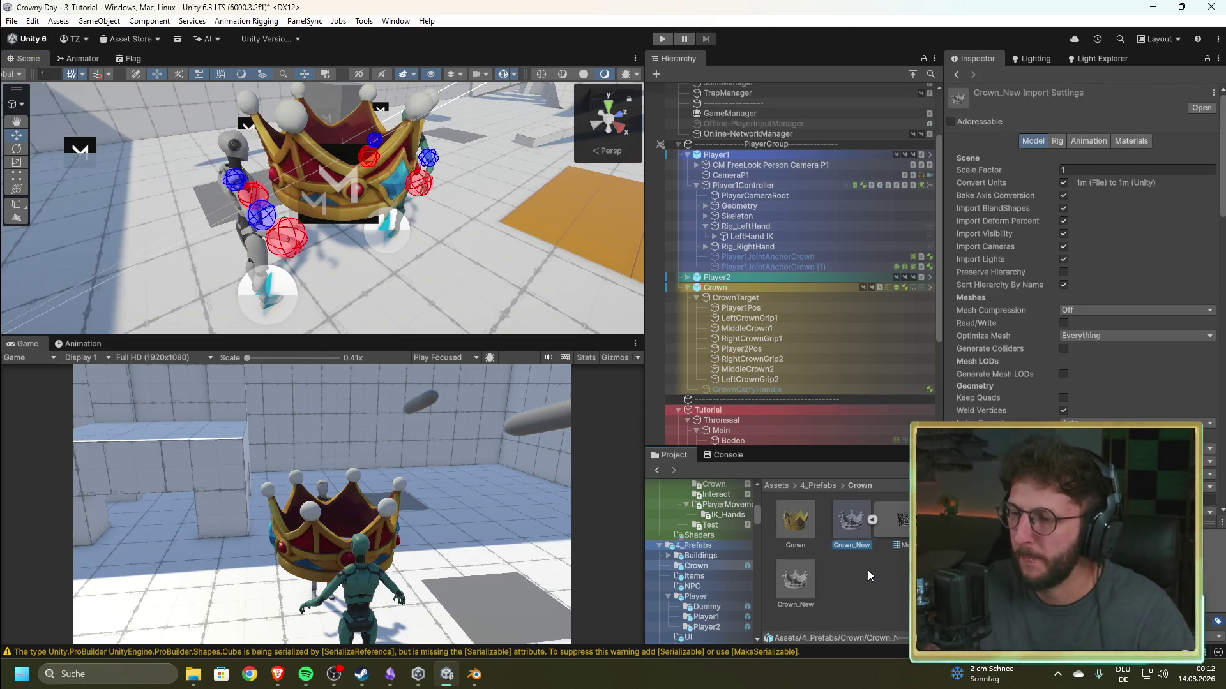
pyautogui.click(901, 520)
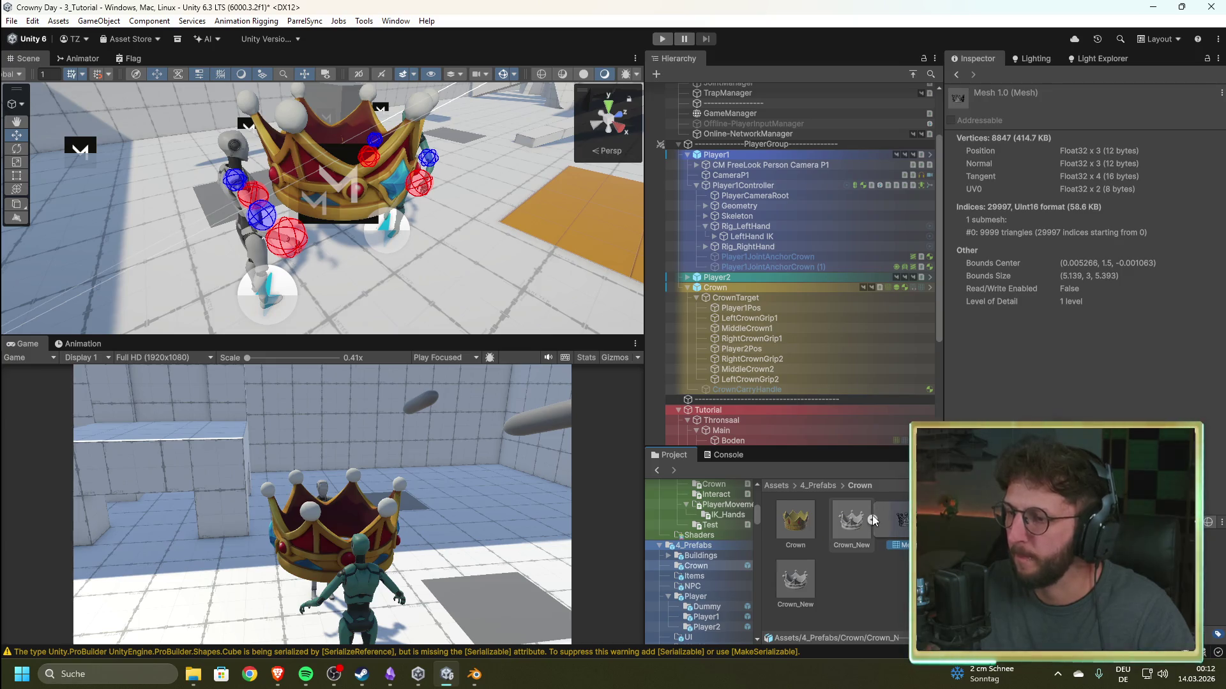
pyautogui.click(848, 525)
pyautogui.click(1136, 142)
pyautogui.click(1097, 139)
pyautogui.click(1062, 140)
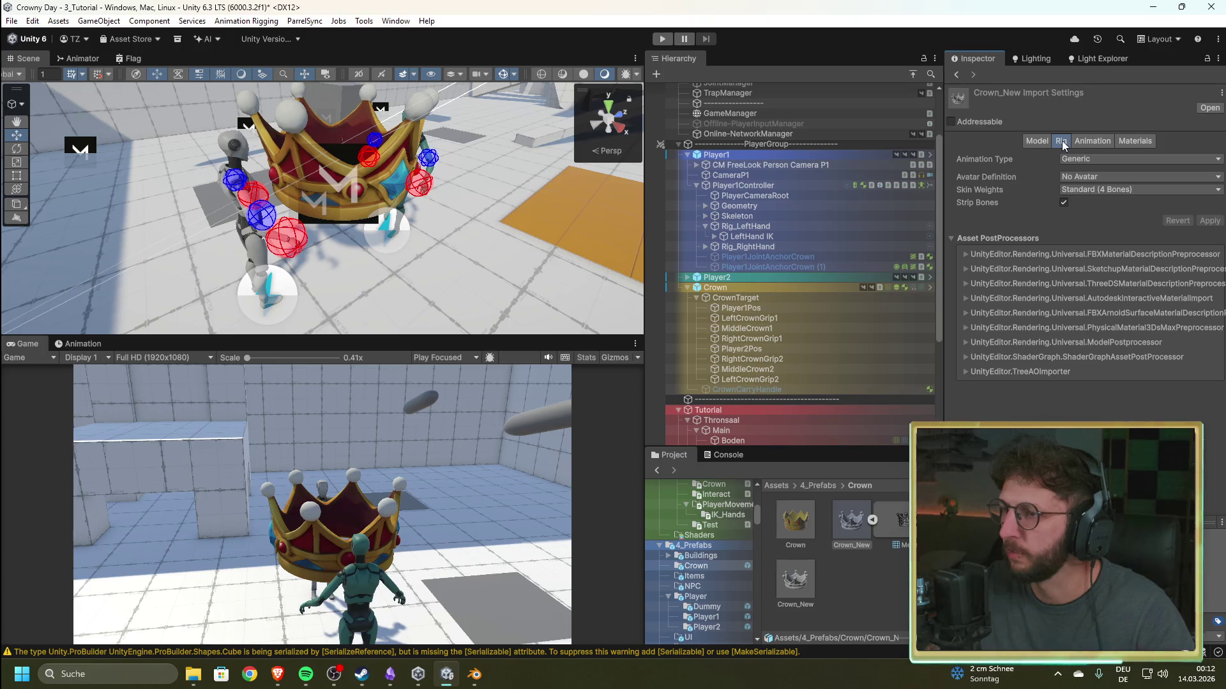
pyautogui.click(872, 520)
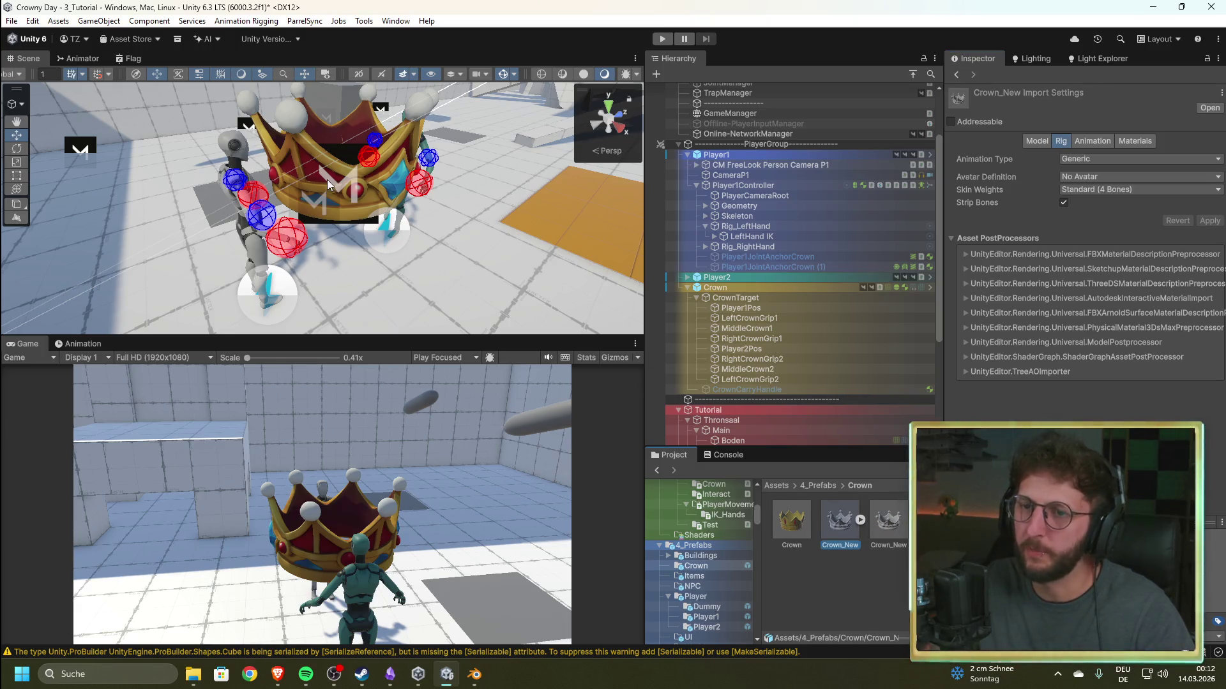
pyautogui.click(307, 159)
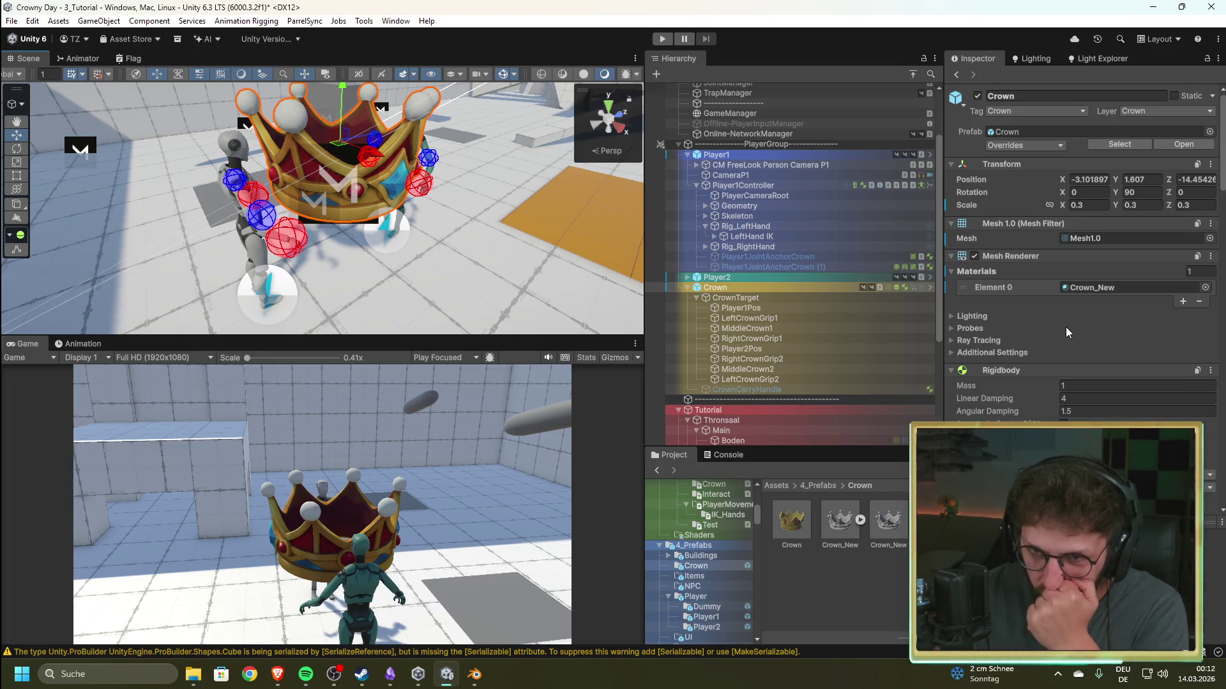
# - Scroll the Crown's Inspector and ping its Mesh1.0 mesh inside the Crown_New model
pyautogui.scroll(-5, 1066, 327)
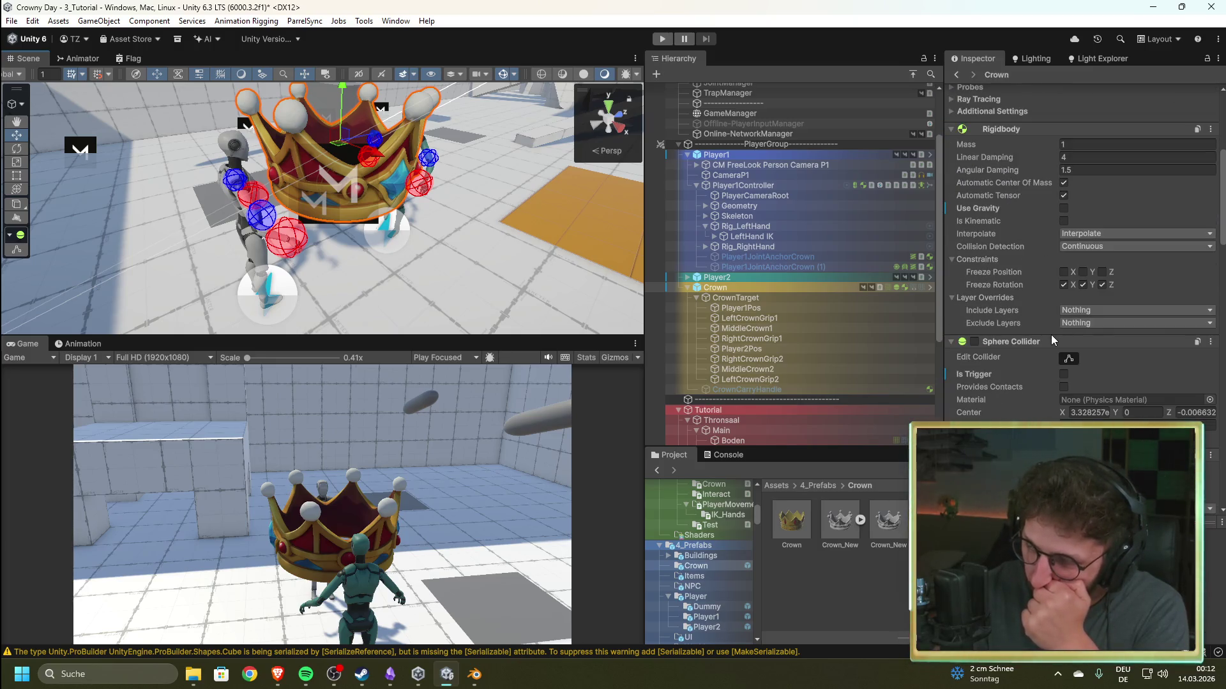
pyautogui.scroll(-2, 1051, 335)
pyautogui.scroll(-2, 1051, 335)
pyautogui.scroll(-4, 1051, 334)
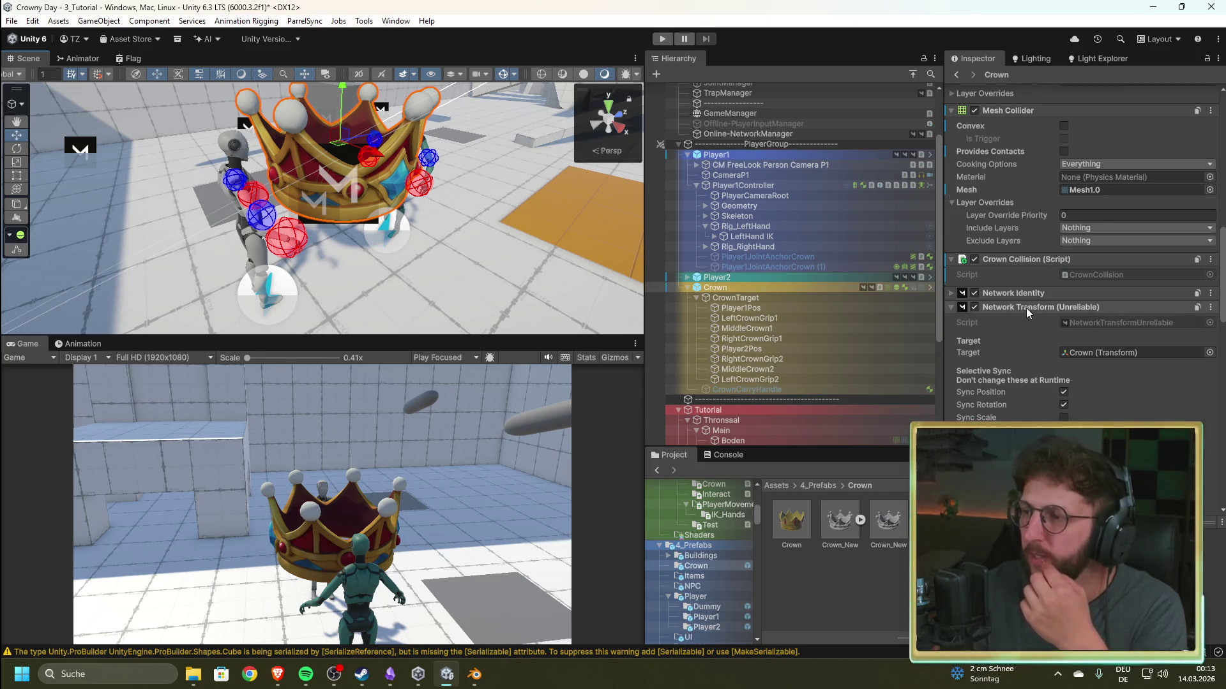
pyautogui.scroll(10, 1025, 312)
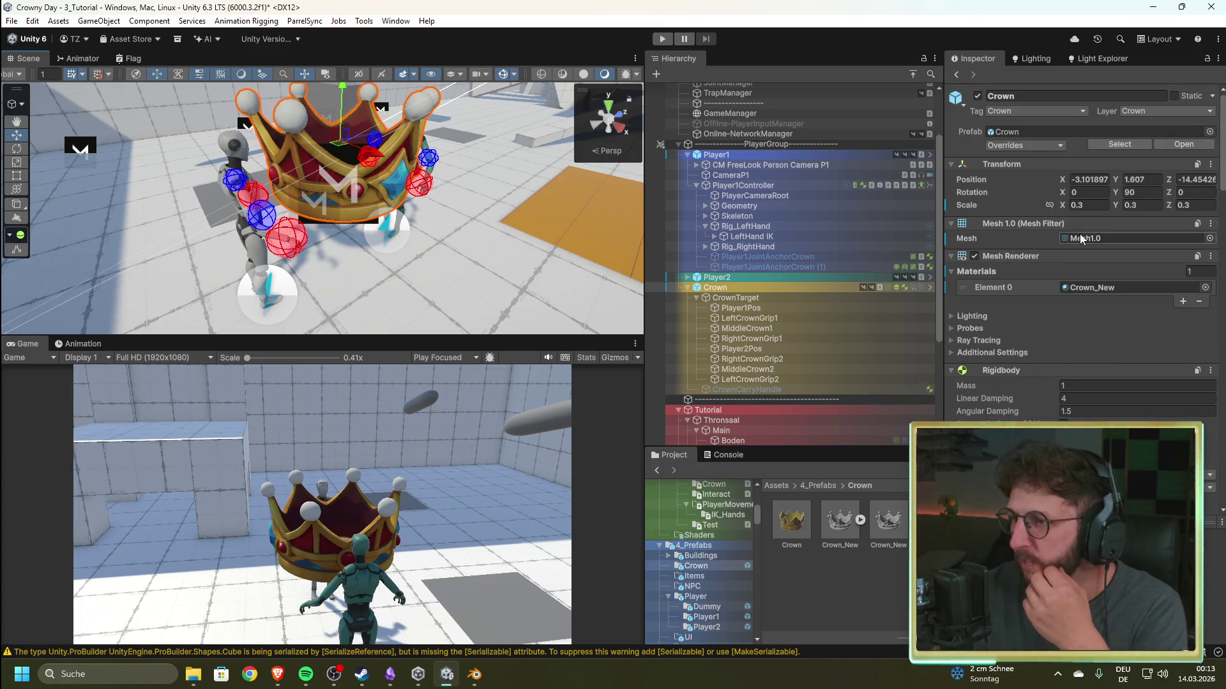
pyautogui.click(1088, 237)
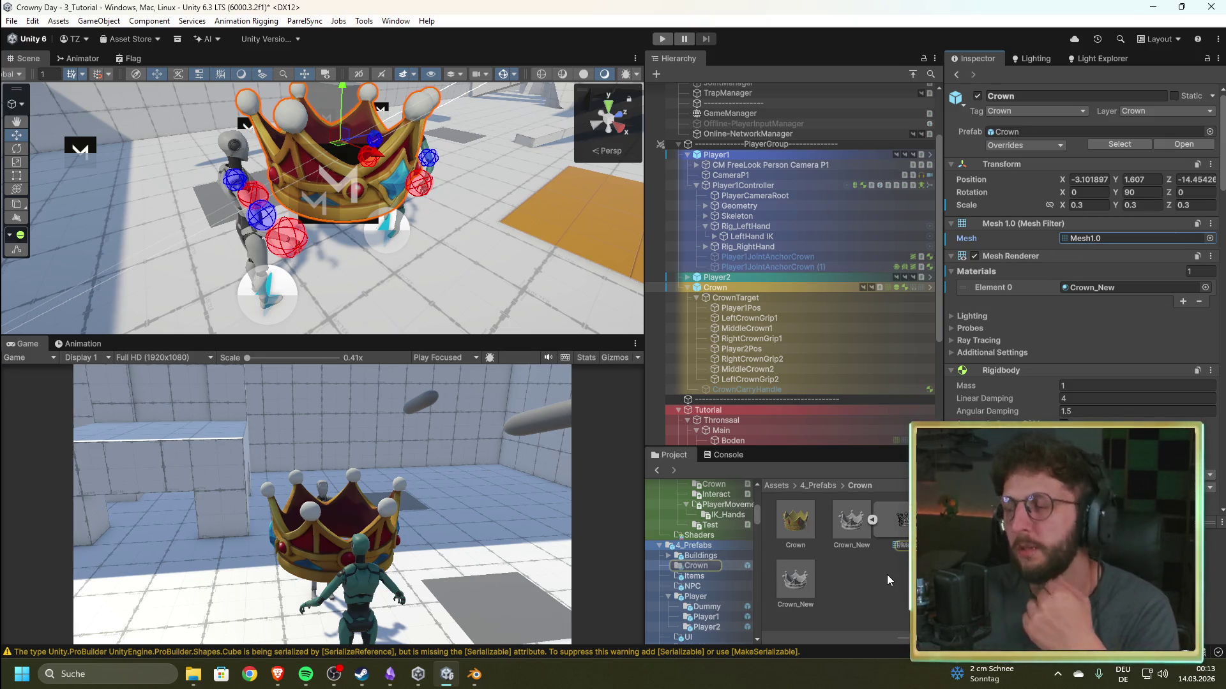
pyautogui.doubleClick(902, 523)
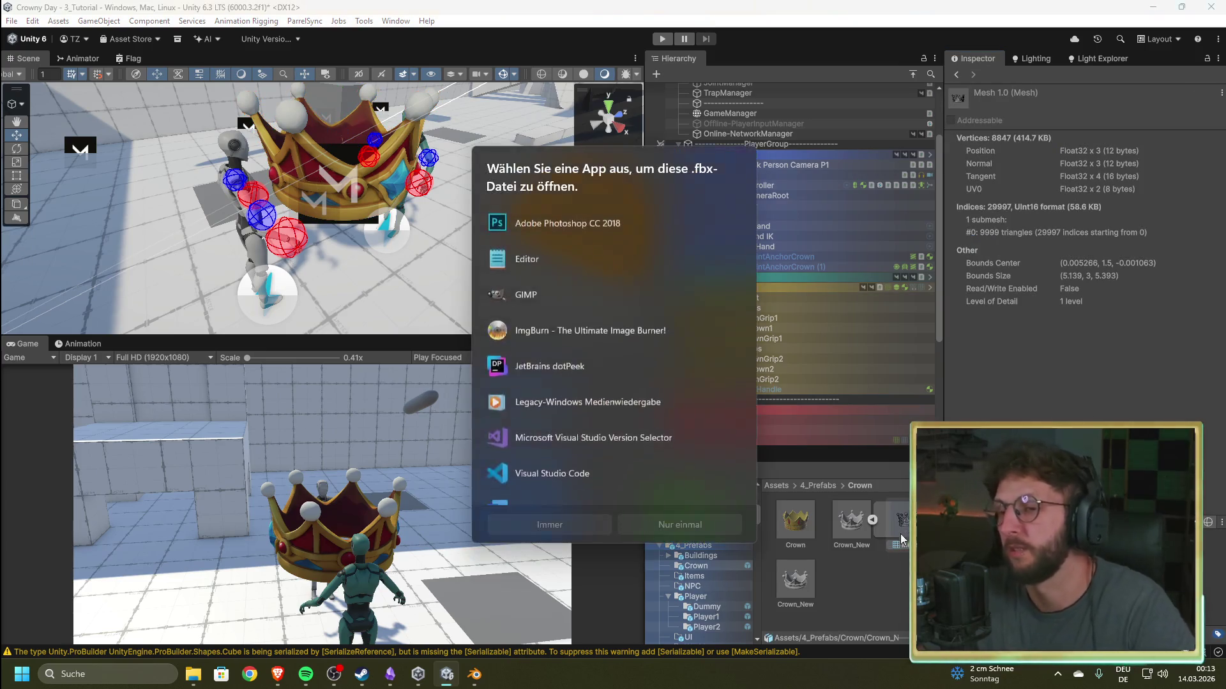
# - Dismiss the app chooser and drag a Crown_New model instance into the Scene view
pyautogui.click(884, 603)
pyautogui.click(900, 526)
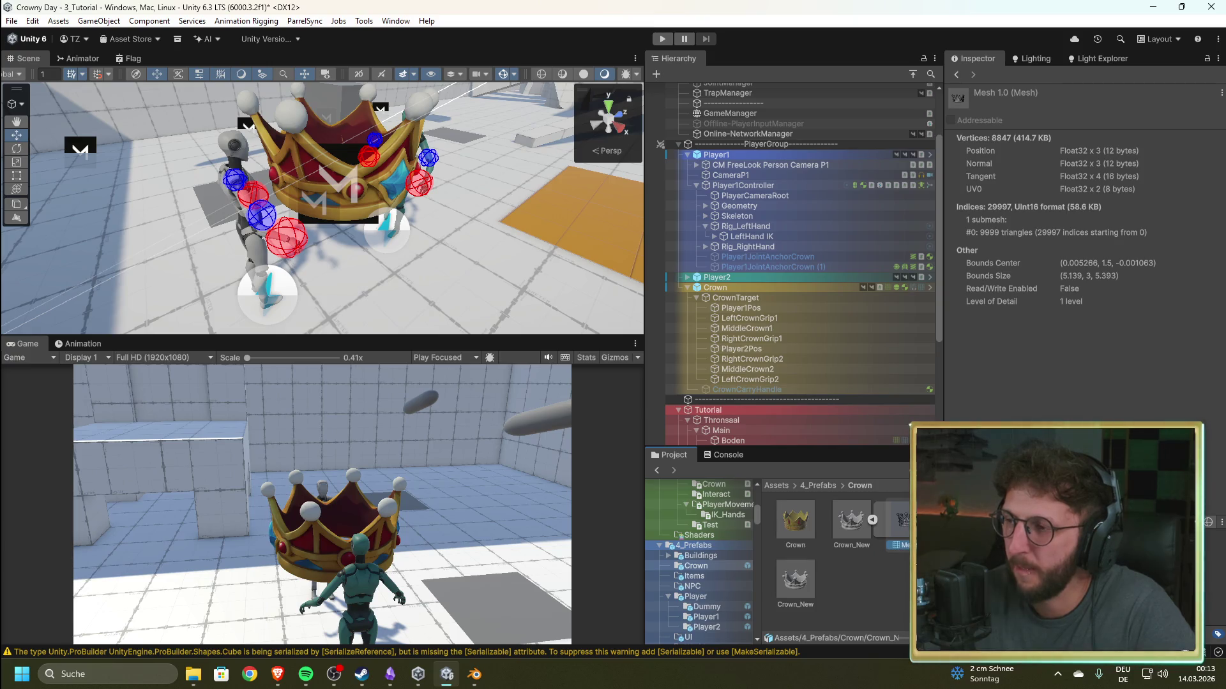
pyautogui.click(860, 523)
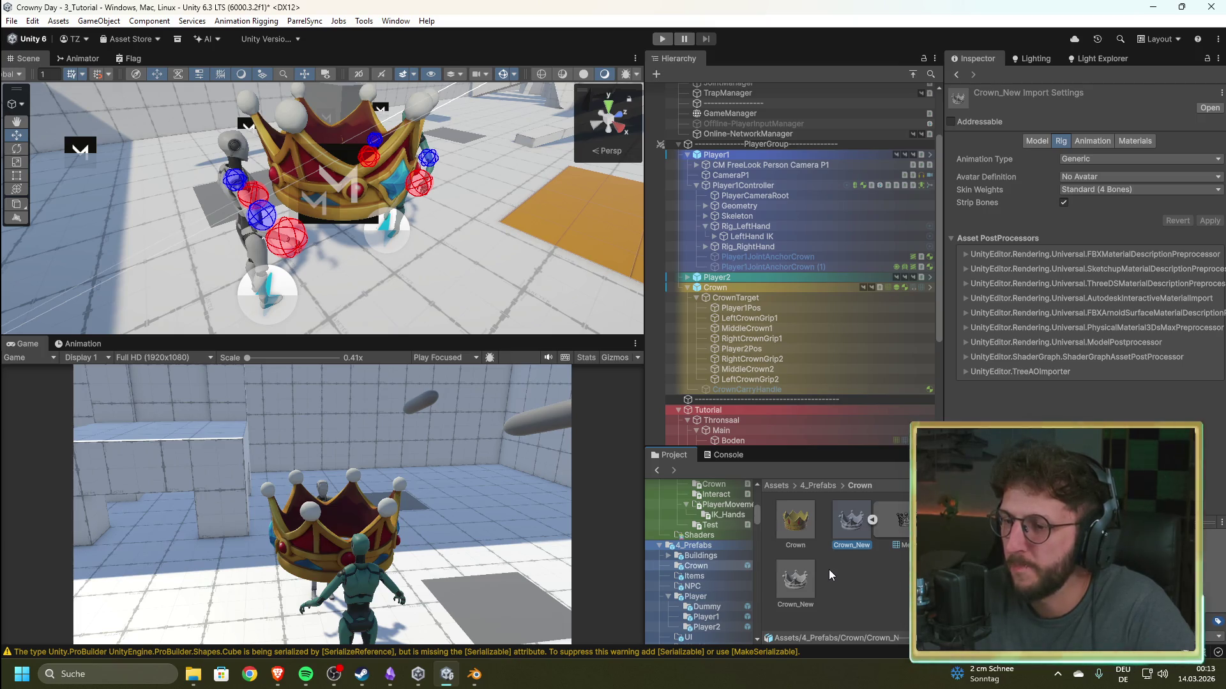
pyautogui.moveTo(438, 274)
pyautogui.mouseDown()
pyautogui.moveTo(591, 230)
pyautogui.moveTo(562, 243)
pyautogui.mouseUp()
pyautogui.moveTo(851, 520)
pyautogui.mouseDown()
pyautogui.moveTo(520, 221)
pyautogui.moveTo(425, 208)
pyautogui.mouseUp()
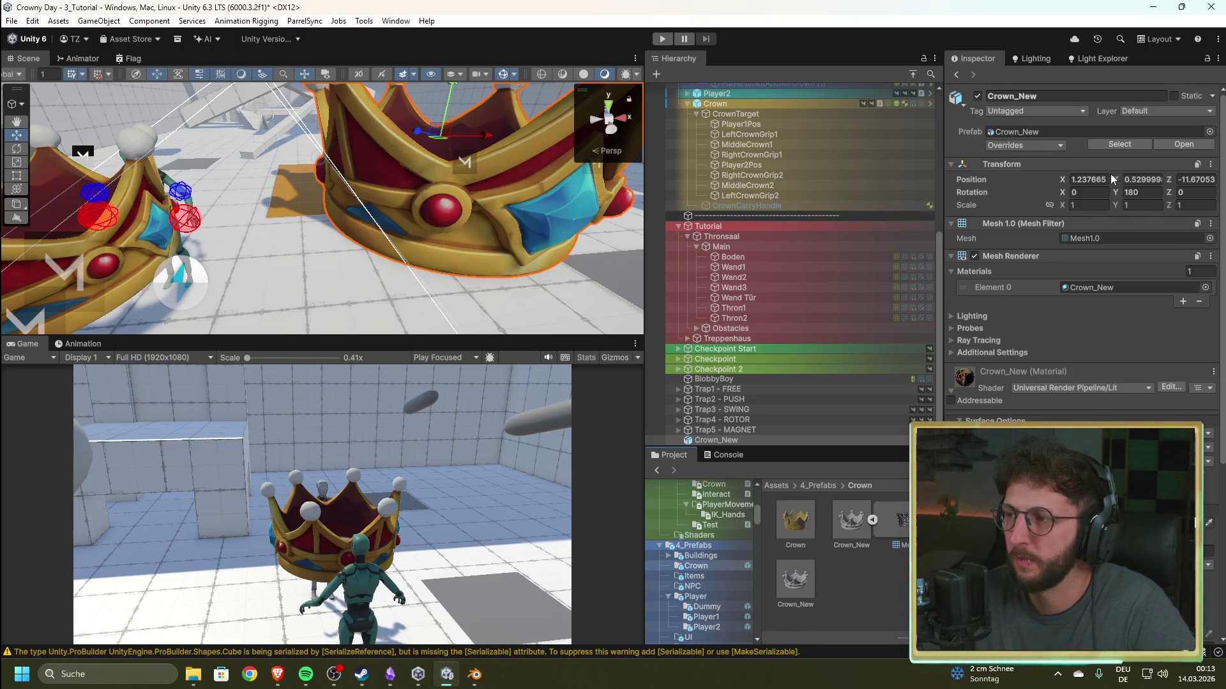
# - Set the new Crown_New instance's Rotation Y to 0, then select the original Crown
pyautogui.click(1148, 193)
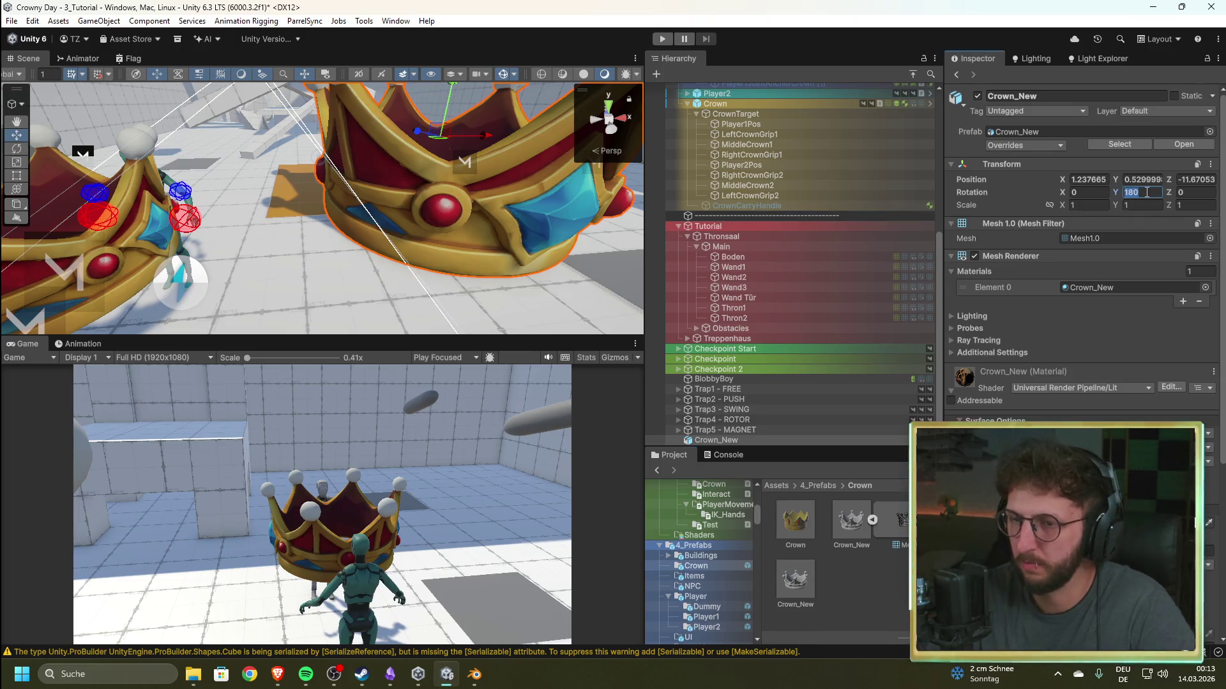
pyautogui.write('0')
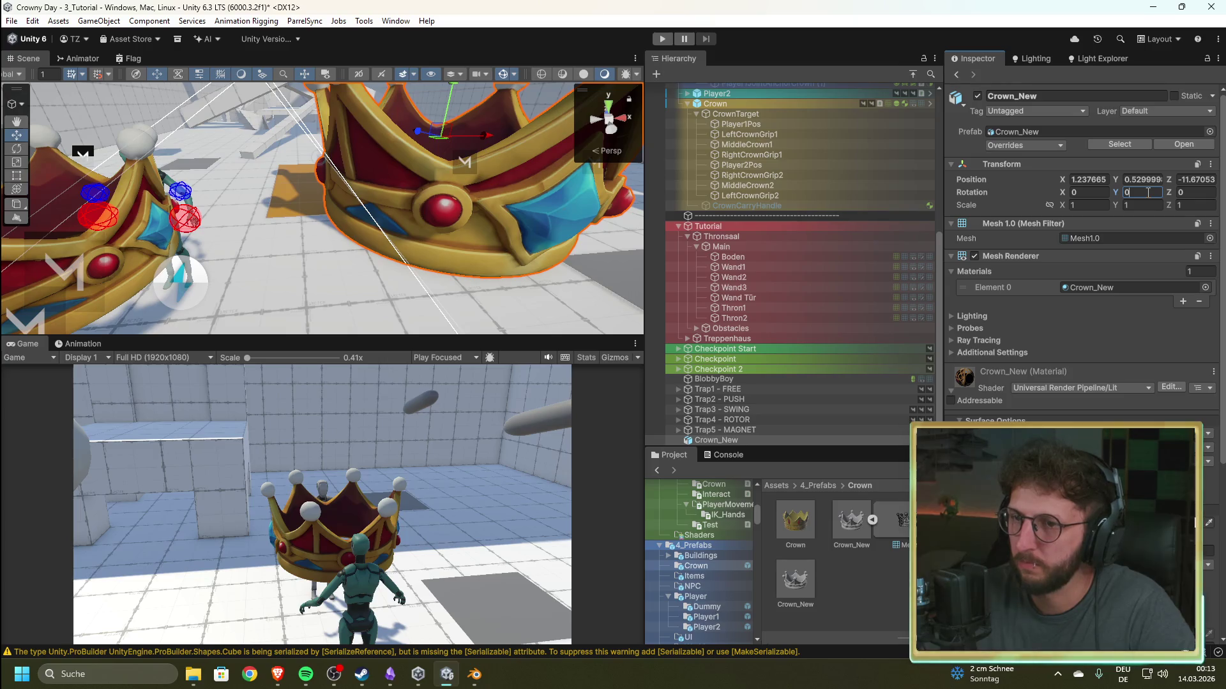
pyautogui.scroll(5, 719, 137)
pyautogui.click(736, 258)
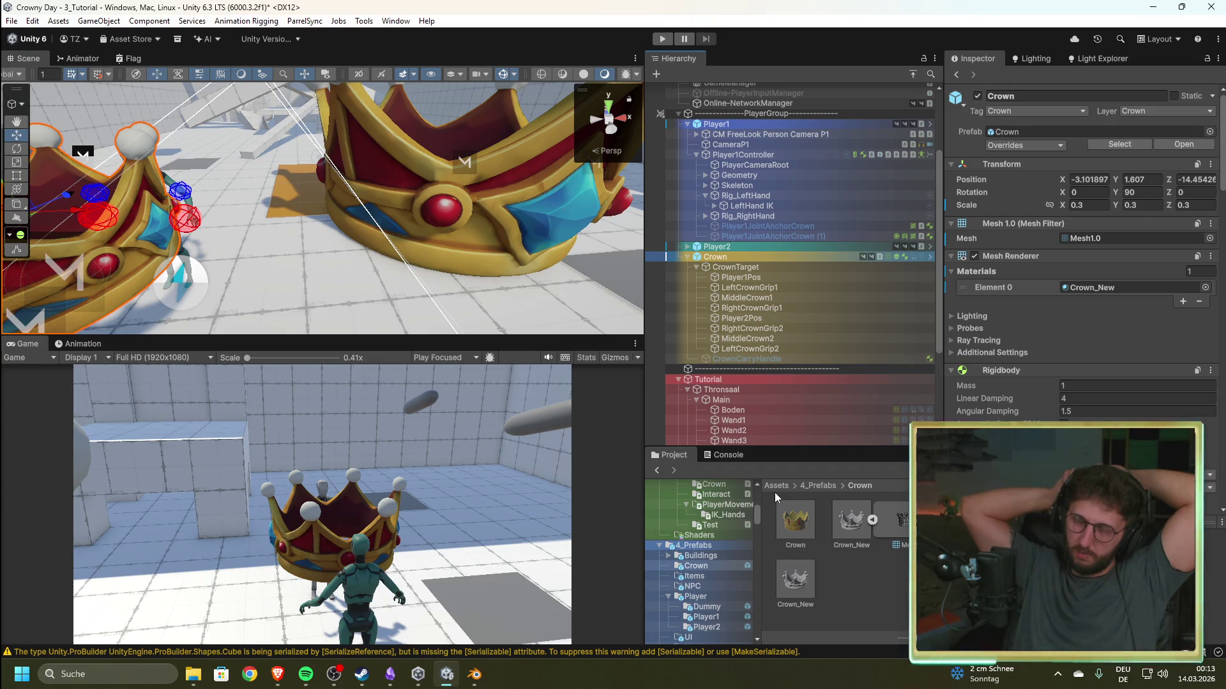
# - Select the large Crown_New in the scene, then the original Crown in the Hierarchy
pyautogui.hotkey('alt', 'Tab')
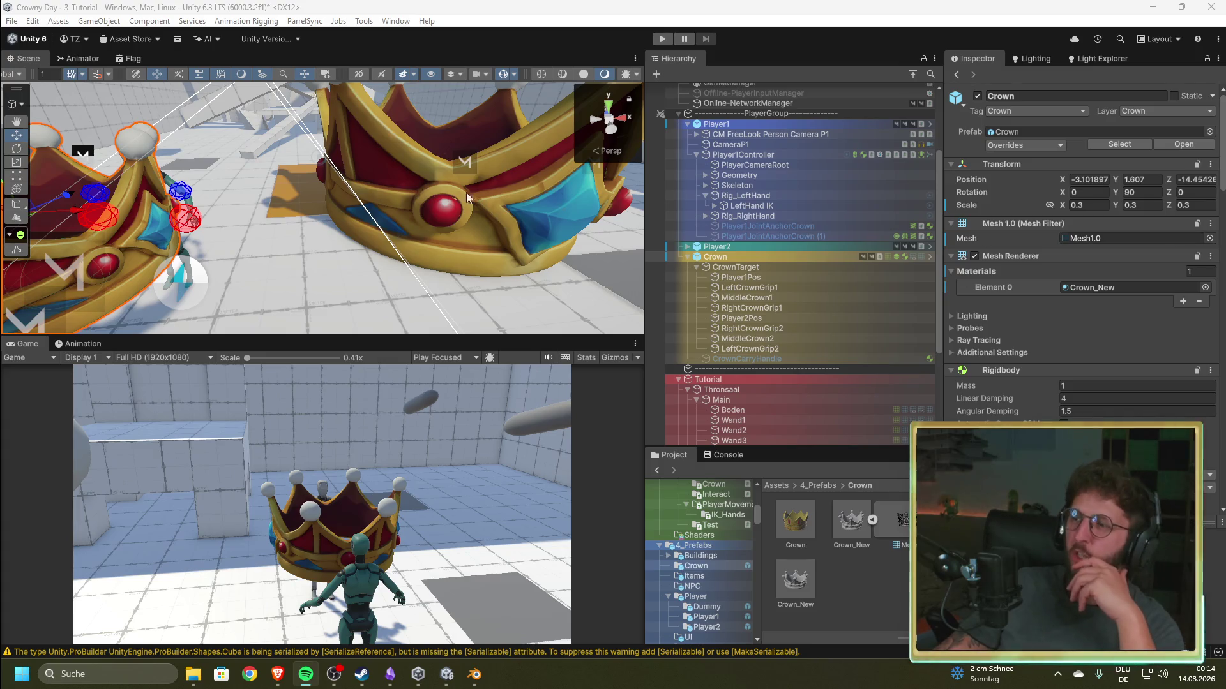
pyautogui.moveTo(908, 526)
pyautogui.mouseDown()
pyautogui.moveTo(518, 205)
pyautogui.moveTo(510, 216)
pyautogui.mouseUp()
pyautogui.scroll(-3, 516, 260)
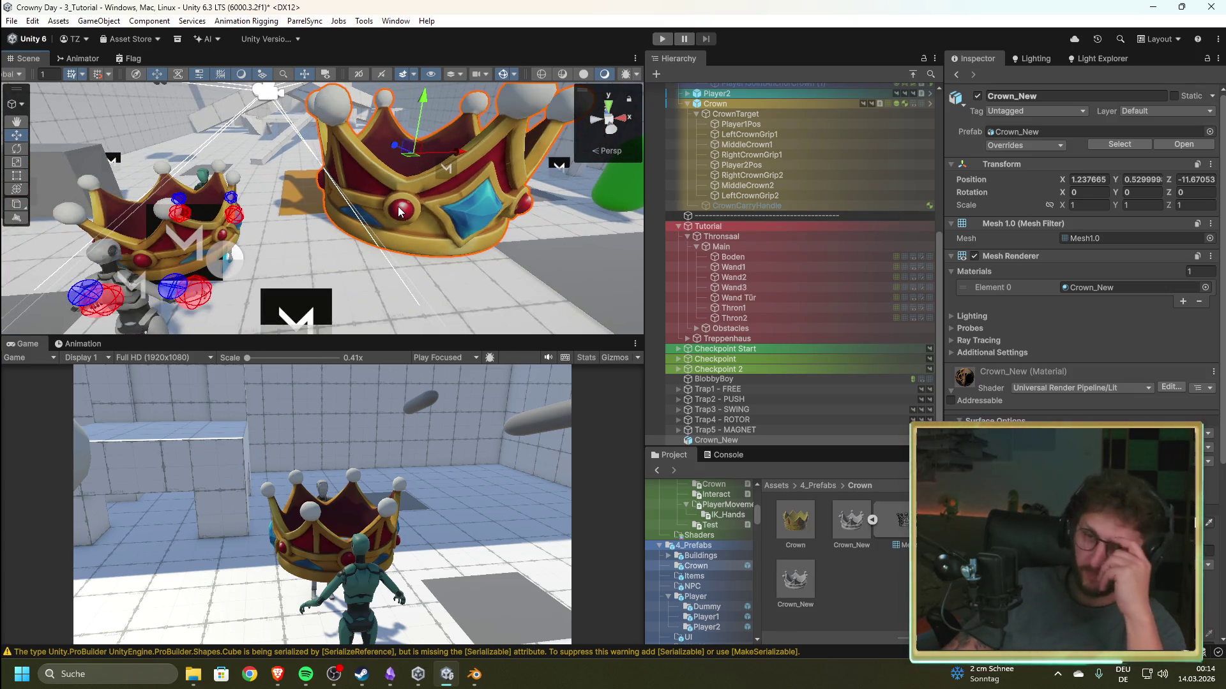
pyautogui.click(757, 106)
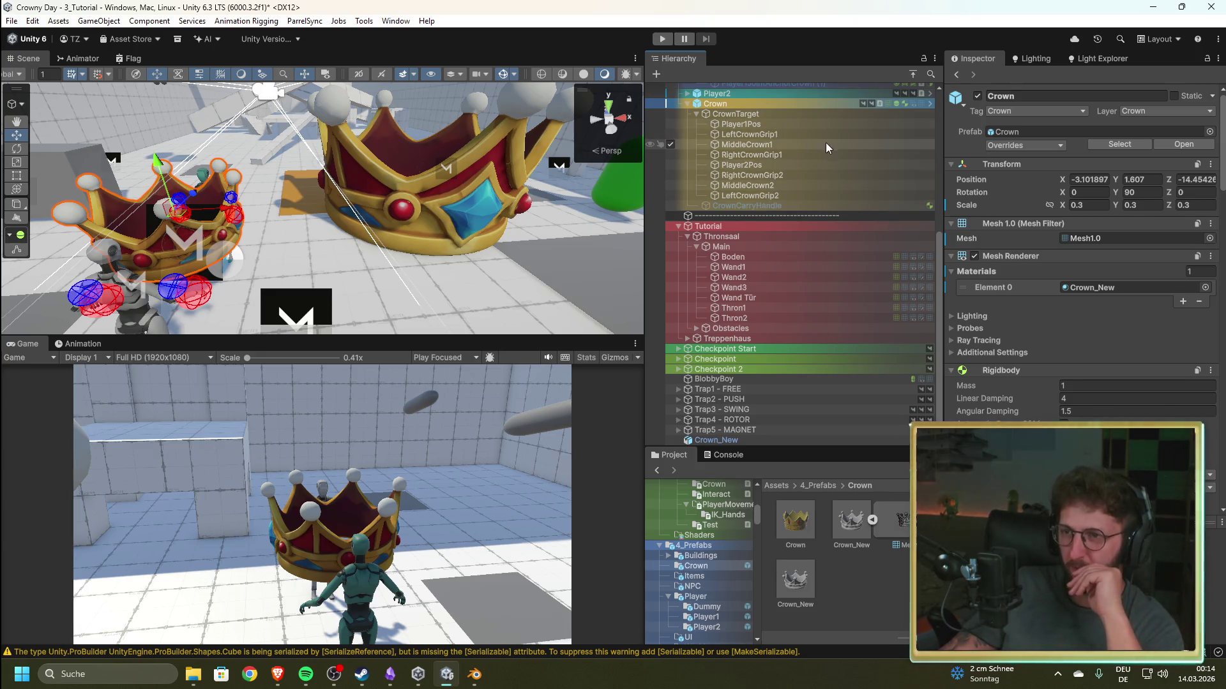
# - Collapse CrownTarget's grip points, frame and orbit around the Crown, then select Crown_New
pyautogui.click(696, 116)
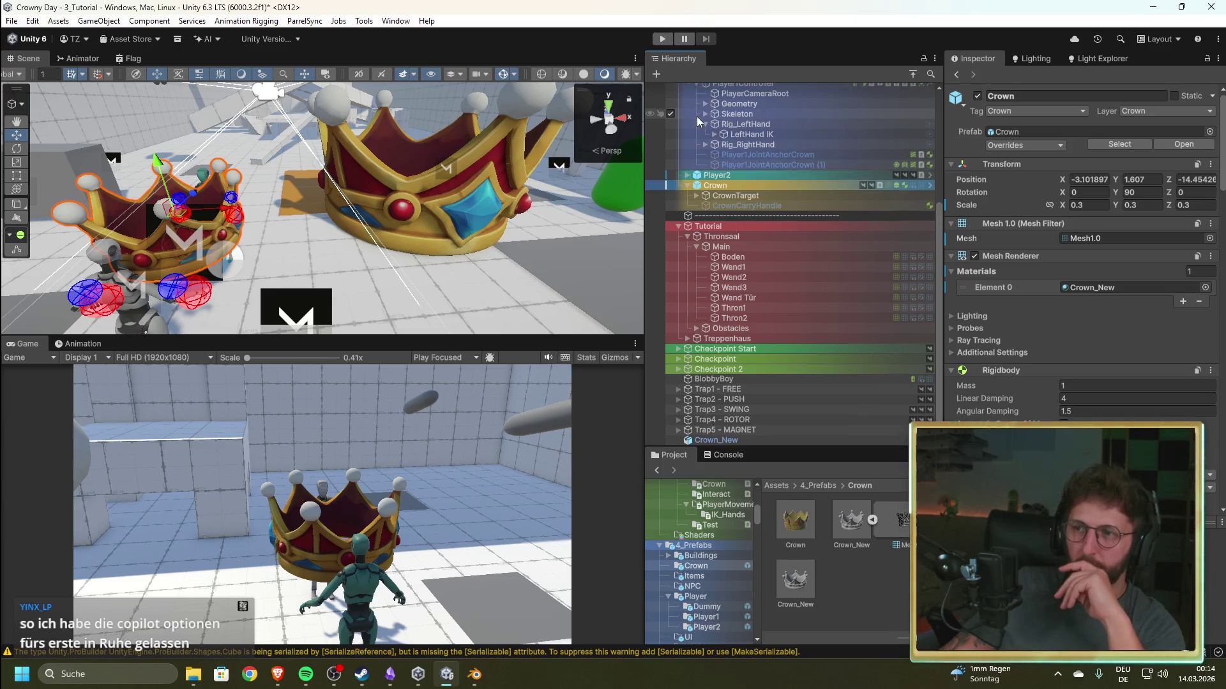
pyautogui.click(712, 193)
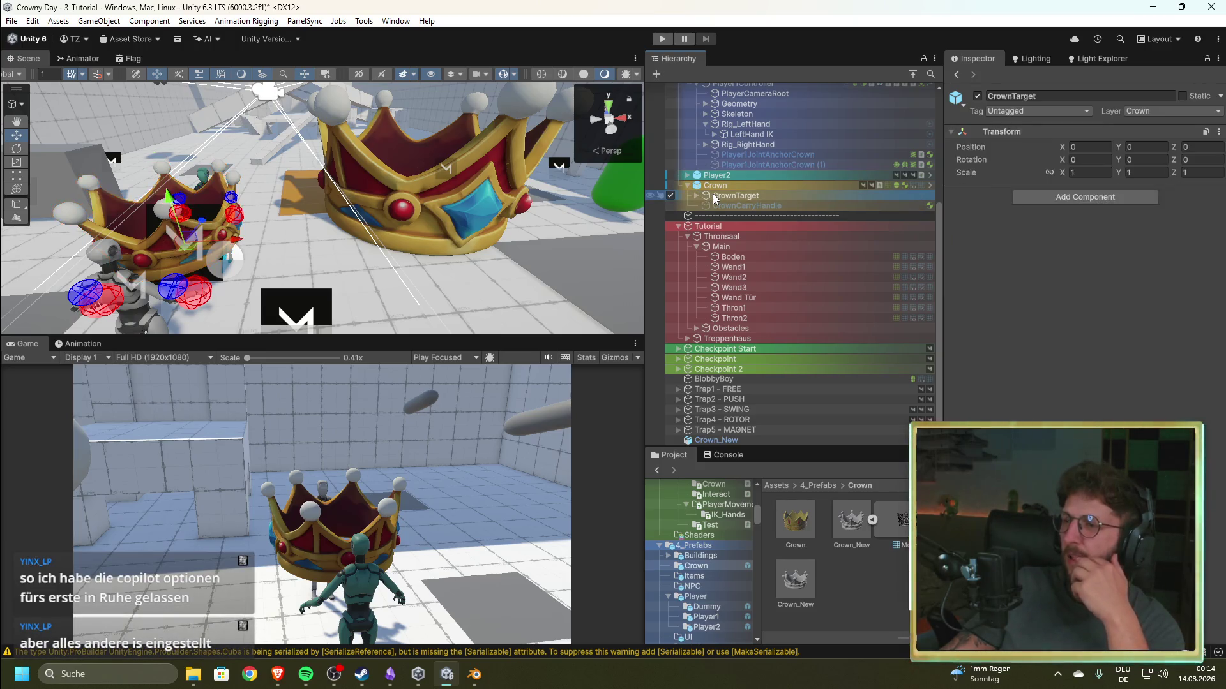
pyautogui.click(714, 186)
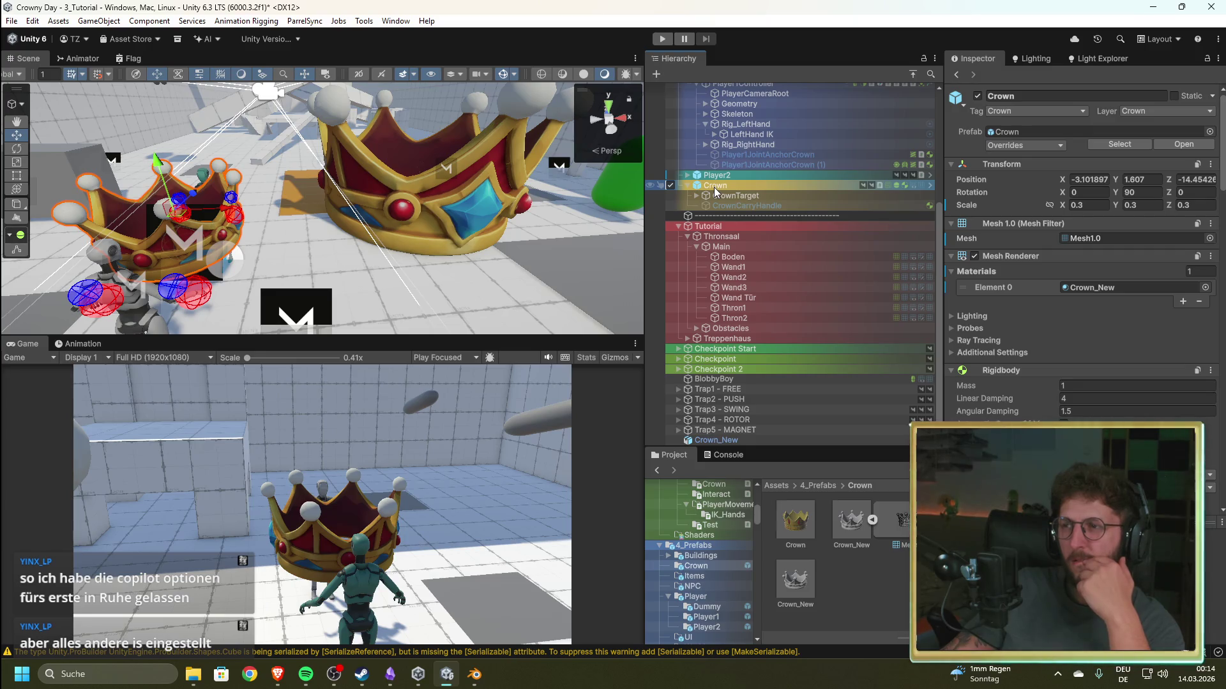
pyautogui.press('f')
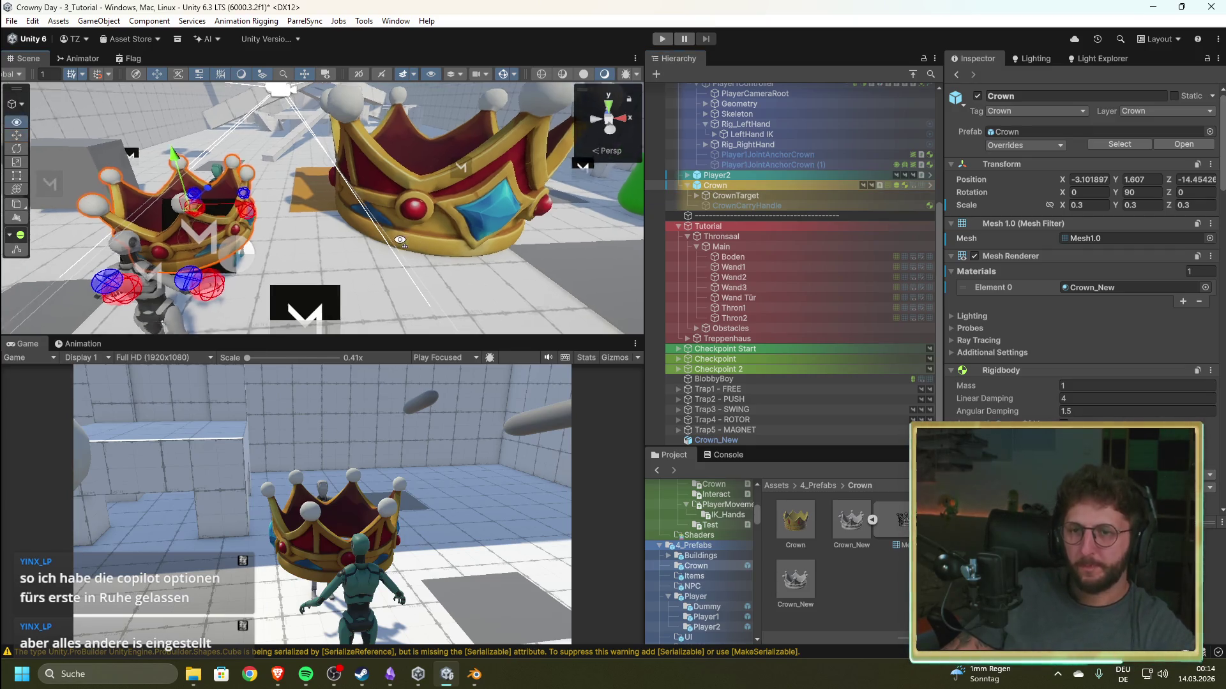
pyautogui.moveTo(396, 302)
pyautogui.mouseDown()
pyautogui.moveTo(492, 245)
pyautogui.moveTo(512, 271)
pyautogui.mouseUp()
pyautogui.click(518, 266)
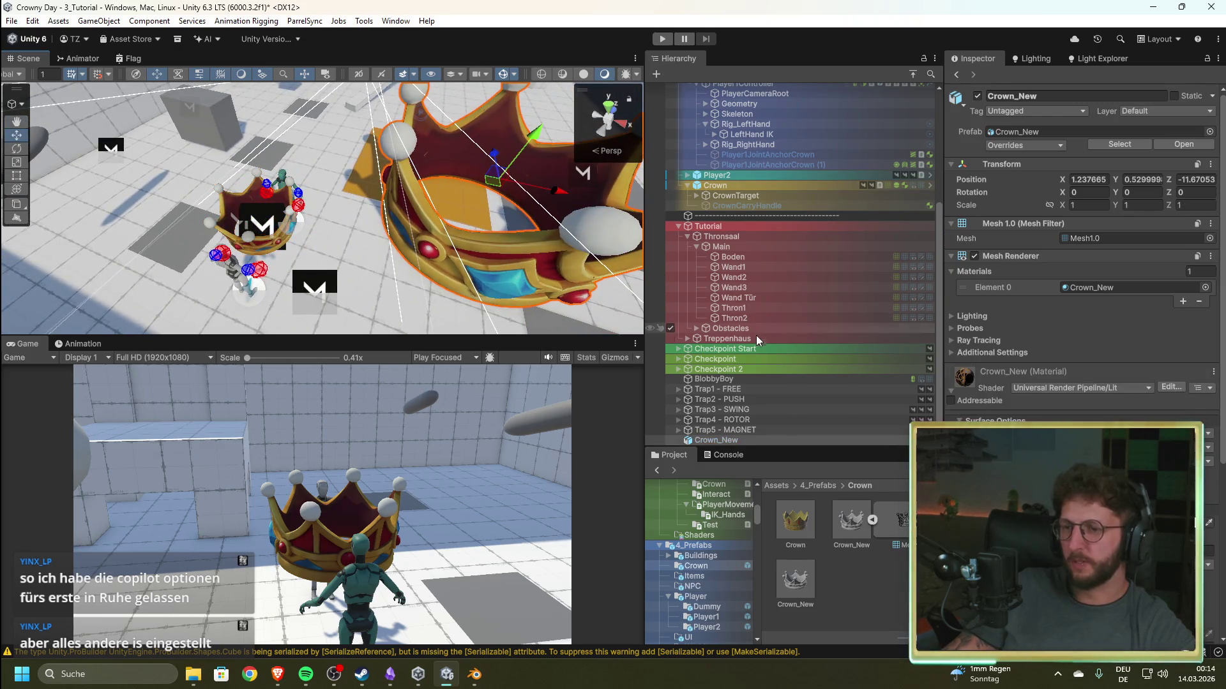
# - Delete the Crown_New instance, select Crown, expand CrownTarget, and briefly check Blender
pyautogui.click(734, 441)
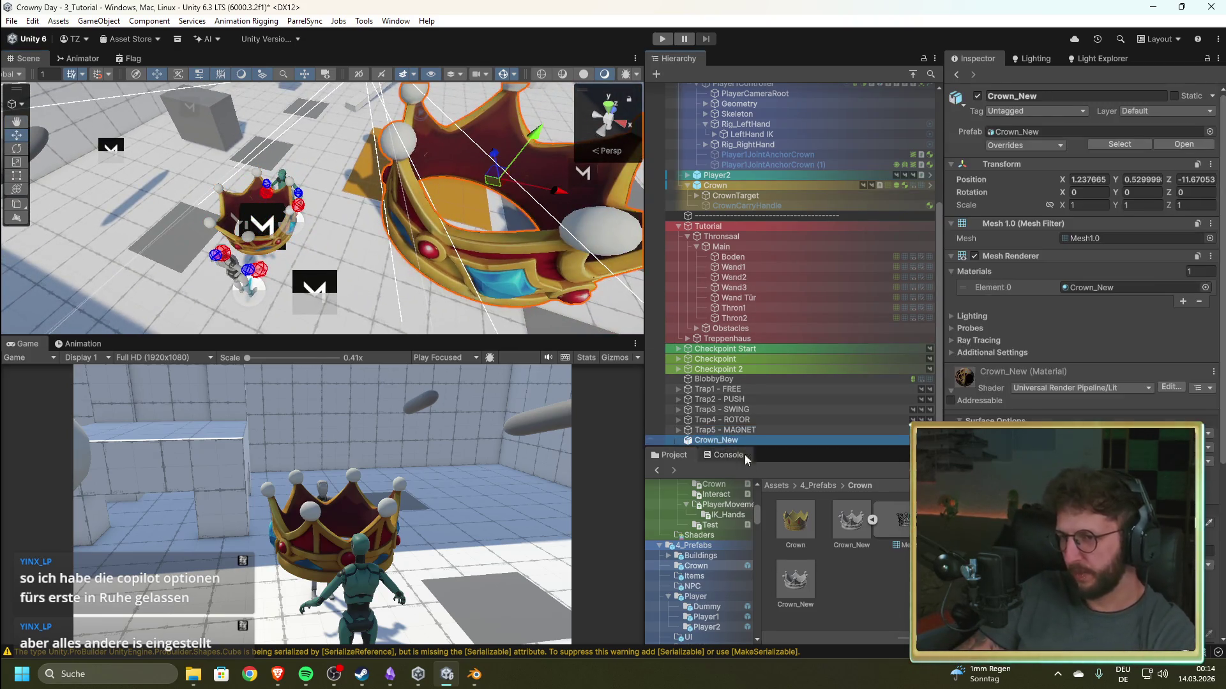
pyautogui.press('Delete')
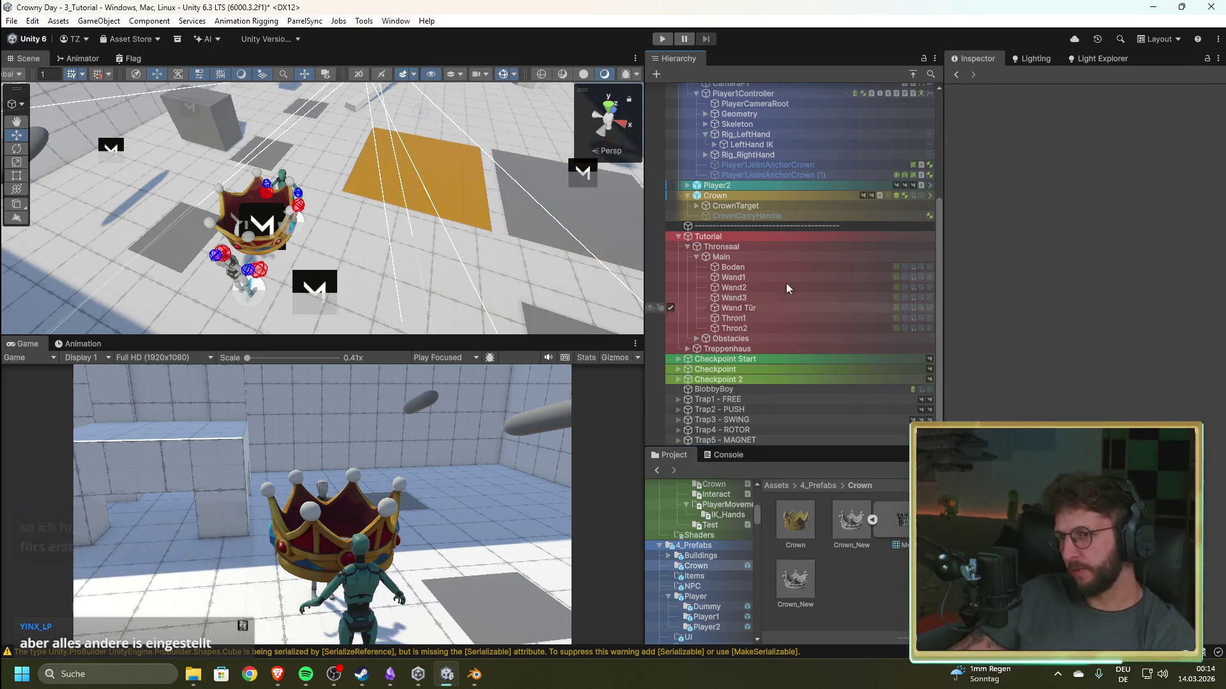
pyautogui.scroll(5, 788, 281)
pyautogui.click(728, 349)
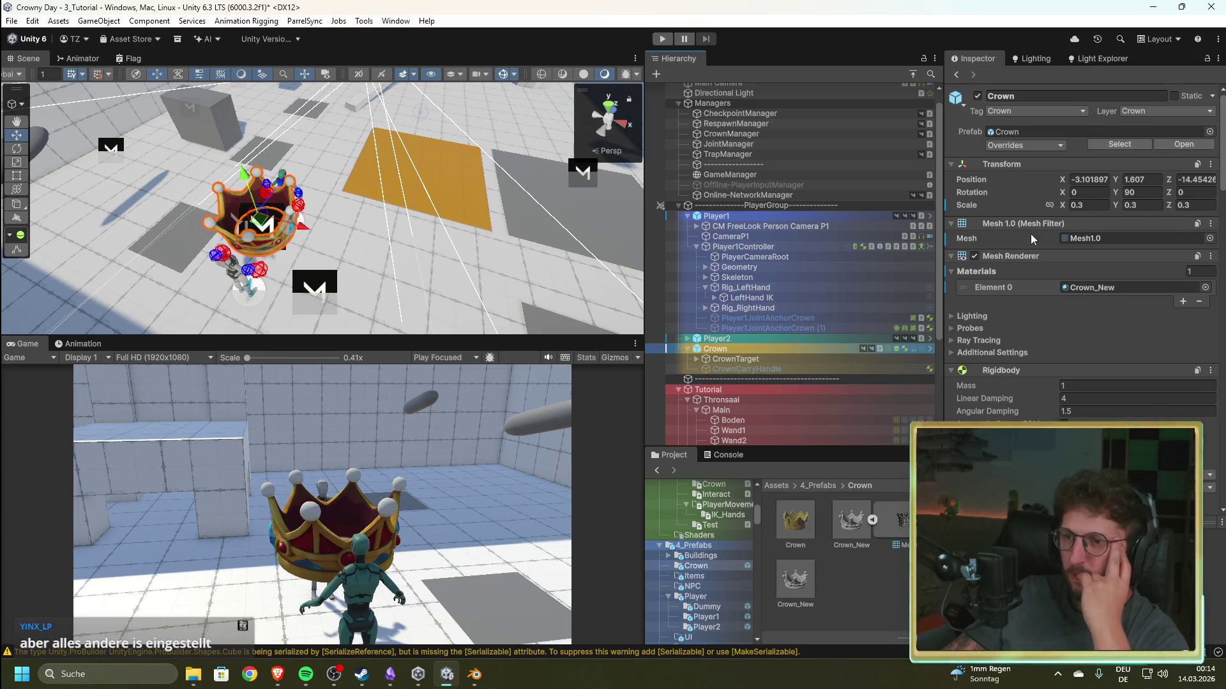
pyautogui.click(695, 359)
pyautogui.scroll(-3, 766, 386)
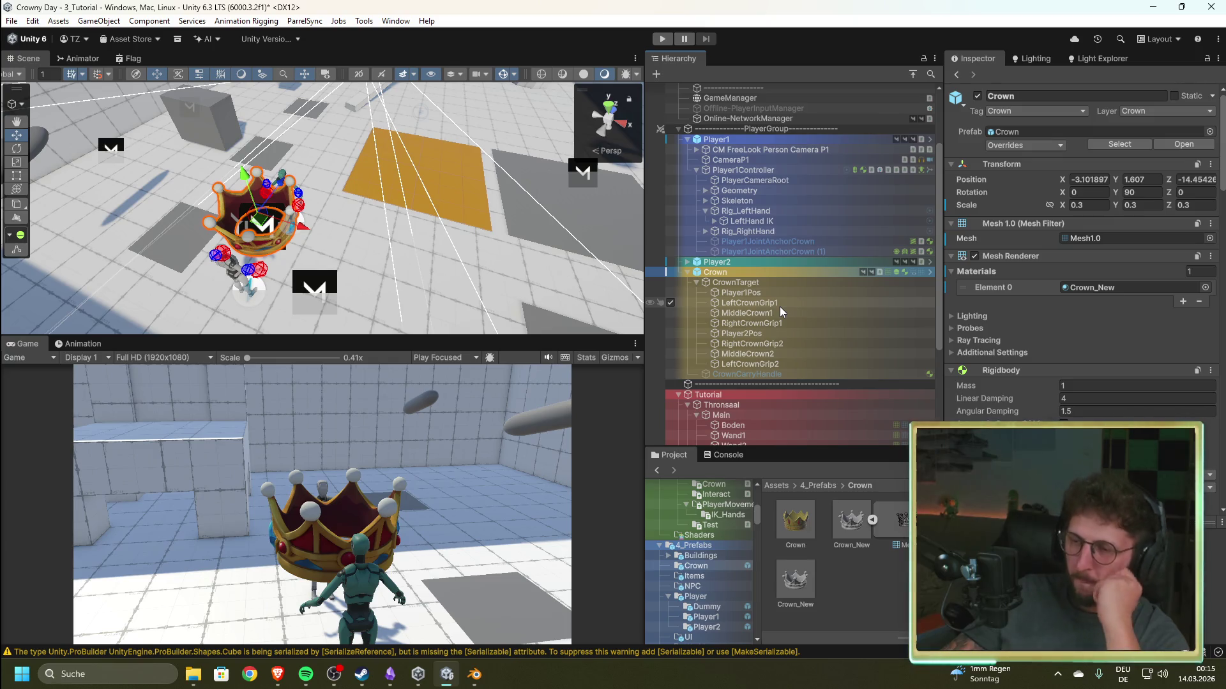
pyautogui.click(475, 677)
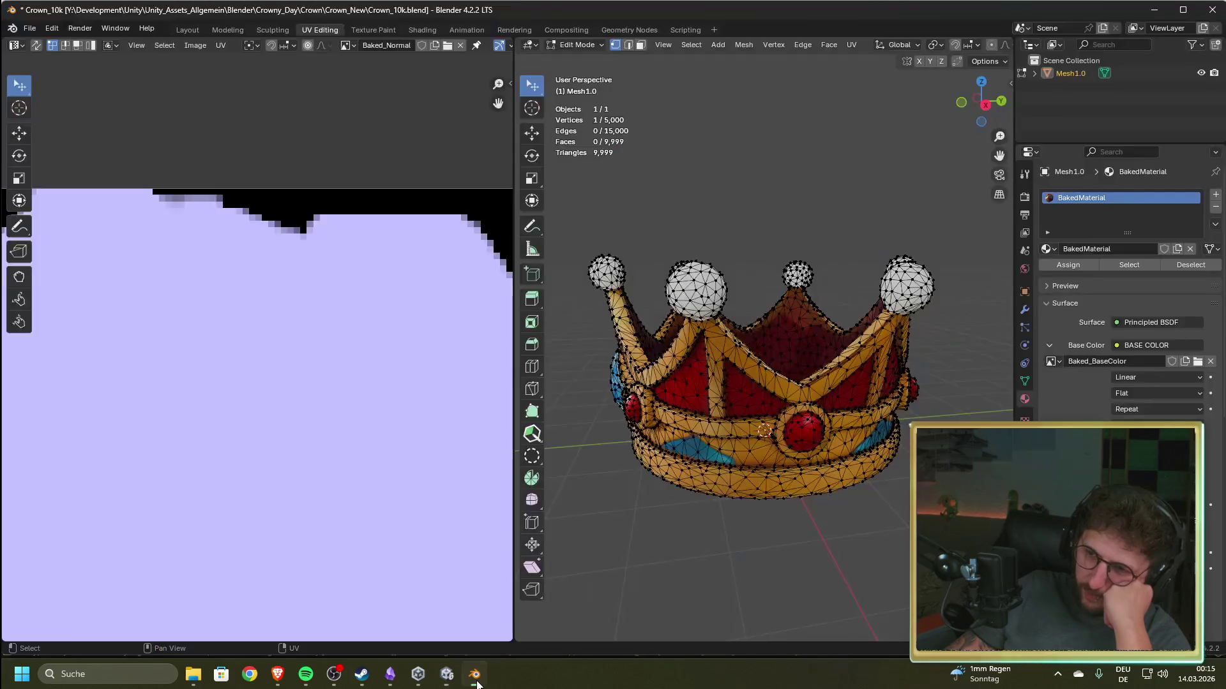
pyautogui.click(477, 682)
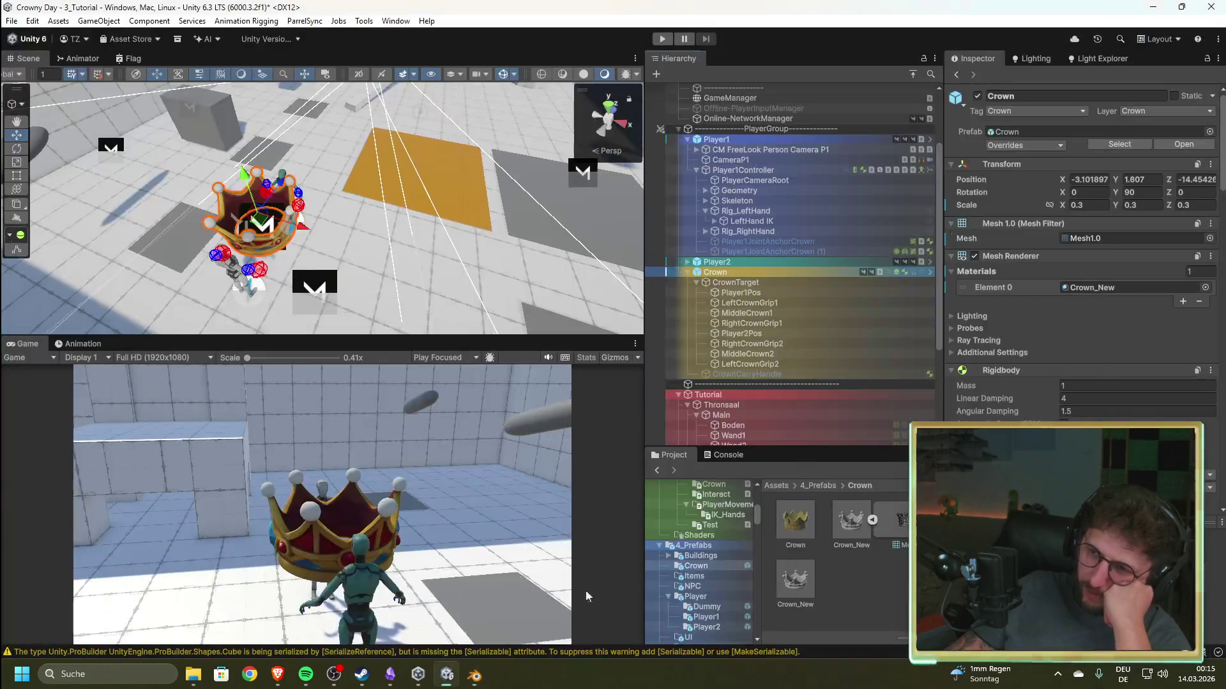
# - Try Crown Y rotation 0, compare the grip points, then set it back to 90
pyautogui.click(850, 275)
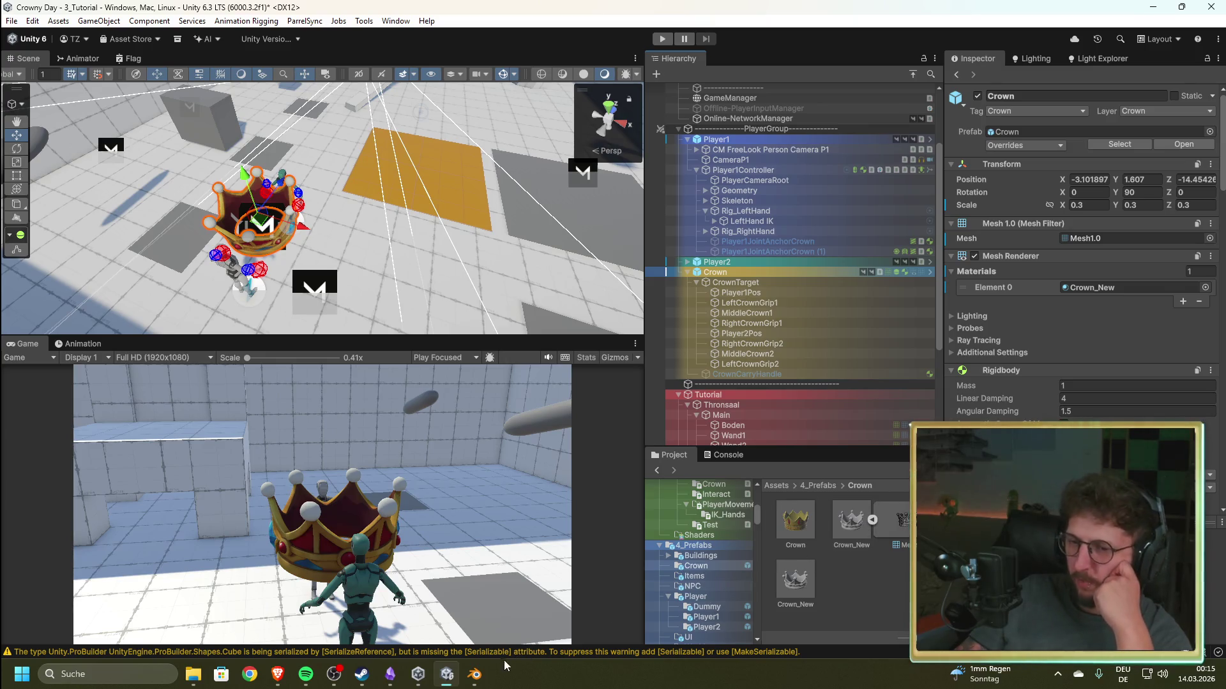
pyautogui.moveTo(478, 681)
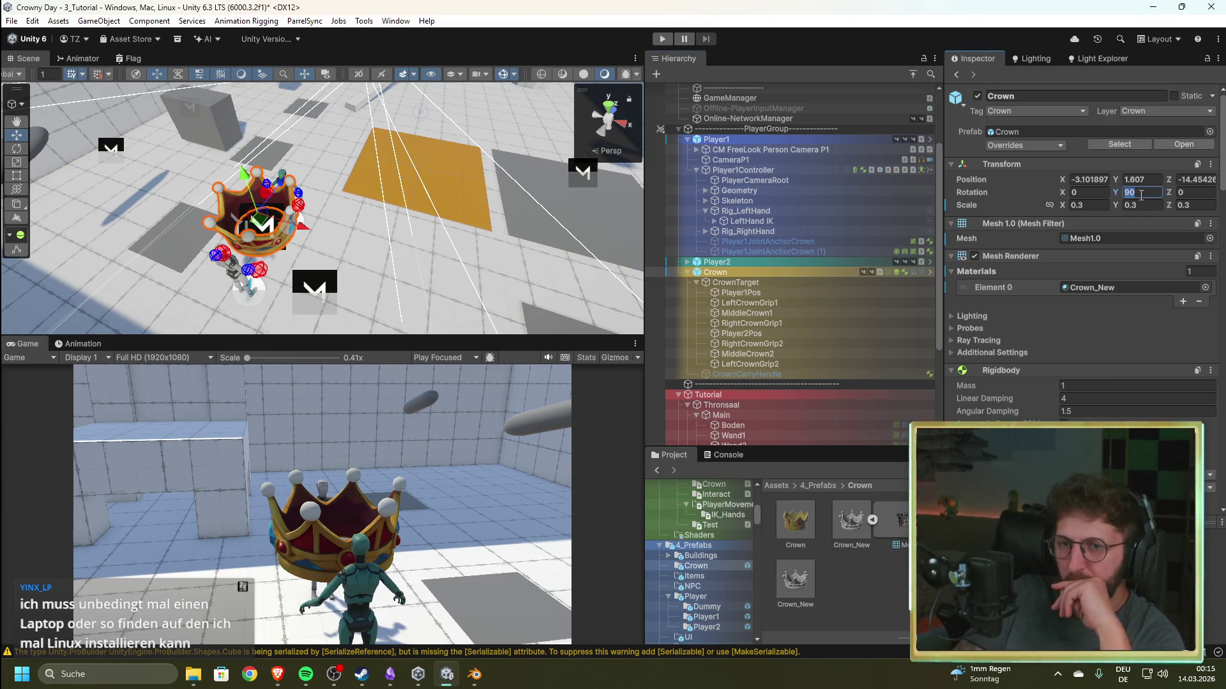
pyautogui.write('0')
pyautogui.click(757, 303)
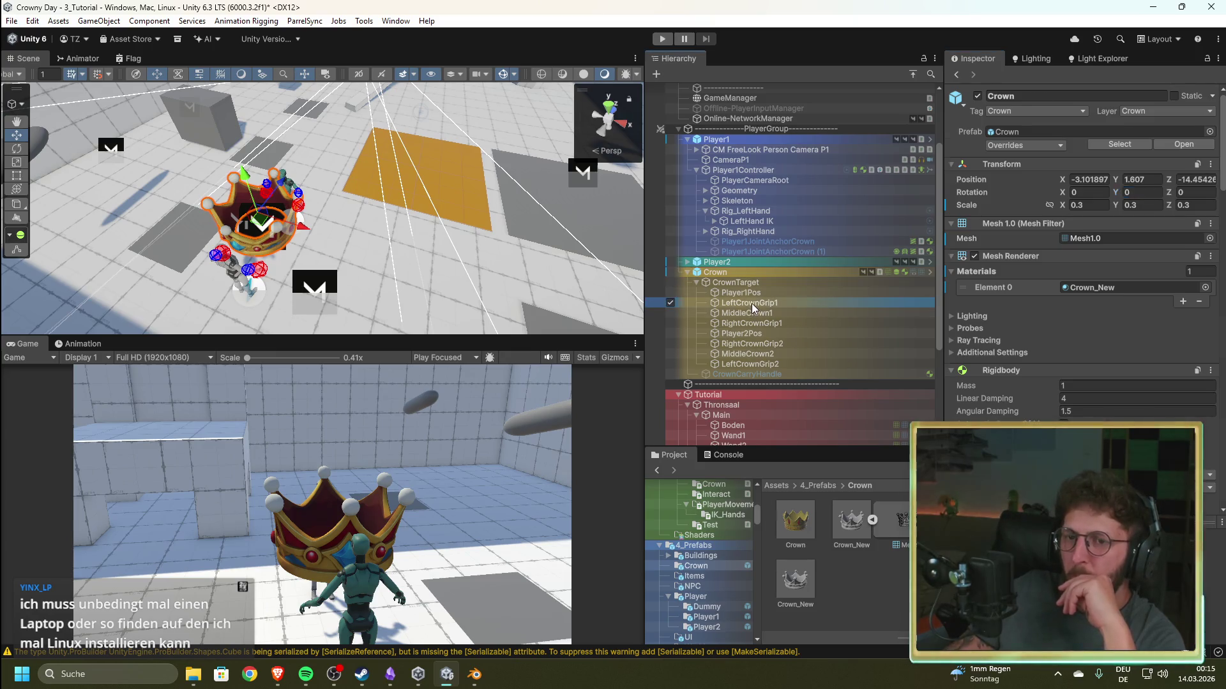
pyautogui.click(760, 327)
pyautogui.click(764, 305)
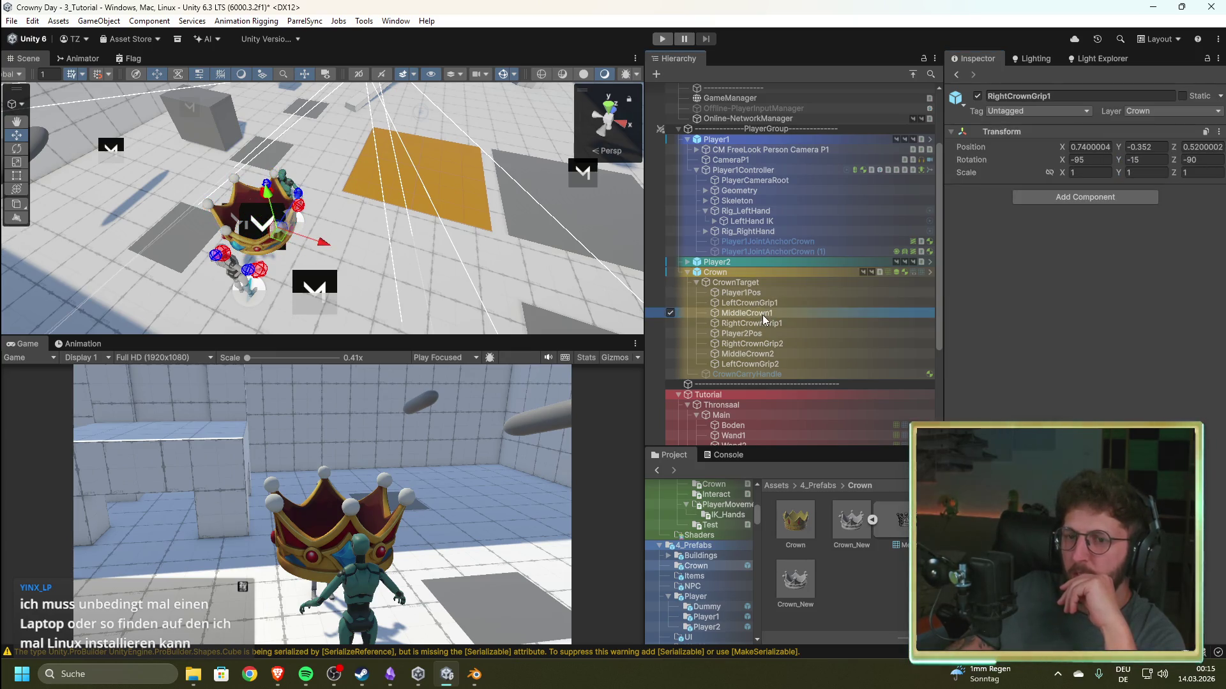
pyautogui.click(760, 272)
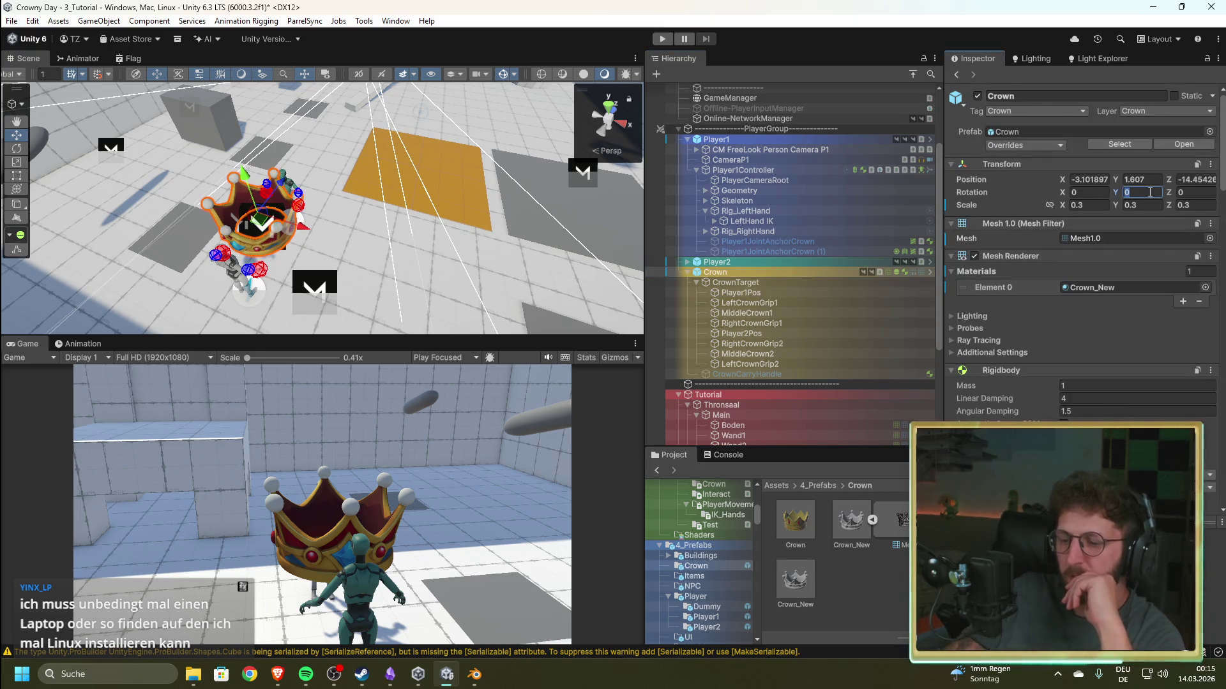
pyautogui.write('90')
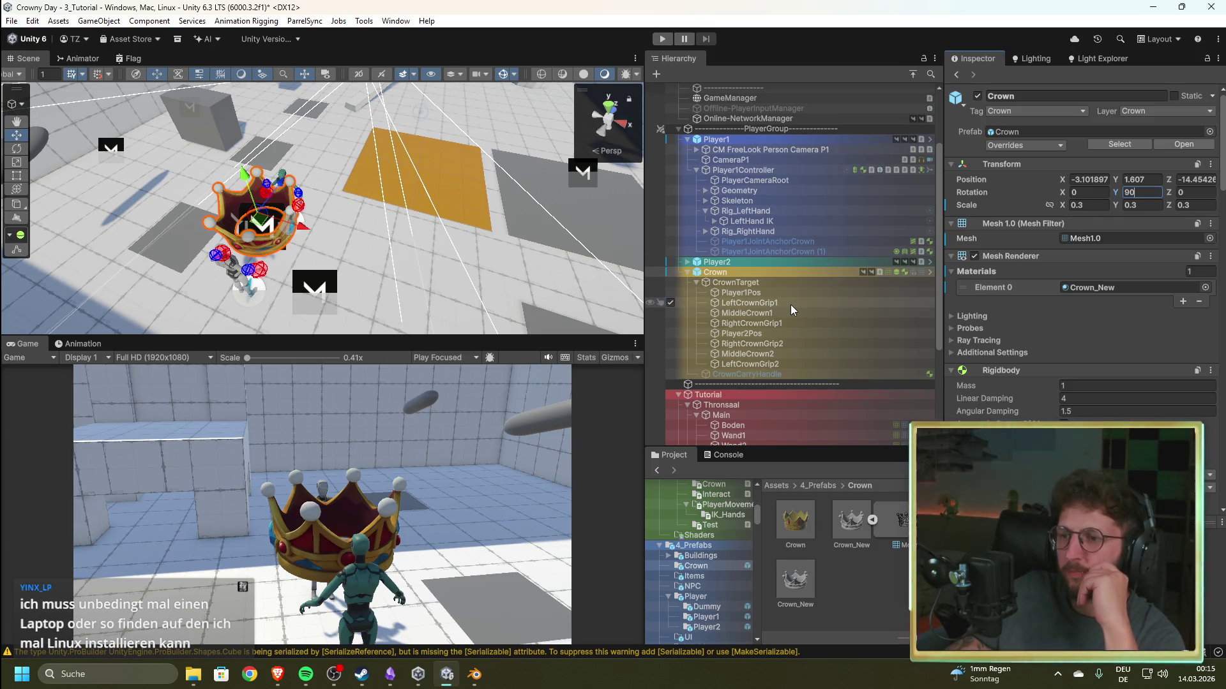
# - Recheck LeftCrownGrip1 and RightCrownGrip1 while viewing the crown from above
pyautogui.click(790, 304)
pyautogui.click(770, 323)
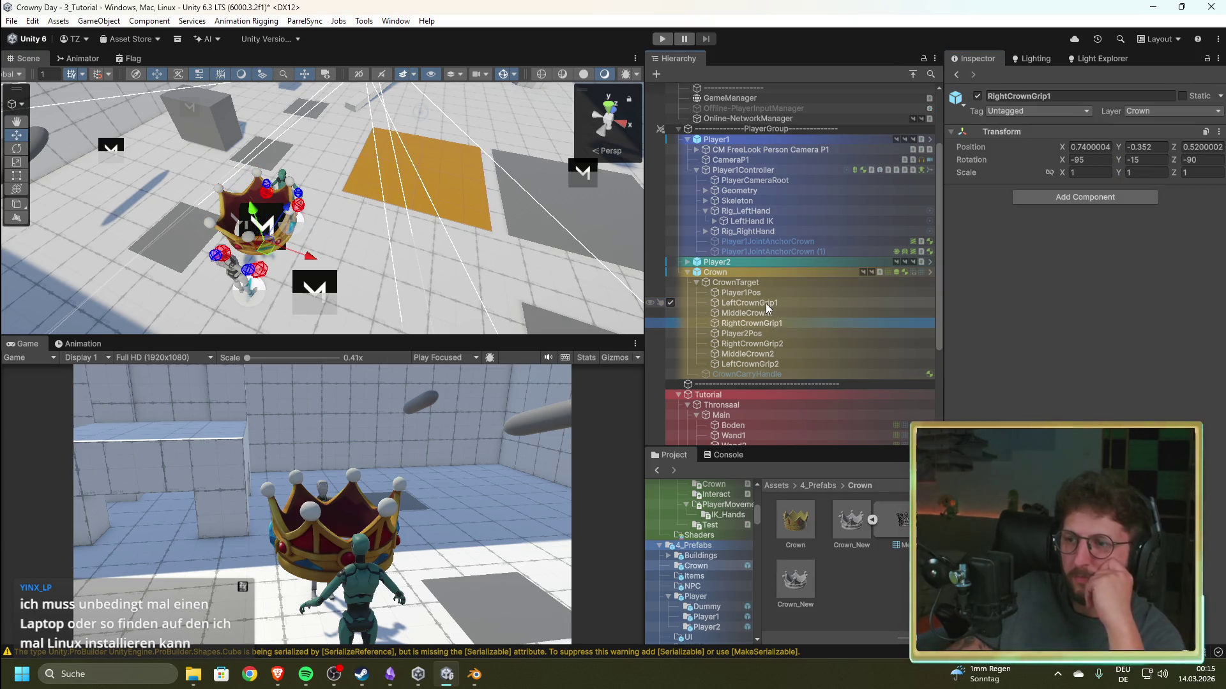
pyautogui.click(750, 303)
pyautogui.moveTo(511, 256)
pyautogui.mouseDown()
pyautogui.moveTo(470, 233)
pyautogui.moveTo(472, 274)
pyautogui.mouseUp()
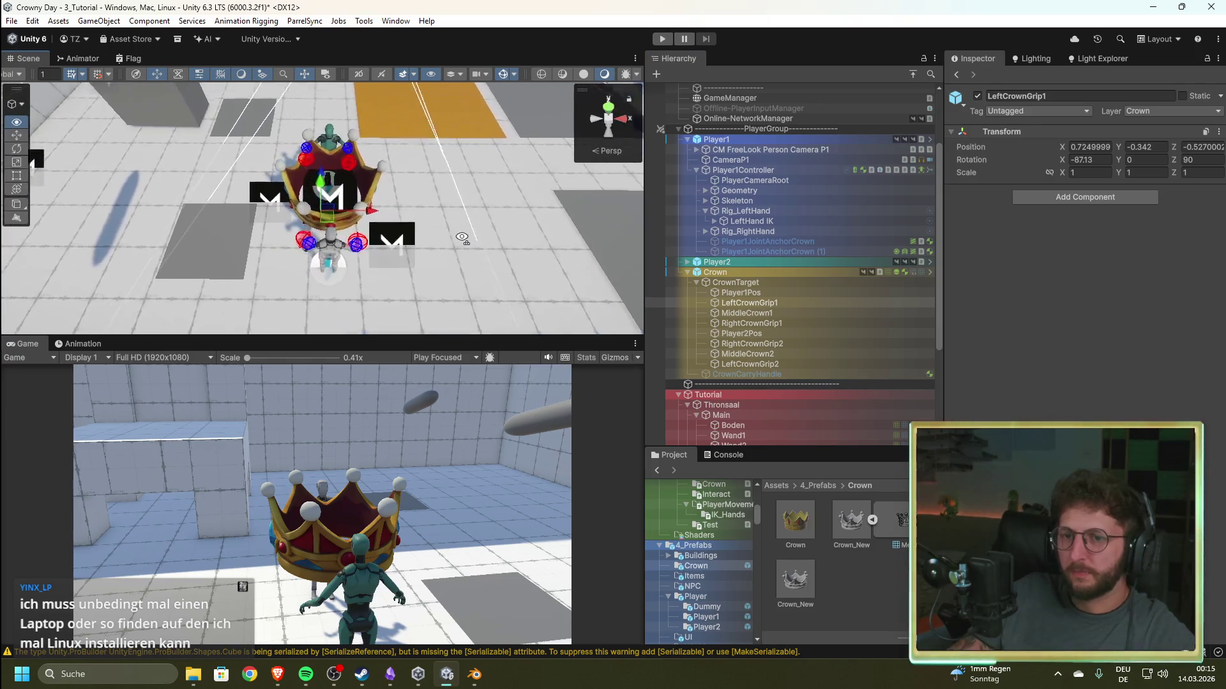
pyautogui.scroll(3, 472, 275)
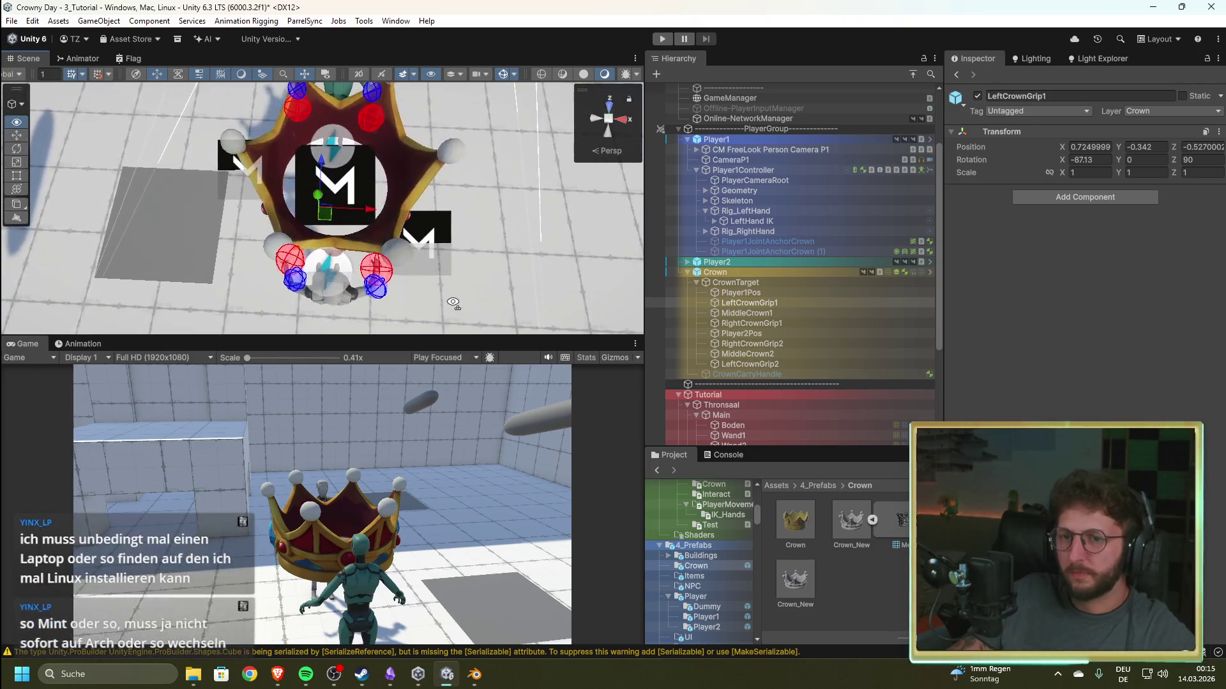
# - Review the grip points and Player1Pos/Player2Pos, then set Crown's Y rotation to 0
pyautogui.click(779, 303)
pyautogui.click(780, 344)
pyautogui.click(780, 360)
pyautogui.click(779, 331)
pyautogui.click(776, 304)
pyautogui.click(775, 293)
pyautogui.click(772, 272)
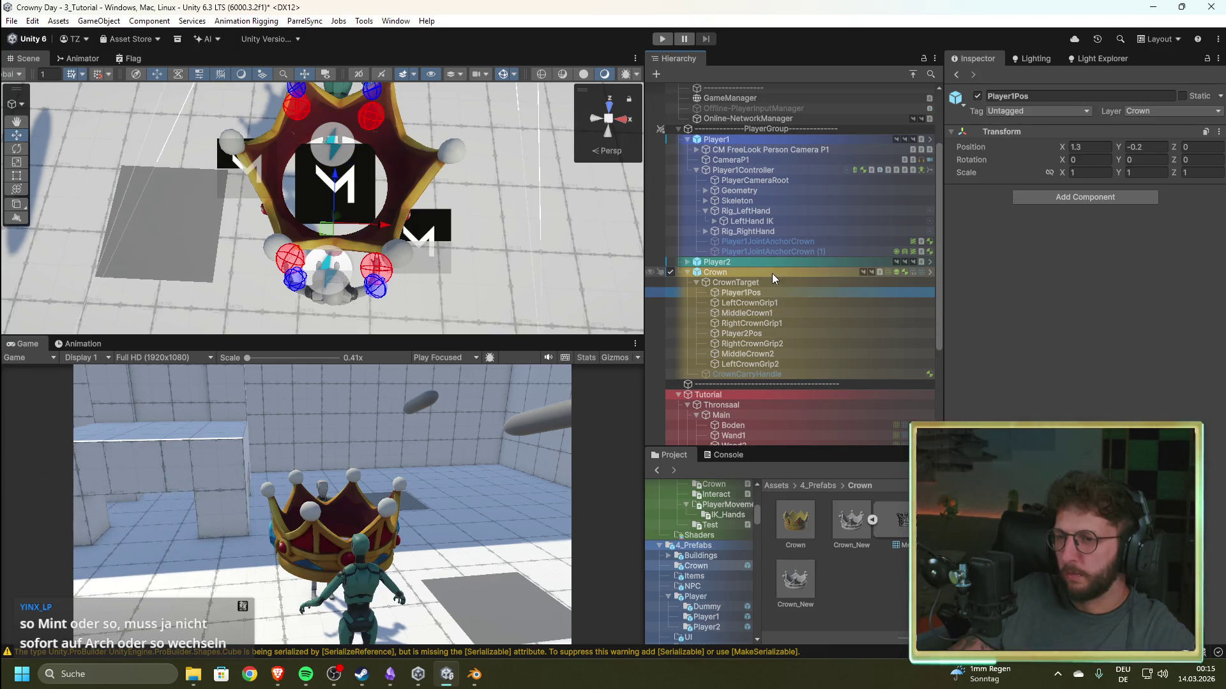
pyautogui.write('0')
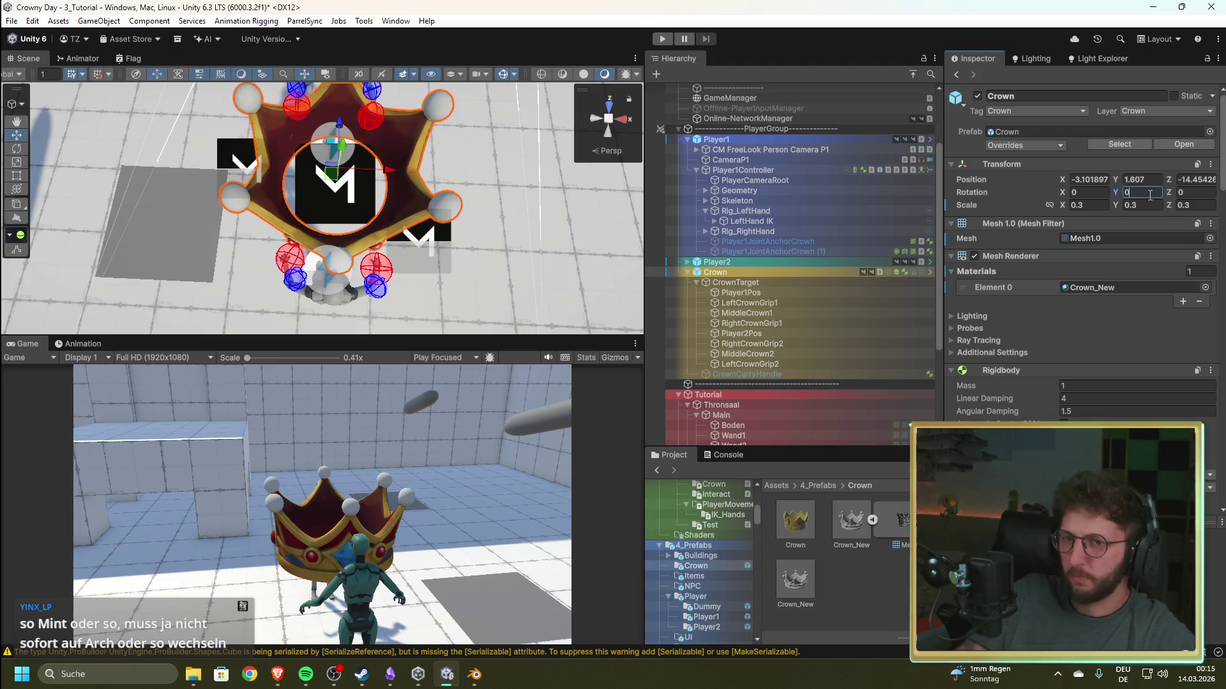
pyautogui.moveTo(483, 221); pyautogui.dragTo(434, 109)
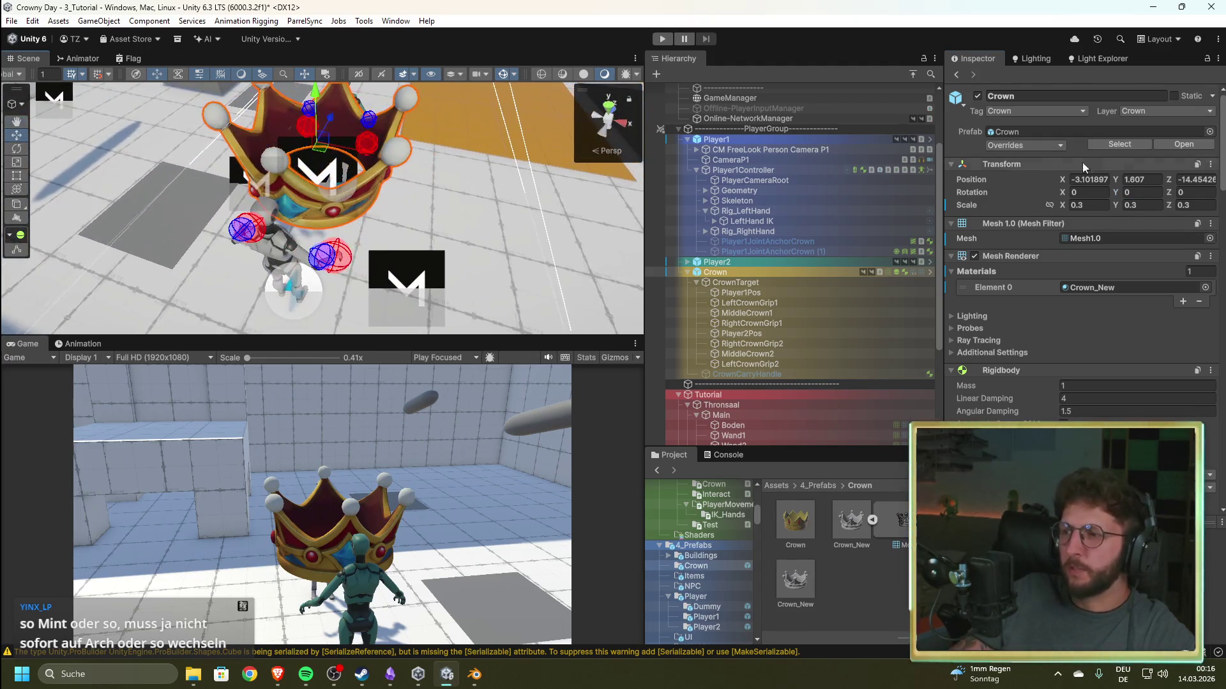
# - Start Play mode, switch to a top-down view, and shift and frame LeftCrownGrip1
pyautogui.hotkey('ctrl', 'p')
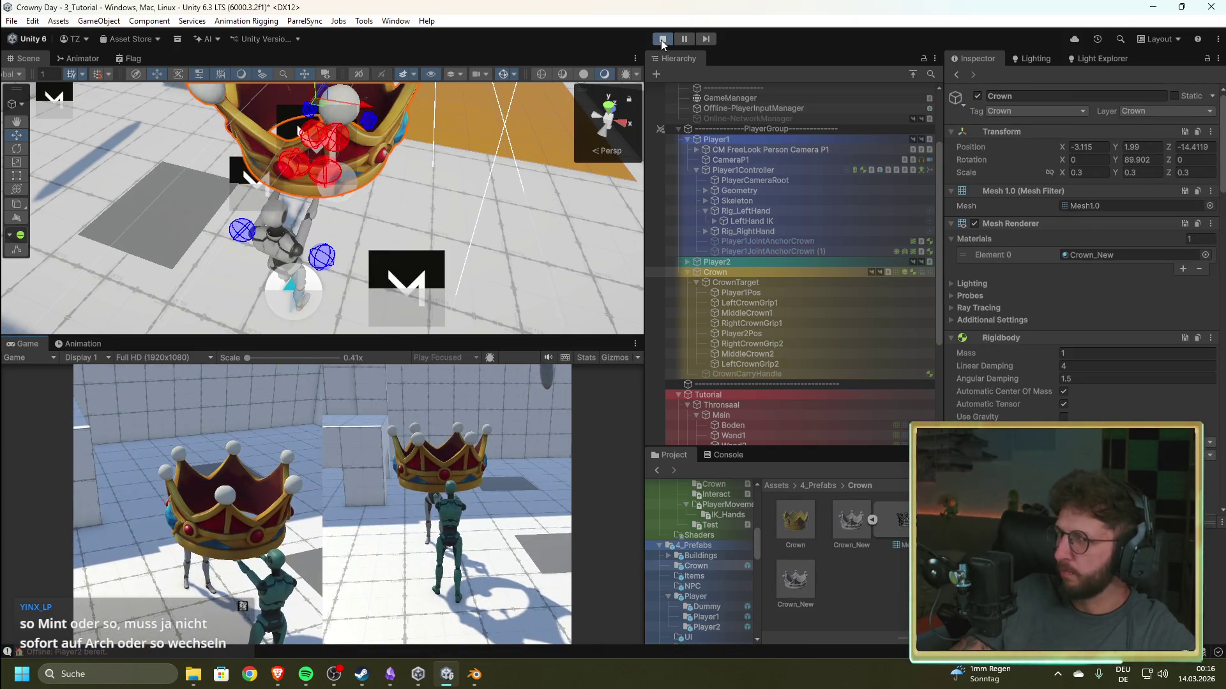
pyautogui.click(608, 104)
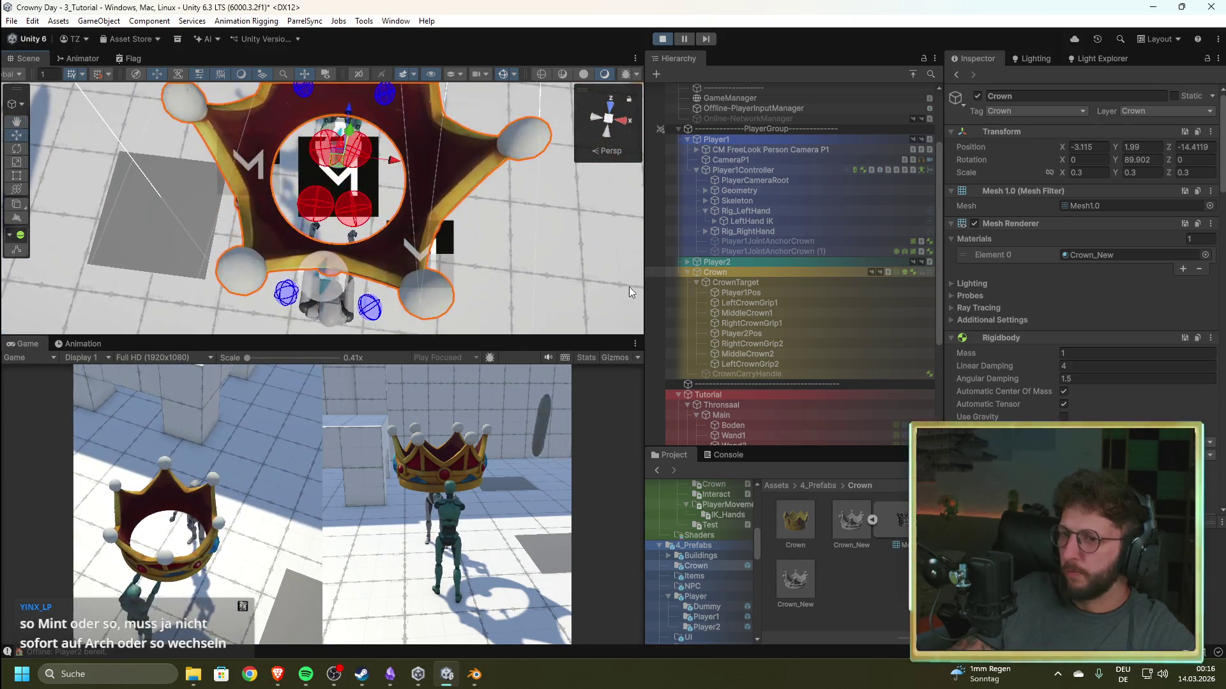
pyautogui.click(775, 305)
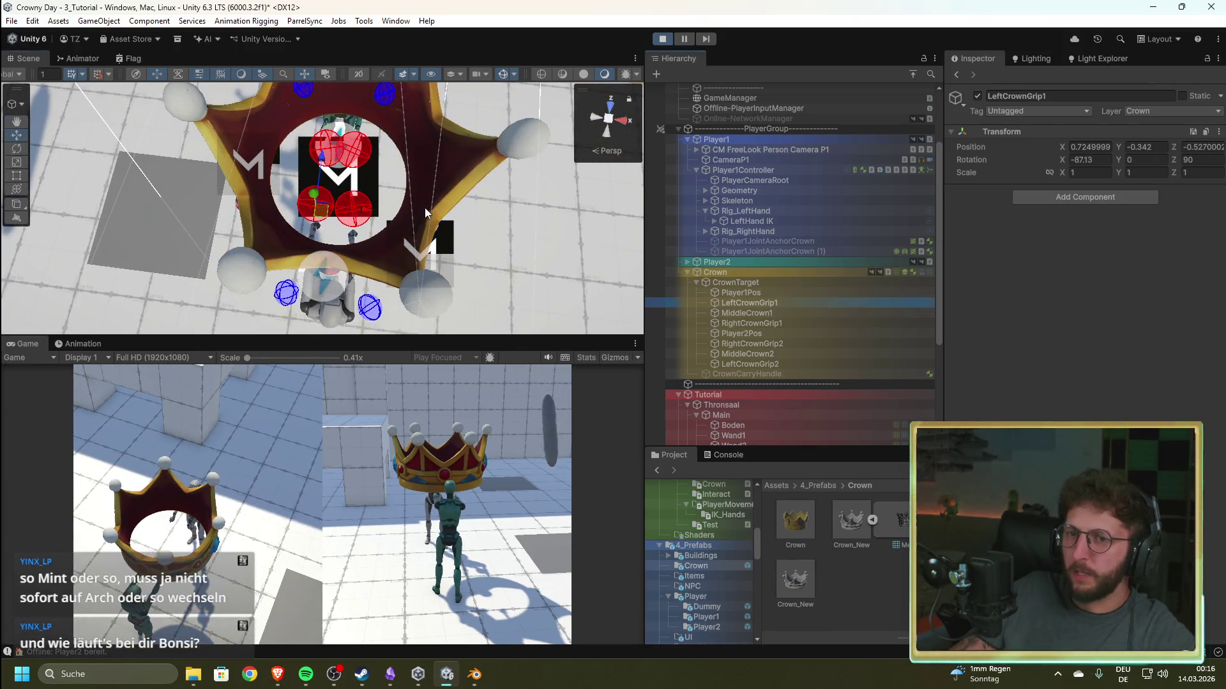
pyautogui.scroll(3, 383, 198)
pyautogui.moveTo(323, 186)
pyautogui.mouseDown()
pyautogui.moveTo(264, 214)
pyautogui.moveTo(343, 205)
pyautogui.moveTo(292, 187)
pyautogui.moveTo(248, 201)
pyautogui.moveTo(353, 195)
pyautogui.moveTo(328, 254)
pyautogui.mouseUp()
pyautogui.press('f')
# - Select the LeftHand IK_target, orbit around it, then select the Crown
pyautogui.click(329, 255)
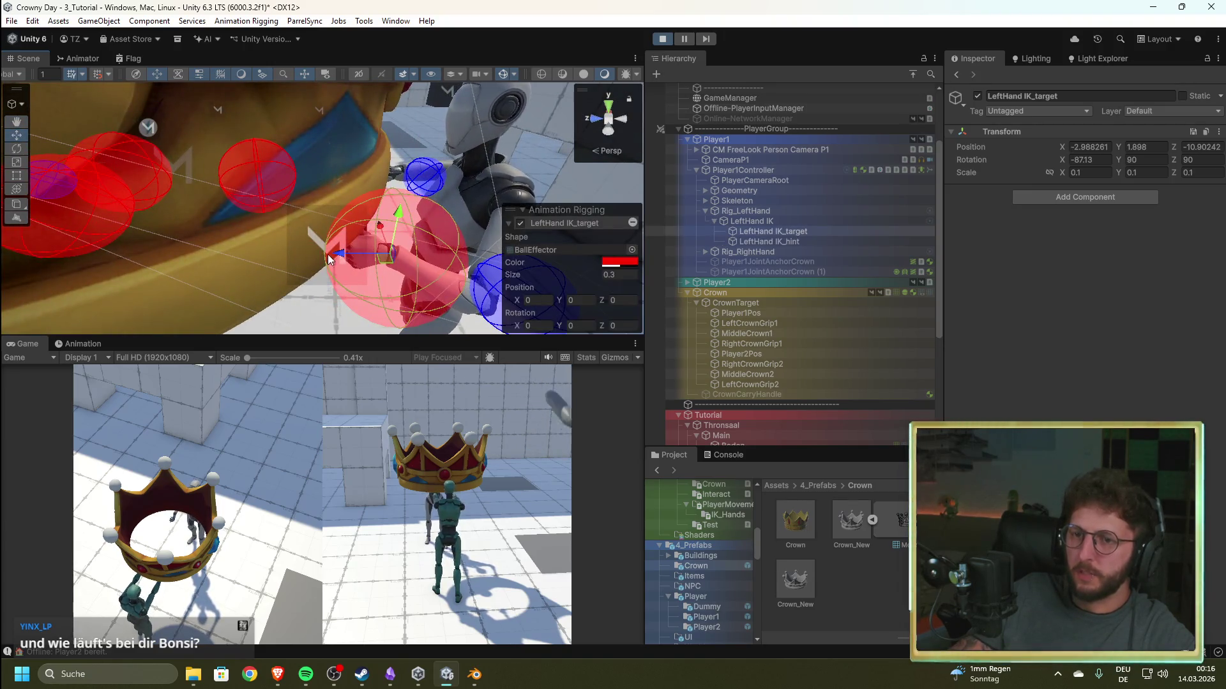
pyautogui.moveTo(336, 254)
pyautogui.keyDown('alt'); pyautogui.mouseDown()
pyautogui.moveTo(308, 239)
pyautogui.moveTo(197, 319)
pyautogui.moveTo(29, 261)
pyautogui.moveTo(1153, 220)
pyautogui.moveTo(904, 182)
pyautogui.moveTo(1056, 152)
pyautogui.mouseUp(); pyautogui.keyUp('alt')
pyautogui.click(1144, 161)
pyautogui.click(1057, 302)
pyautogui.click(819, 292)
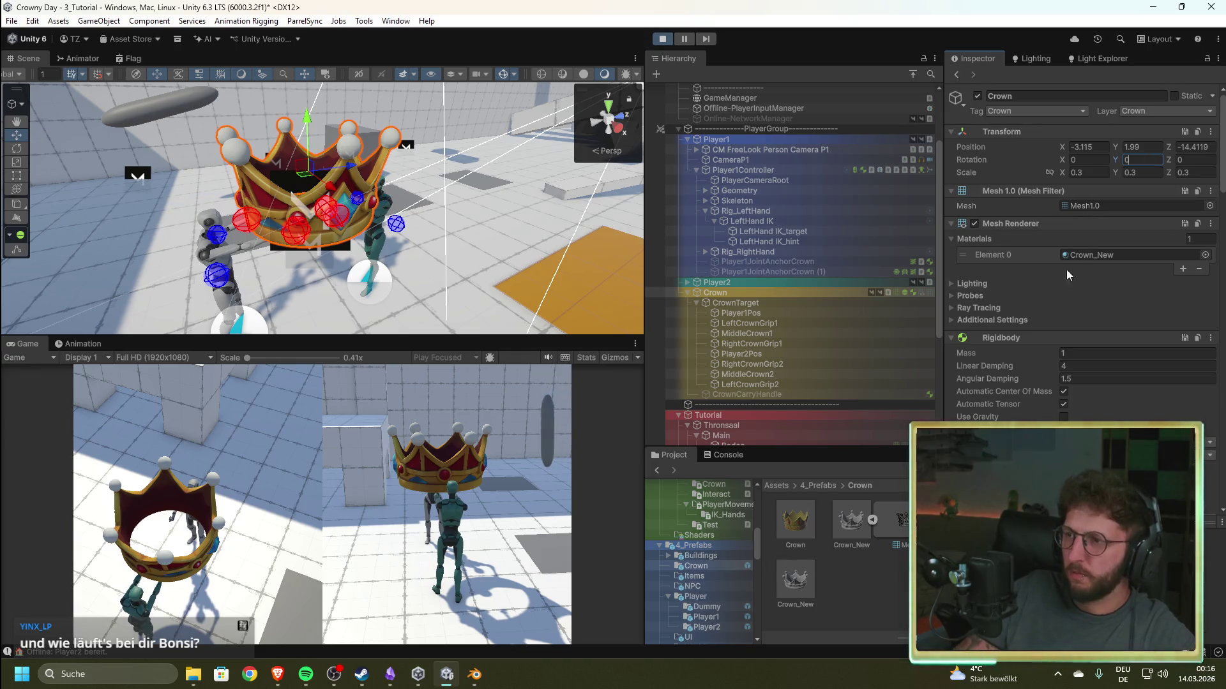
# - Expand the Crown's Mesh Renderer Ray Tracing settings and scroll through its Inspector components
pyautogui.click(1081, 309)
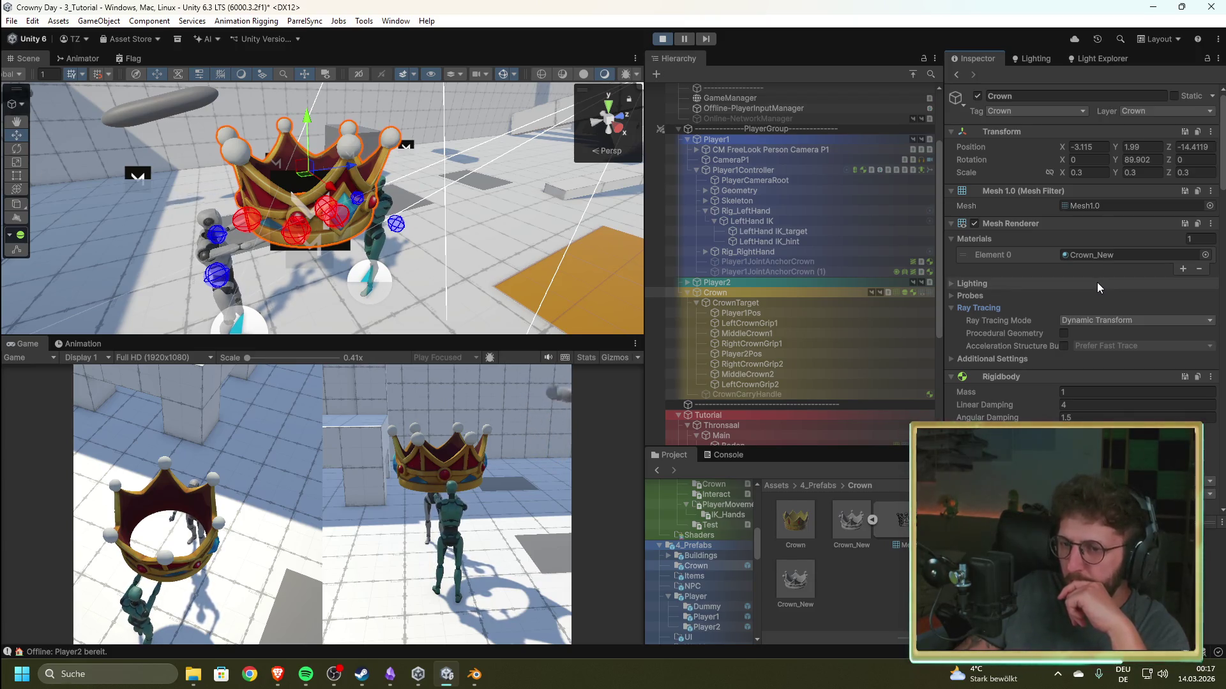
pyautogui.scroll(-3, 1097, 282)
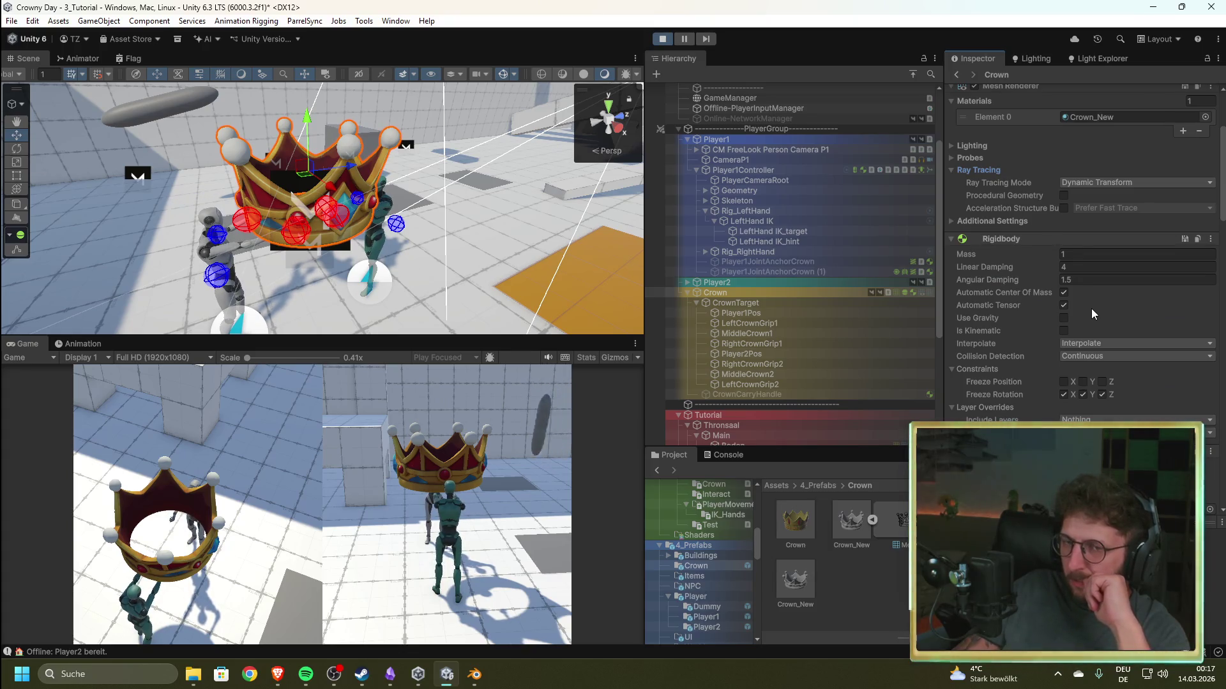
pyautogui.scroll(-3, 1090, 309)
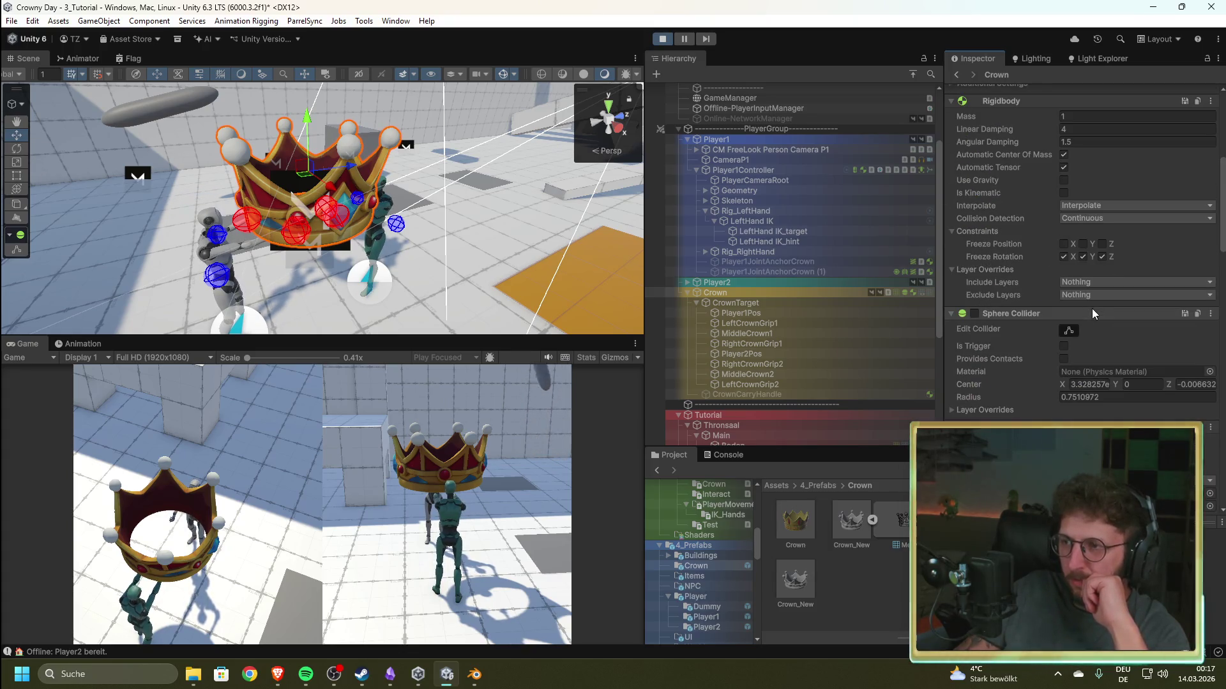
pyautogui.scroll(-3, 1093, 308)
pyautogui.scroll(-2, 1093, 308)
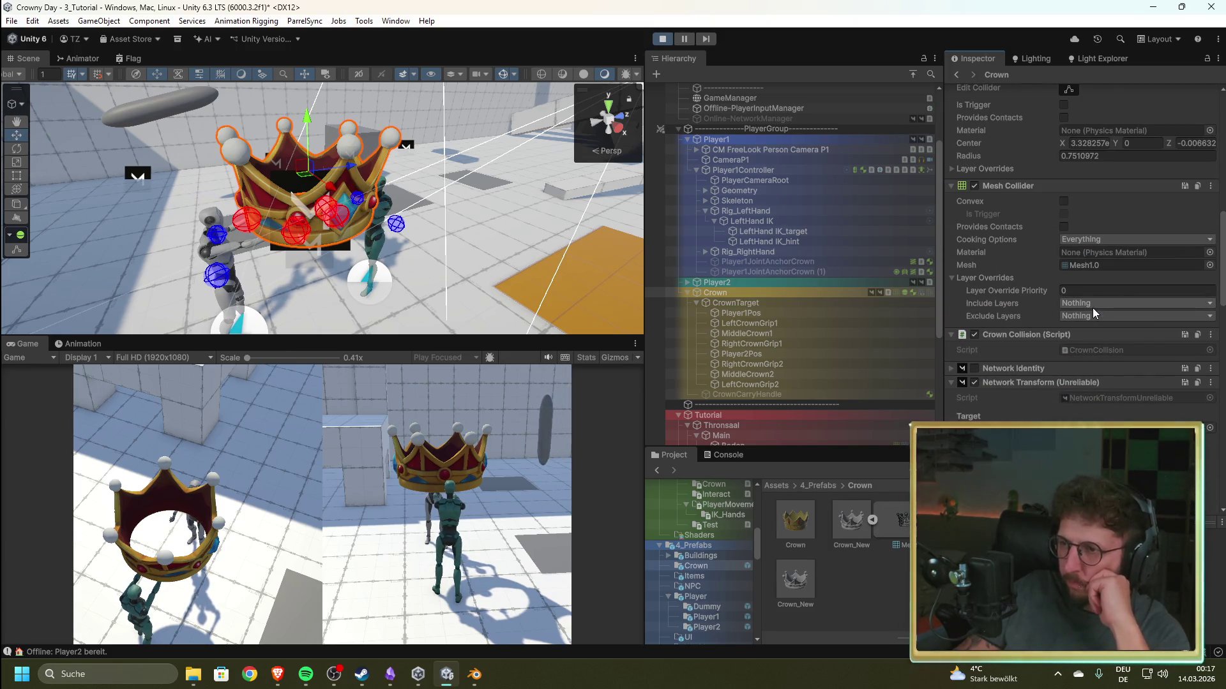
pyautogui.scroll(4, 1093, 307)
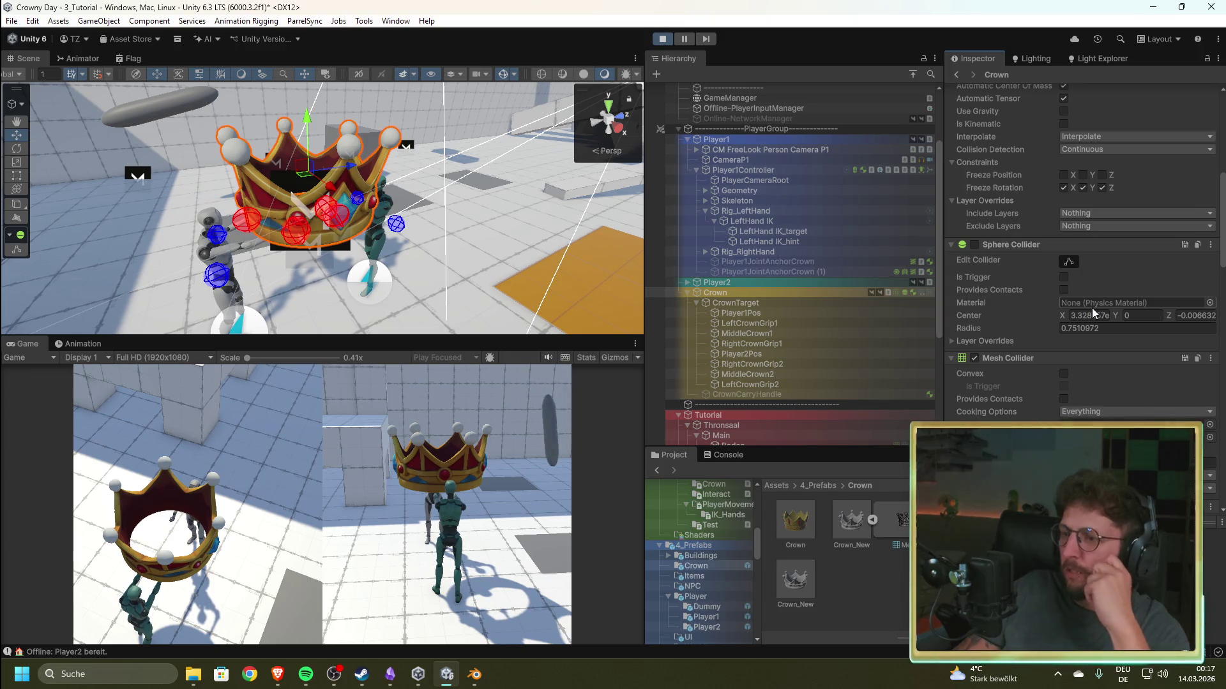
pyautogui.scroll(-15, 1091, 308)
pyautogui.scroll(-6, 1092, 308)
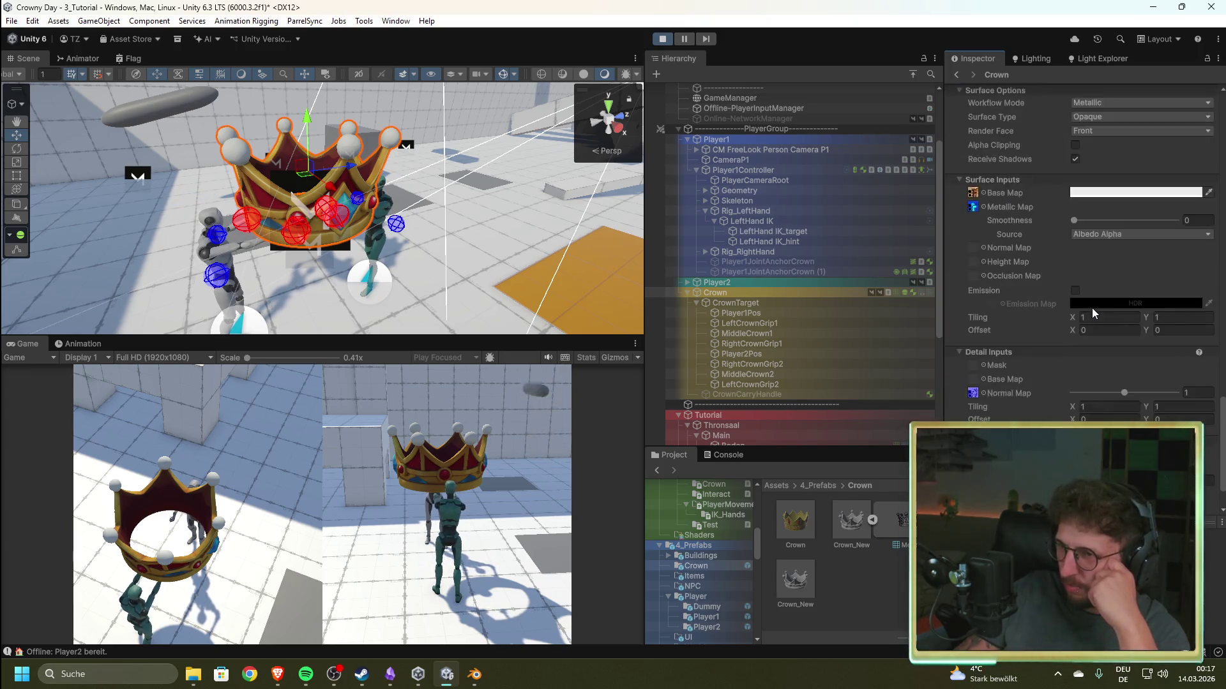
pyautogui.scroll(15, 1044, 319)
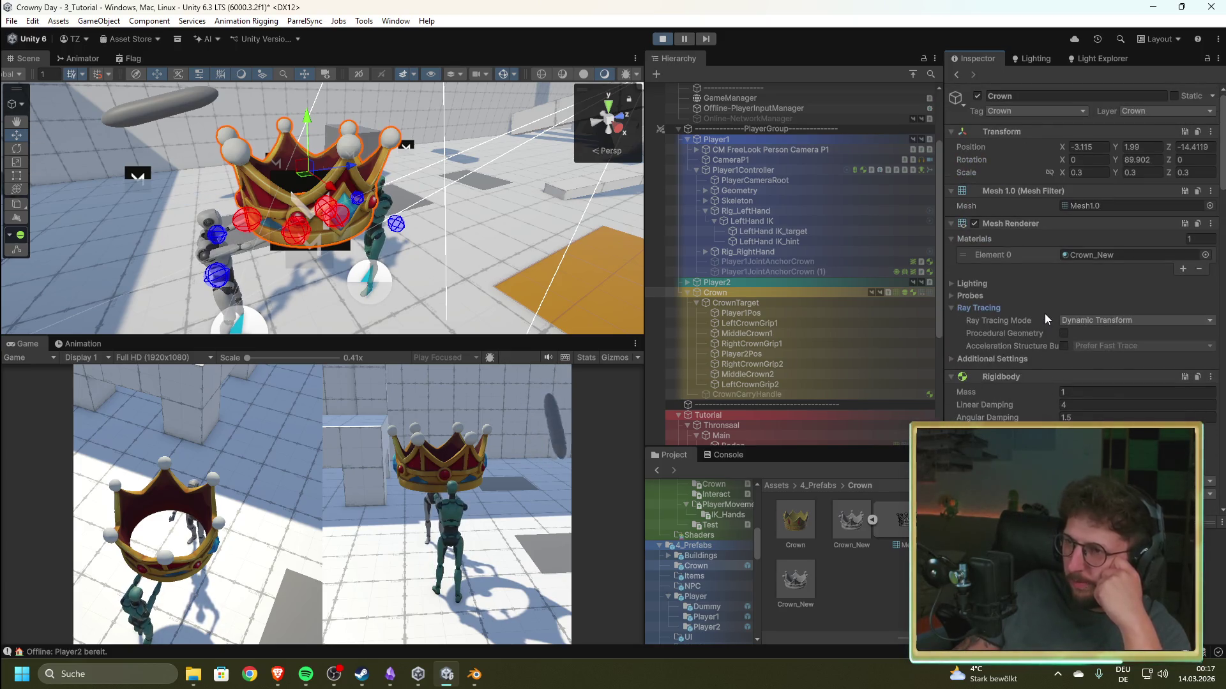
# - Inspect the Player2 object and the CrownManager settings while the game runs
pyautogui.click(748, 286)
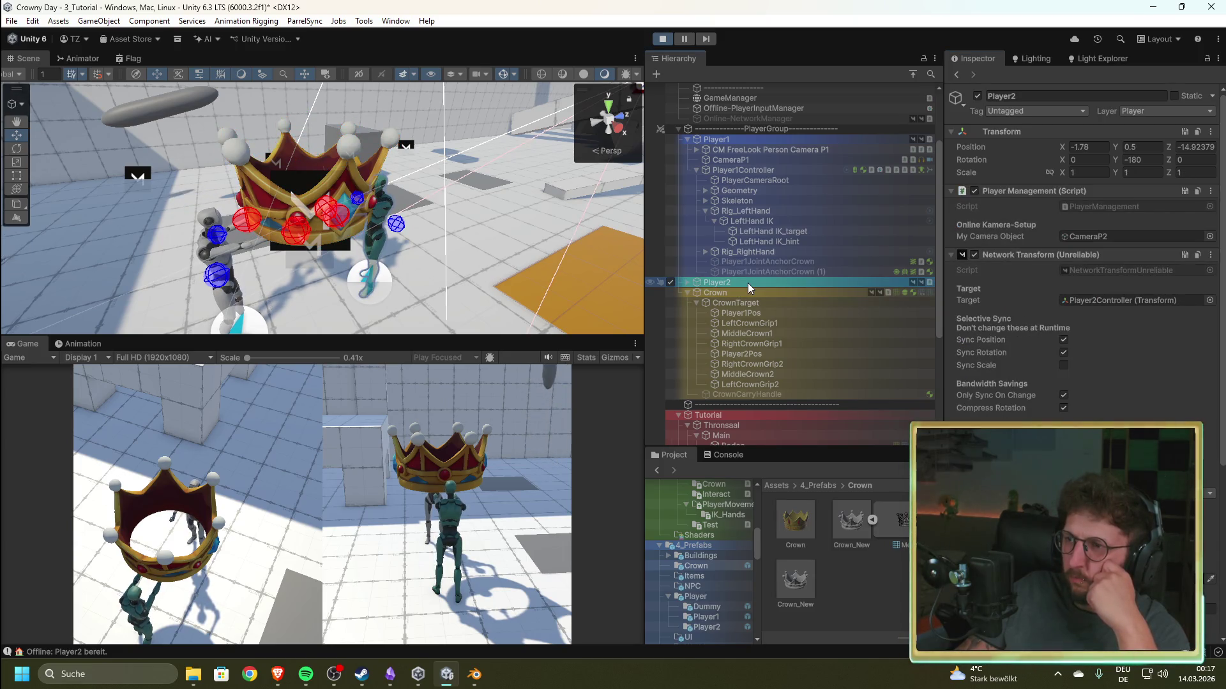
pyautogui.scroll(3, 737, 191)
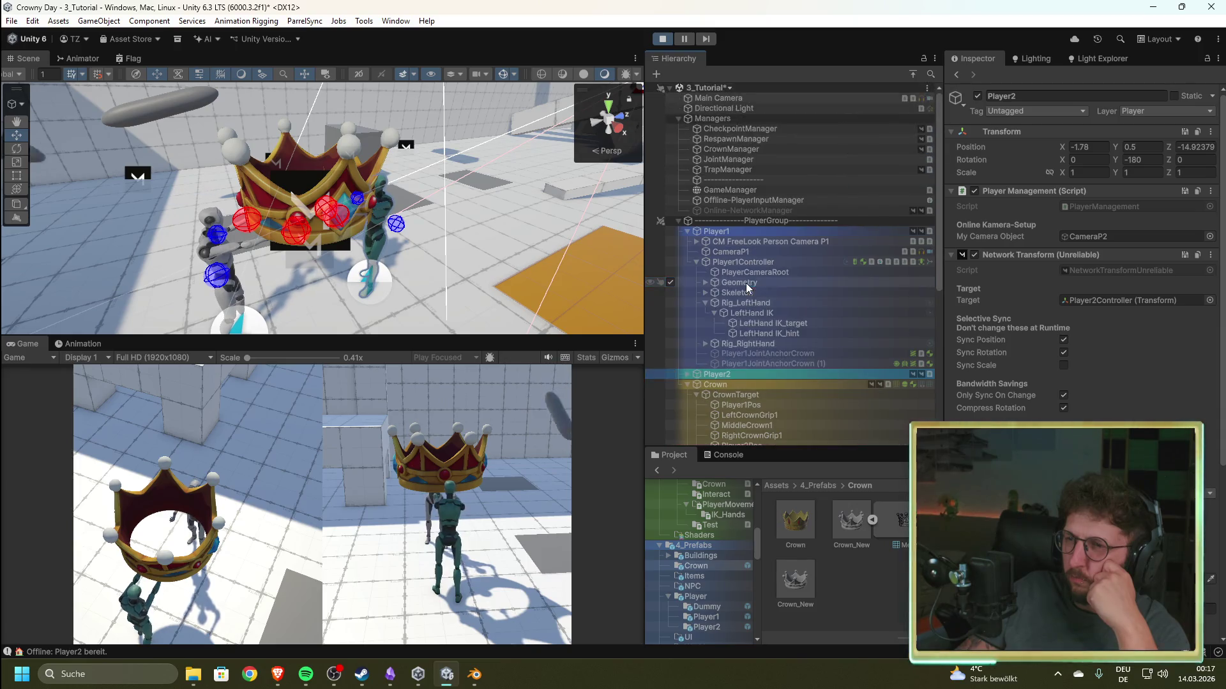
pyautogui.click(744, 148)
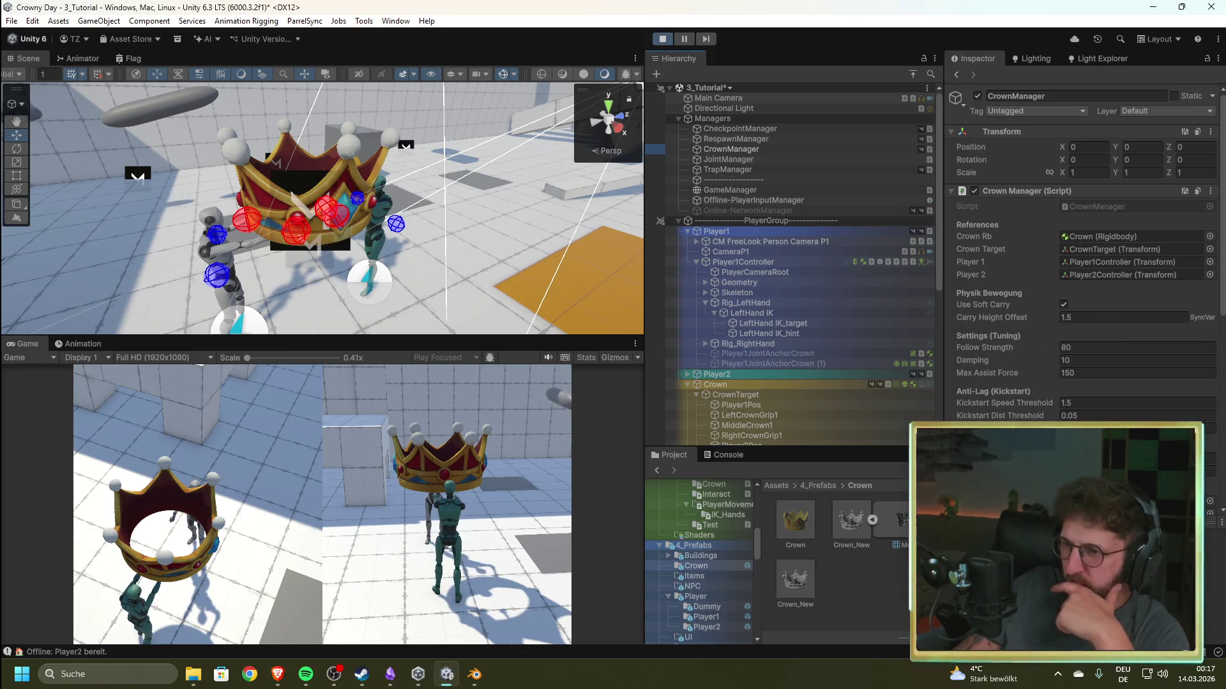
pyautogui.click(1124, 471)
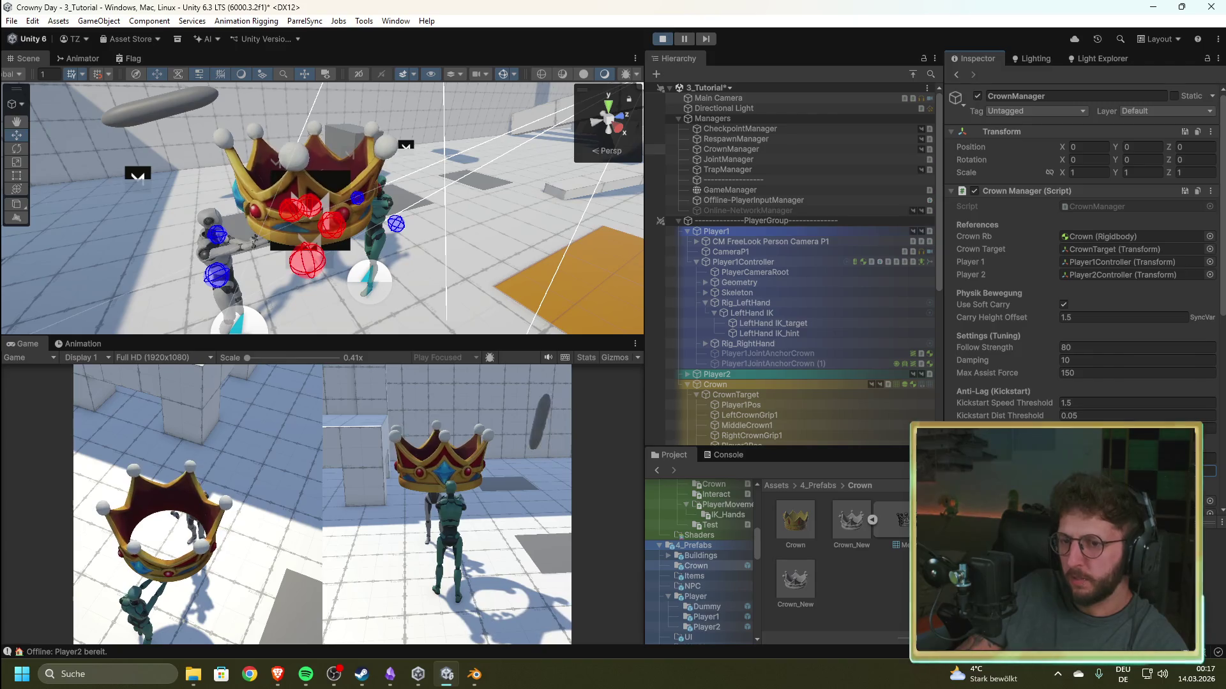
# - Stop the game, set CrownManager's Yaw Offset Degrees to 0, and replay with Crown selected
pyautogui.click(662, 40)
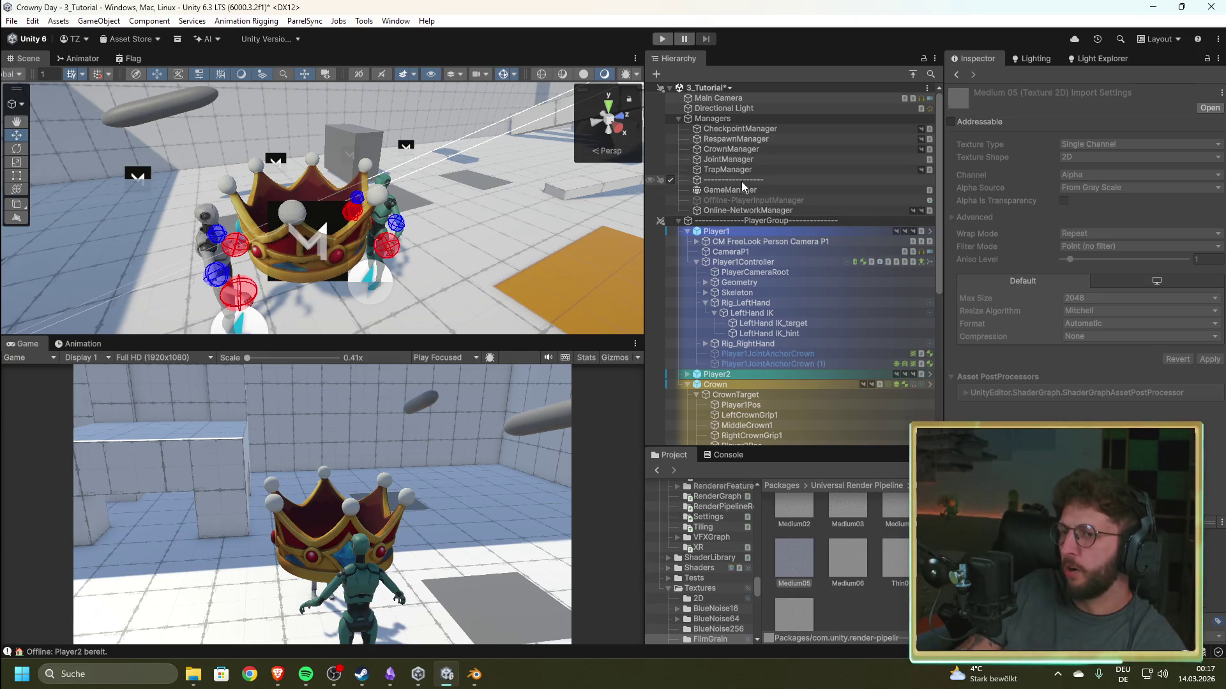
pyautogui.click(735, 149)
pyautogui.scroll(-3, 1022, 319)
pyautogui.write('0')
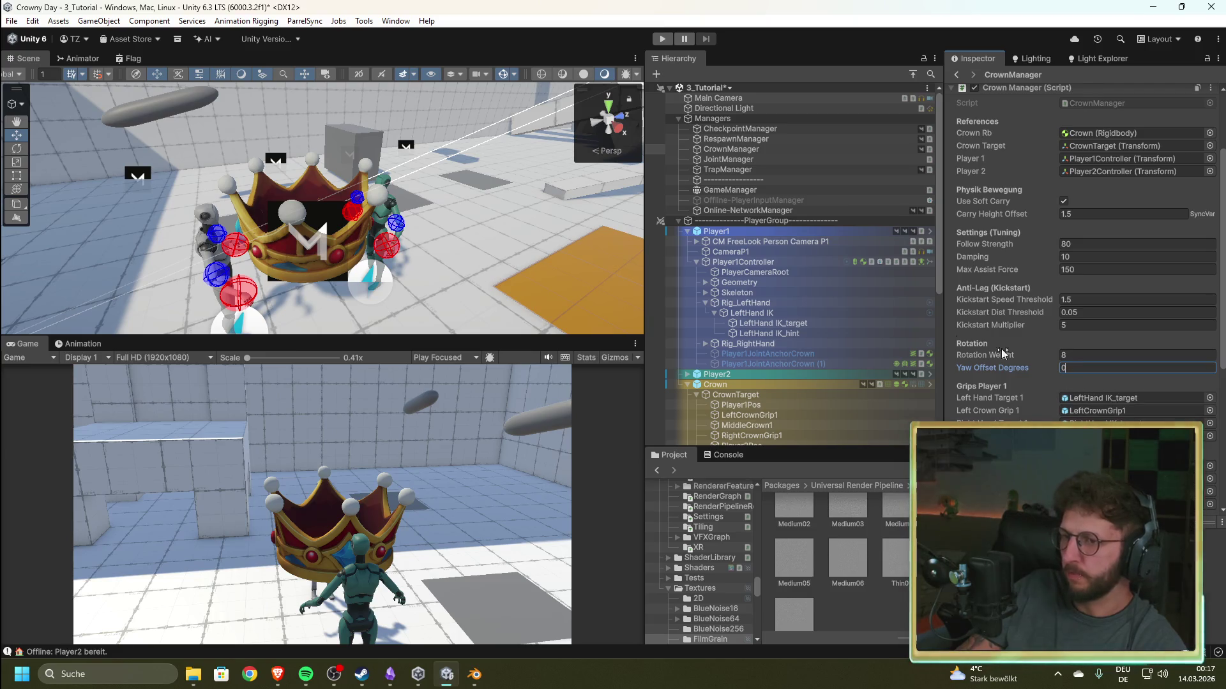
pyautogui.click(776, 384)
pyautogui.scroll(3, 1051, 331)
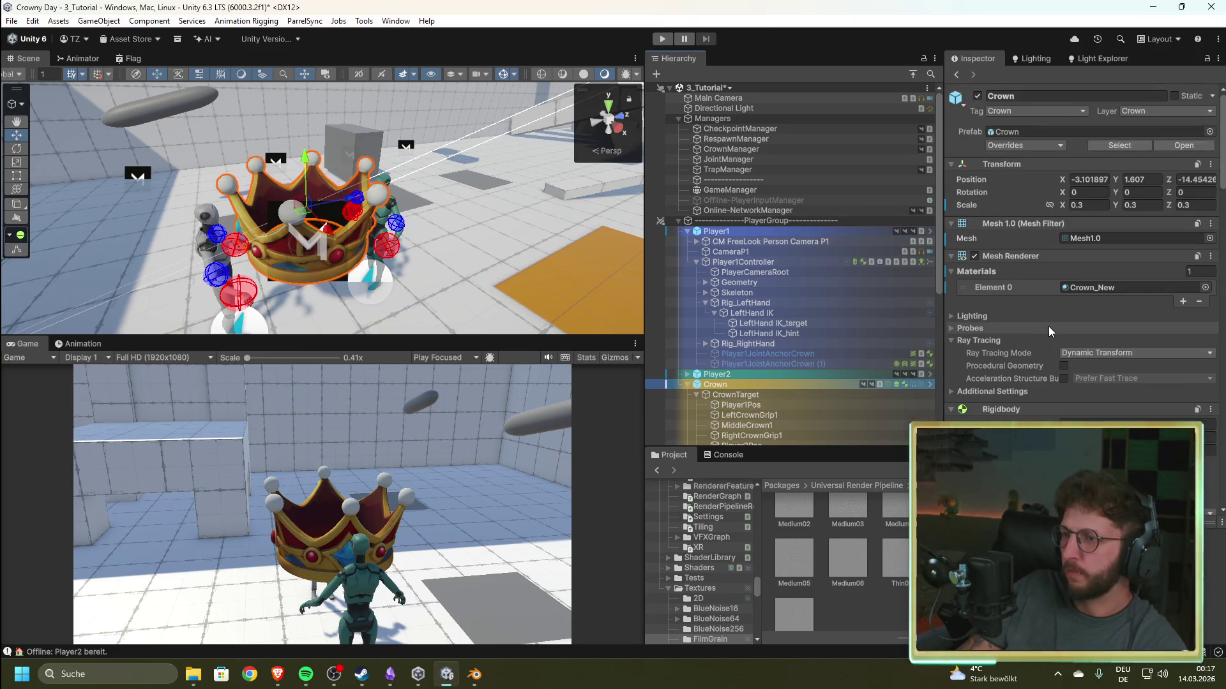
pyautogui.click(663, 40)
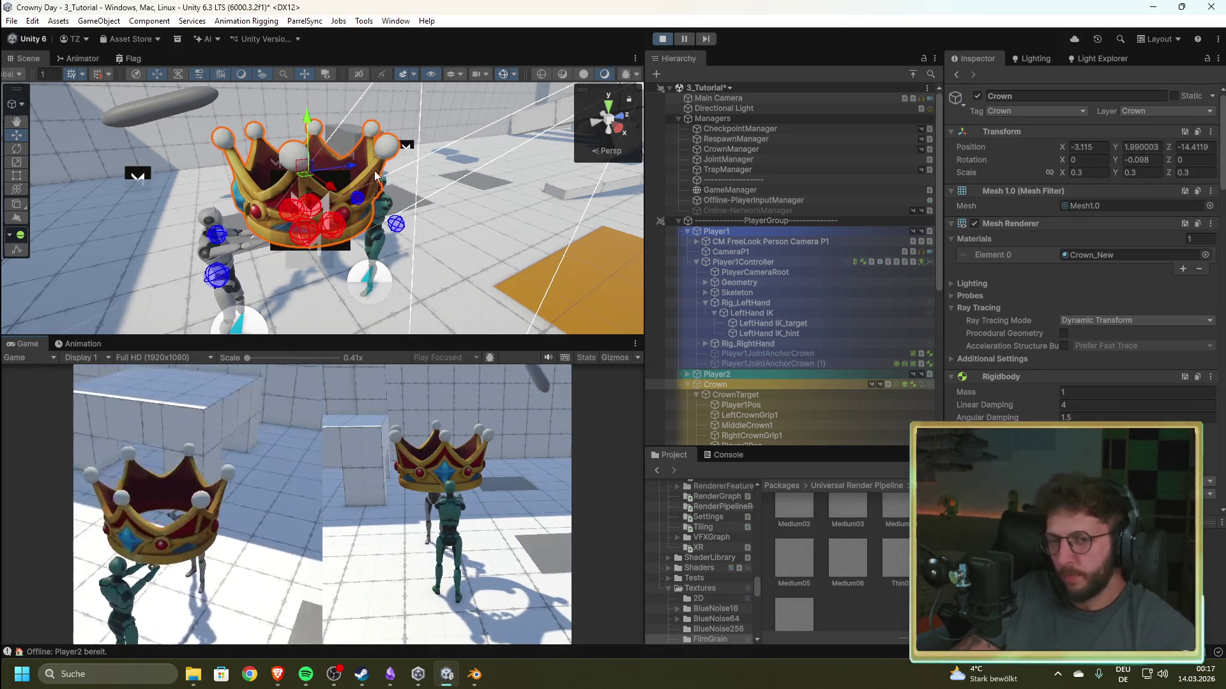
# - Select LeftCrownGrip1 and move it back along Z and left along X
pyautogui.moveTo(377, 186)
pyautogui.mouseDown()
pyautogui.moveTo(466, 256)
pyautogui.moveTo(328, 272)
pyautogui.mouseUp()
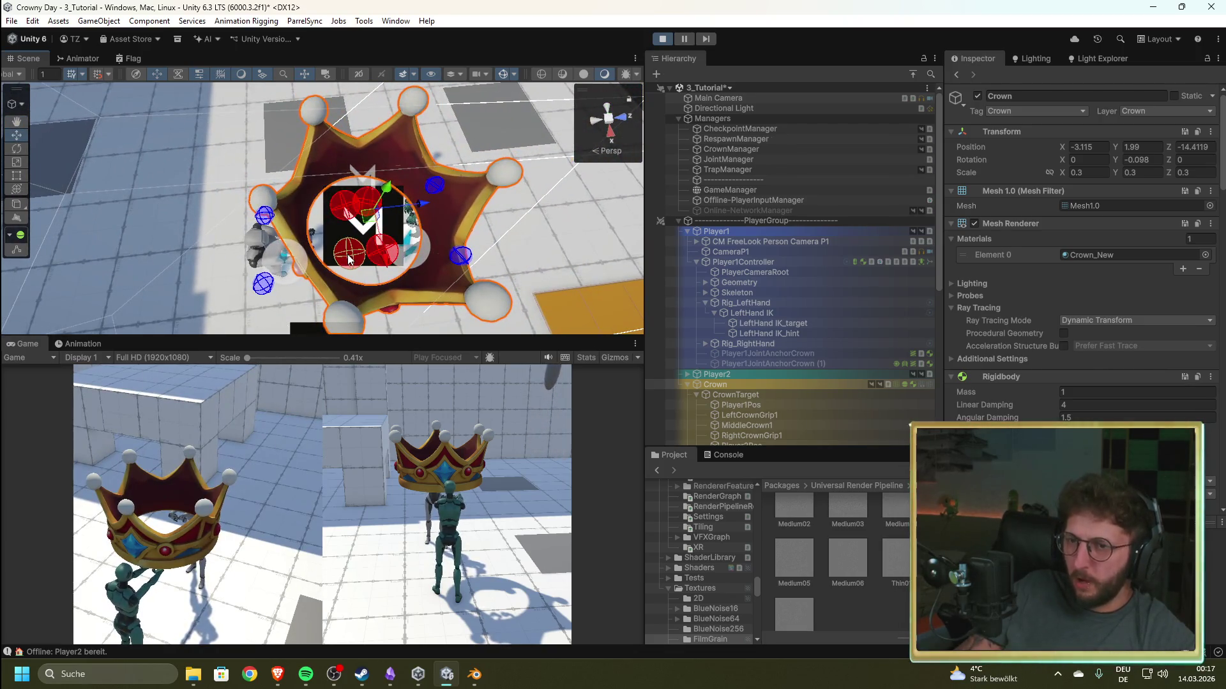
pyautogui.click(348, 255)
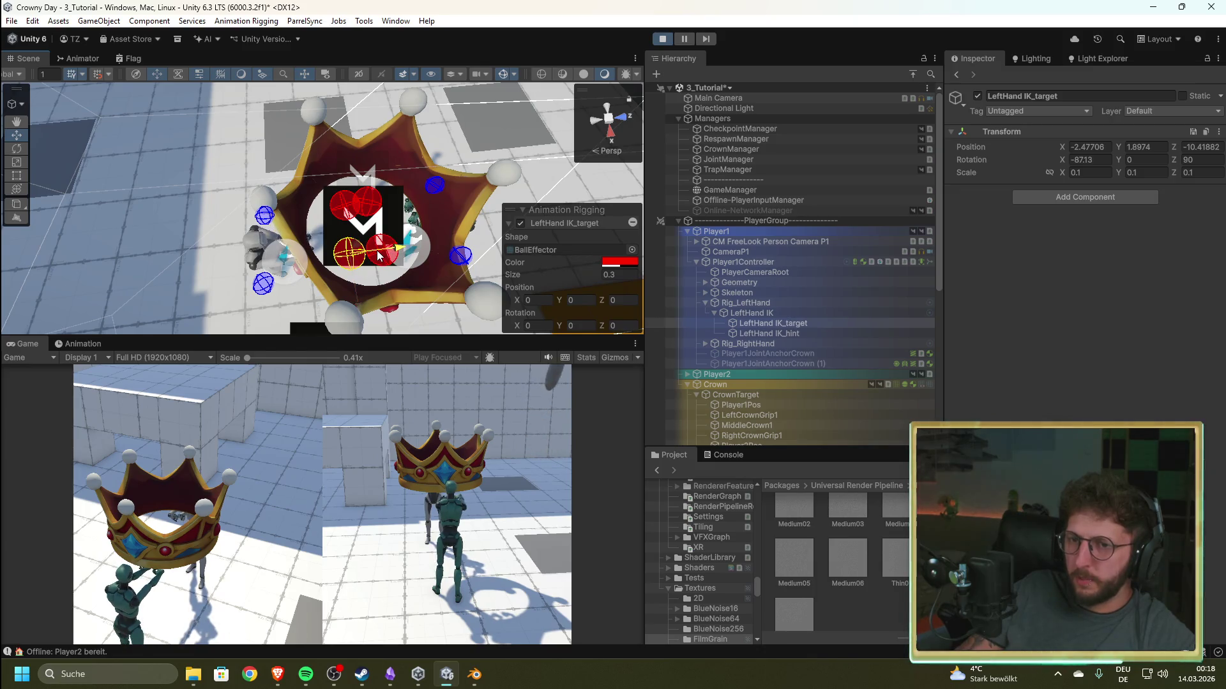
pyautogui.scroll(-3, 715, 357)
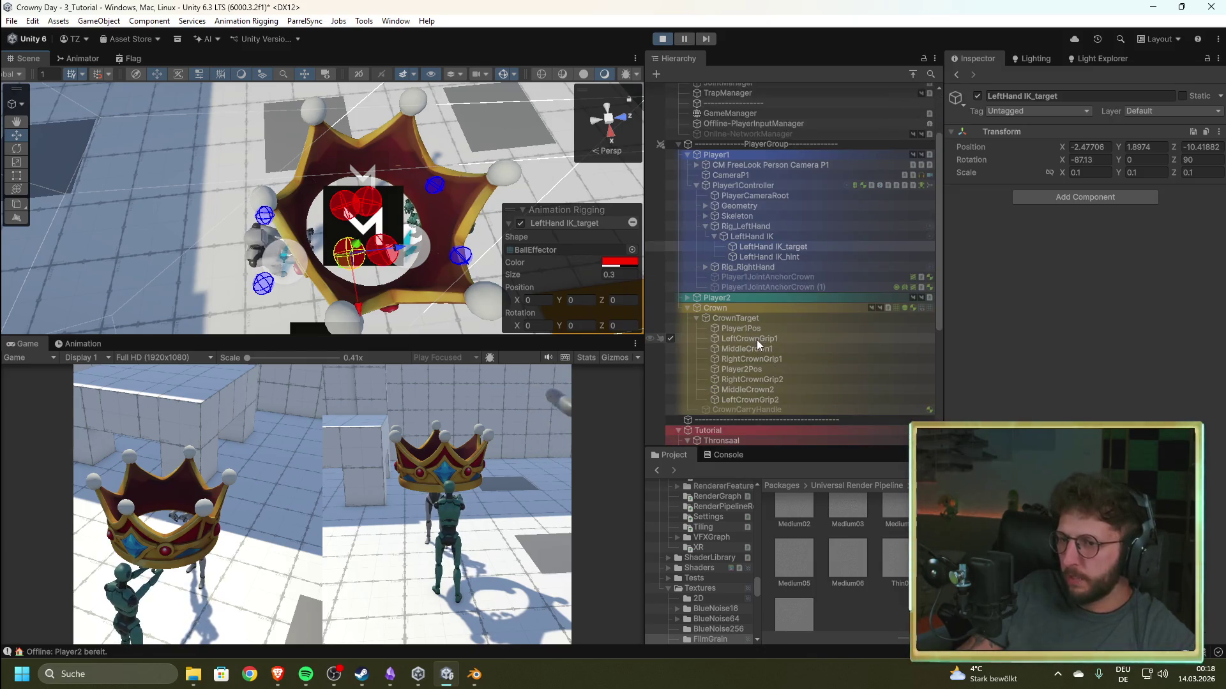
pyautogui.click(760, 340)
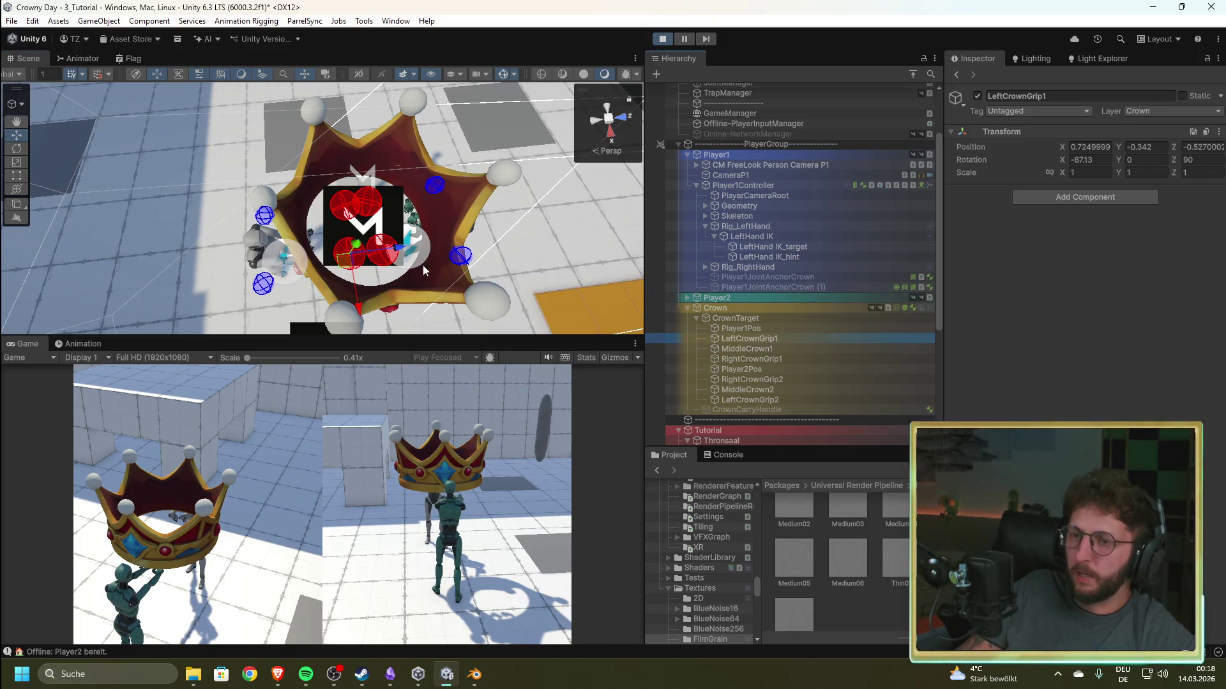
pyautogui.moveTo(399, 249)
pyautogui.mouseDown()
pyautogui.moveTo(381, 251)
pyautogui.moveTo(409, 211)
pyautogui.moveTo(578, 62)
pyautogui.moveTo(612, 128)
pyautogui.moveTo(613, 182)
pyautogui.mouseUp()
pyautogui.moveTo(464, 240)
pyautogui.mouseDown()
pyautogui.moveTo(357, 240)
pyautogui.moveTo(432, 199)
pyautogui.moveTo(473, 102)
pyautogui.moveTo(465, 63)
pyautogui.mouseUp()
# - Tilt LeftCrownGrip1's X rotation slightly and push it further along Z under the crown
pyautogui.moveTo(1064, 159)
pyautogui.mouseDown()
pyautogui.moveTo(1113, 157)
pyautogui.moveTo(1092, 157)
pyautogui.mouseUp()
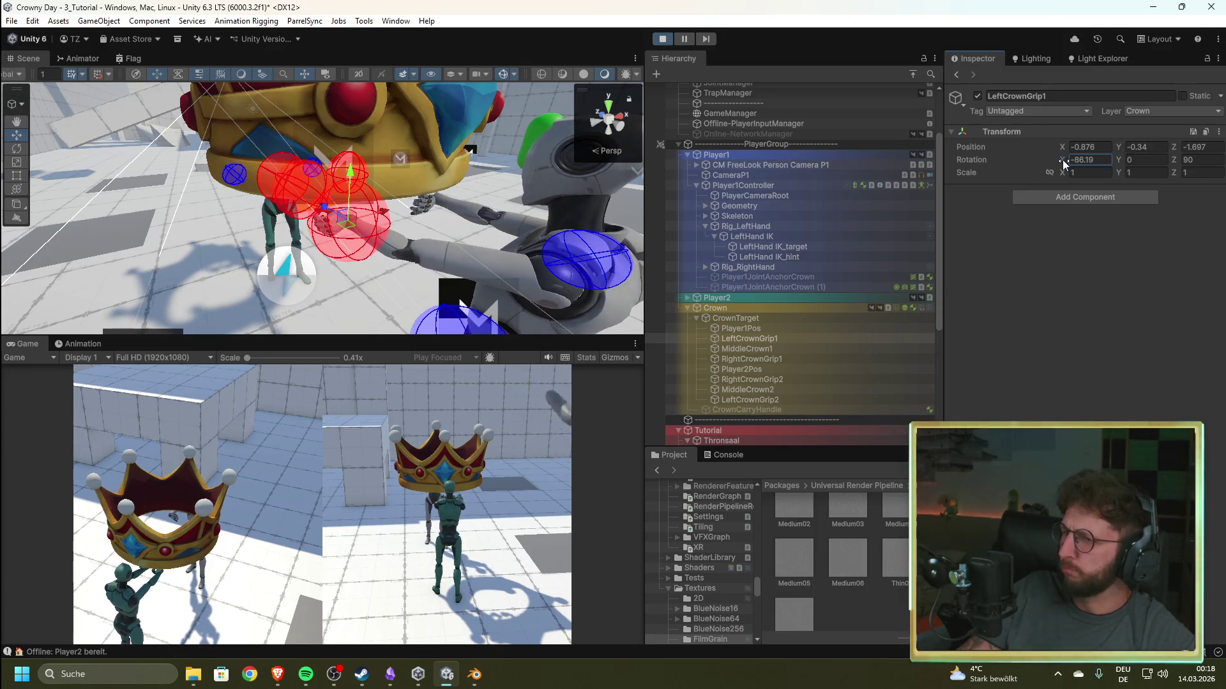
pyautogui.press('f')
pyautogui.moveTo(455, 206)
pyautogui.mouseDown()
pyautogui.moveTo(311, 282)
pyautogui.moveTo(319, 192)
pyautogui.mouseUp()
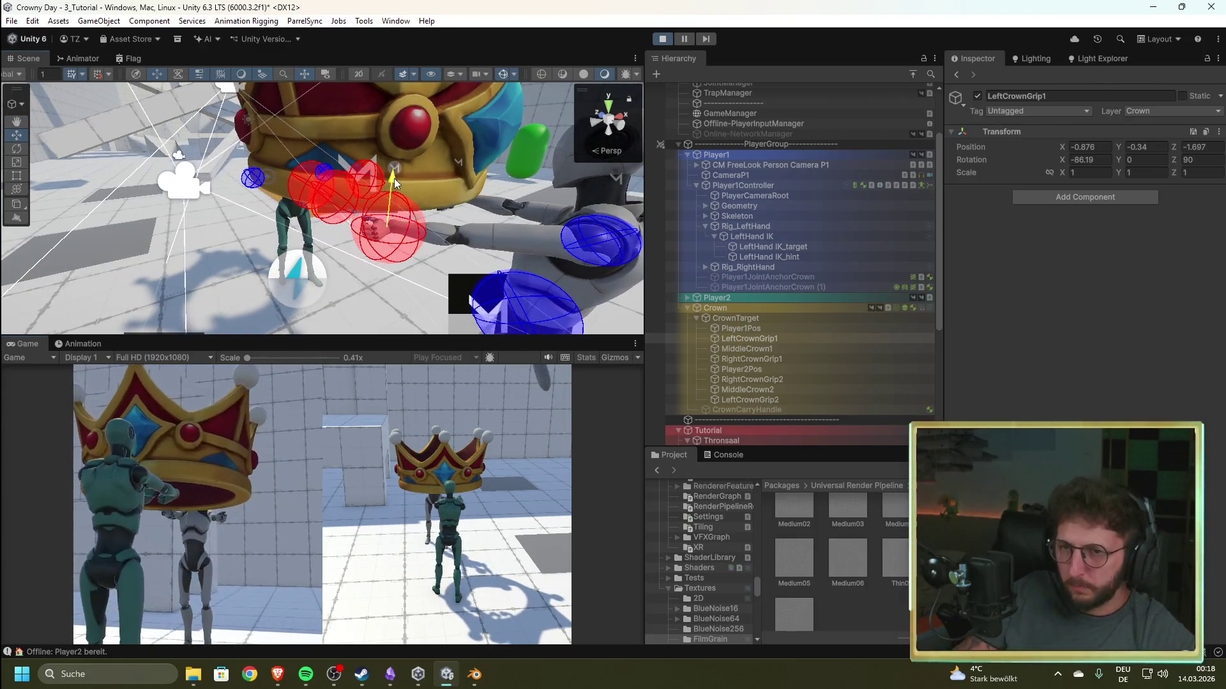
pyautogui.moveTo(458, 210); pyautogui.dragTo(332, 343)
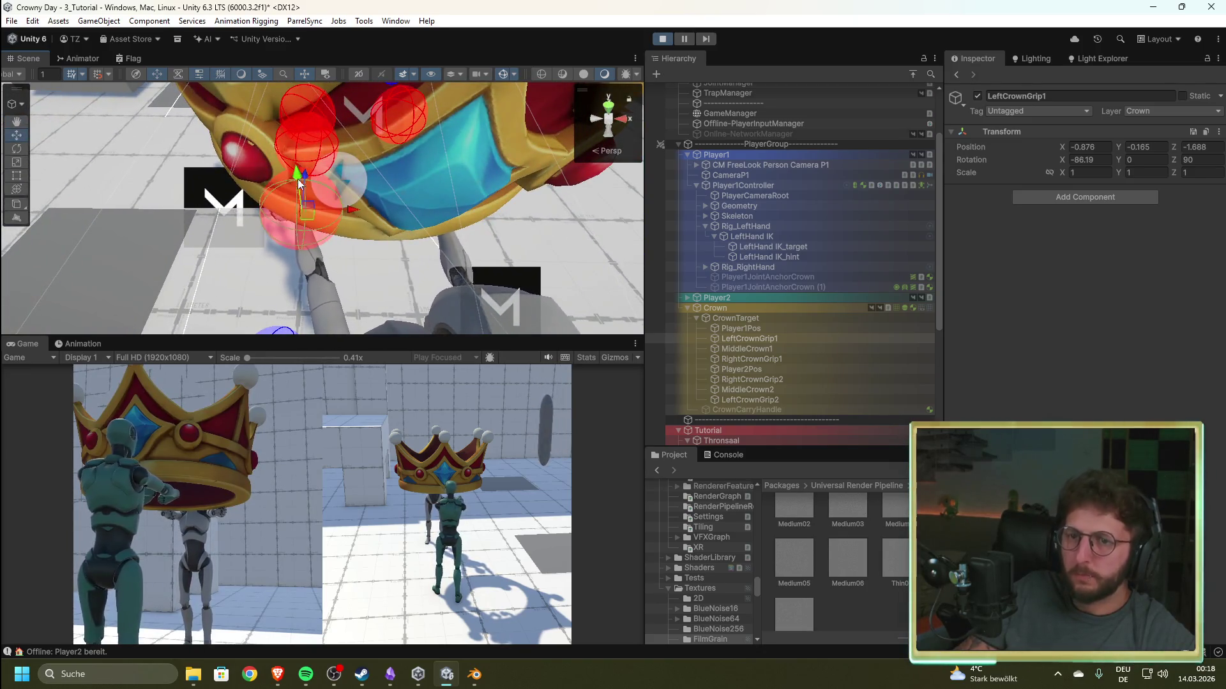
pyautogui.moveTo(307, 182)
pyautogui.mouseDown()
pyautogui.moveTo(348, 252)
pyautogui.moveTo(341, 243)
pyautogui.mouseUp()
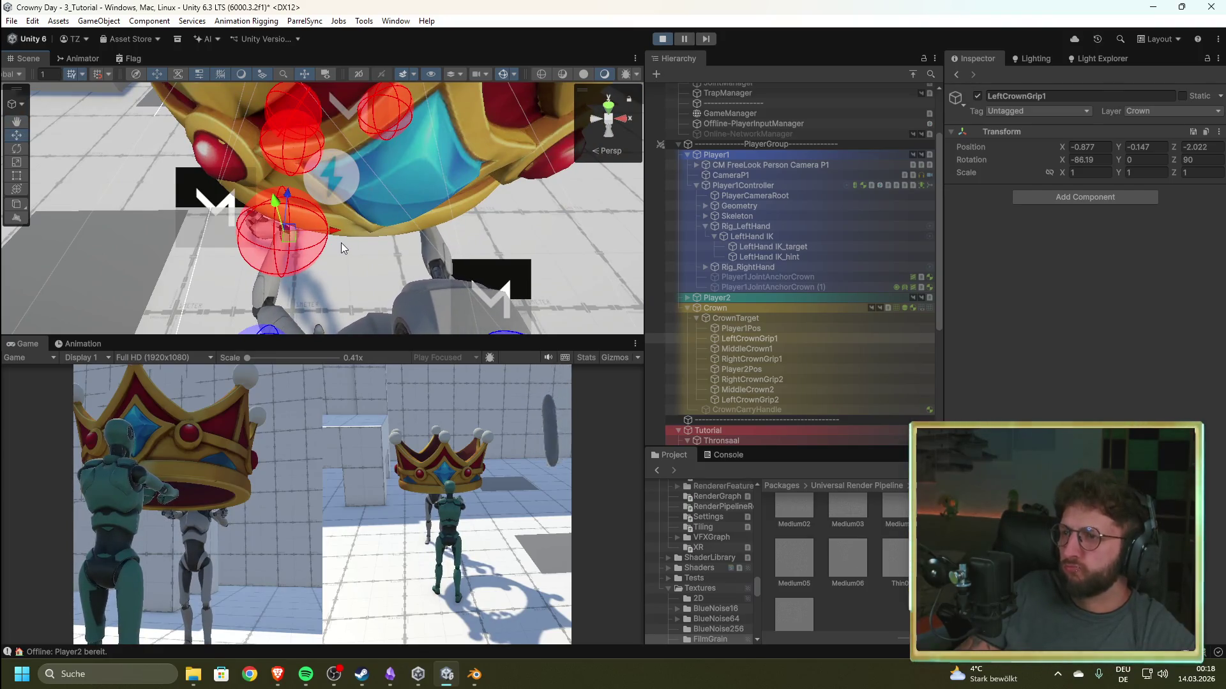
# - Re-angle the left grip to rotation 4.9, -55.8, -87.3 and nudge it onto the crown rim
pyautogui.write('8.6')
pyautogui.moveTo(58, 189); pyautogui.dragTo(31, 184)
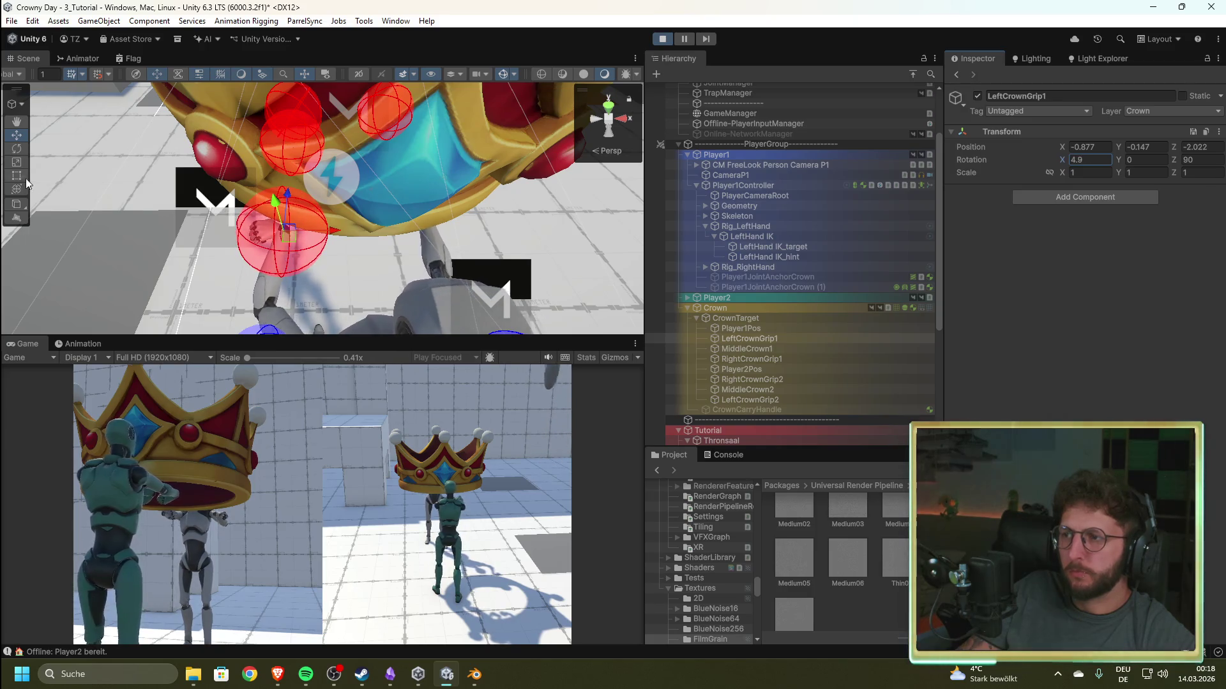
pyautogui.moveTo(1175, 158); pyautogui.dragTo(775, 182)
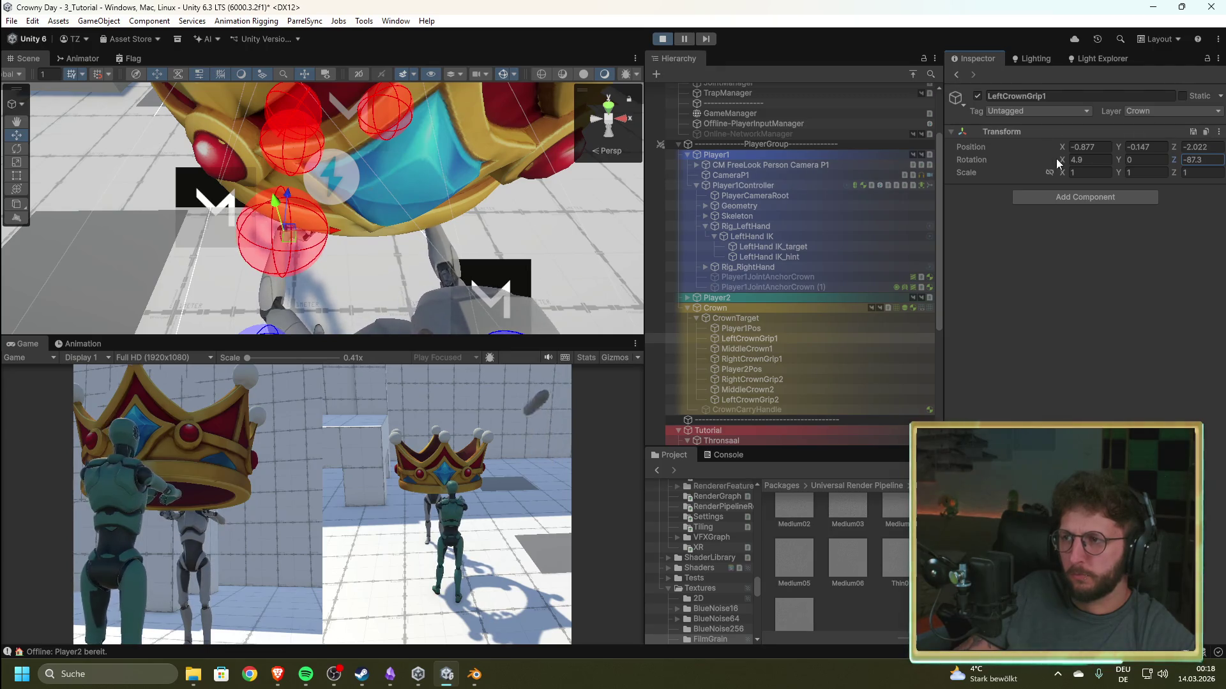
pyautogui.moveTo(1123, 165)
pyautogui.mouseDown()
pyautogui.moveTo(946, 165)
pyautogui.moveTo(1002, 167)
pyautogui.mouseUp()
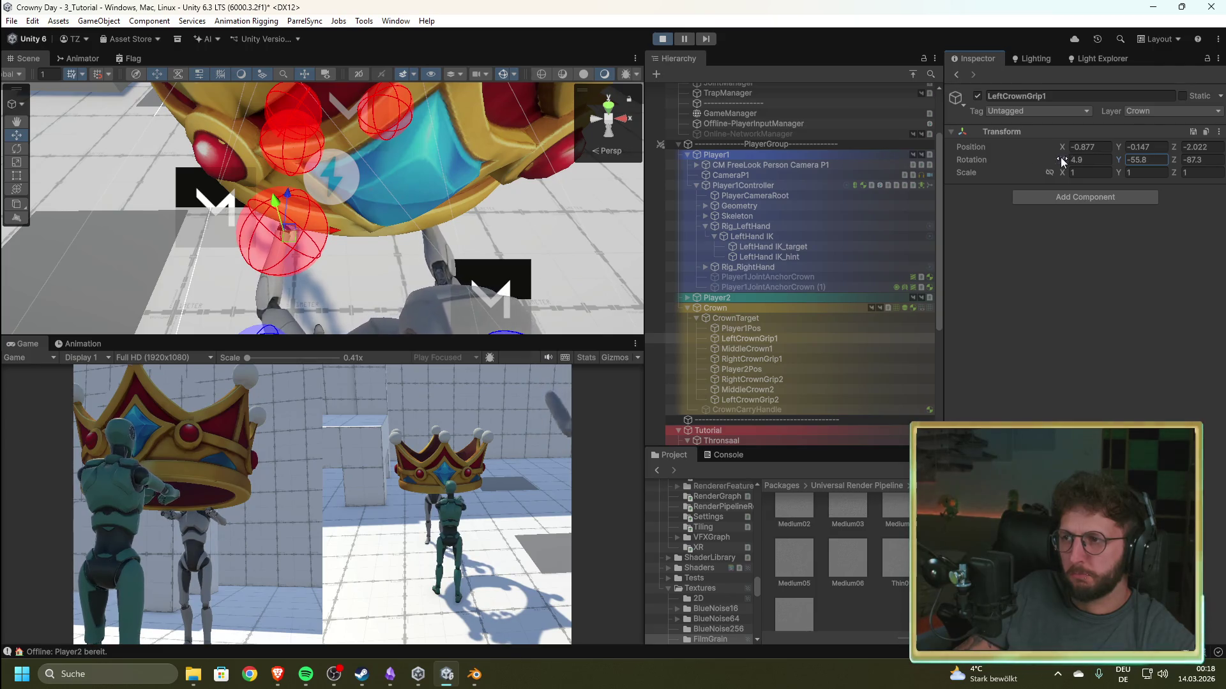
pyautogui.moveTo(285, 195)
pyautogui.mouseDown()
pyautogui.moveTo(278, 213)
pyautogui.moveTo(281, 201)
pyautogui.mouseUp()
pyautogui.moveTo(208, 224)
pyautogui.mouseDown()
pyautogui.moveTo(531, 40)
pyautogui.moveTo(383, 159)
pyautogui.moveTo(256, 223)
pyautogui.moveTo(192, 211)
pyautogui.moveTo(124, 221)
pyautogui.moveTo(404, 189)
pyautogui.mouseUp()
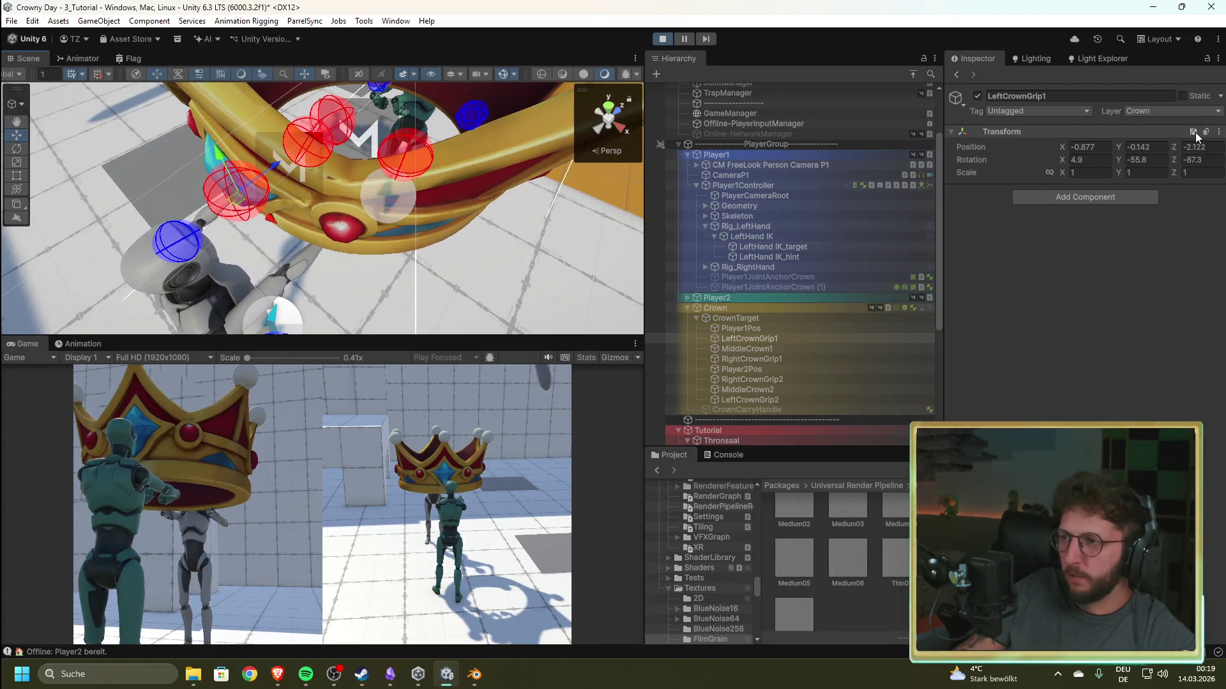
pyautogui.click(748, 359)
# - Orbit around the crown to check RightCrownGrip1's placement, then select the RightHand IK_target
pyautogui.moveTo(511, 182)
pyautogui.mouseDown()
pyautogui.moveTo(402, 220)
pyautogui.moveTo(473, 171)
pyautogui.mouseUp()
pyautogui.moveTo(481, 213)
pyautogui.mouseDown()
pyautogui.moveTo(446, 35)
pyautogui.moveTo(583, 46)
pyautogui.moveTo(290, 54)
pyautogui.moveTo(358, 126)
pyautogui.moveTo(472, 200)
pyautogui.mouseUp()
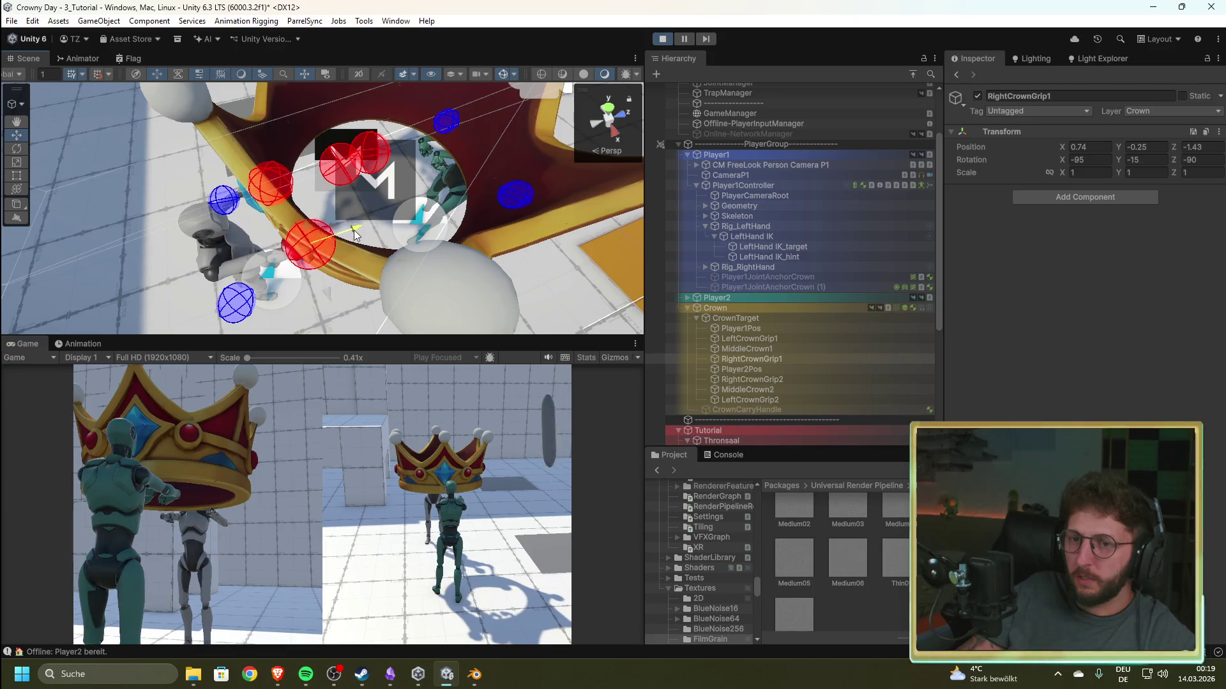
pyautogui.moveTo(320, 189); pyautogui.dragTo(503, 142)
pyautogui.scroll(5, 503, 142)
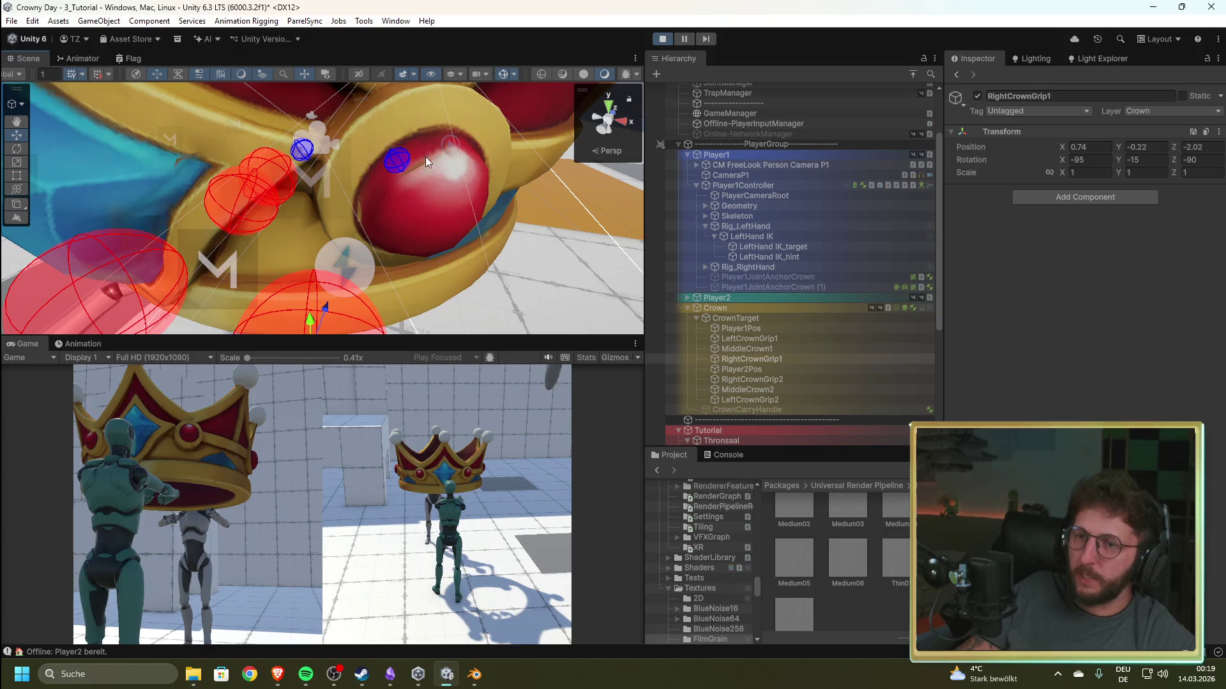
pyautogui.moveTo(356, 209); pyautogui.dragTo(330, 136)
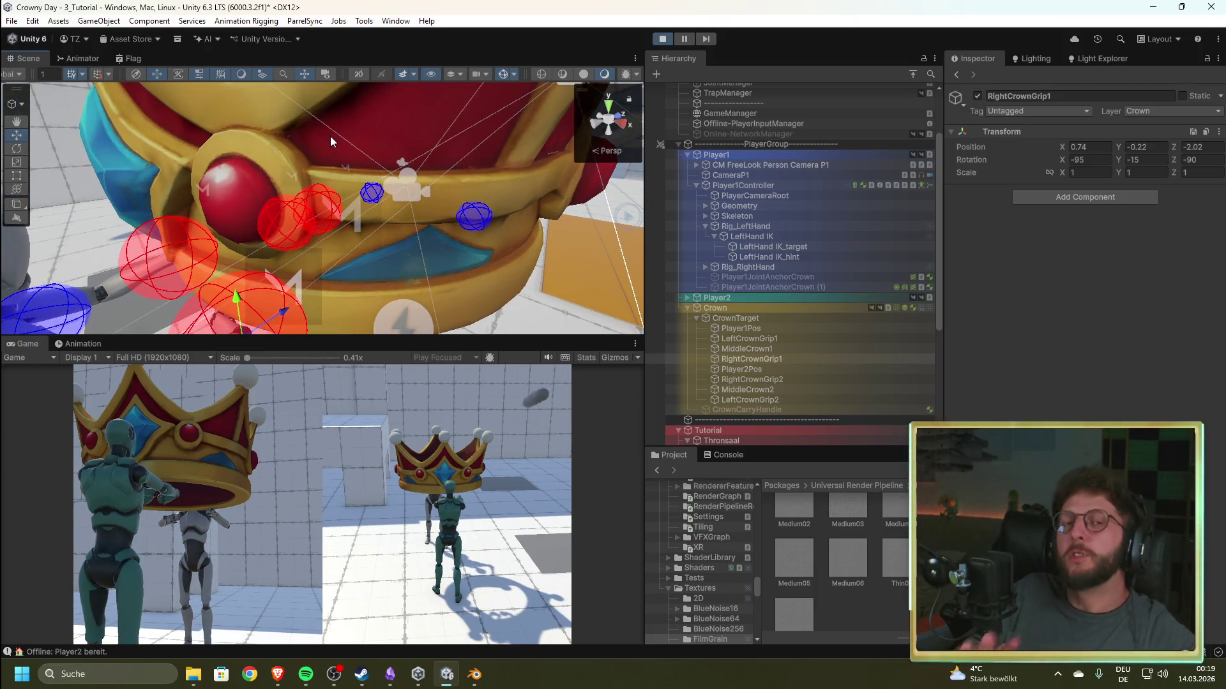
pyautogui.moveTo(292, 116)
pyautogui.mouseDown()
pyautogui.moveTo(359, 222)
pyautogui.moveTo(429, 191)
pyautogui.moveTo(331, 166)
pyautogui.mouseUp()
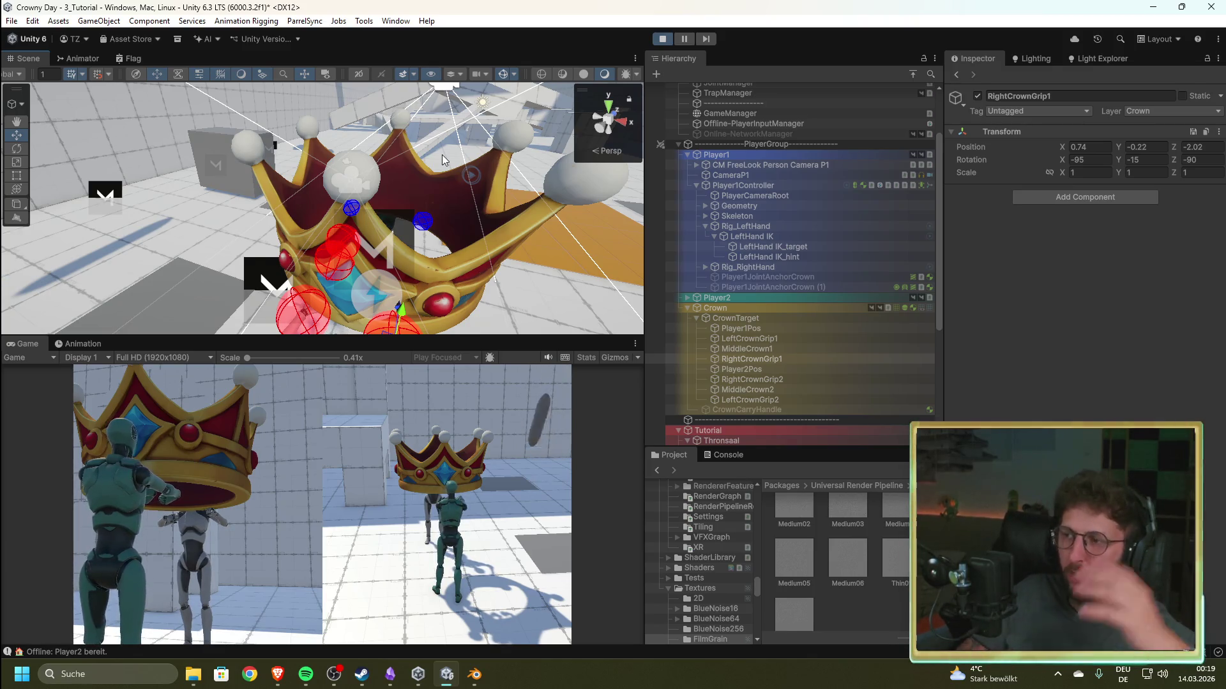
pyautogui.moveTo(411, 170)
pyautogui.mouseDown()
pyautogui.moveTo(481, 297)
pyautogui.moveTo(298, 204)
pyautogui.moveTo(332, 198)
pyautogui.moveTo(365, 212)
pyautogui.mouseUp()
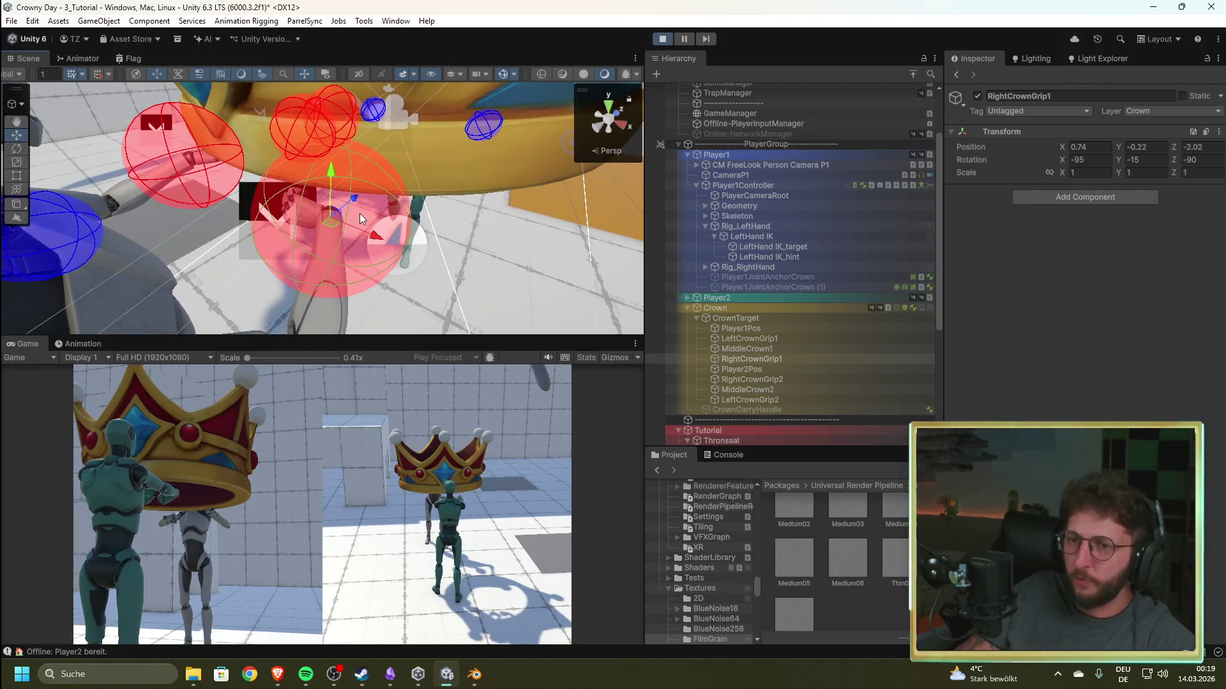
pyautogui.click(359, 197)
pyautogui.moveTo(403, 201)
pyautogui.mouseDown()
pyautogui.moveTo(314, 219)
pyautogui.moveTo(339, 186)
pyautogui.mouseUp()
# - Rotate RightCrownGrip1 to -190.8, 60.1, -91.7 and shift it to position 0.897, -0.092, -2.087
pyautogui.click(776, 391)
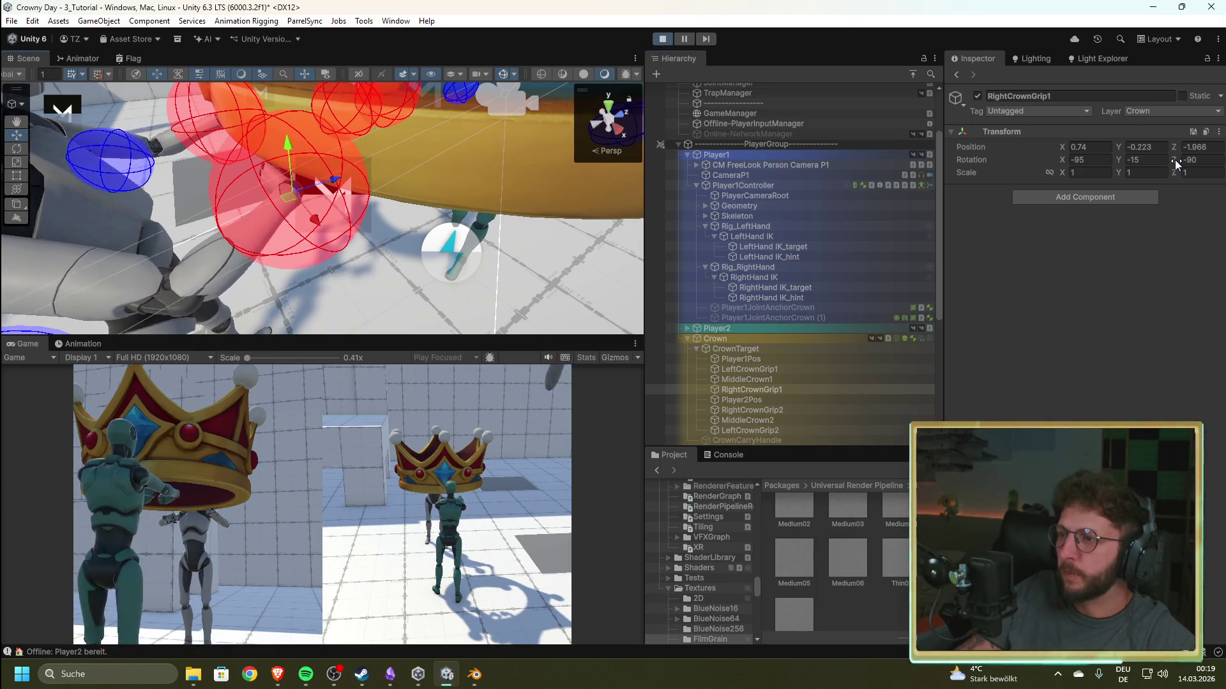
pyautogui.moveTo(1083, 164)
pyautogui.mouseDown()
pyautogui.moveTo(1213, 167)
pyautogui.moveTo(110, 185)
pyautogui.mouseUp()
pyautogui.moveTo(304, 184); pyautogui.dragTo(949, 284)
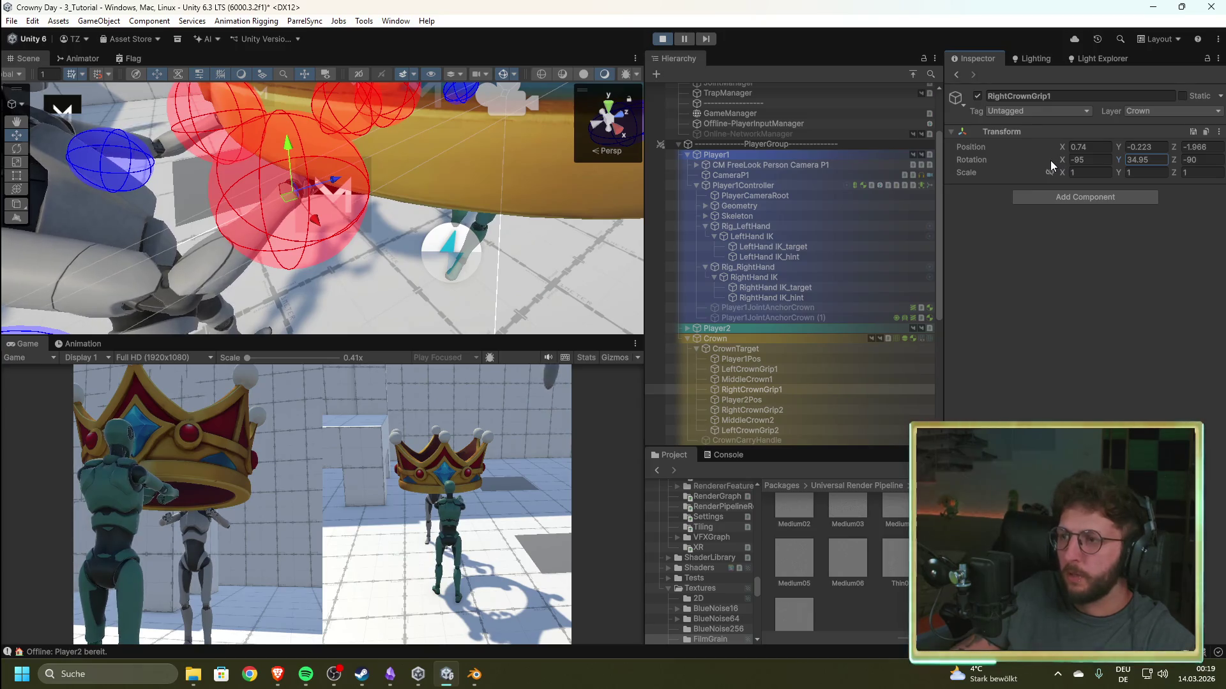
pyautogui.moveTo(1037, 167)
pyautogui.mouseDown()
pyautogui.moveTo(518, 189)
pyautogui.moveTo(331, 183)
pyautogui.moveTo(489, 230)
pyautogui.moveTo(561, 274)
pyautogui.mouseUp()
pyautogui.moveTo(418, 232); pyautogui.dragTo(447, 240)
pyautogui.moveTo(1177, 162); pyautogui.dragTo(1171, 162)
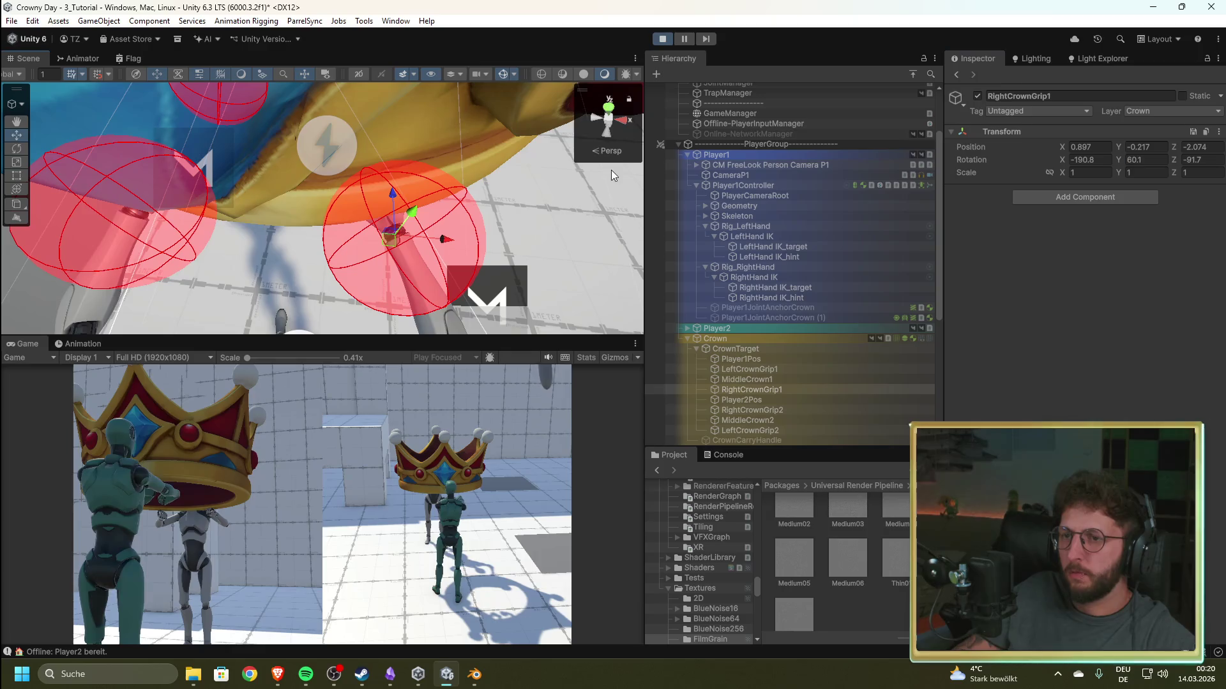
pyautogui.moveTo(553, 204)
pyautogui.mouseDown()
pyautogui.moveTo(263, 677)
pyautogui.moveTo(58, 18)
pyautogui.mouseUp()
pyautogui.moveTo(292, 159); pyautogui.dragTo(286, 136)
pyautogui.scroll(-6, 296, 136)
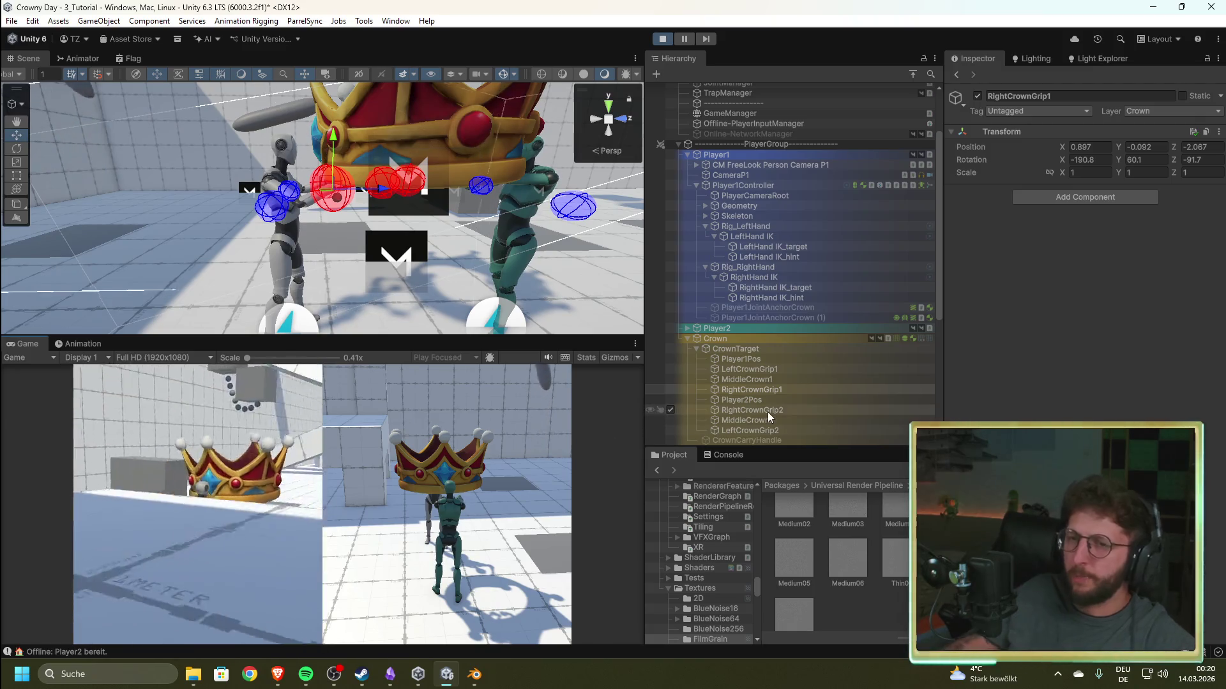
# - Select RightCrownGrip2, move it along Z across the crown, and raise it to the rim
pyautogui.moveTo(474, 213)
pyautogui.mouseDown()
pyautogui.moveTo(458, 283)
pyautogui.moveTo(485, 301)
pyautogui.mouseUp()
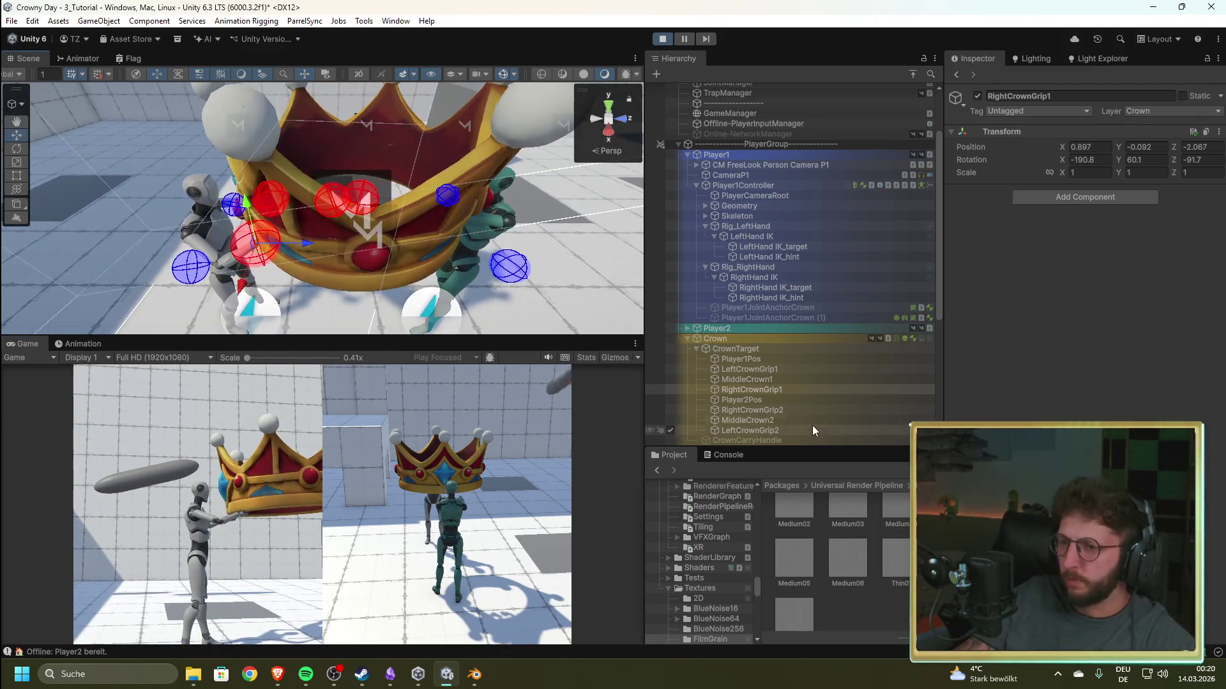
pyautogui.click(791, 410)
pyautogui.moveTo(255, 256)
pyautogui.mouseDown()
pyautogui.moveTo(139, 279)
pyautogui.moveTo(319, 267)
pyautogui.moveTo(569, 193)
pyautogui.mouseUp()
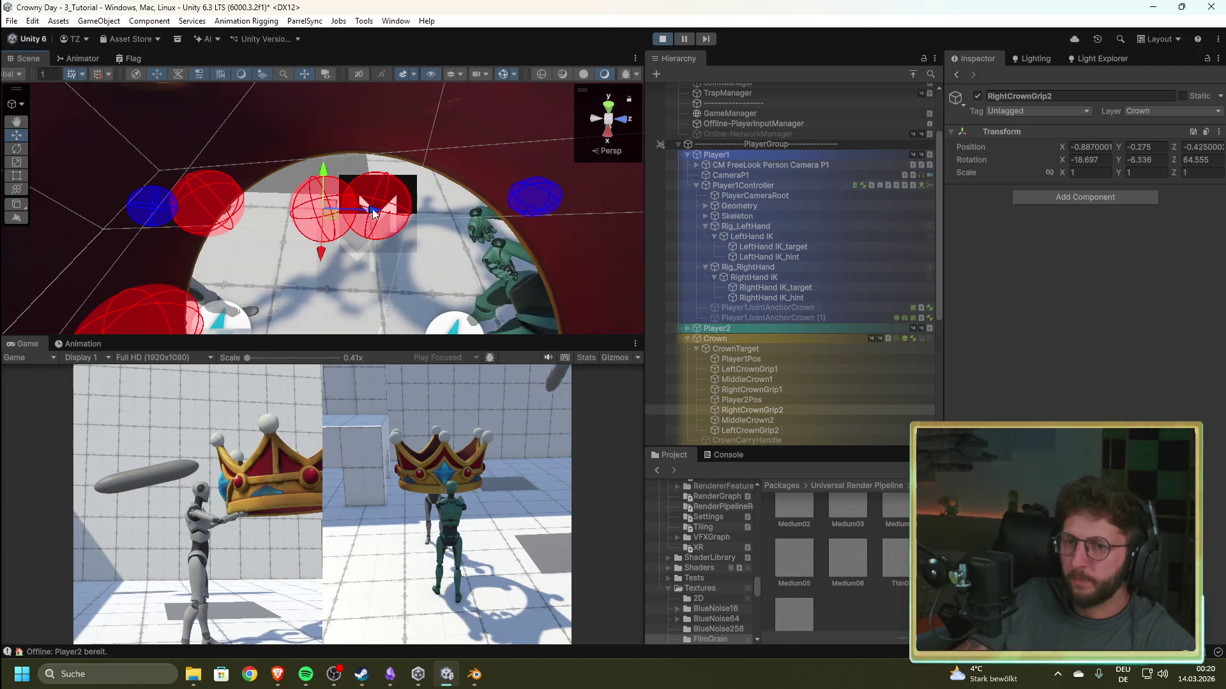
pyautogui.moveTo(373, 215)
pyautogui.mouseDown()
pyautogui.moveTo(536, 221)
pyautogui.moveTo(119, 214)
pyautogui.moveTo(230, 221)
pyautogui.mouseUp()
pyautogui.moveTo(338, 198)
pyautogui.mouseDown()
pyautogui.moveTo(335, 246)
pyautogui.moveTo(192, 240)
pyautogui.moveTo(211, 237)
pyautogui.mouseUp()
pyautogui.moveTo(253, 191); pyautogui.dragTo(253, 178)
pyautogui.moveTo(256, 242)
pyautogui.mouseDown()
pyautogui.moveTo(297, 237)
pyautogui.moveTo(281, 230)
pyautogui.moveTo(323, 189)
pyautogui.moveTo(345, 198)
pyautogui.mouseUp()
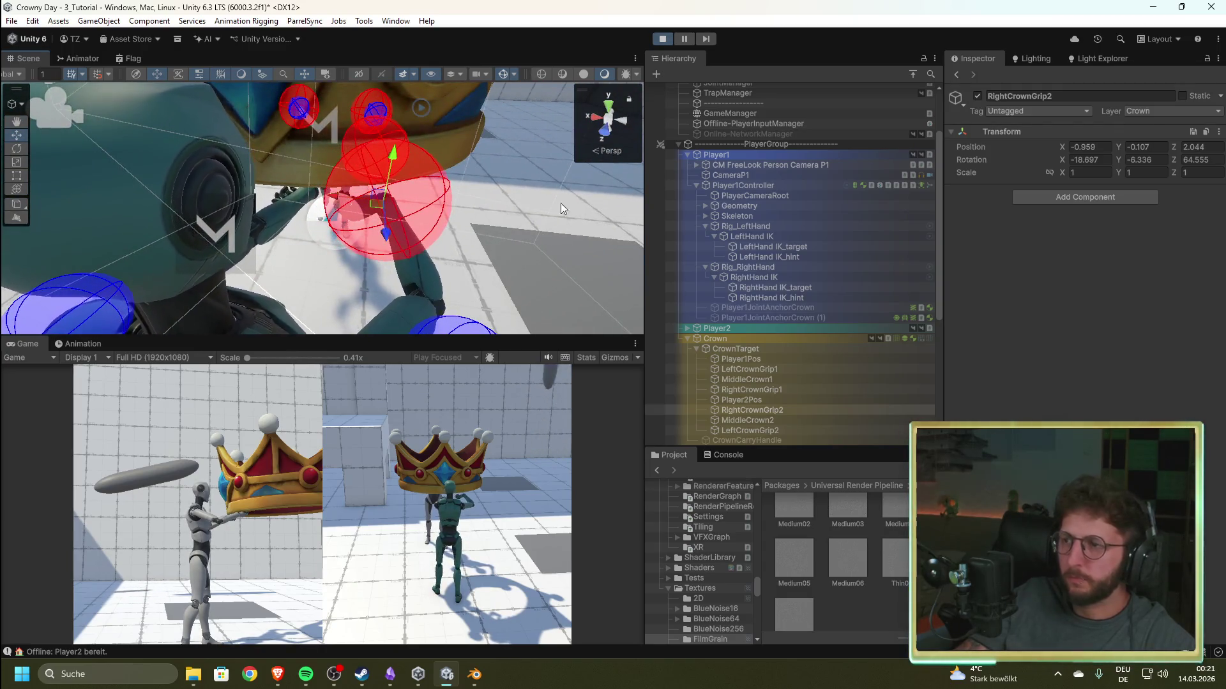
# - Adjust RightCrownGrip2's X rotation and turn its Y rotation to about 71.3
pyautogui.moveTo(1061, 159)
pyautogui.mouseDown()
pyautogui.moveTo(1048, 163)
pyautogui.moveTo(1144, 167)
pyautogui.moveTo(1025, 166)
pyautogui.mouseUp()
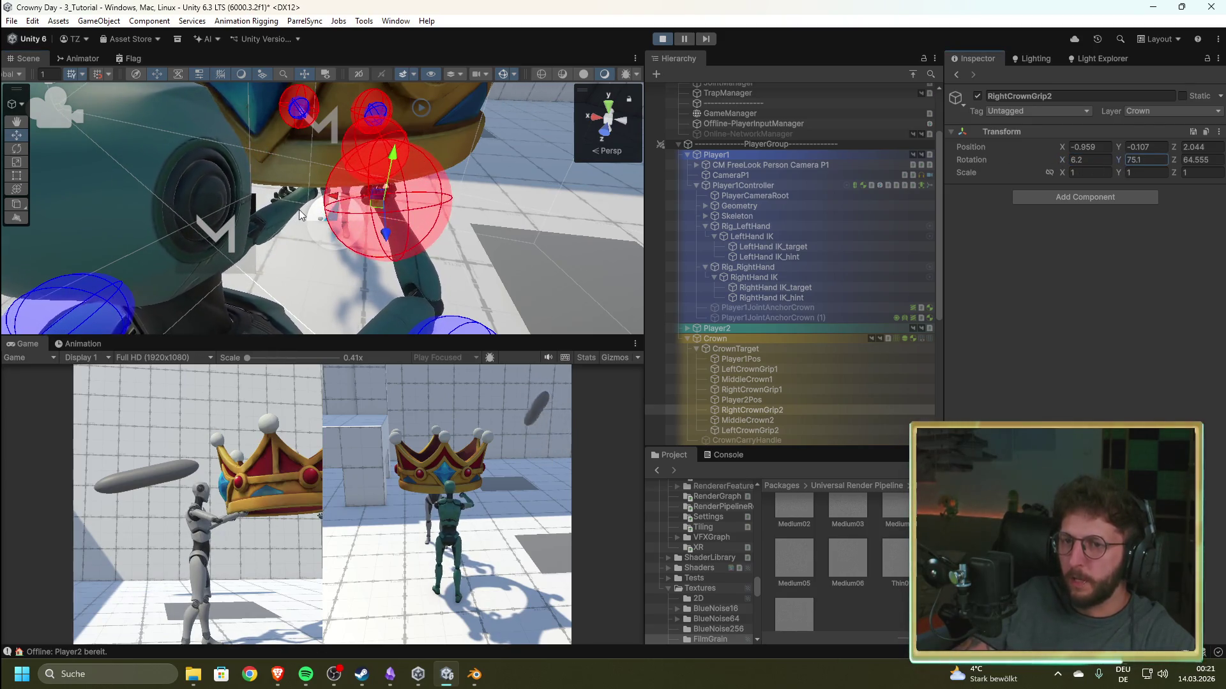
pyautogui.moveTo(1118, 160); pyautogui.dragTo(1219, 164)
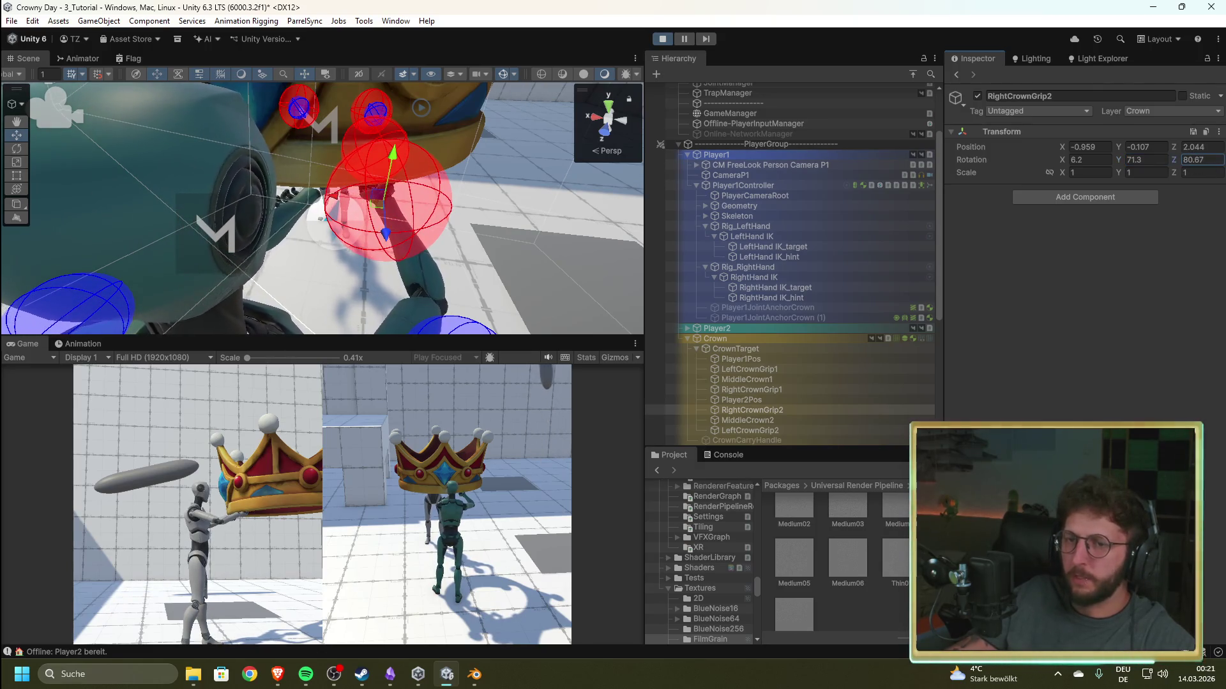
pyautogui.rightClick(410, 273)
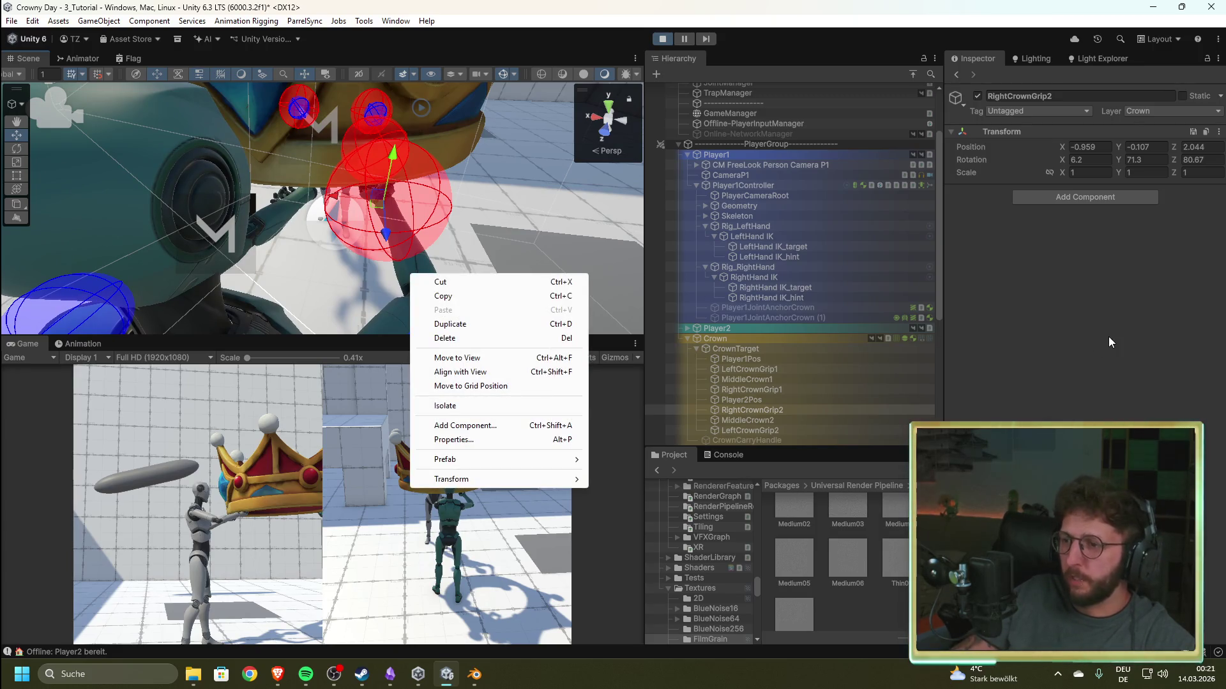
pyautogui.click(516, 231)
pyautogui.moveTo(516, 231)
pyautogui.mouseDown()
pyautogui.moveTo(108, 125)
pyautogui.moveTo(218, 173)
pyautogui.mouseUp()
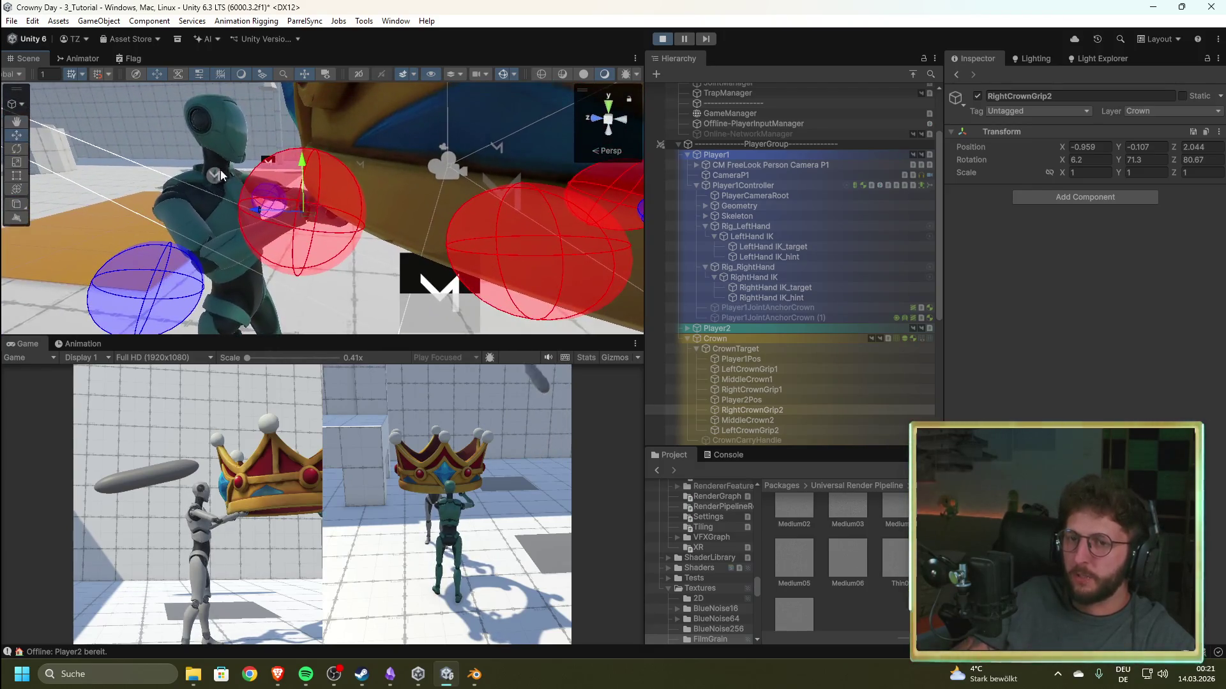
# - Fine-tune RightCrownGrip2's height and finish its rotation at -0.5, 69.41, 91.8
pyautogui.moveTo(302, 168); pyautogui.dragTo(302, 160)
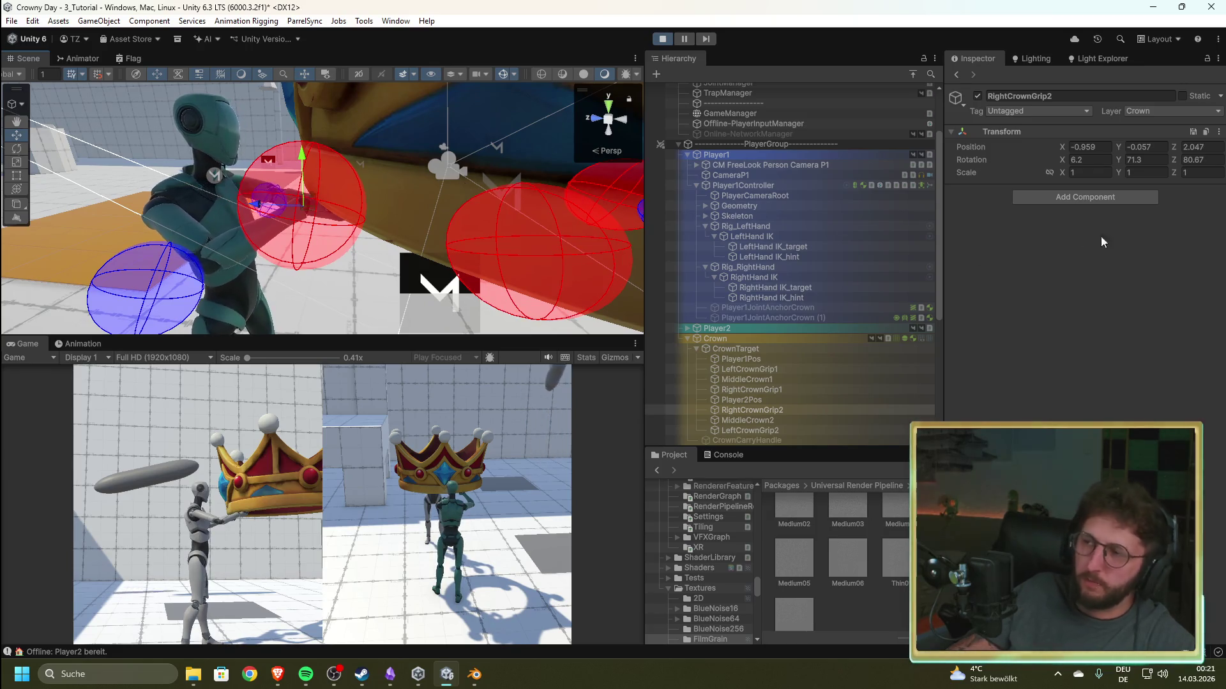
pyautogui.moveTo(1063, 164); pyautogui.dragTo(1083, 164)
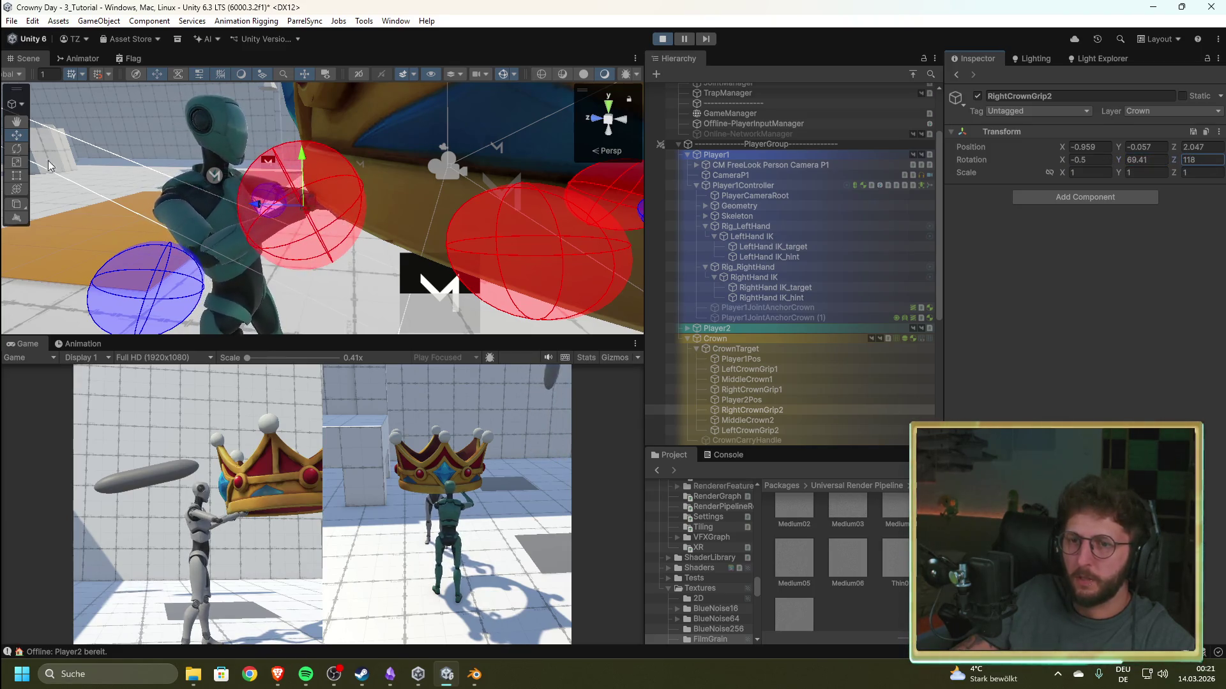
pyautogui.moveTo(304, 155)
pyautogui.mouseDown()
pyautogui.moveTo(308, 174)
pyautogui.moveTo(306, 164)
pyautogui.mouseUp()
pyautogui.moveTo(435, 332); pyautogui.dragTo(570, 173)
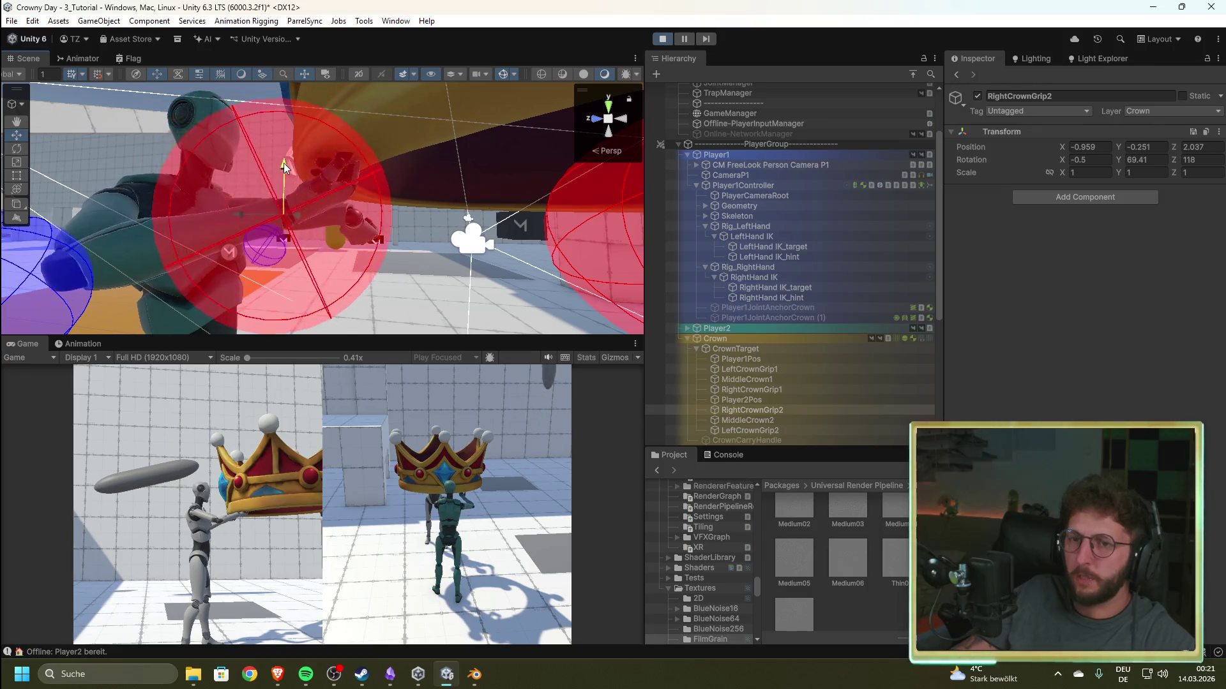
pyautogui.moveTo(1179, 163); pyautogui.dragTo(1112, 164)
pyautogui.moveTo(626, 256)
pyautogui.mouseDown()
pyautogui.moveTo(648, 351)
pyautogui.moveTo(684, 381)
pyautogui.moveTo(684, 447)
pyautogui.moveTo(719, 540)
pyautogui.mouseUp()
pyautogui.click(745, 429)
pyautogui.moveTo(286, 182)
pyautogui.mouseDown()
pyautogui.moveTo(284, 168)
pyautogui.moveTo(231, 154)
pyautogui.moveTo(241, 259)
pyautogui.moveTo(214, 277)
pyautogui.mouseUp()
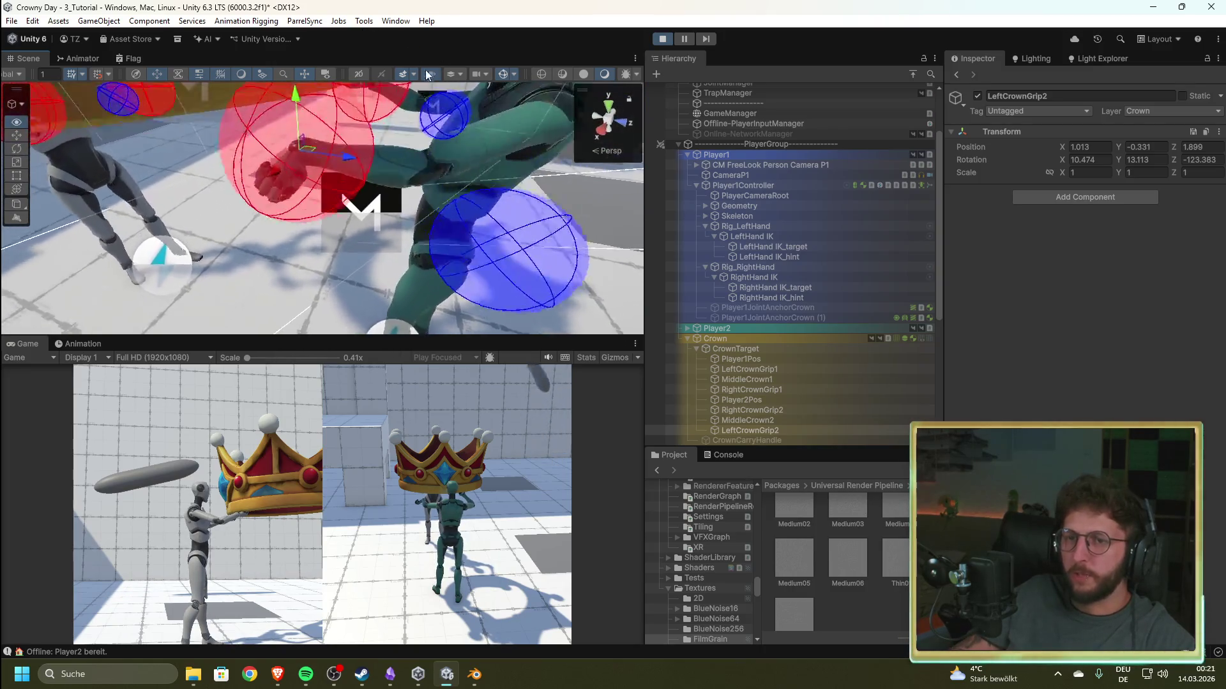
# - Rotate LeftCrownGrip2 to X 3 and adjust its Y rotation, then reselect it from a top view
pyautogui.moveTo(1066, 170)
pyautogui.mouseDown()
pyautogui.moveTo(970, 162)
pyautogui.moveTo(1069, 191)
pyautogui.moveTo(1039, 191)
pyautogui.moveTo(1136, 160)
pyautogui.moveTo(1213, 161)
pyautogui.moveTo(13, 172)
pyautogui.moveTo(289, 179)
pyautogui.mouseUp()
pyautogui.write('-94.77')
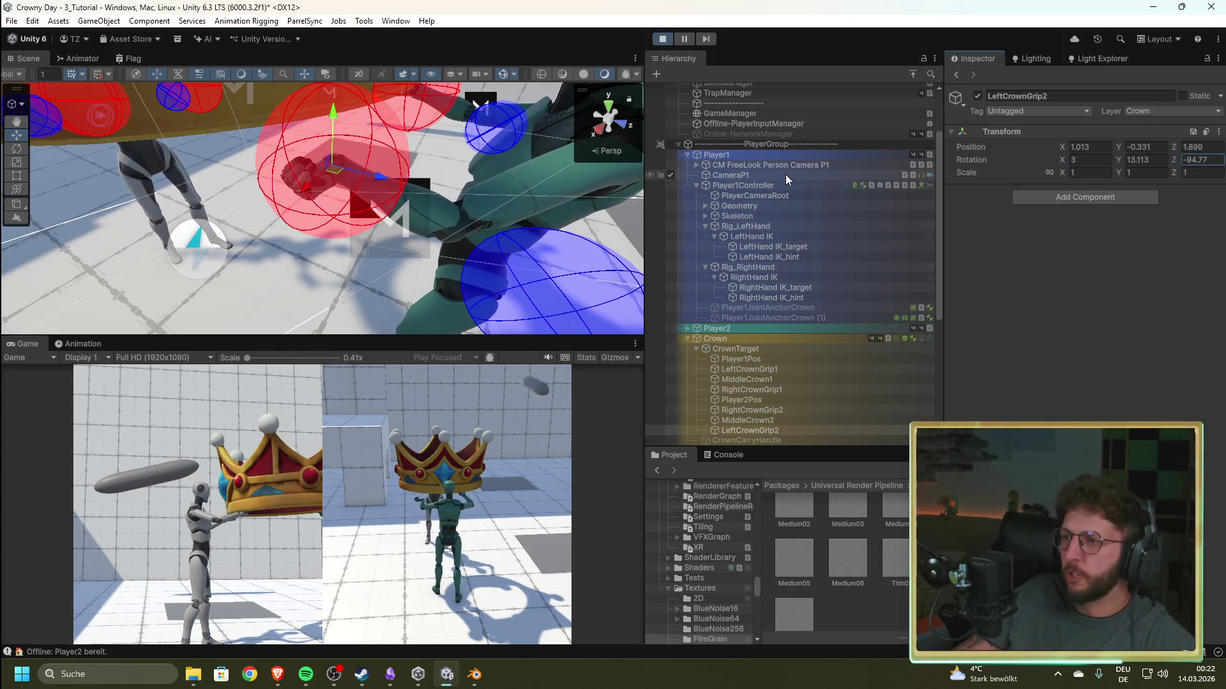
pyautogui.moveTo(1118, 166); pyautogui.dragTo(63, 174)
pyautogui.moveTo(230, 101)
pyautogui.mouseDown()
pyautogui.moveTo(321, 411)
pyautogui.moveTo(711, 393)
pyautogui.moveTo(549, 263)
pyautogui.moveTo(284, 214)
pyautogui.moveTo(283, 196)
pyautogui.moveTo(285, 214)
pyautogui.moveTo(553, 99)
pyautogui.mouseUp()
pyautogui.click(394, 198)
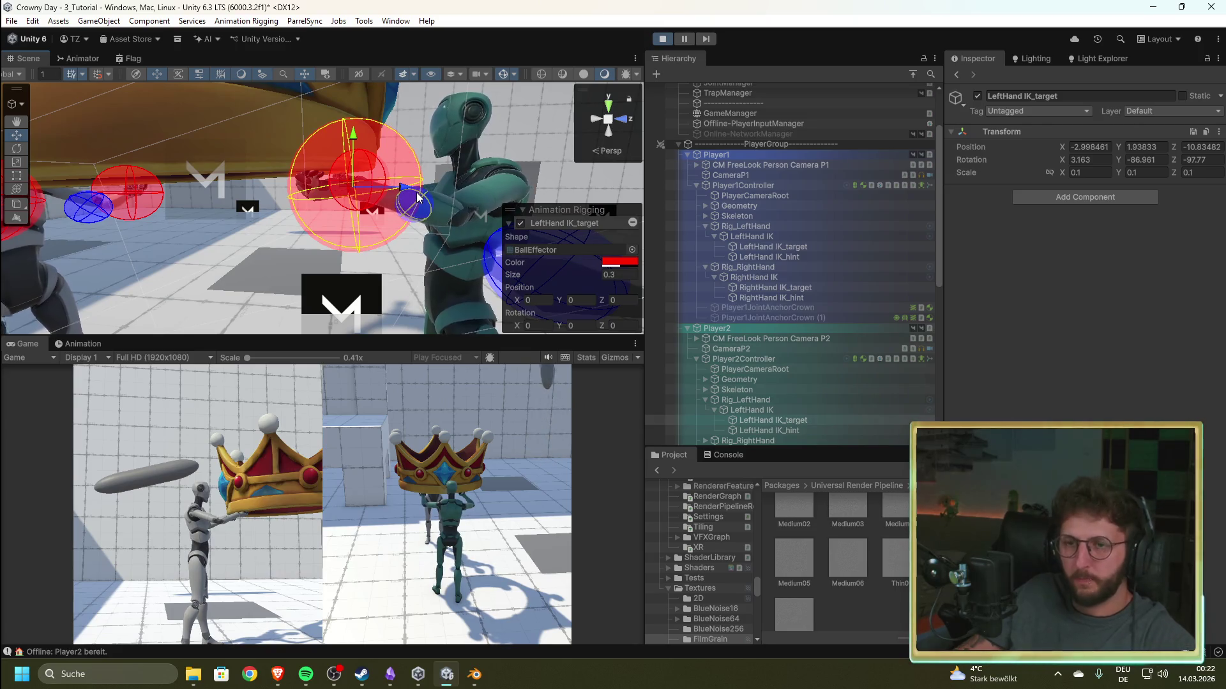
pyautogui.click(407, 187)
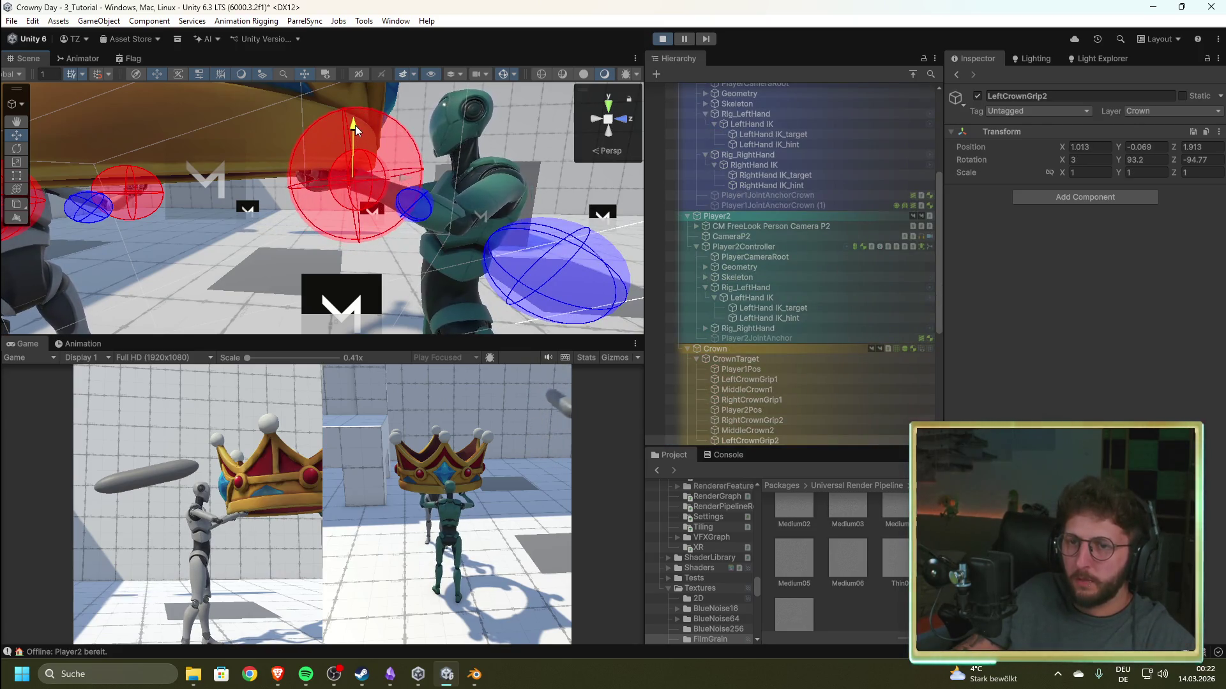
# - Frame LeftCrownGrip2 and shift it along X and Z to about position 0.74, -0.09, 2.16
pyautogui.press('f')
pyautogui.moveTo(242, 271); pyautogui.dragTo(89, 373)
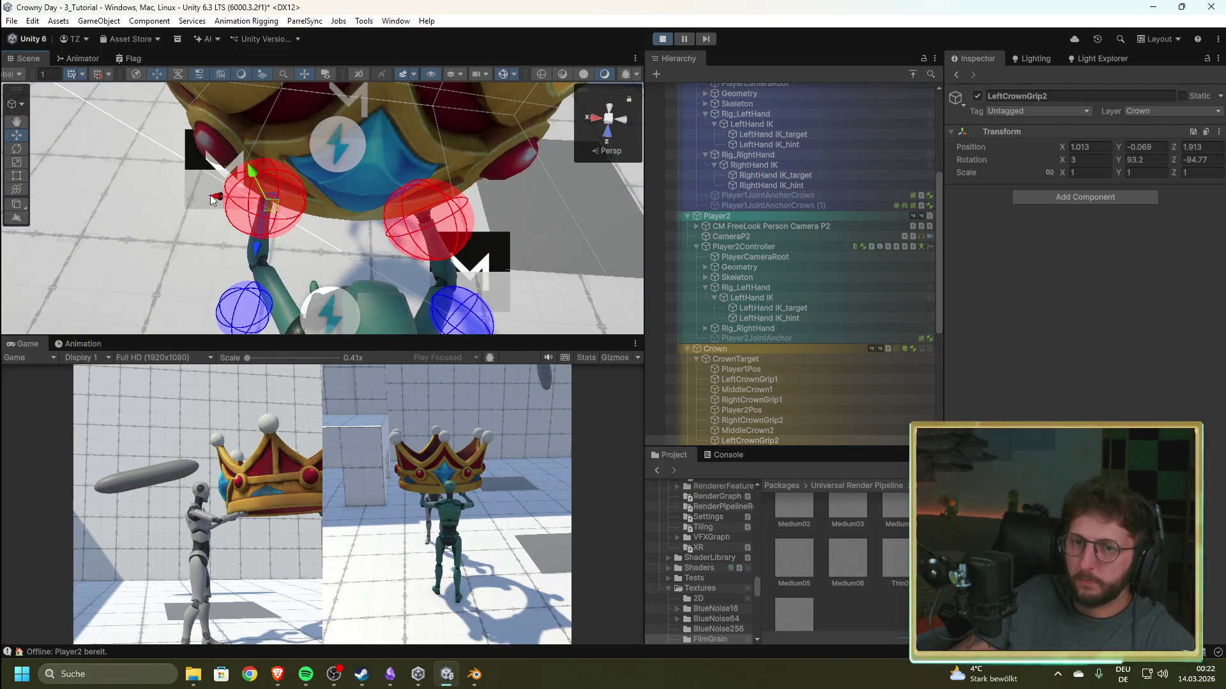
pyautogui.moveTo(217, 197); pyautogui.dragTo(237, 199)
pyautogui.moveTo(284, 259); pyautogui.dragTo(278, 284)
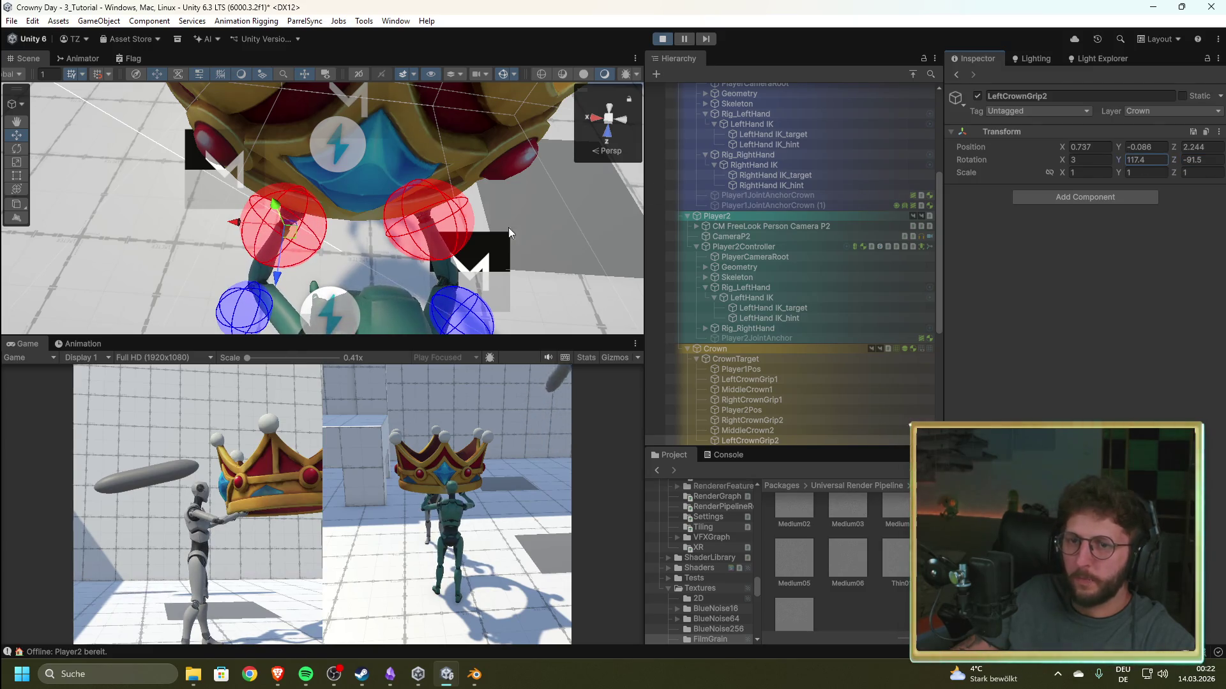
pyautogui.scroll(-5, 410, 234)
pyautogui.moveTo(410, 233); pyautogui.dragTo(409, 279)
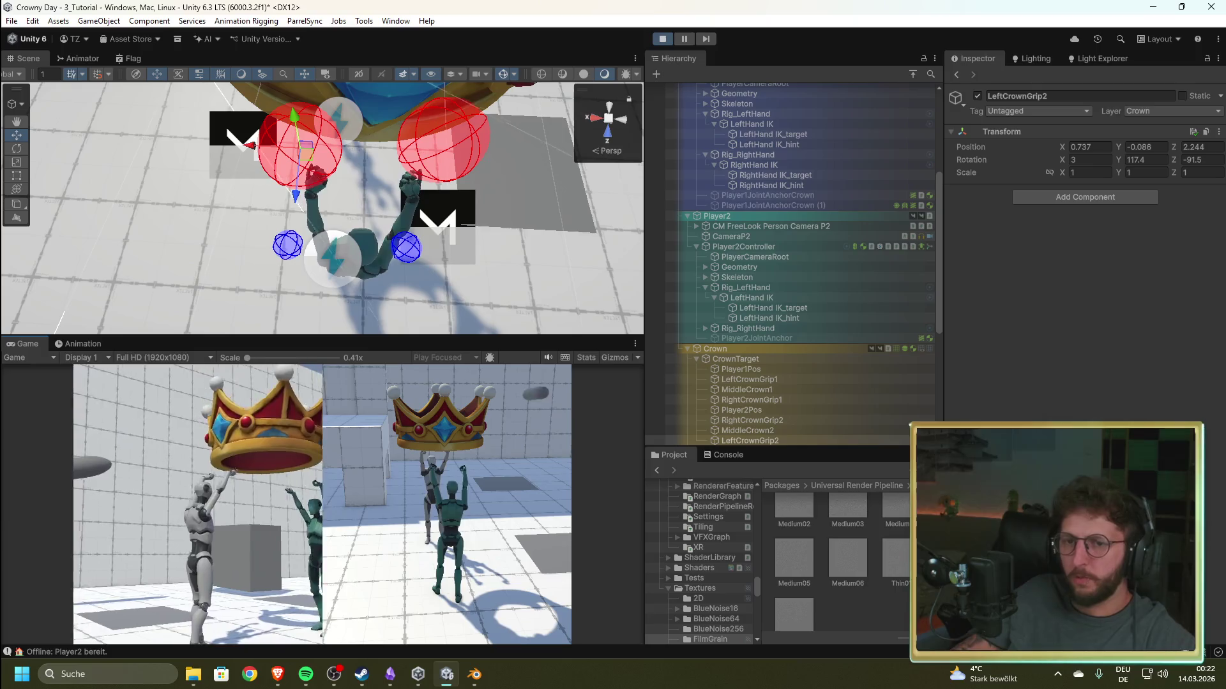
# - Orbit around both characters to check the crown carry, then stop the game
pyautogui.moveTo(235, 240)
pyautogui.mouseDown()
pyautogui.moveTo(505, 83)
pyautogui.moveTo(586, 17)
pyautogui.moveTo(583, 28)
pyautogui.mouseUp()
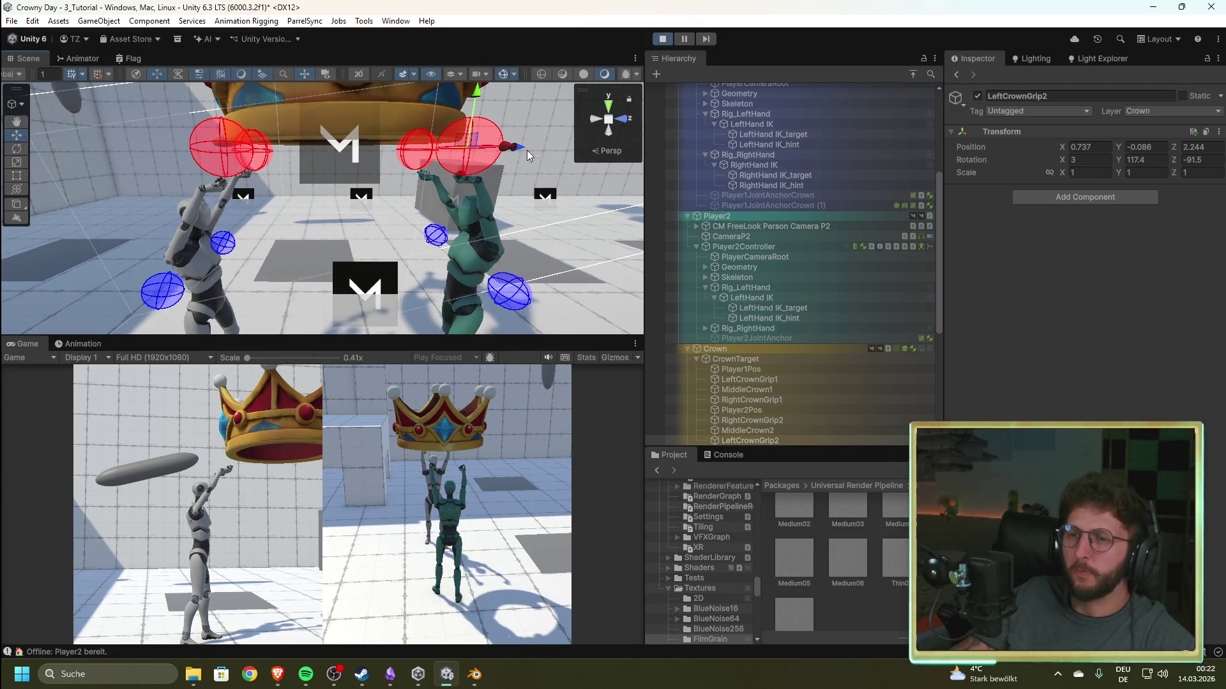
pyautogui.moveTo(529, 149); pyautogui.dragTo(502, 204)
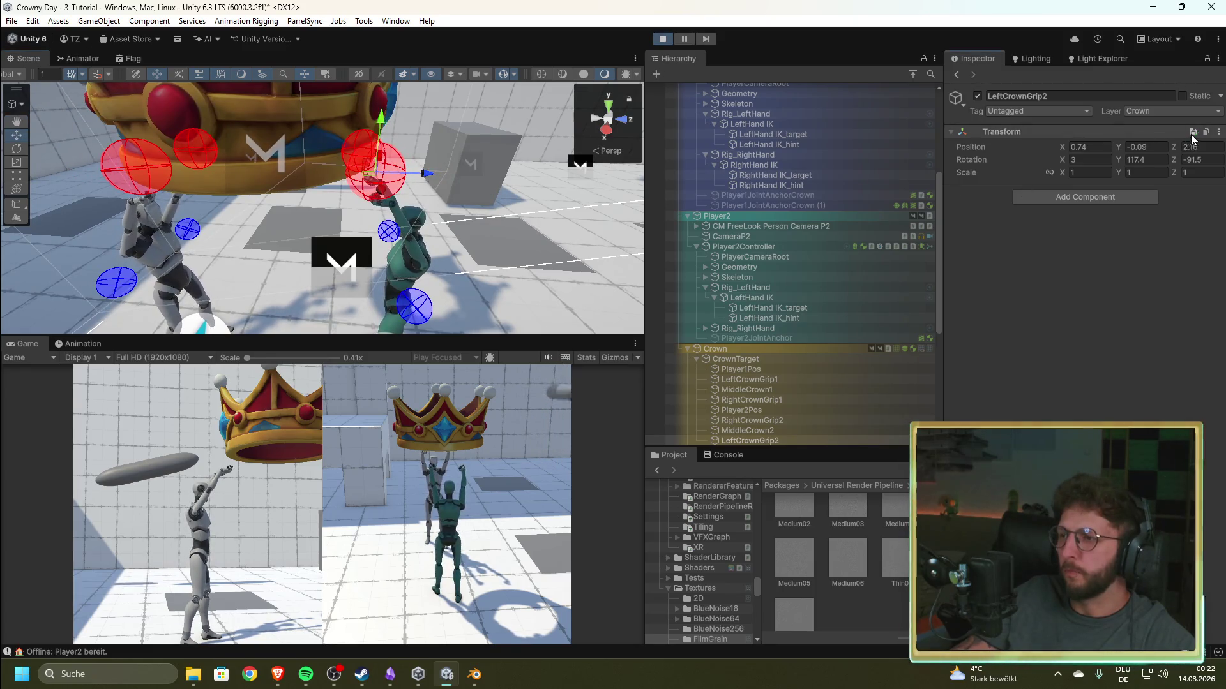
pyautogui.moveTo(421, 203); pyautogui.dragTo(449, 157)
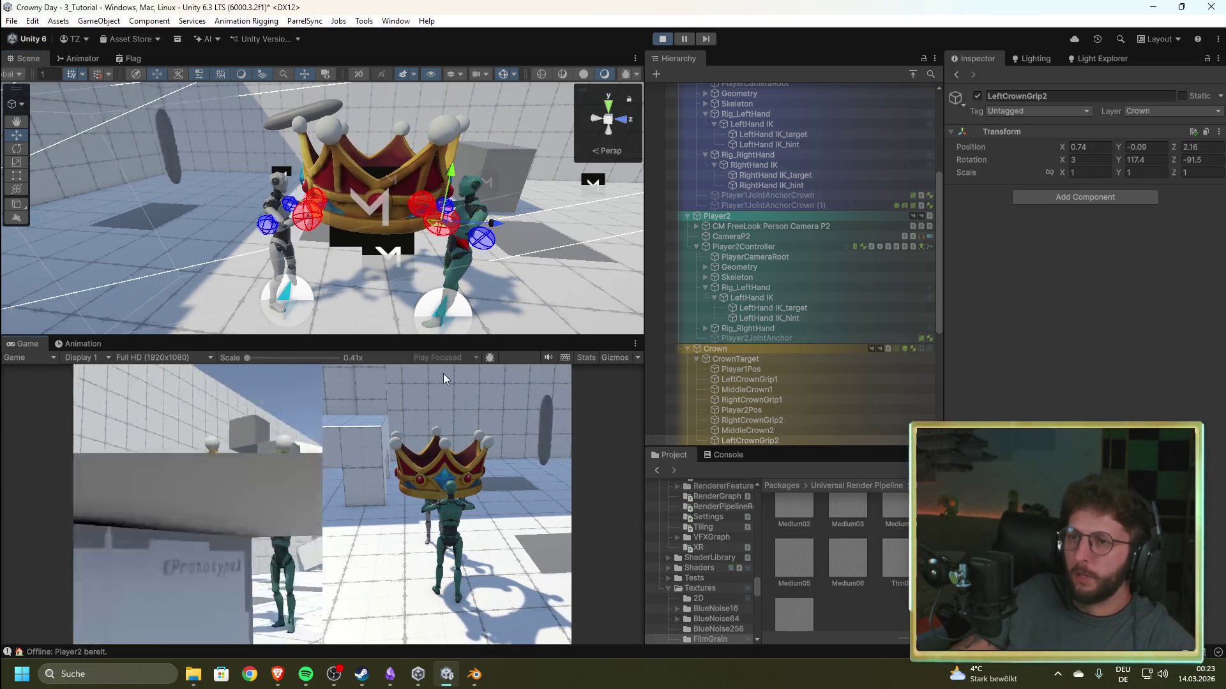
pyautogui.click(663, 37)
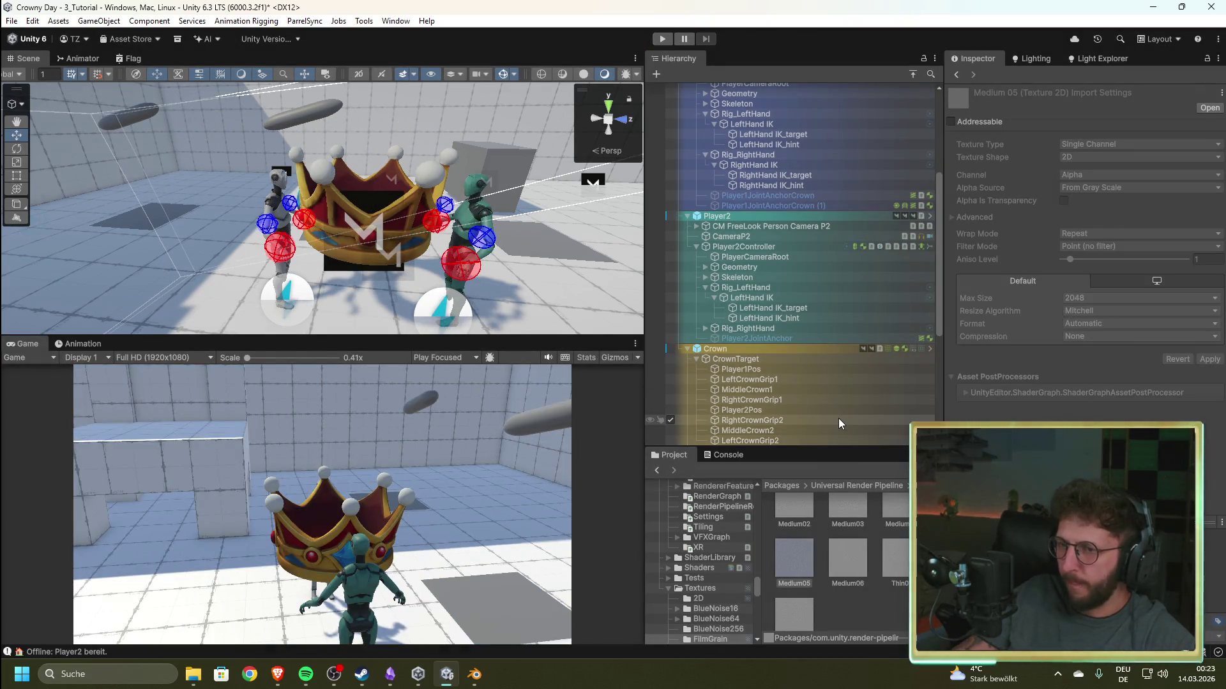
# - Run a quick crown-carry test, stop it, and select the CrownManager via Crown
pyautogui.click(663, 40)
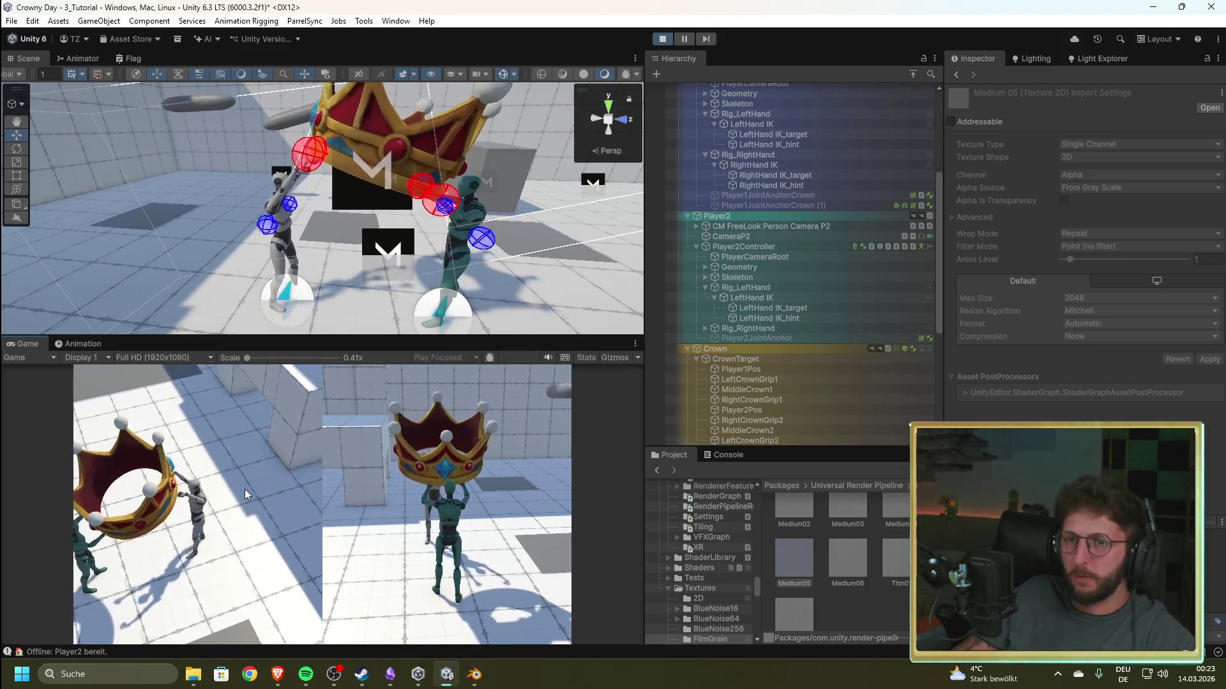
pyautogui.hotkey('ctrl', 'p')
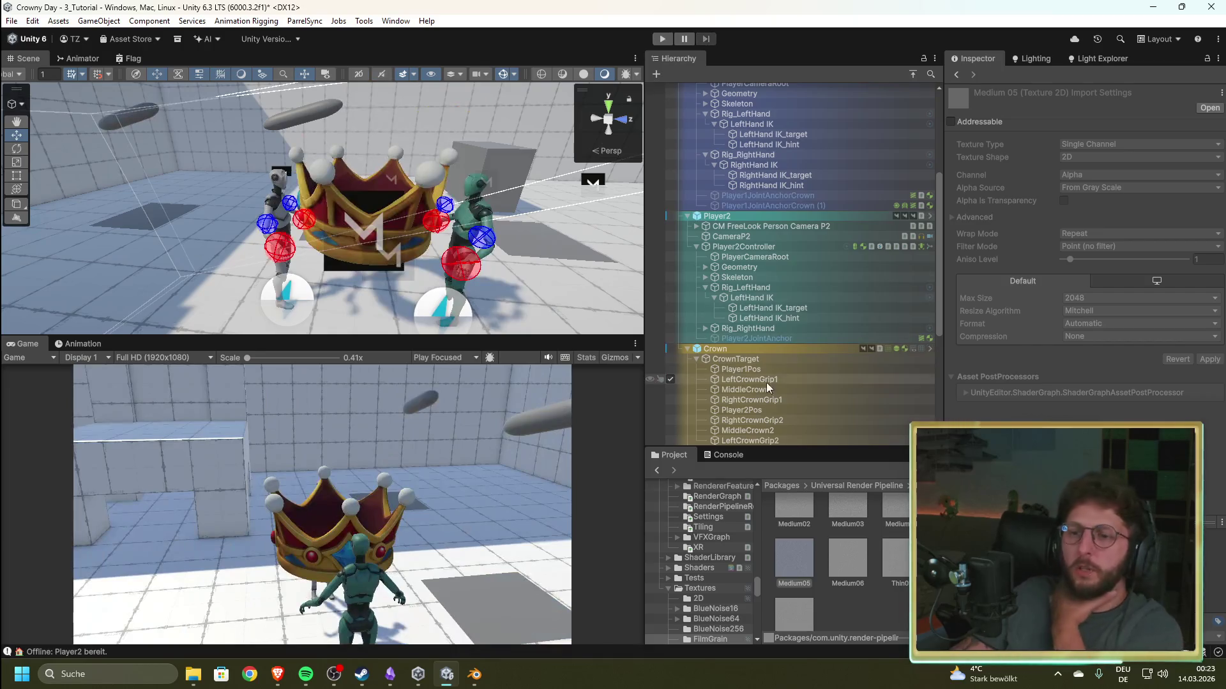
pyautogui.click(742, 346)
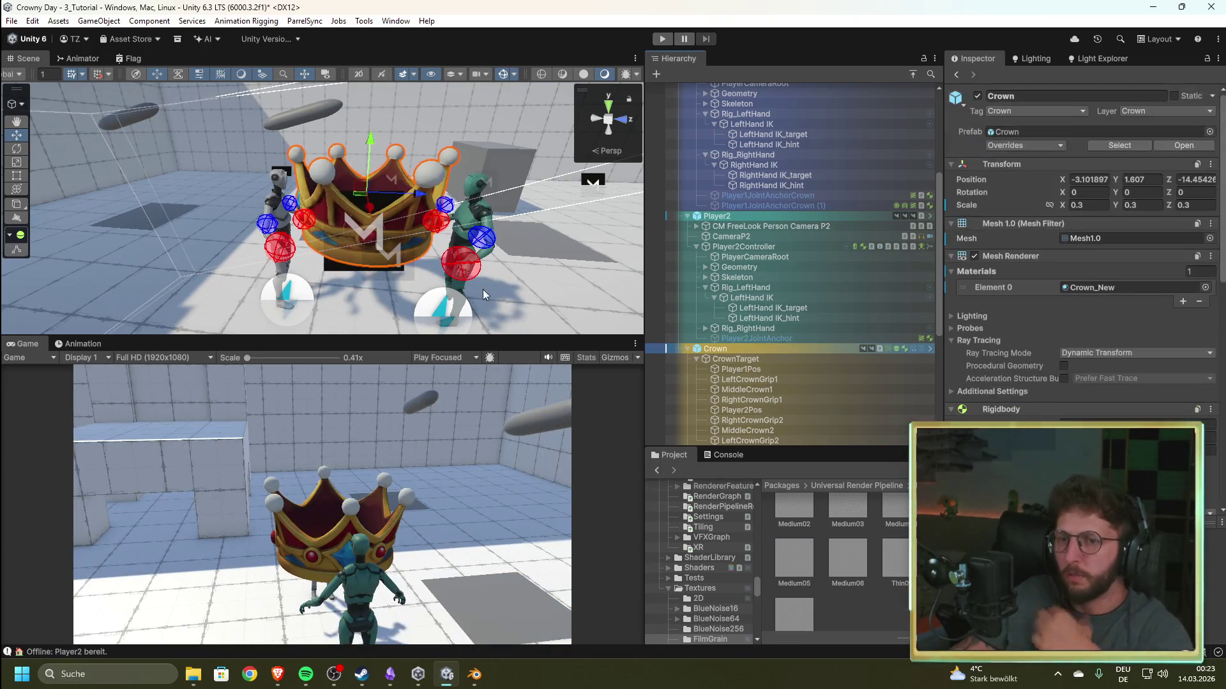
pyautogui.scroll(5, 733, 163)
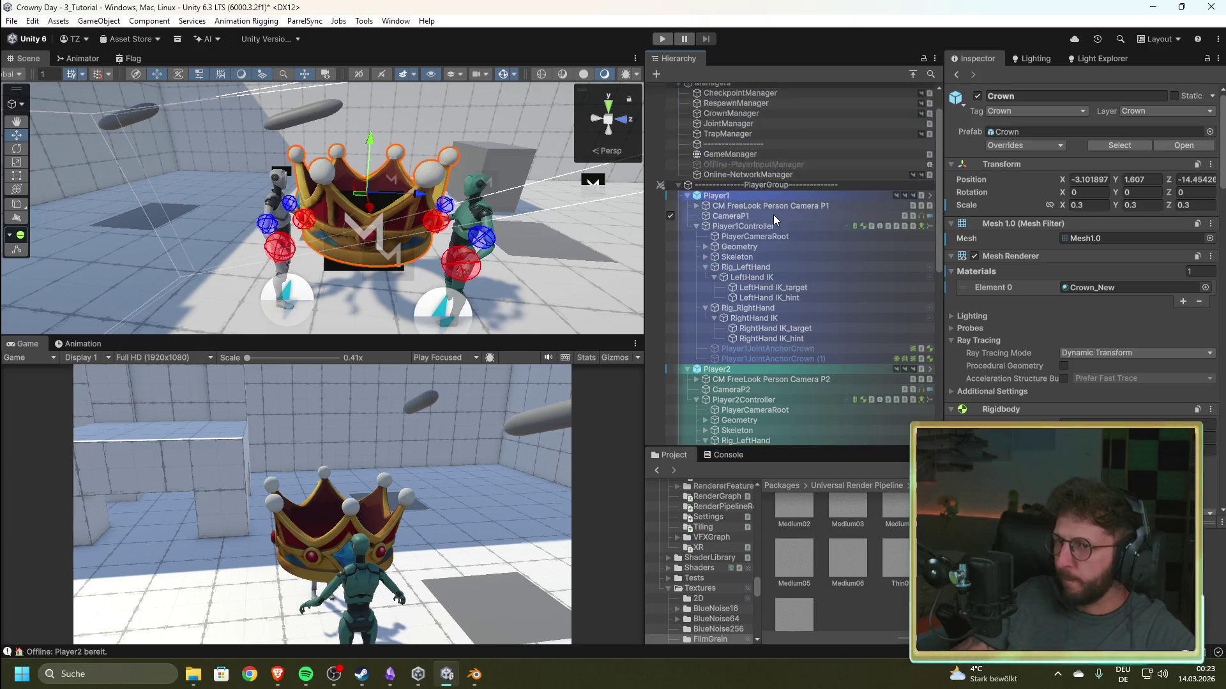
pyautogui.click(740, 151)
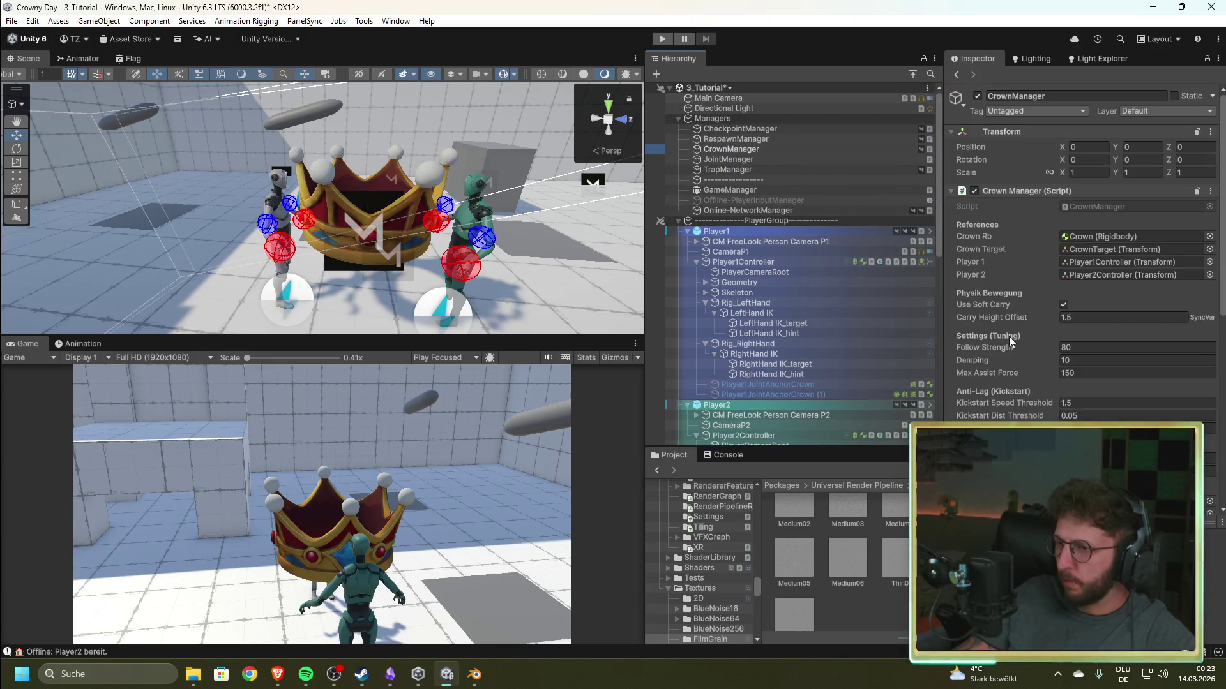
# - Scroll through the Crown Manager (Script) fields to review its carry and grip targets
pyautogui.scroll(-5, 1008, 336)
pyautogui.scroll(-2, 1008, 342)
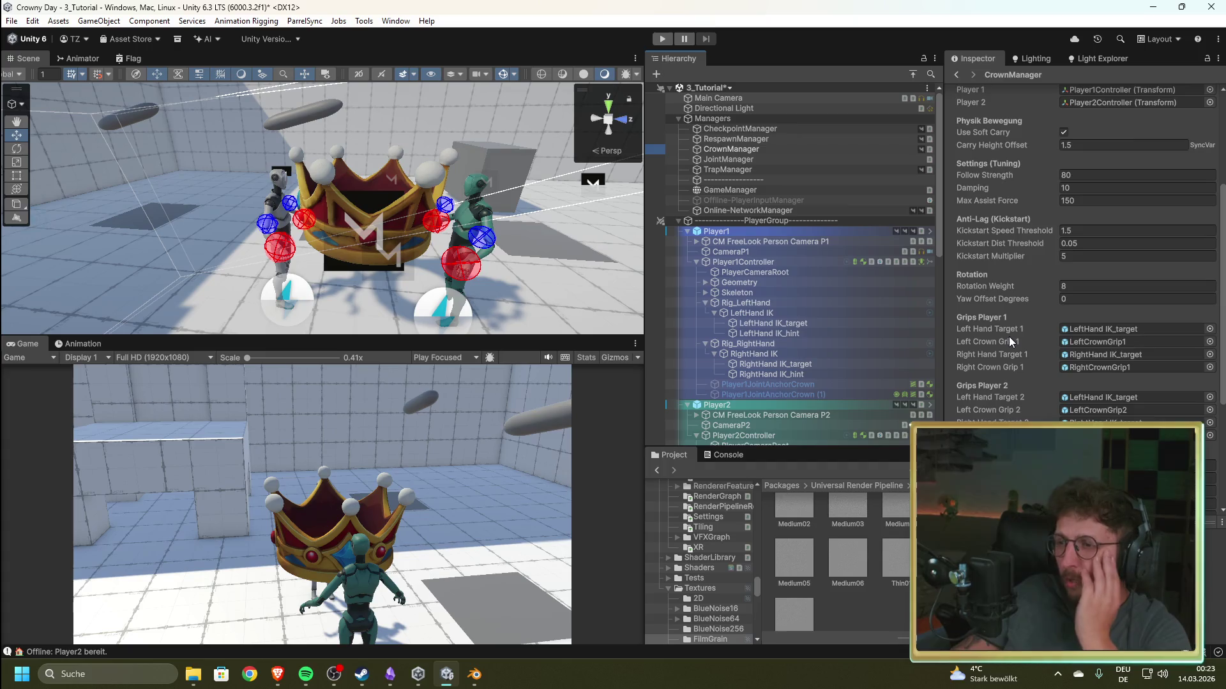
pyautogui.scroll(1, 1009, 341)
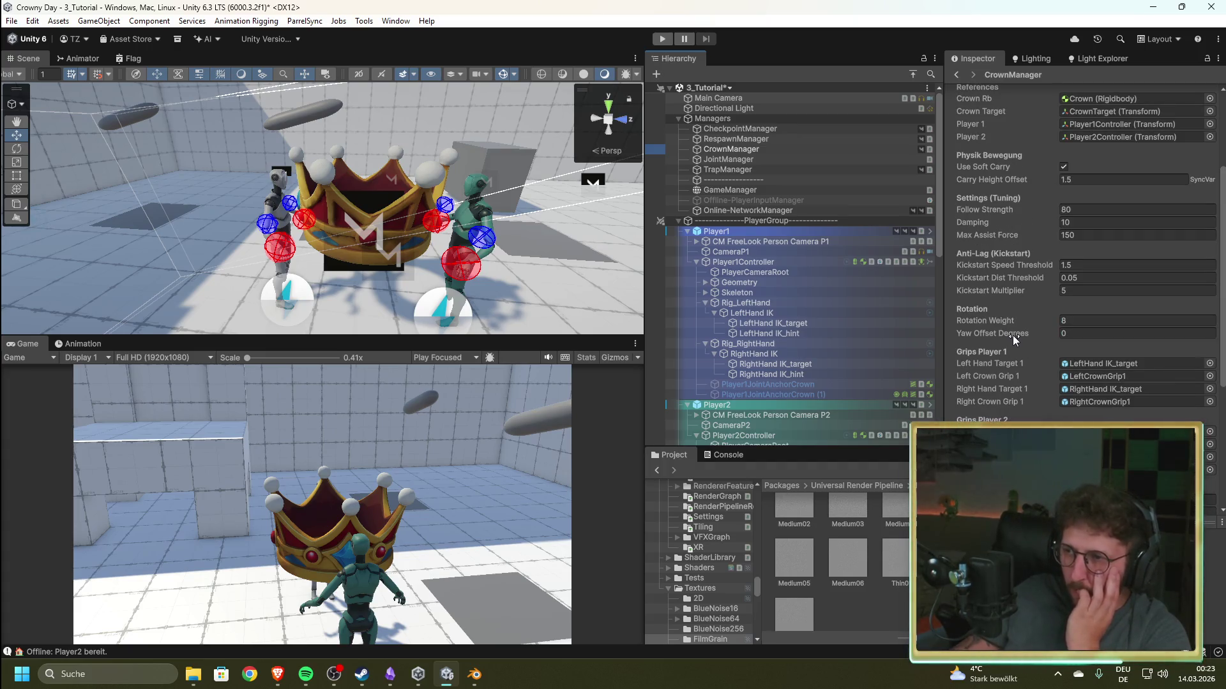
pyautogui.scroll(-5, 1024, 330)
pyautogui.scroll(5, 1025, 328)
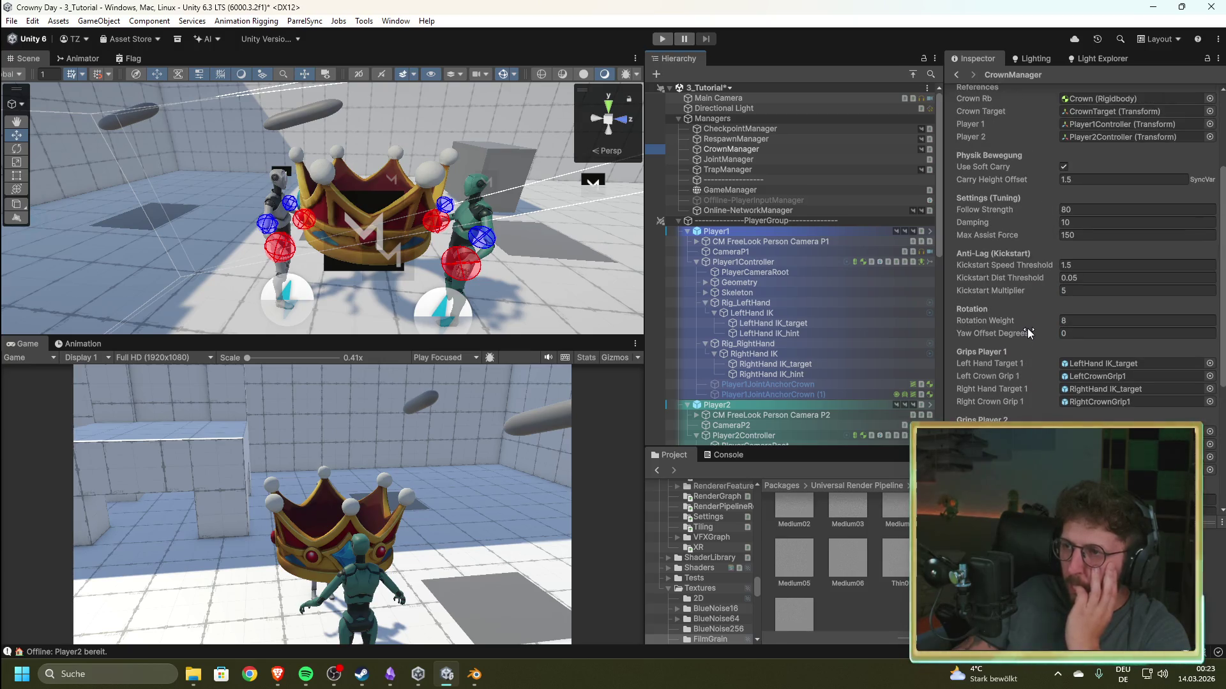
pyautogui.scroll(-4, 1051, 309)
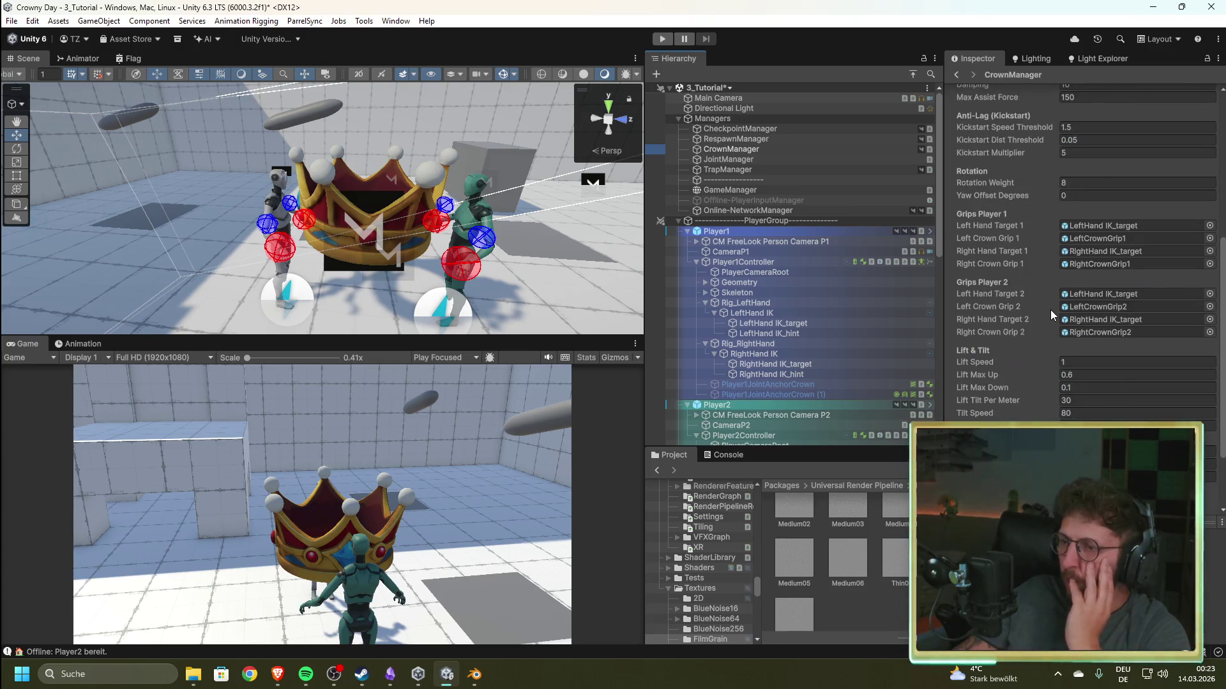
pyautogui.scroll(-3, 1050, 309)
pyautogui.scroll(8, 1054, 308)
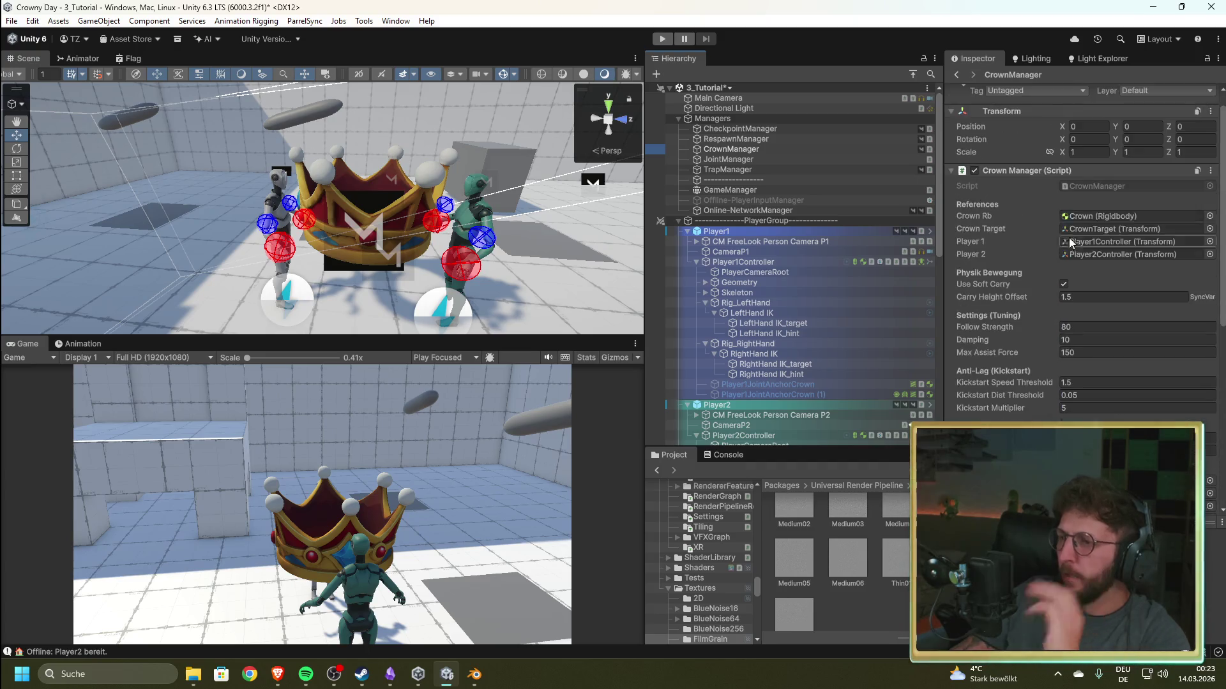
# - Start the game and set the Carry Height Offset to 1.2
pyautogui.click(661, 40)
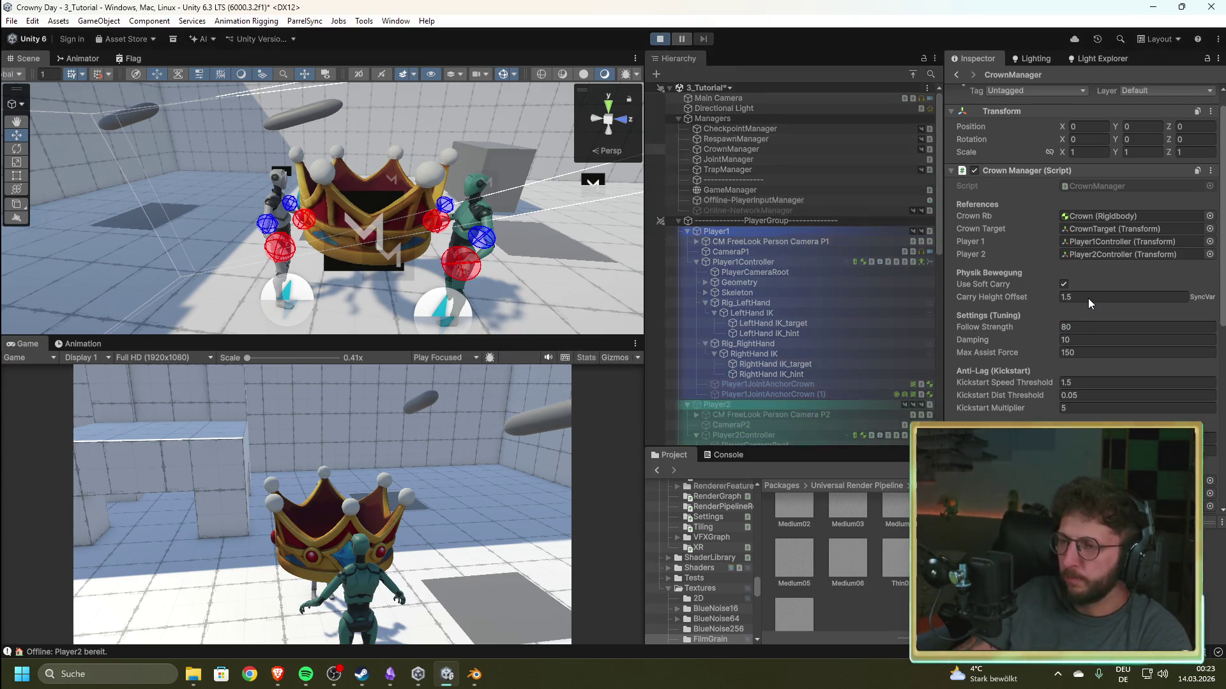
pyautogui.click(1090, 319)
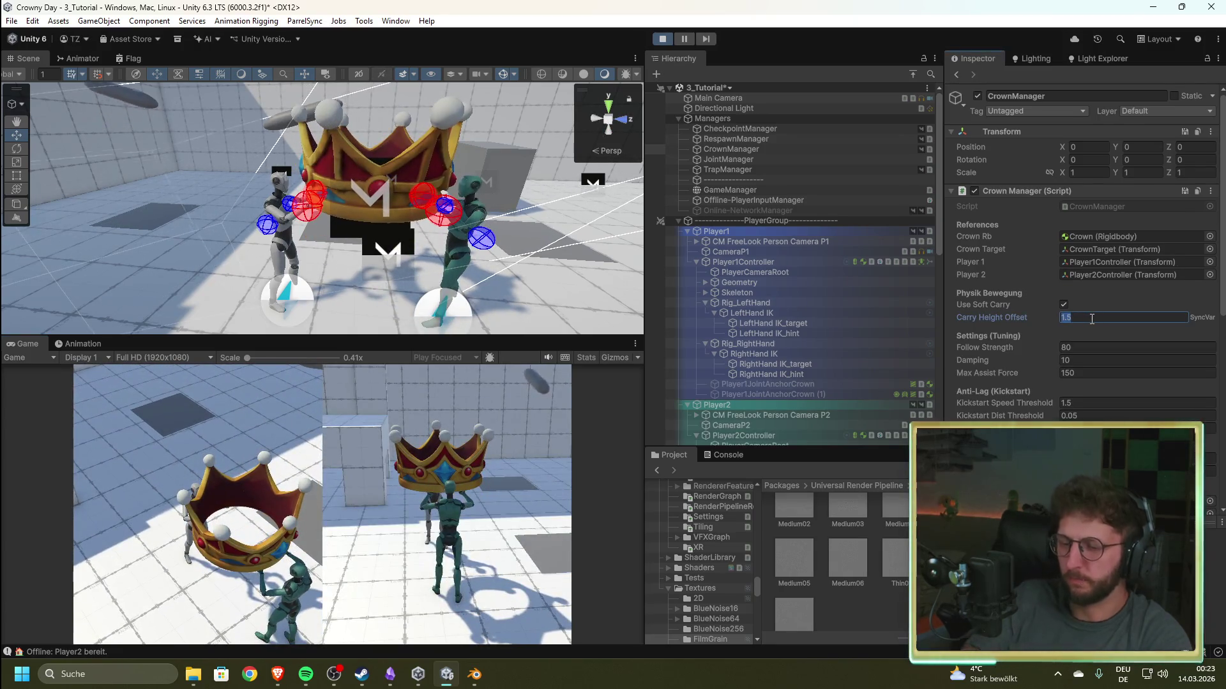
pyautogui.write('1.2')
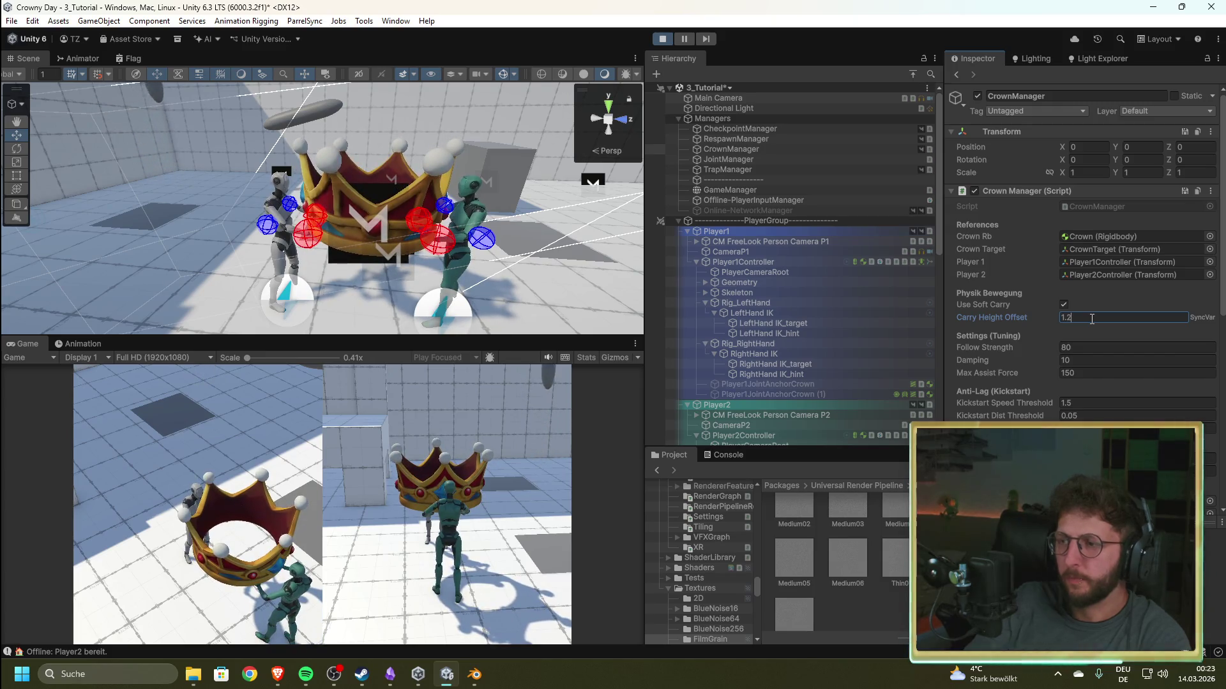
pyautogui.click(240, 477)
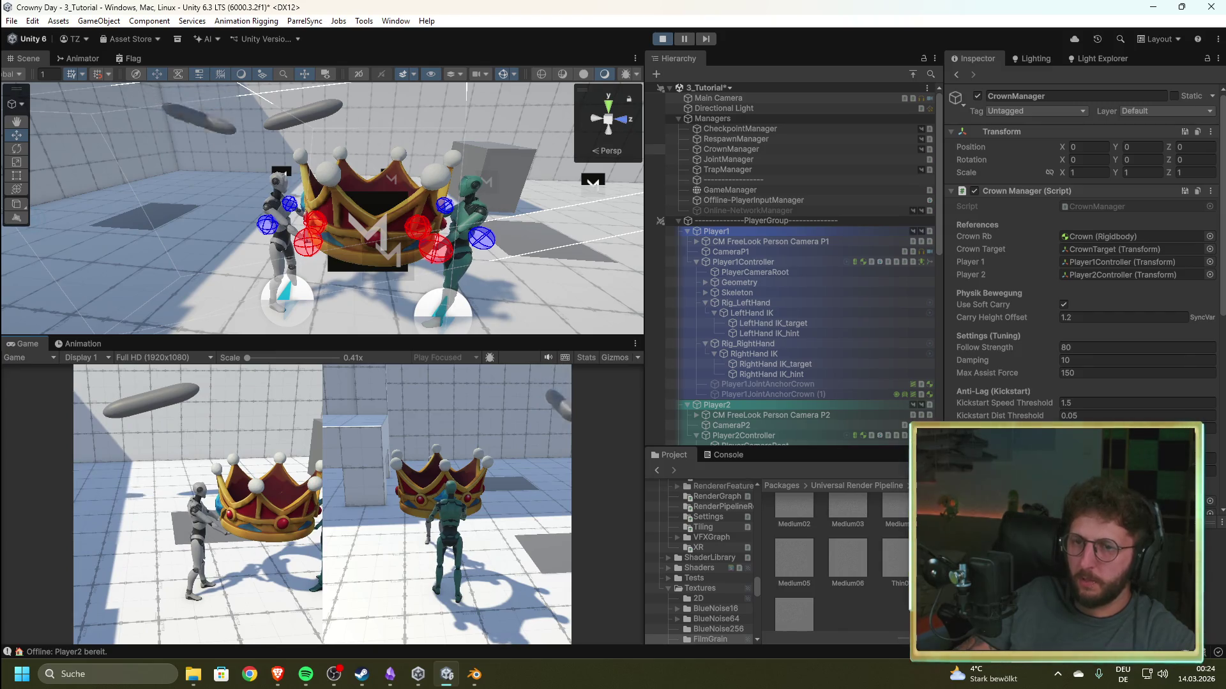
# - Change the Carry Height Offset to 1.3 and view both players carrying the crown
pyautogui.click(1090, 317)
pyautogui.press('BackSpace')
pyautogui.write('3')
pyautogui.press('Return')
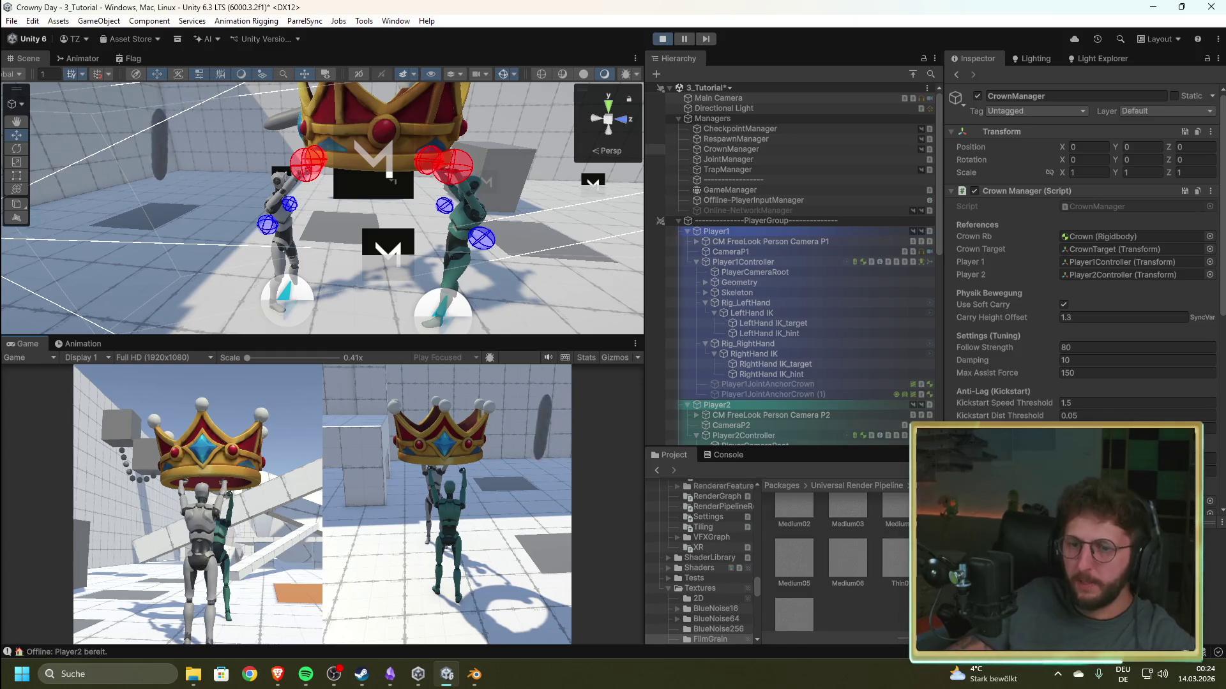
pyautogui.moveTo(348, 225)
pyautogui.mouseDown()
pyautogui.moveTo(447, 177)
pyautogui.moveTo(434, 185)
pyautogui.mouseUp()
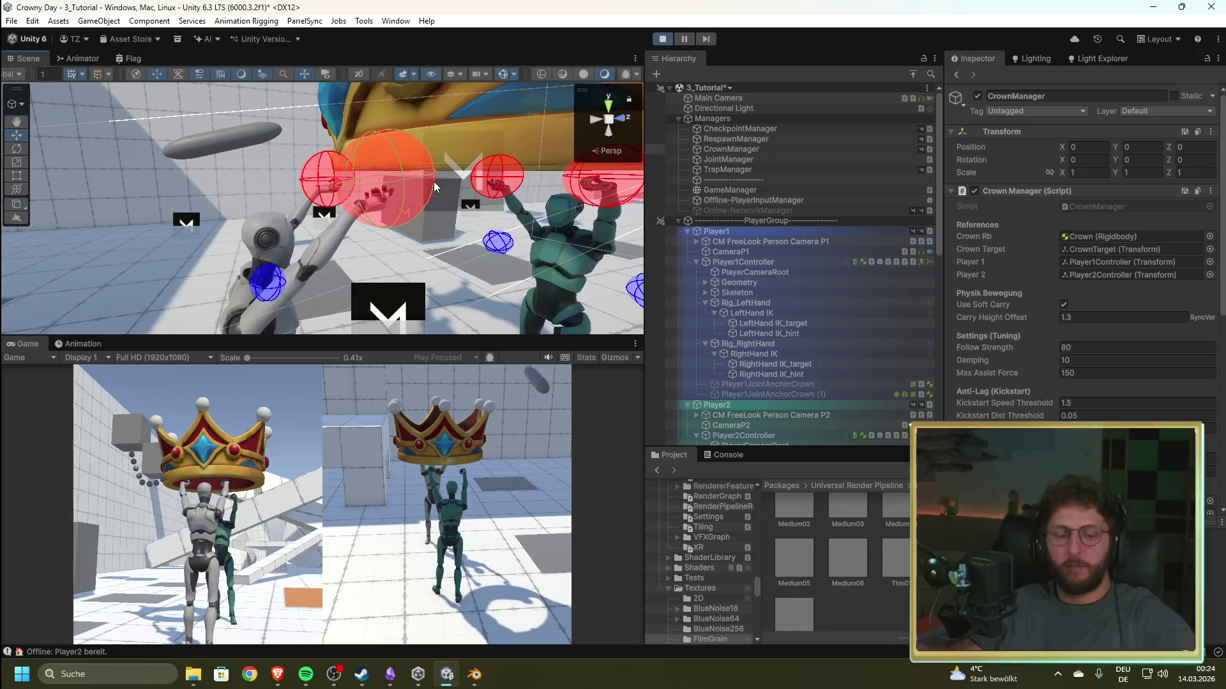
pyautogui.moveTo(475, 158); pyautogui.dragTo(390, 258)
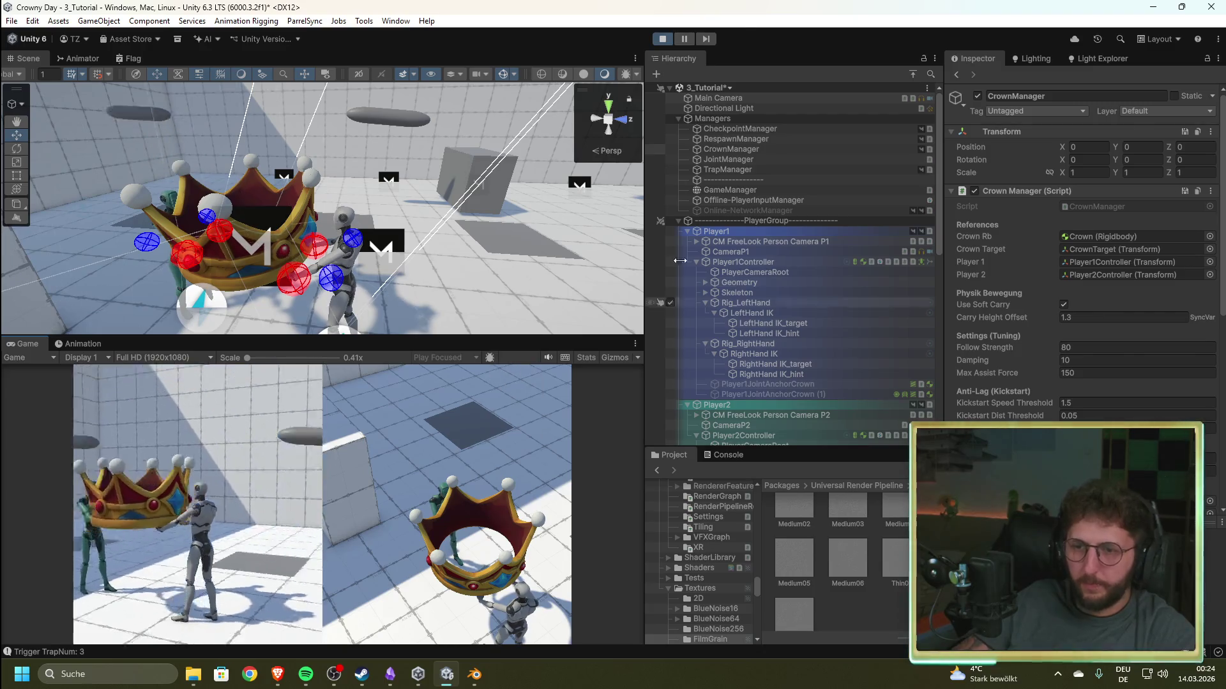
# - Stop the running Unity game and switch to the file browser for CrownyDay_bob_rob_crown.png
pyautogui.click(666, 38)
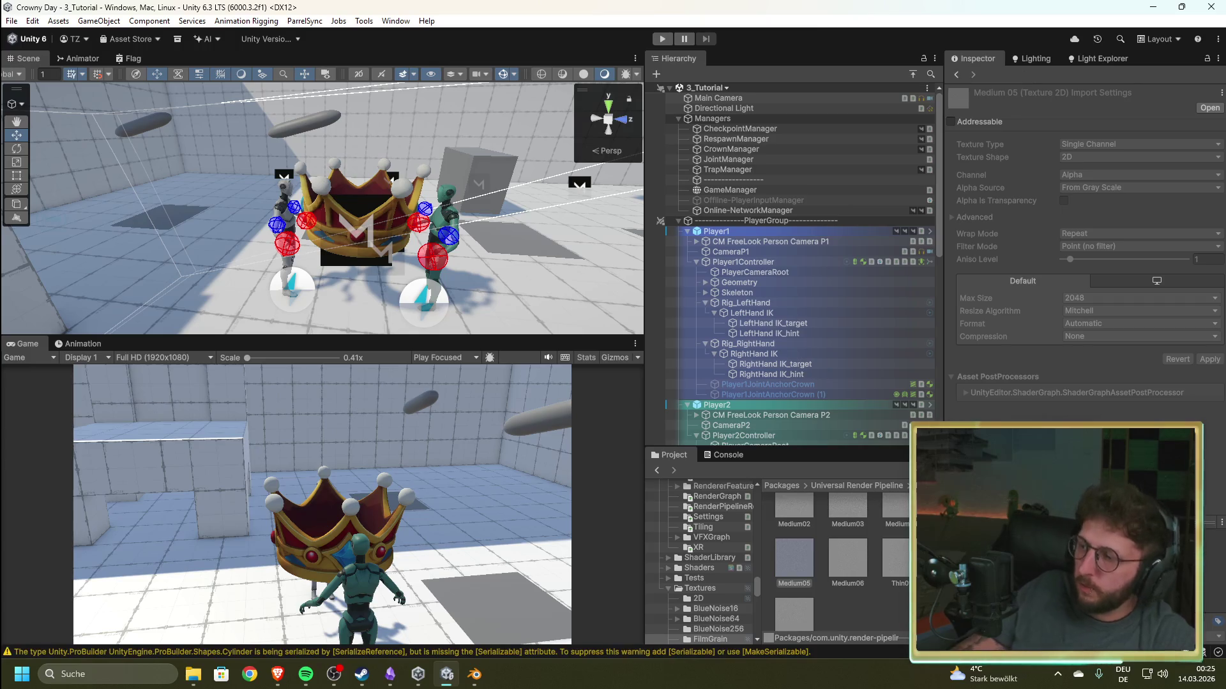
pyautogui.hotkey('alt', 'Tab')
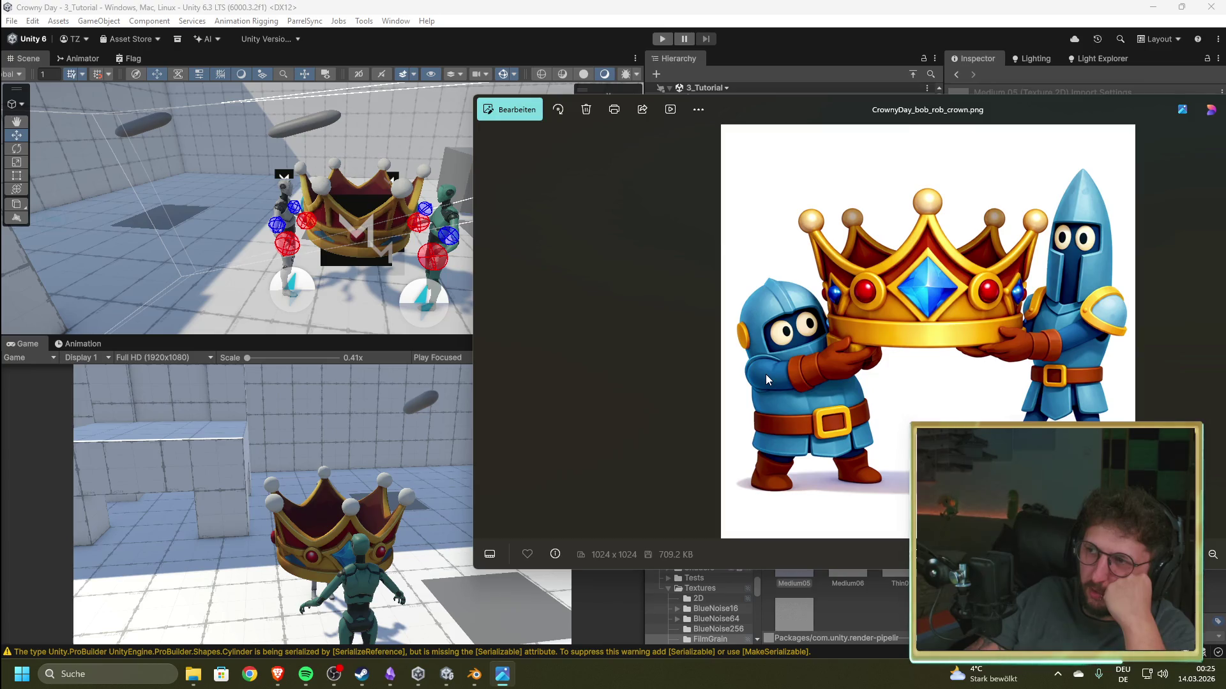
# - Close the CrownyDay_bob_rob_crown.png picture and orbit the Unity scene around the crown and both characters
pyautogui.moveTo(1052, 106)
pyautogui.mouseDown()
pyautogui.moveTo(705, 90)
pyautogui.moveTo(728, 96)
pyautogui.mouseUp()
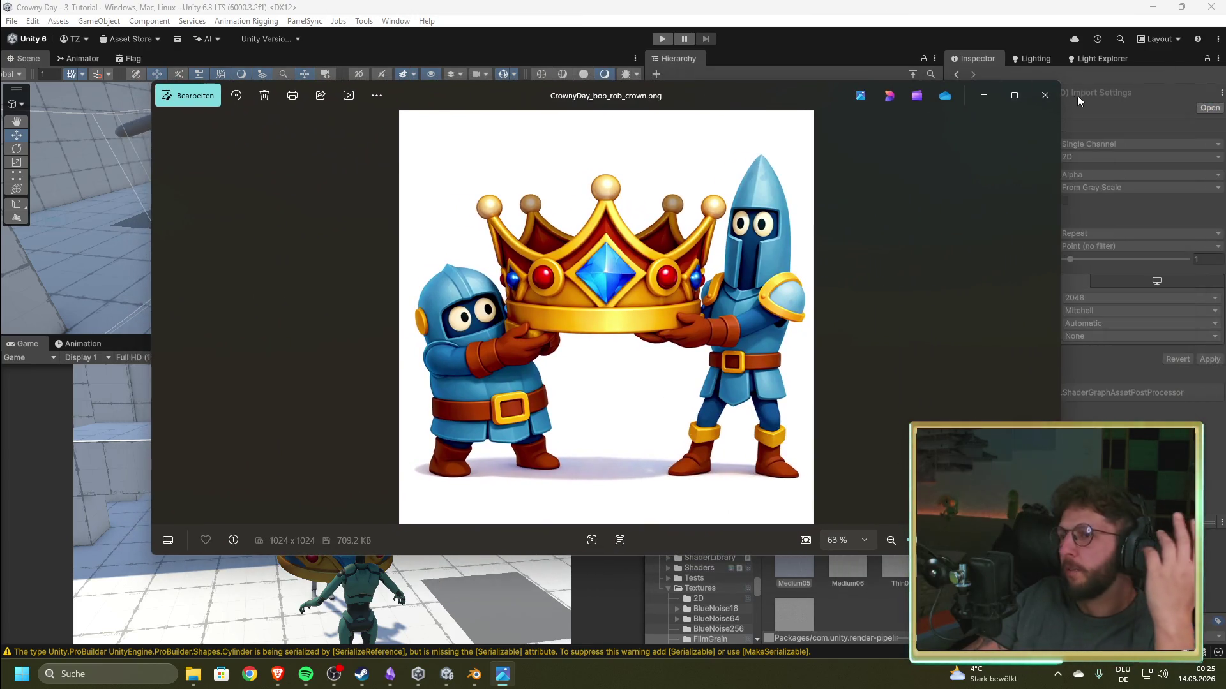
pyautogui.click(1045, 95)
pyautogui.moveTo(386, 251)
pyautogui.mouseDown()
pyautogui.moveTo(532, 213)
pyautogui.moveTo(93, 213)
pyautogui.moveTo(514, 213)
pyautogui.moveTo(96, 213)
pyautogui.moveTo(447, 217)
pyautogui.mouseUp()
pyautogui.moveTo(661, 232); pyautogui.dragTo(401, 222)
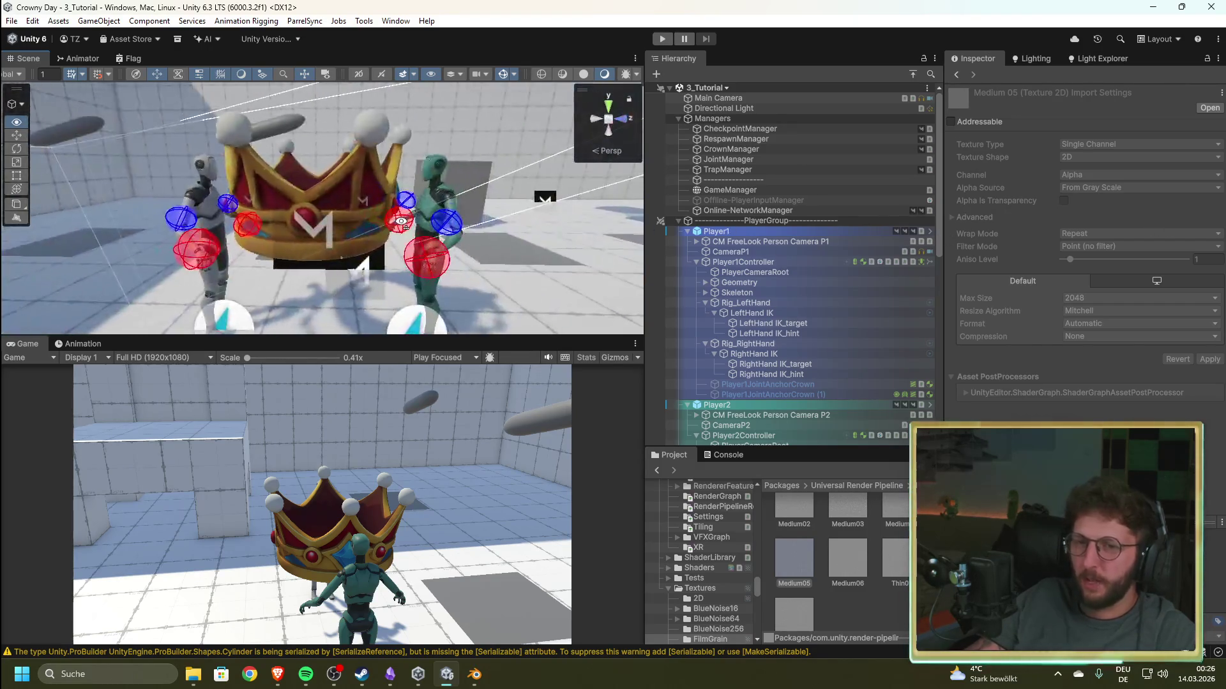
# - Launch GitHub Desktop by searching 'git' from Start, then show the notification and calendar panel
pyautogui.scroll(-5, 401, 222)
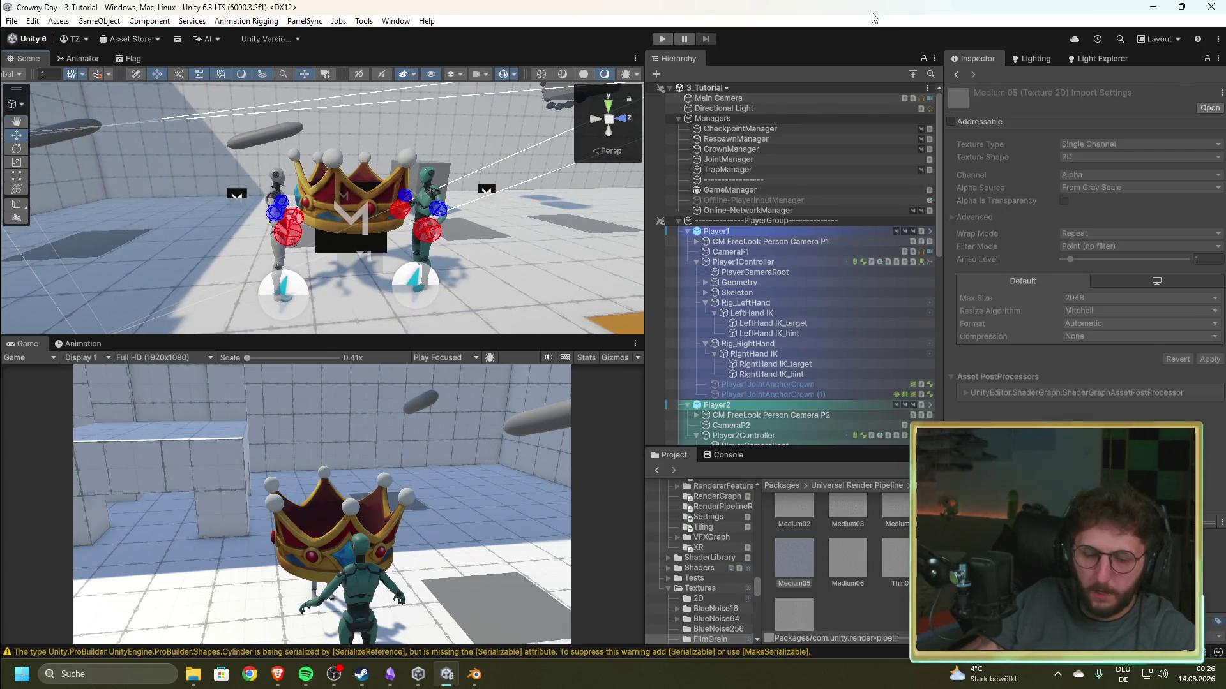
pyautogui.press('super')
pyautogui.write('gitHub Desktop')
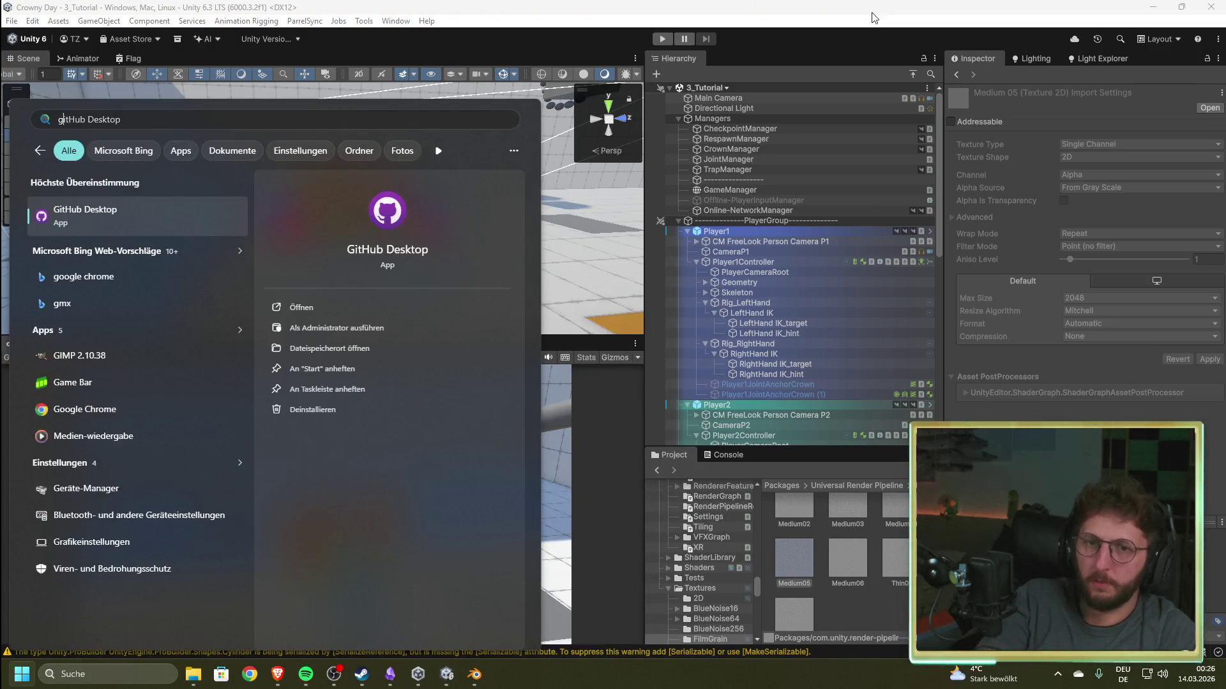
pyautogui.press('Return')
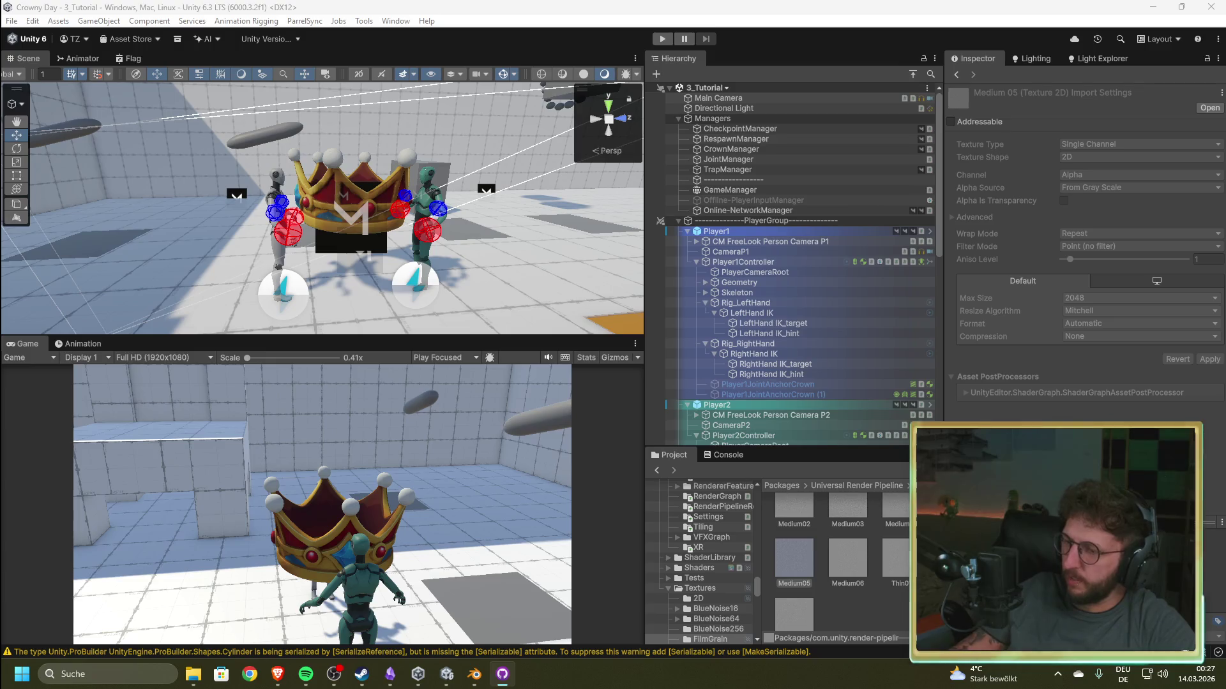
pyautogui.click(1189, 679)
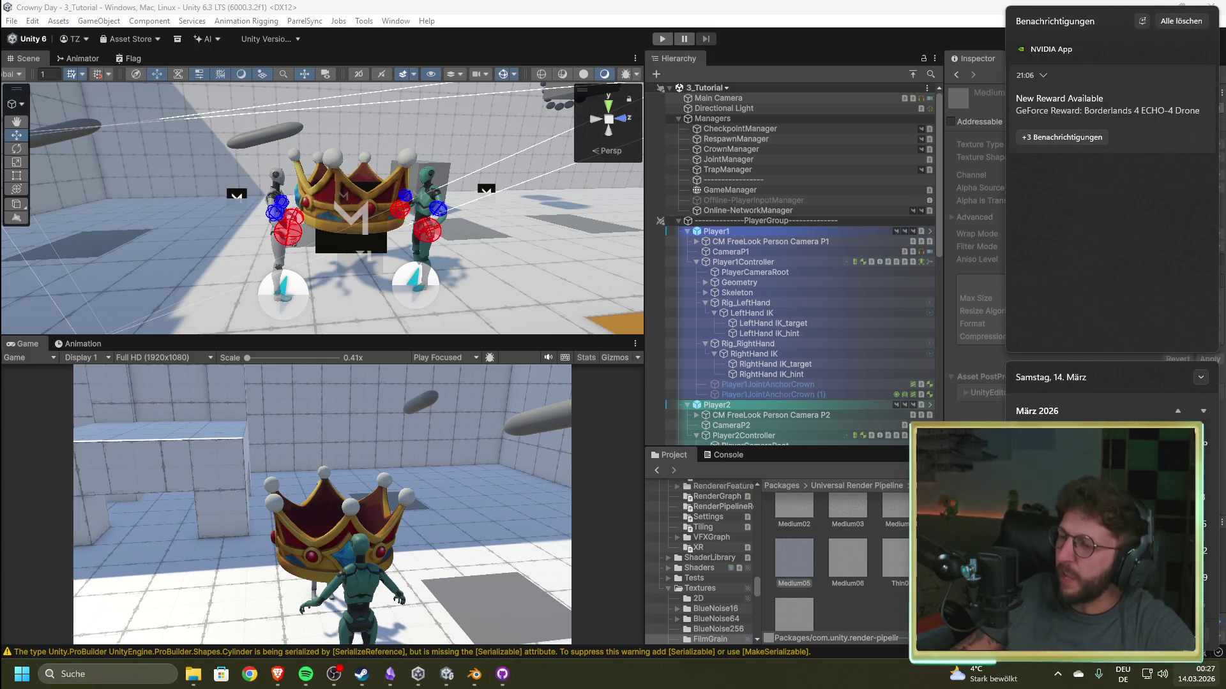
pyautogui.press('Escape')
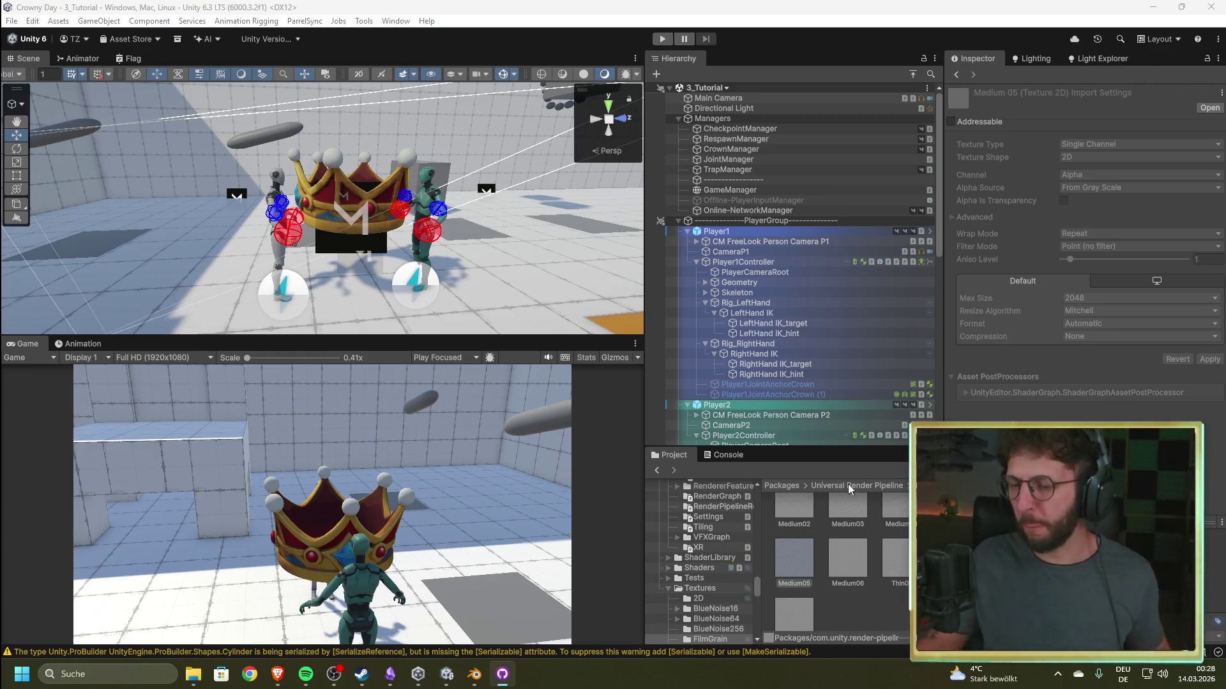
# - Bring Blender forward and close Crown_10k.blend, discarding its unsaved changes
pyautogui.click(475, 674)
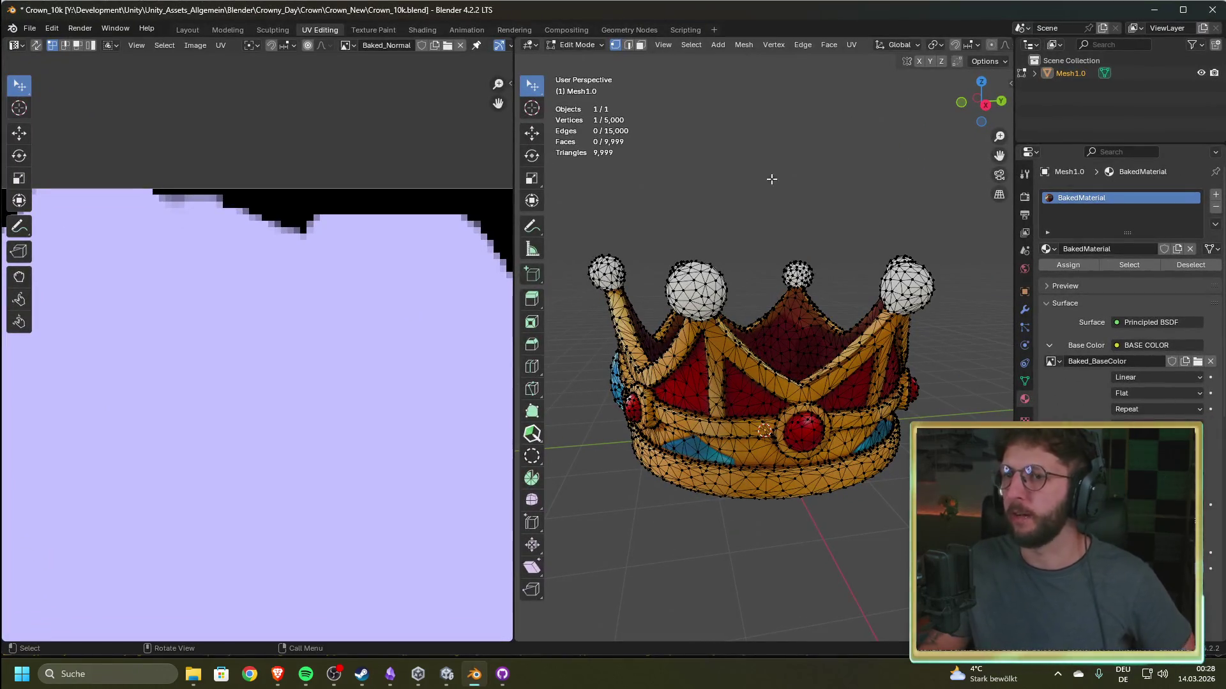
pyautogui.moveTo(829, 264); pyautogui.dragTo(850, 265)
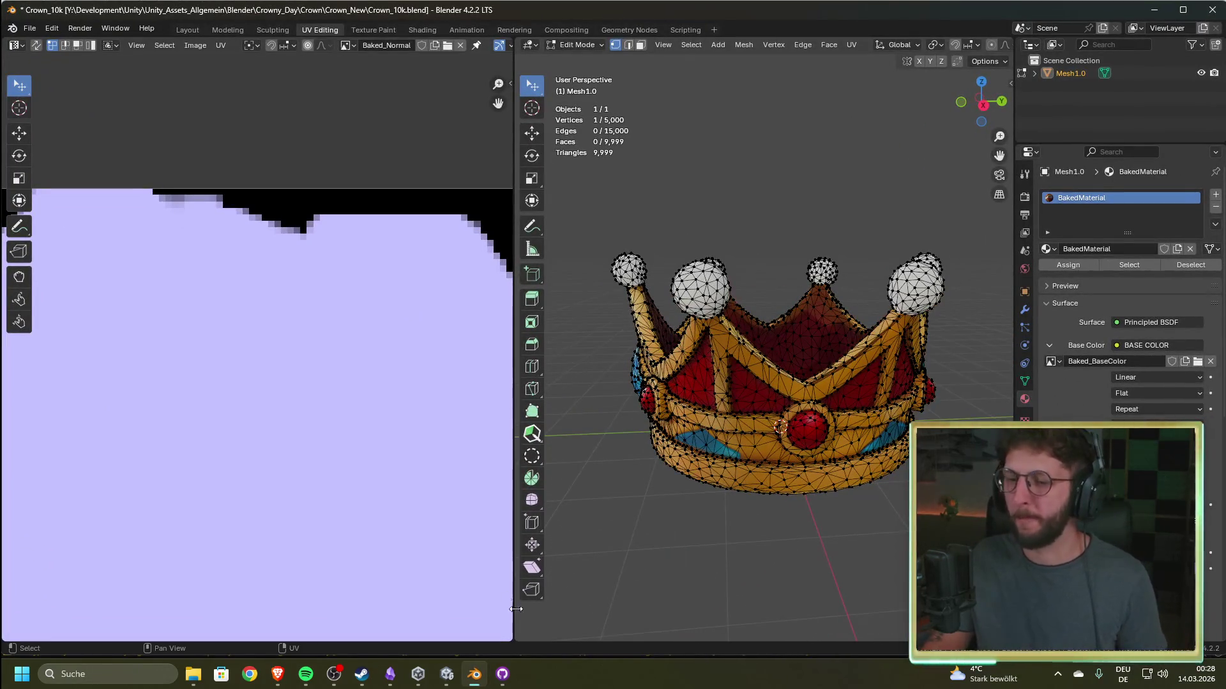
pyautogui.moveTo(510, 681)
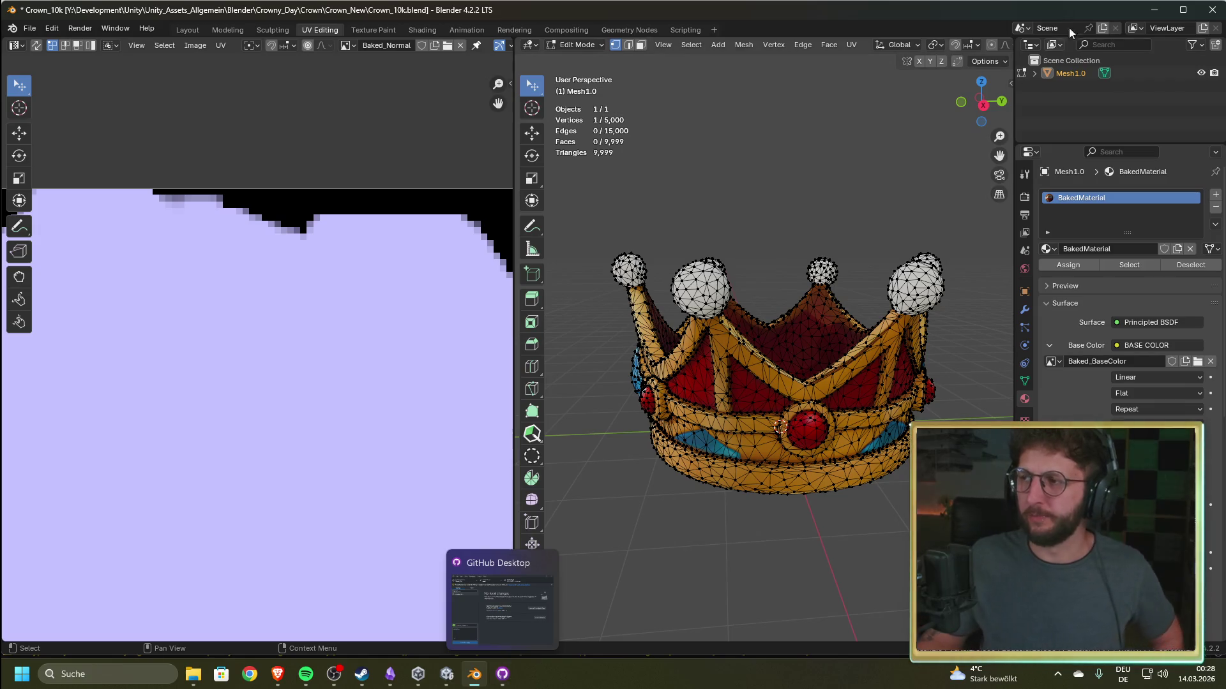
pyautogui.click(1212, 10)
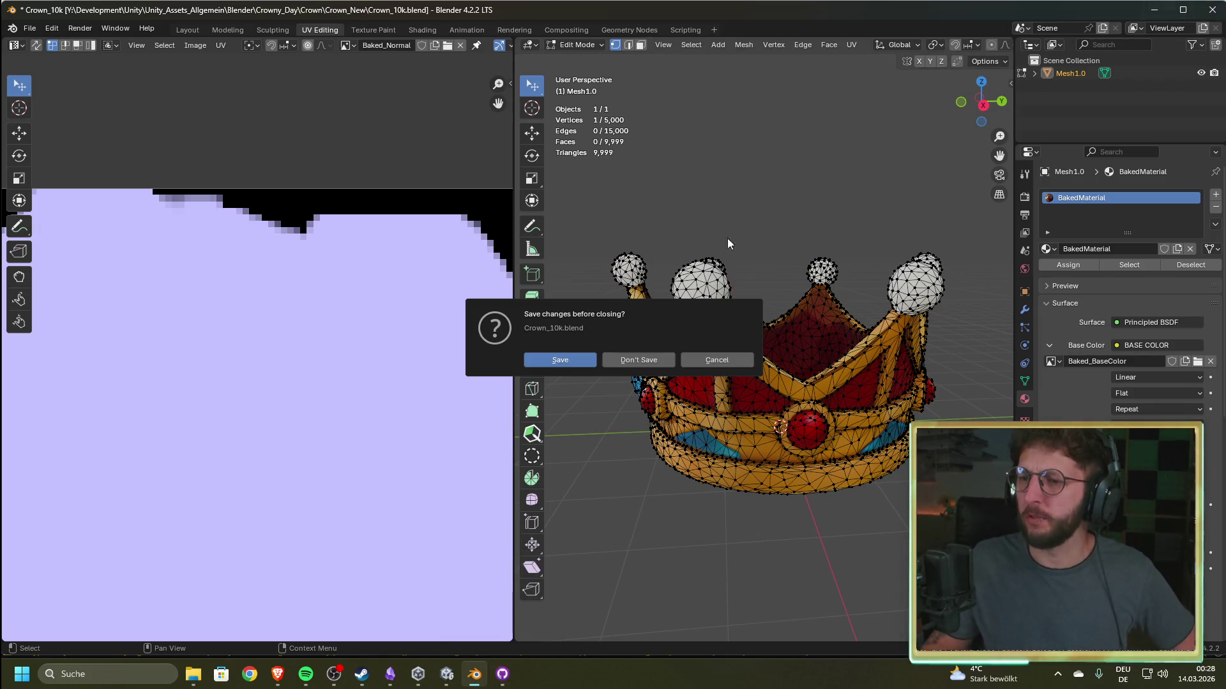
pyautogui.click(657, 363)
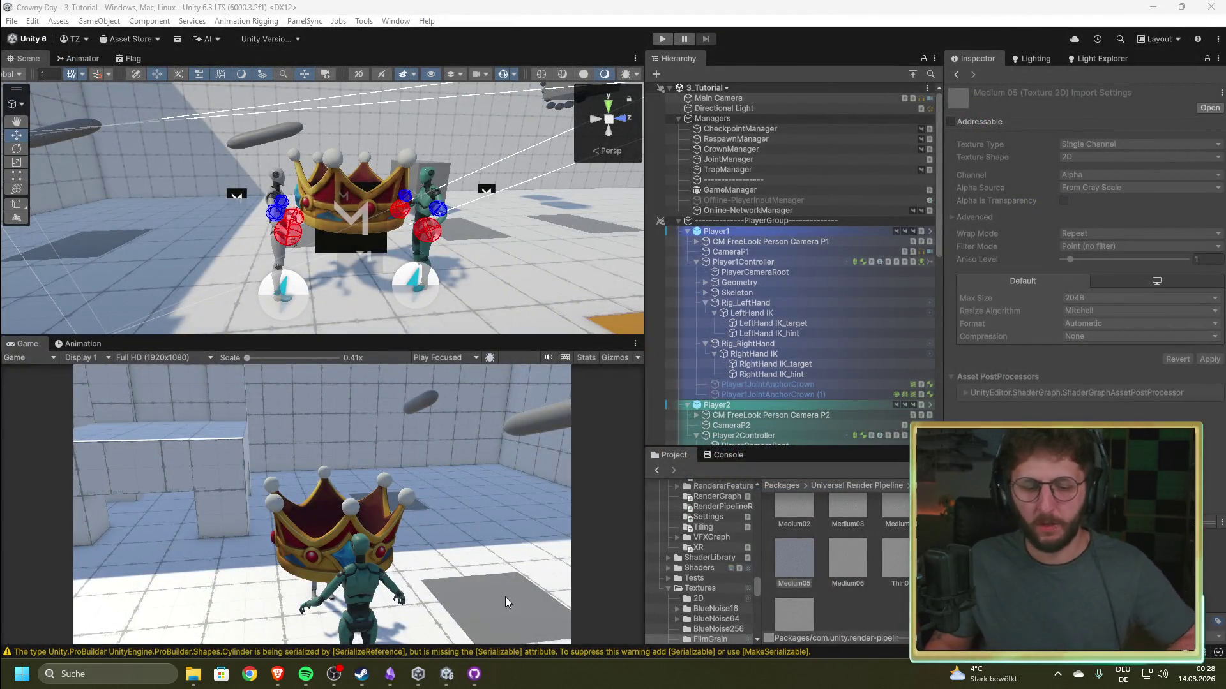
# - Start Blender 4.2 again by searching 'blender' in Start
pyautogui.press('super')
pyautogui.write('blender 4.2')
pyautogui.press('Return')
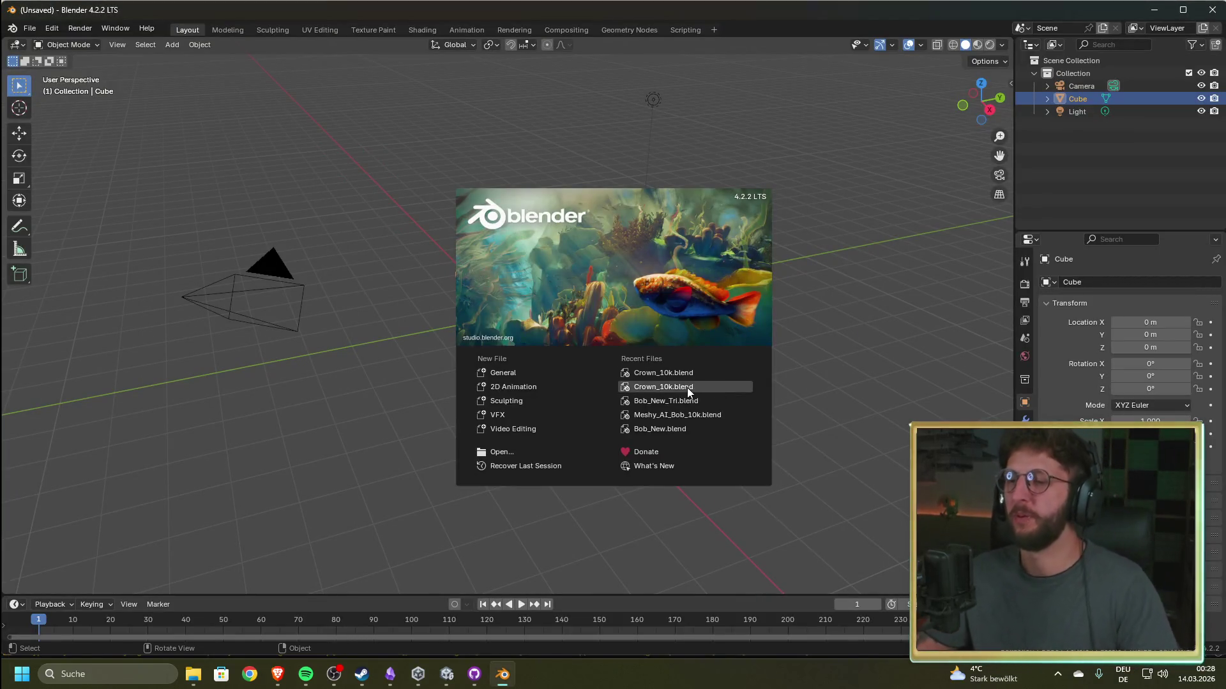
# - Open Bob_New_Tri.blend from Recent Files and apply Shade Smooth to the Bob character
pyautogui.click(694, 402)
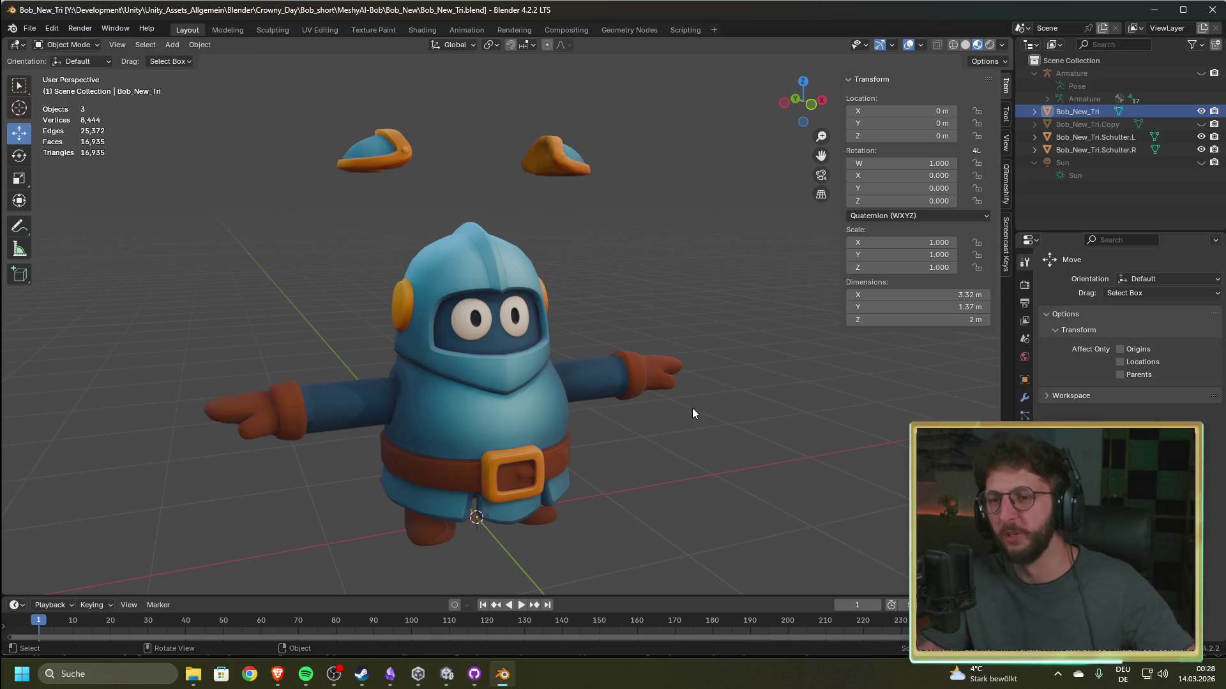
pyautogui.rightClick(503, 272)
pyautogui.click(503, 272)
# - Orbit and zoom around Bob to inspect him from low, front and angled views
pyautogui.moveTo(580, 234)
pyautogui.mouseDown()
pyautogui.moveTo(508, 262)
pyautogui.moveTo(462, 263)
pyautogui.moveTo(604, 228)
pyautogui.moveTo(572, 198)
pyautogui.mouseUp()
pyautogui.moveTo(558, 320)
pyautogui.mouseDown()
pyautogui.moveTo(566, 289)
pyautogui.moveTo(611, 312)
pyautogui.moveTo(558, 315)
pyautogui.mouseUp()
pyautogui.scroll(3, 565, 288)
pyautogui.scroll(2, 558, 314)
pyautogui.moveTo(550, 242)
pyautogui.mouseDown()
pyautogui.moveTo(668, 275)
pyautogui.moveTo(594, 250)
pyautogui.moveTo(559, 219)
pyautogui.moveTo(425, 301)
pyautogui.mouseUp()
pyautogui.moveTo(609, 285)
pyautogui.mouseDown()
pyautogui.moveTo(485, 256)
pyautogui.moveTo(588, 259)
pyautogui.moveTo(553, 311)
pyautogui.mouseUp()
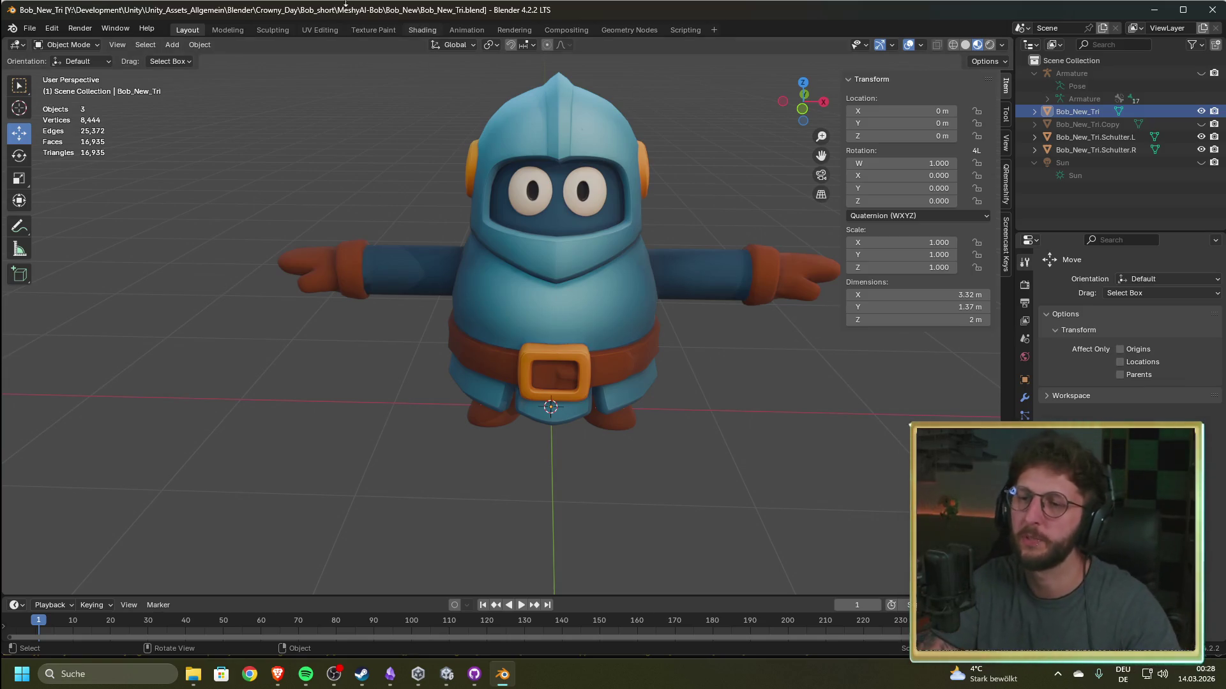
pyautogui.moveTo(355, 231)
pyautogui.mouseDown()
pyautogui.moveTo(401, 244)
pyautogui.moveTo(424, 236)
pyautogui.moveTo(466, 183)
pyautogui.moveTo(462, 272)
pyautogui.moveTo(342, 272)
pyautogui.moveTo(511, 266)
pyautogui.moveTo(457, 271)
pyautogui.mouseUp()
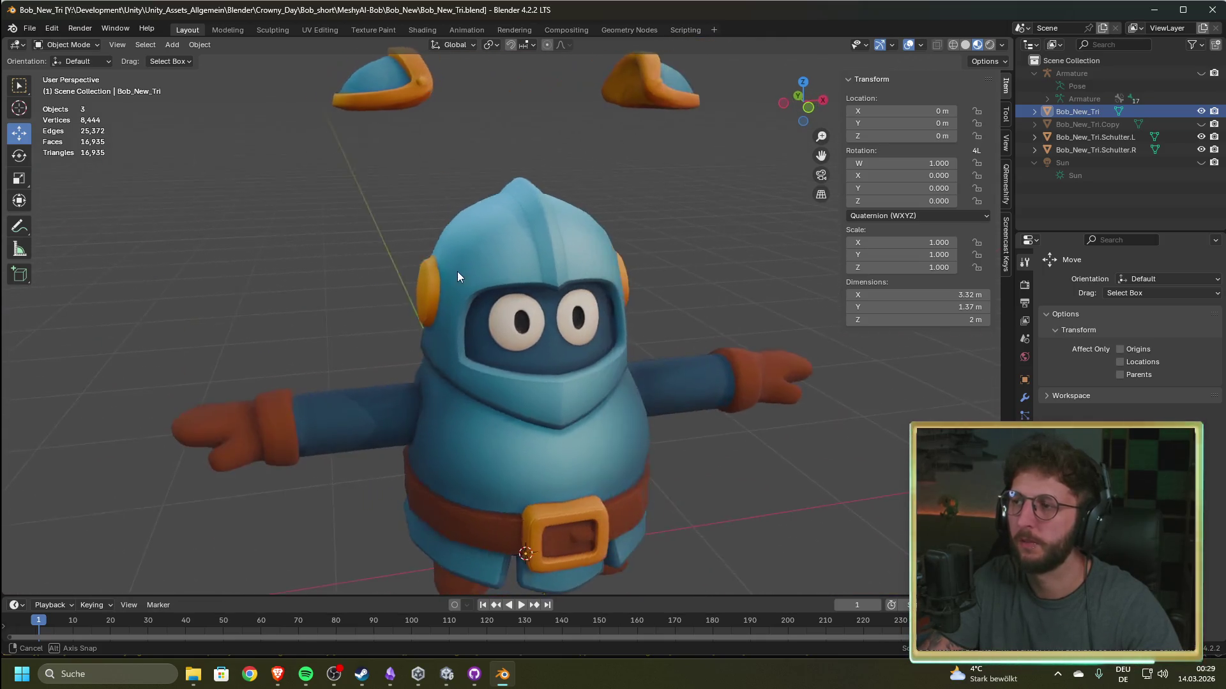
# - Select Schulter.R and Schulter.L and move both pads down onto Bob's shoulders
pyautogui.click(1107, 151)
pyautogui.keyDown('ctrl'); pyautogui.click(1112, 136); pyautogui.keyUp('ctrl')
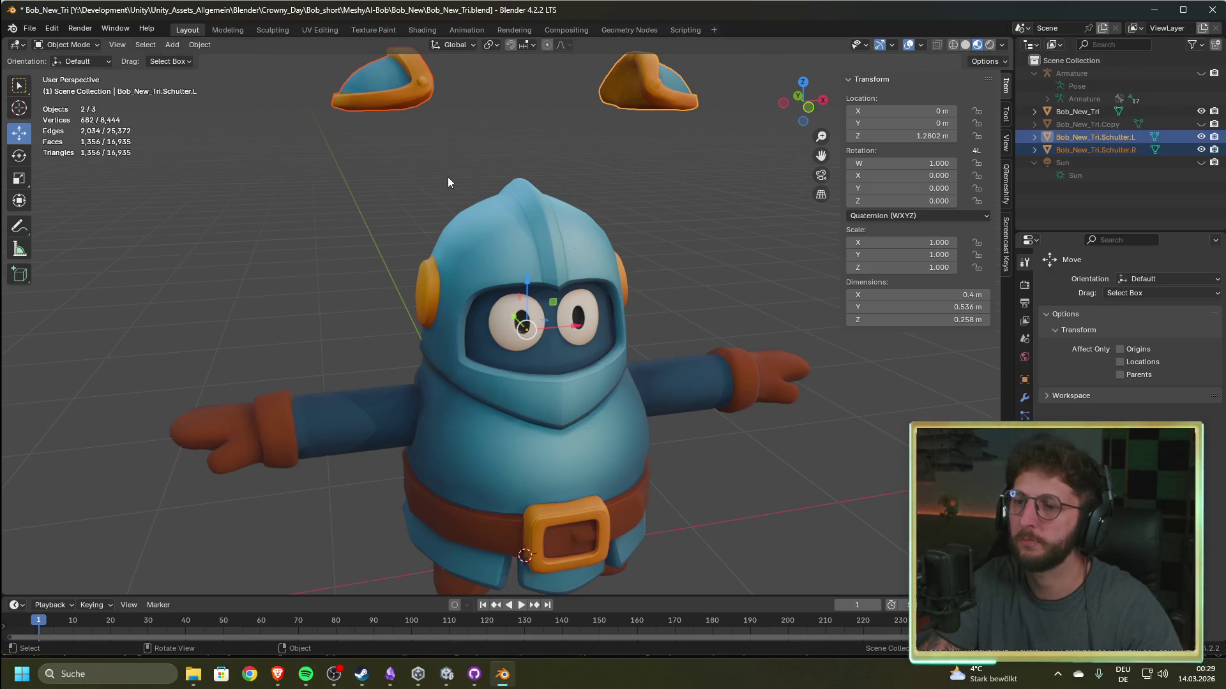
pyautogui.scroll(-3, 485, 228)
pyautogui.moveTo(519, 272); pyautogui.dragTo(522, 421)
pyautogui.moveTo(682, 412)
pyautogui.mouseDown()
pyautogui.moveTo(719, 465)
pyautogui.moveTo(649, 407)
pyautogui.moveTo(672, 327)
pyautogui.moveTo(573, 273)
pyautogui.moveTo(611, 229)
pyautogui.moveTo(592, 247)
pyautogui.moveTo(577, 212)
pyautogui.mouseUp()
pyautogui.scroll(5, 568, 255)
pyautogui.scroll(-3, 575, 191)
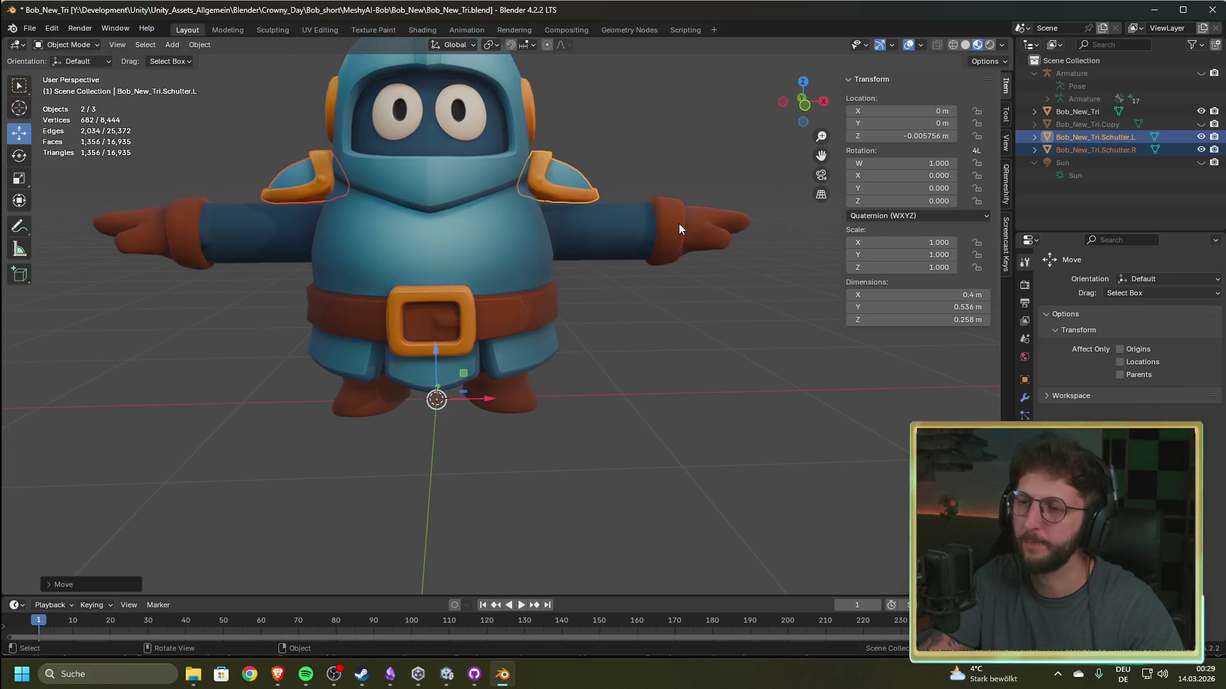
# - Select the Armature and unhide it so its bones show over the character
pyautogui.click(1085, 73)
pyautogui.click(1200, 72)
pyautogui.moveTo(611, 198)
pyautogui.mouseDown()
pyautogui.moveTo(573, 193)
pyautogui.moveTo(587, 218)
pyautogui.moveTo(627, 228)
pyautogui.moveTo(523, 183)
pyautogui.mouseUp()
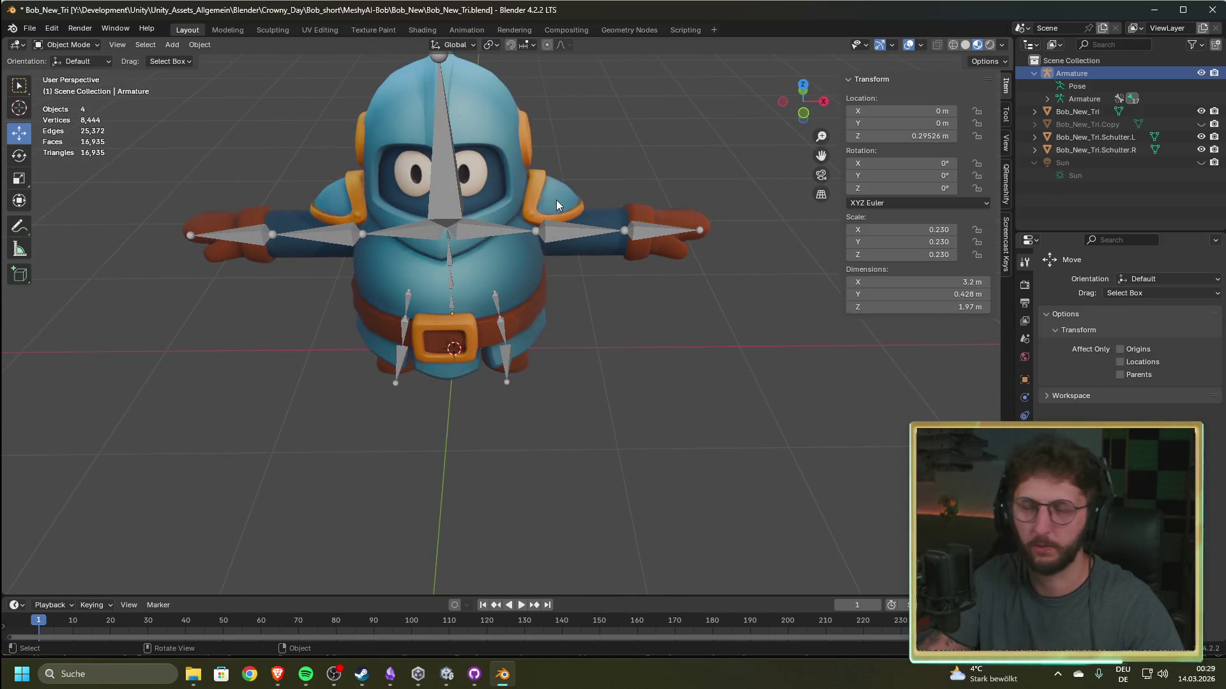
# - Orbit and zoom around Bob's rig to check the bones from several angles
pyautogui.moveTo(565, 142)
pyautogui.mouseDown()
pyautogui.moveTo(527, 92)
pyautogui.moveTo(381, 106)
pyautogui.moveTo(564, 118)
pyautogui.moveTo(608, 99)
pyautogui.moveTo(578, 103)
pyautogui.moveTo(646, 115)
pyautogui.mouseUp()
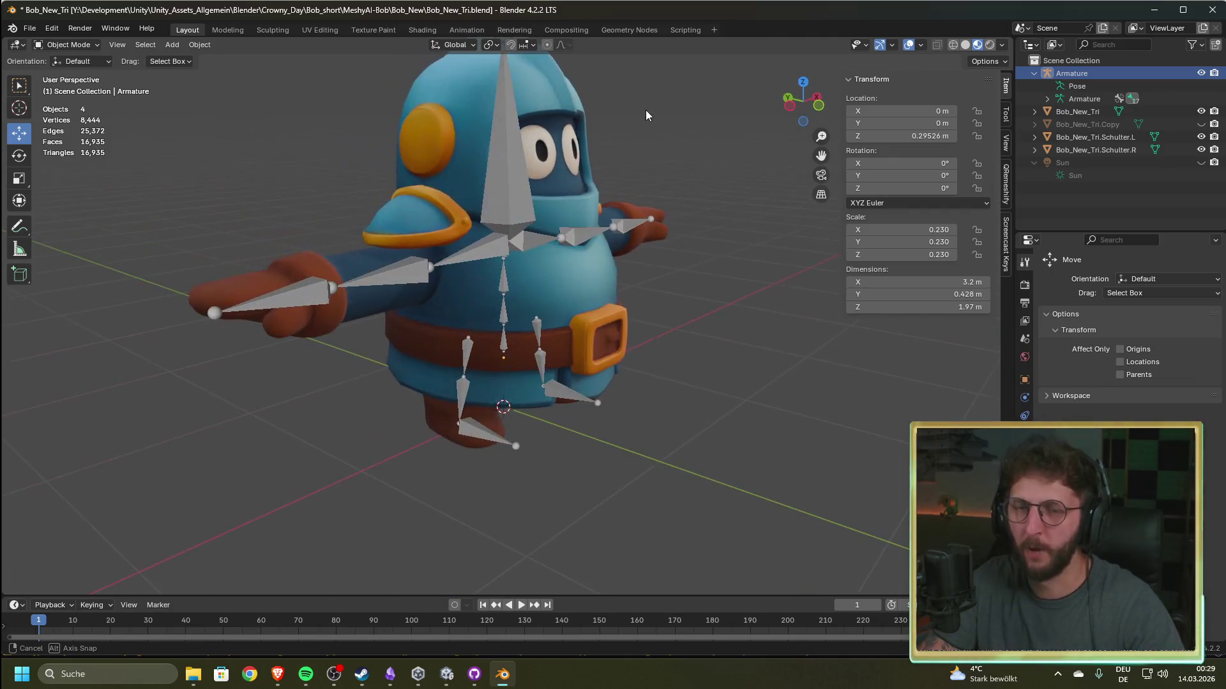
pyautogui.moveTo(307, 172)
pyautogui.mouseDown()
pyautogui.moveTo(419, 190)
pyautogui.moveTo(367, 199)
pyautogui.mouseUp()
pyautogui.scroll(2, 358, 201)
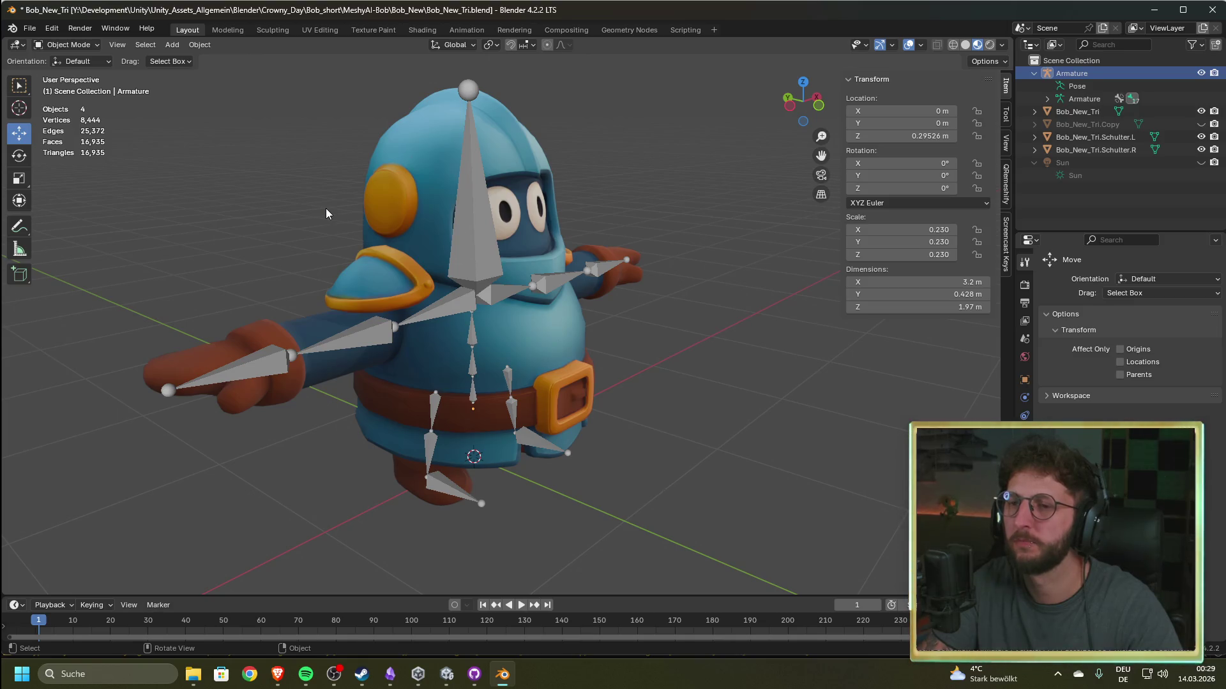
pyautogui.rightClick(481, 228)
pyautogui.moveTo(481, 227)
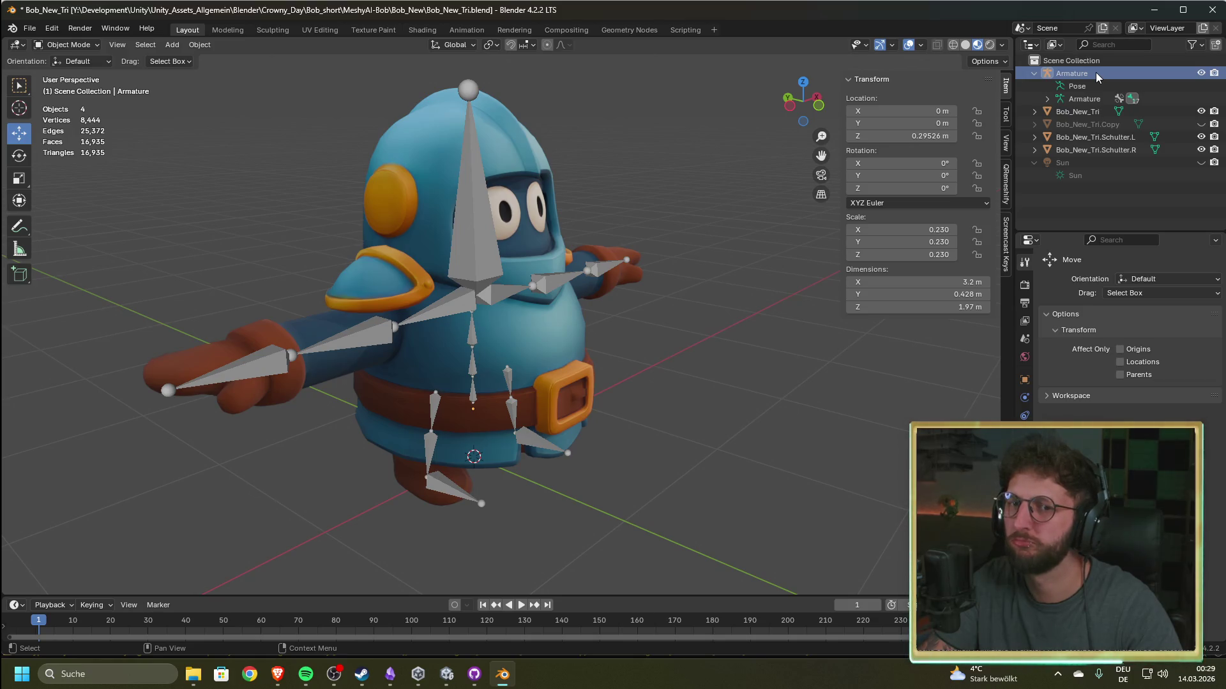
# - Visit the Animation workspace, return to Layout, and enter Edit Mode on the armature
pyautogui.click(465, 29)
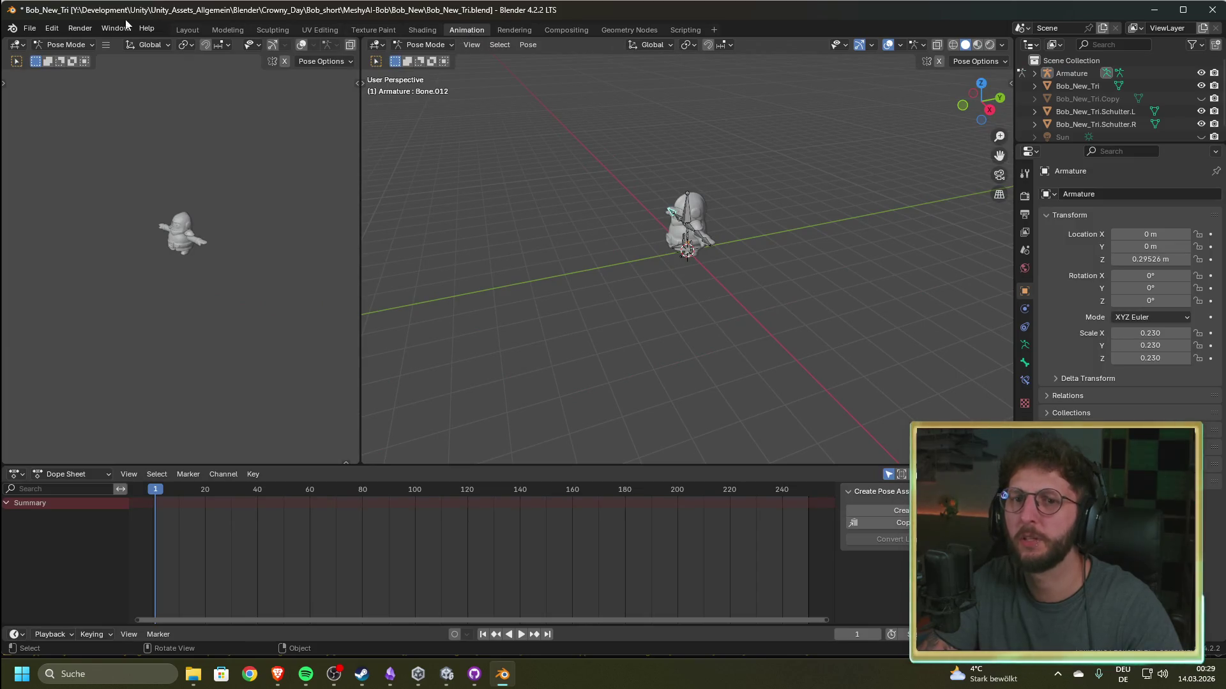
pyautogui.click(188, 30)
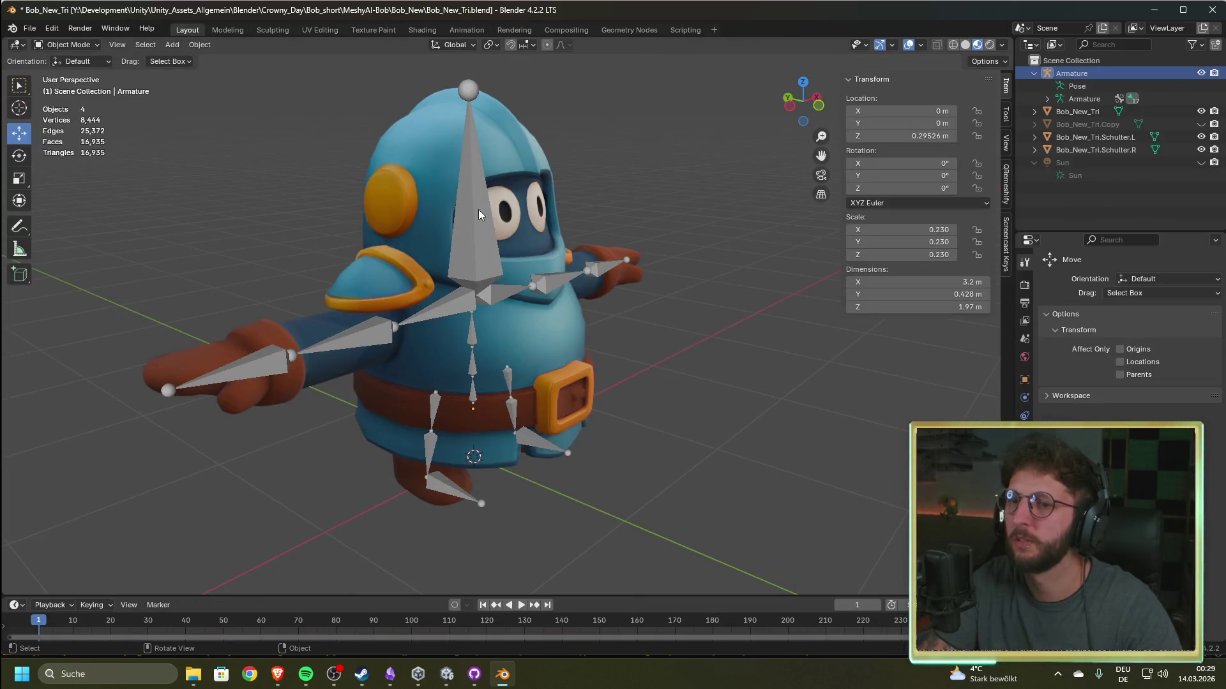
pyautogui.press('Tab')
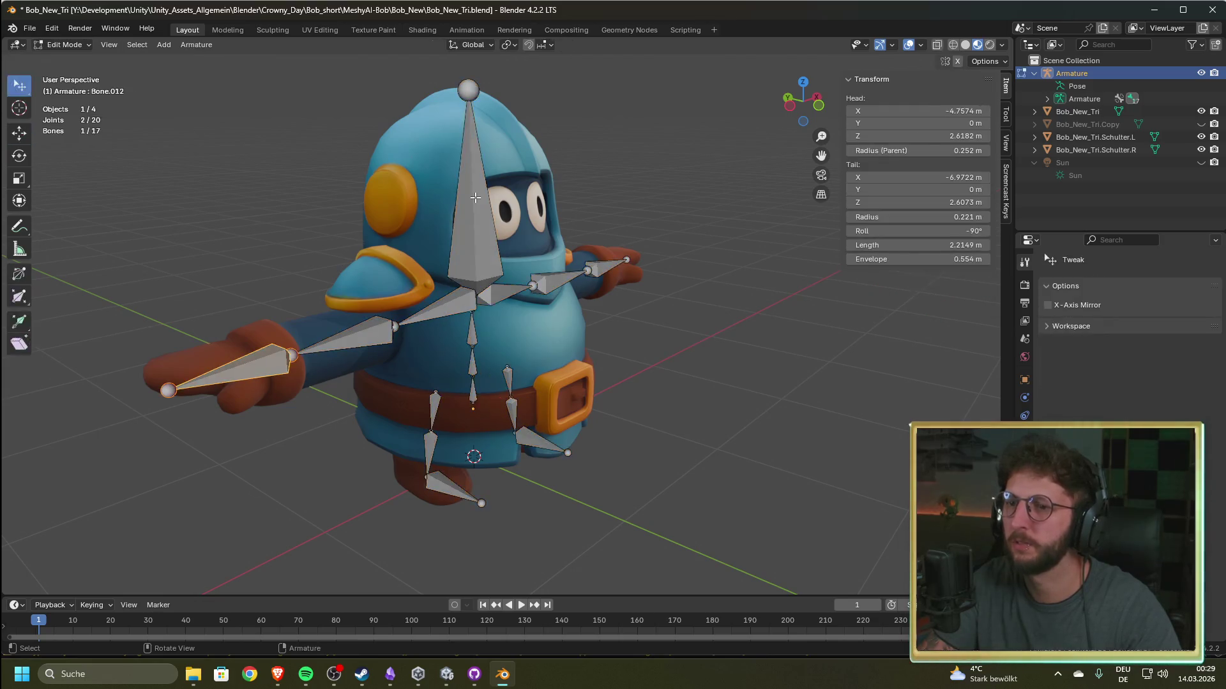
# - Select the head bone, test and cancel a rotation, then separate it into Armature.001
pyautogui.click(475, 197)
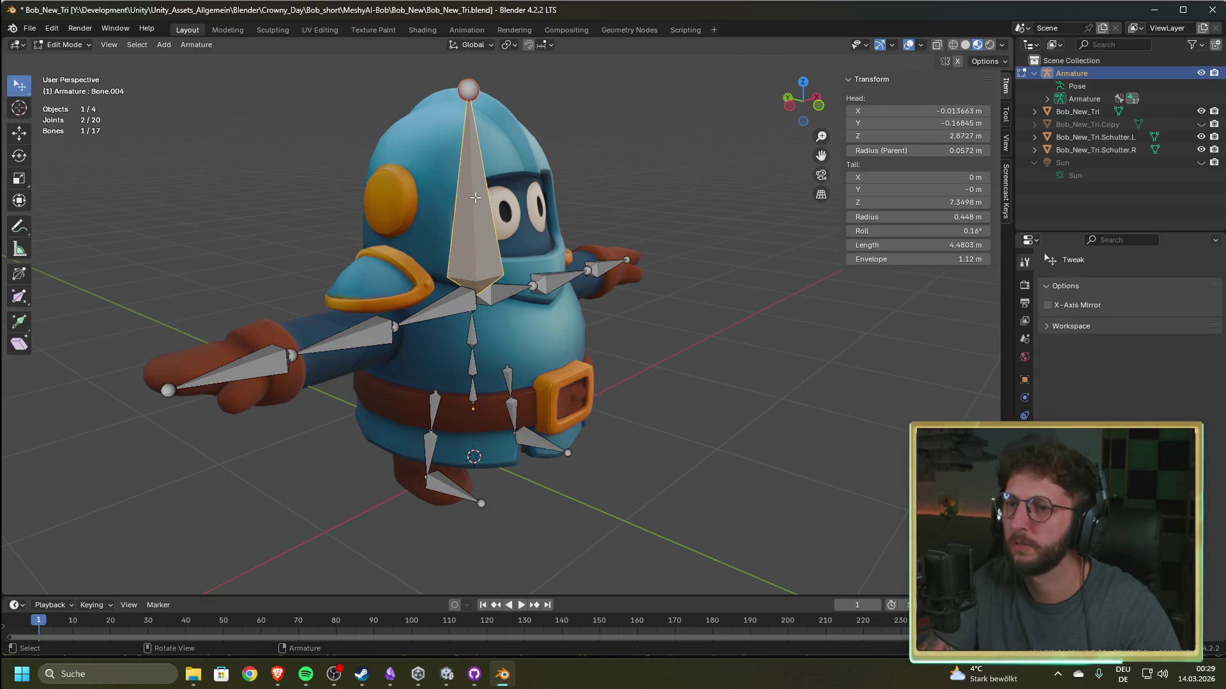
pyautogui.click(19, 155)
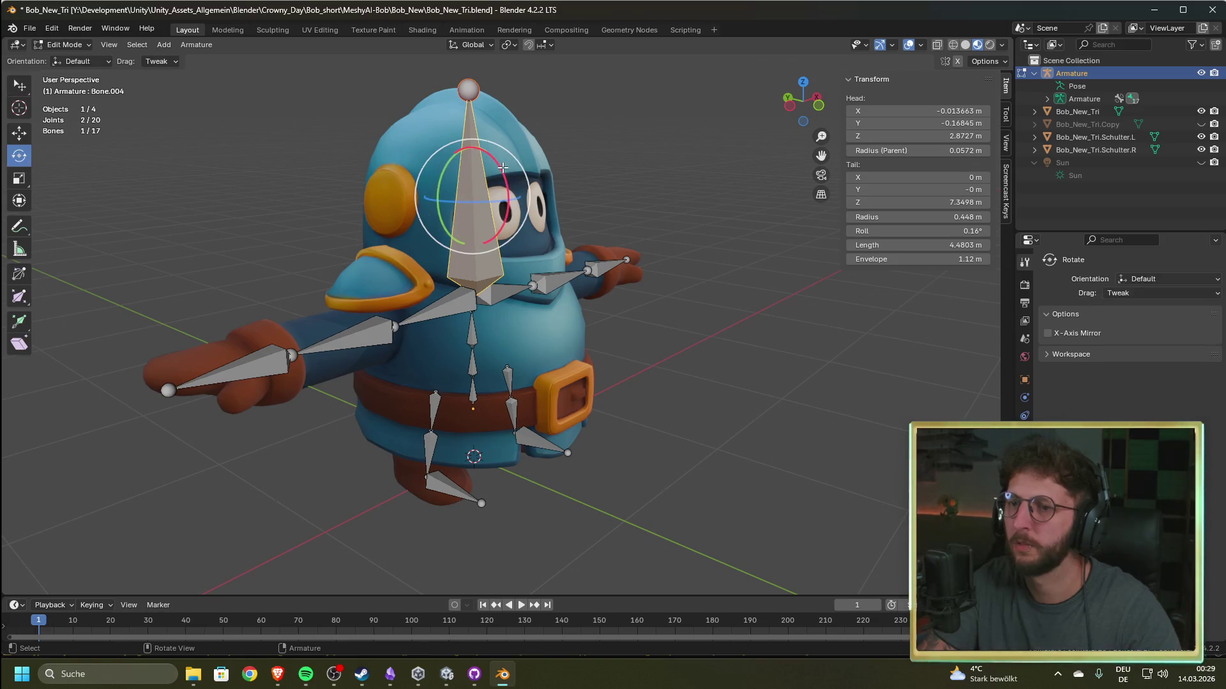
pyautogui.moveTo(503, 167); pyautogui.dragTo(491, 150)
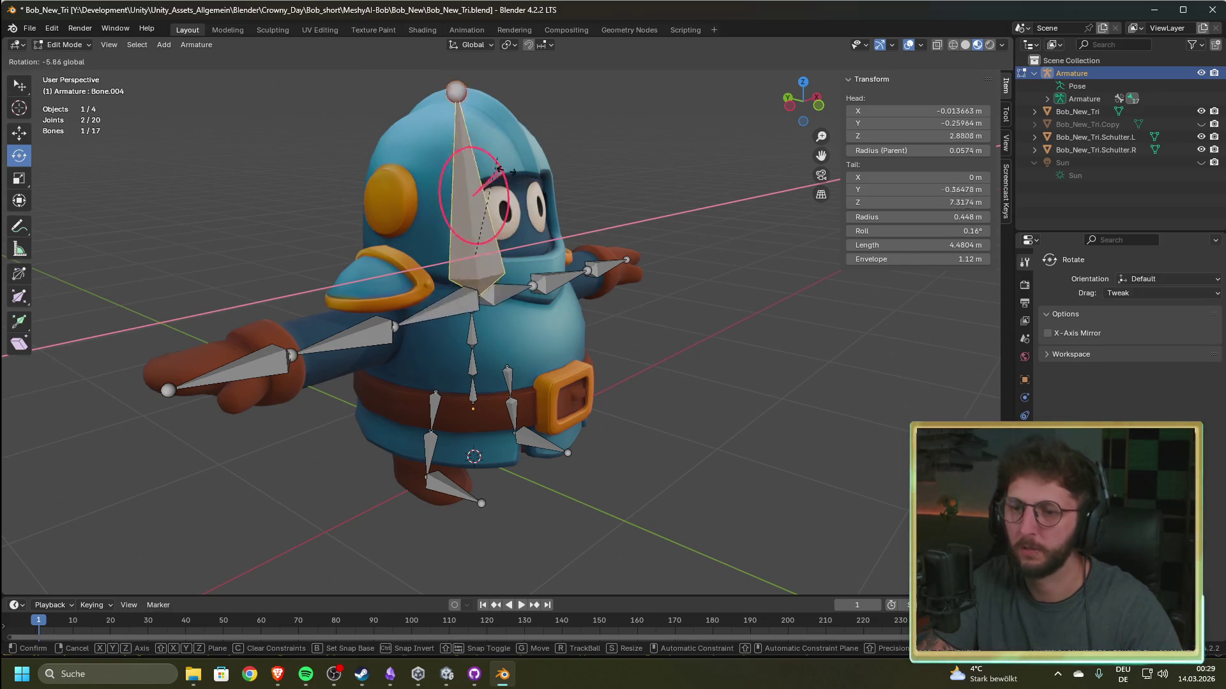
pyautogui.rightClick(492, 150)
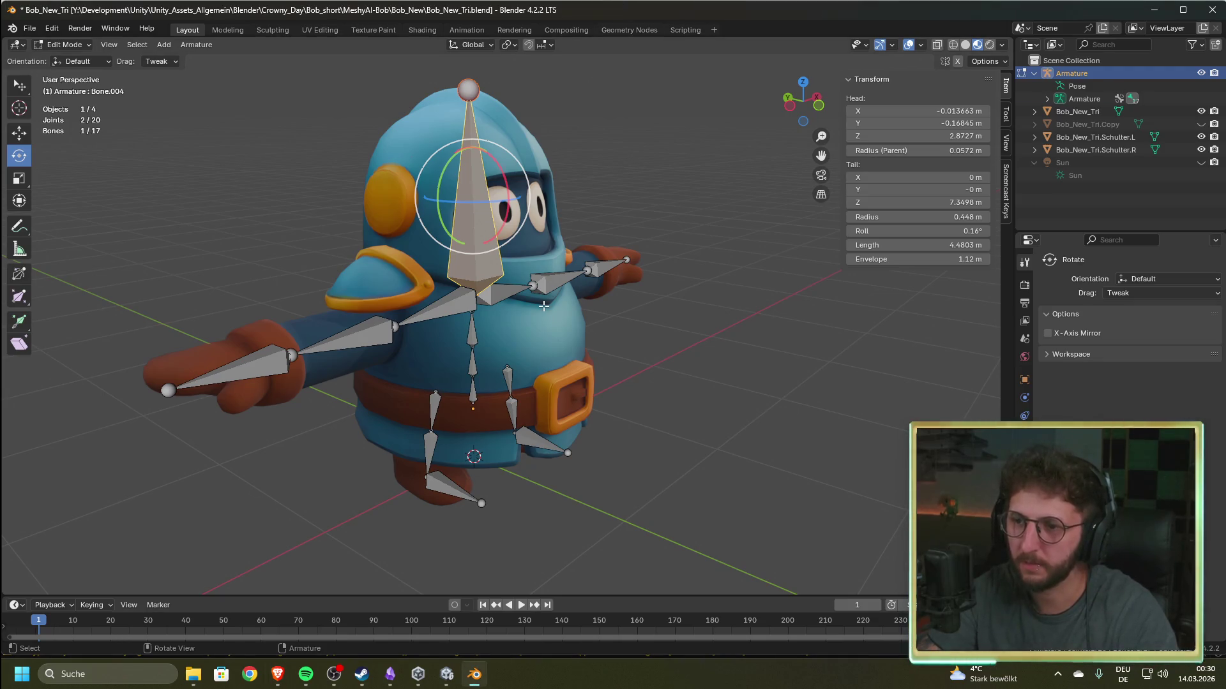
pyautogui.press('p')
pyautogui.click(1105, 73)
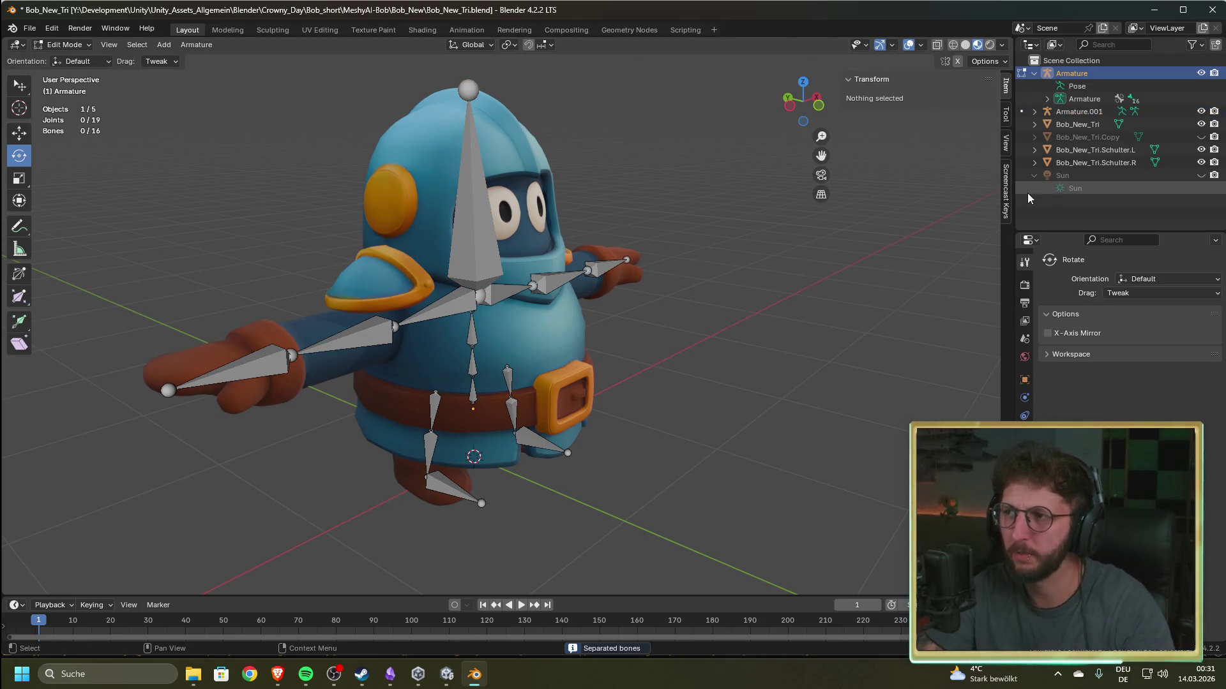
# - Undo the head-bone split, select the Bob_New_Tri mesh, and show the Add menu
pyautogui.hotkey('ctrl', 'z')
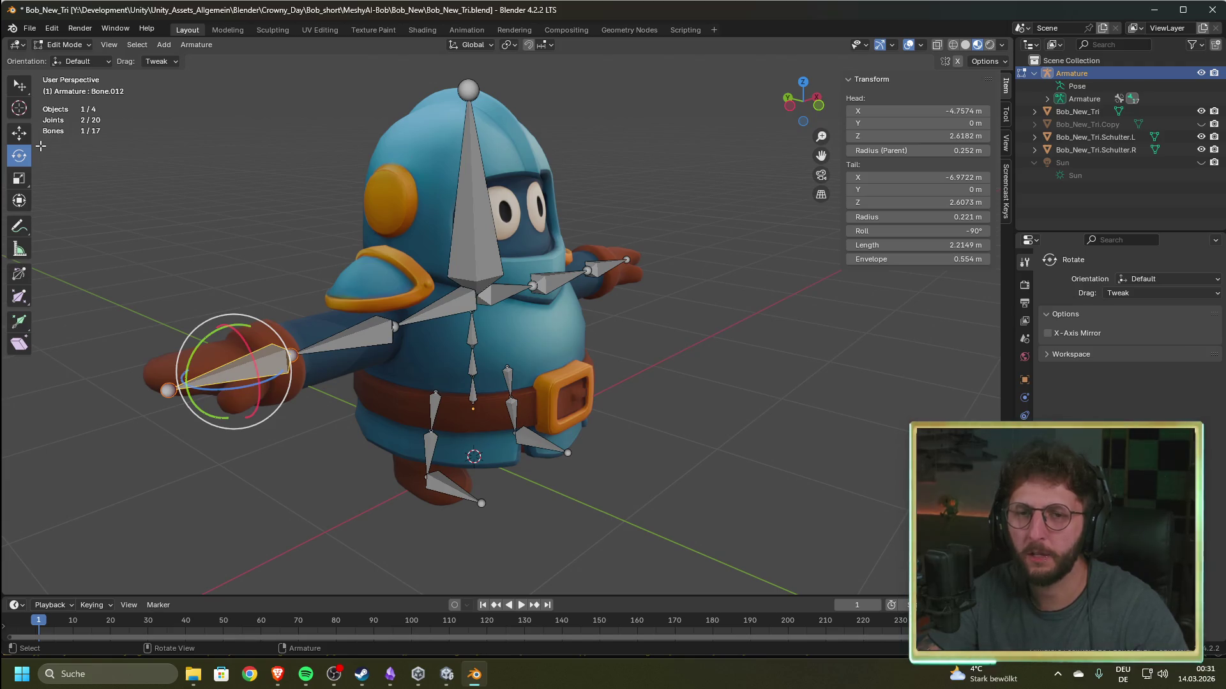
pyautogui.click(1082, 112)
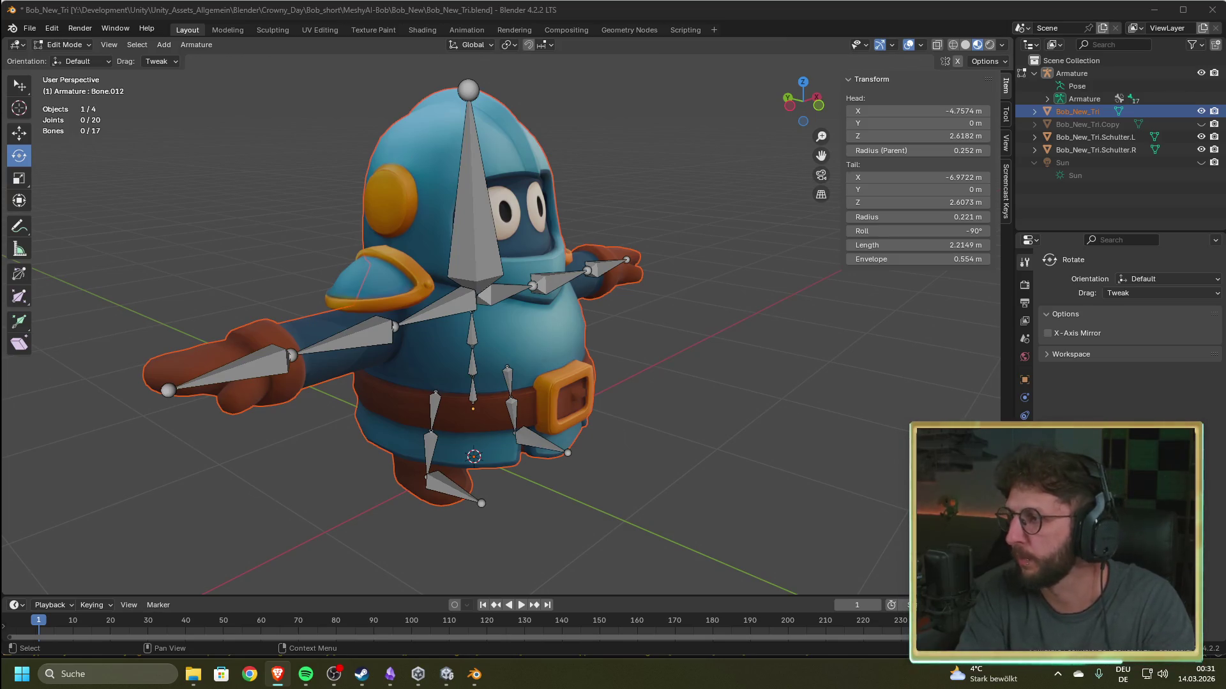
pyautogui.click(170, 45)
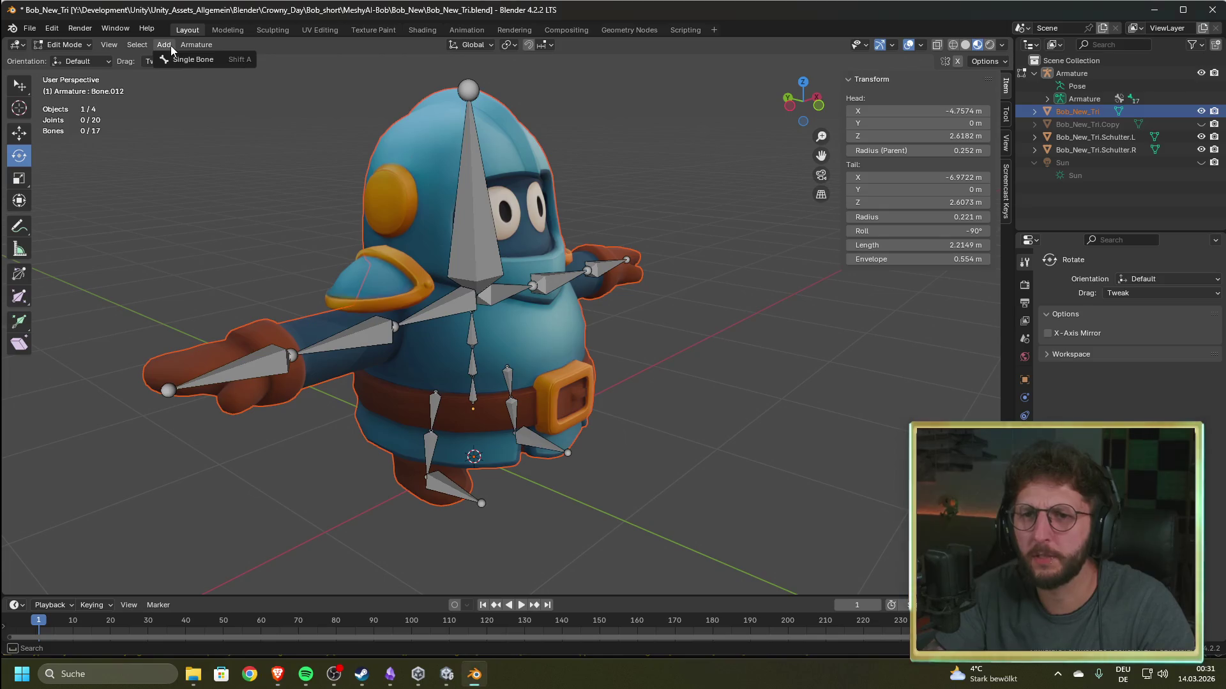
# - Browse the Modeling and Sculpting workspaces, then return to Layout
pyautogui.moveTo(118, 44)
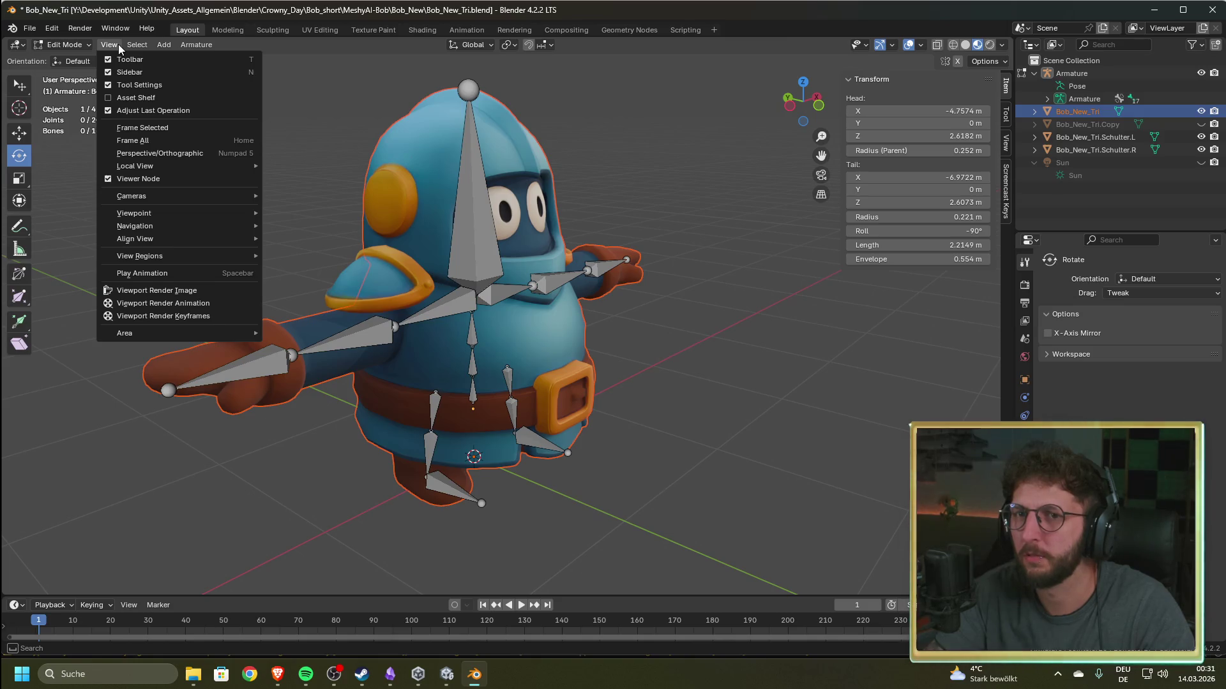
pyautogui.moveTo(196, 44)
pyautogui.click(241, 26)
pyautogui.click(228, 28)
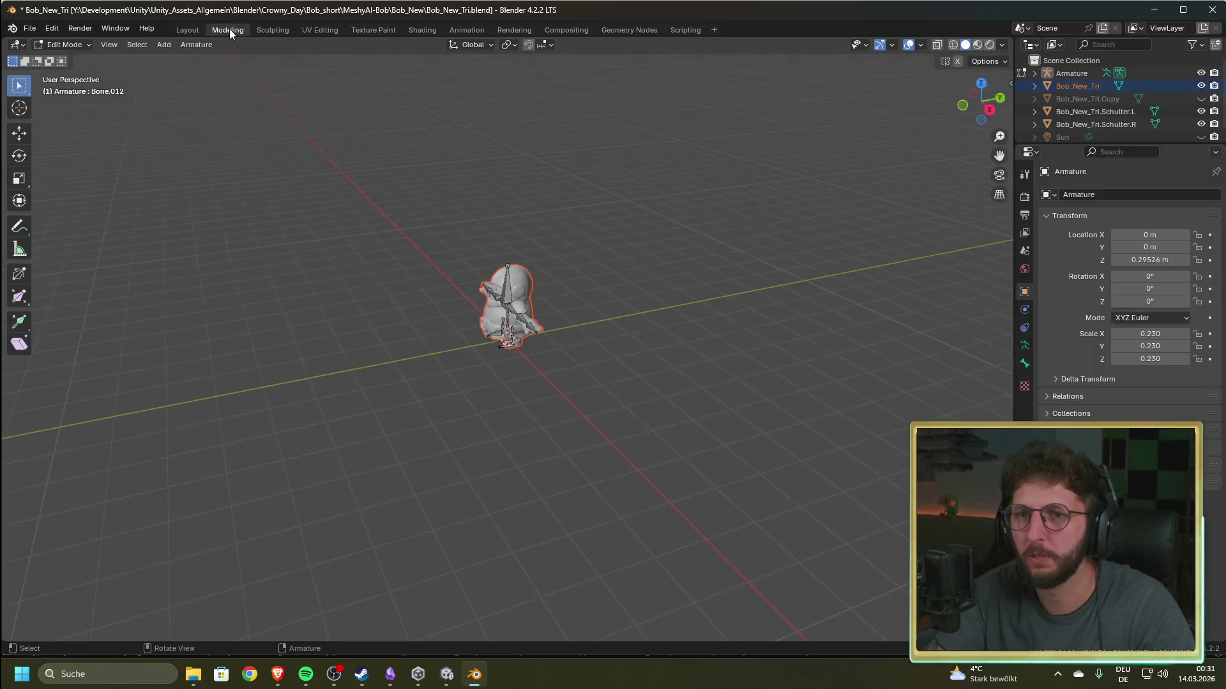
pyautogui.click(267, 32)
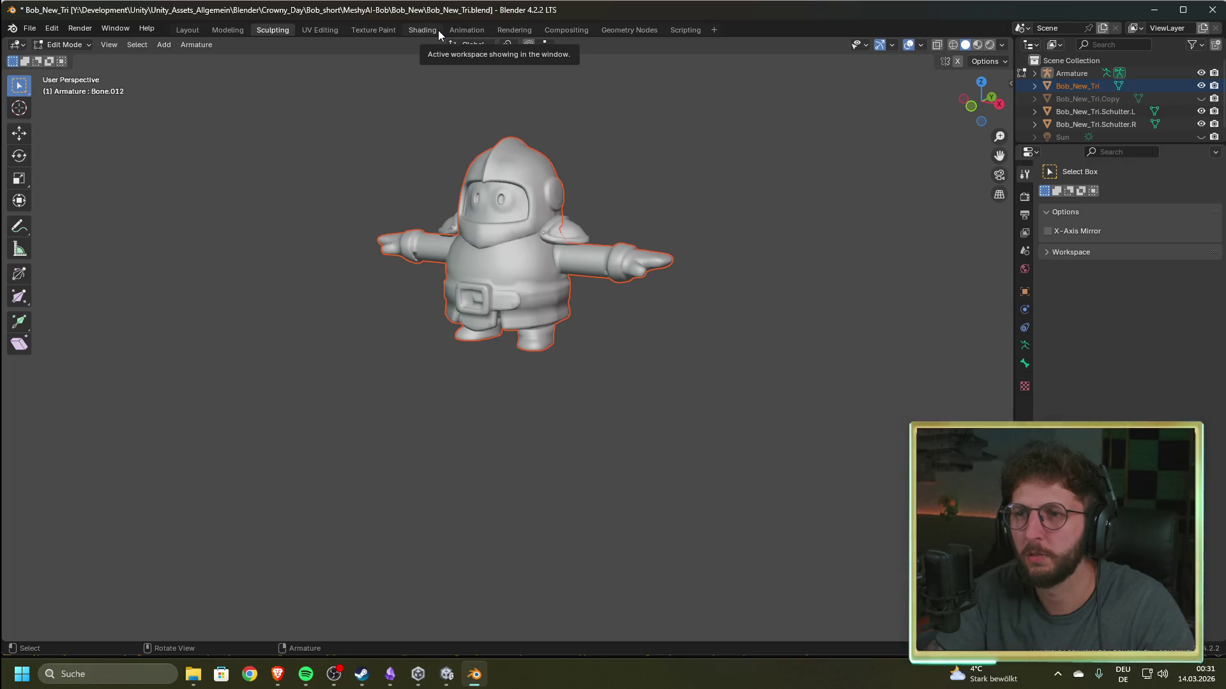
pyautogui.click(187, 30)
# - Put the armature back into Edit Mode and browse its Add, Select and View menus
pyautogui.click(171, 45)
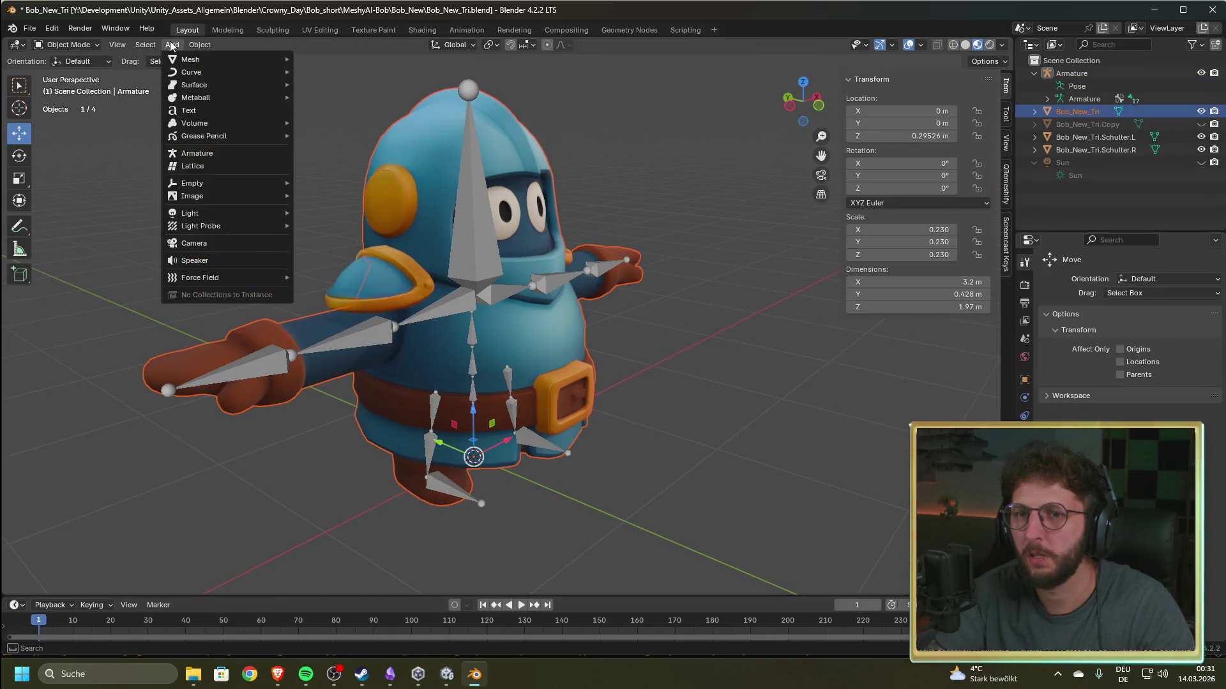
pyautogui.click(68, 45)
pyautogui.click(68, 73)
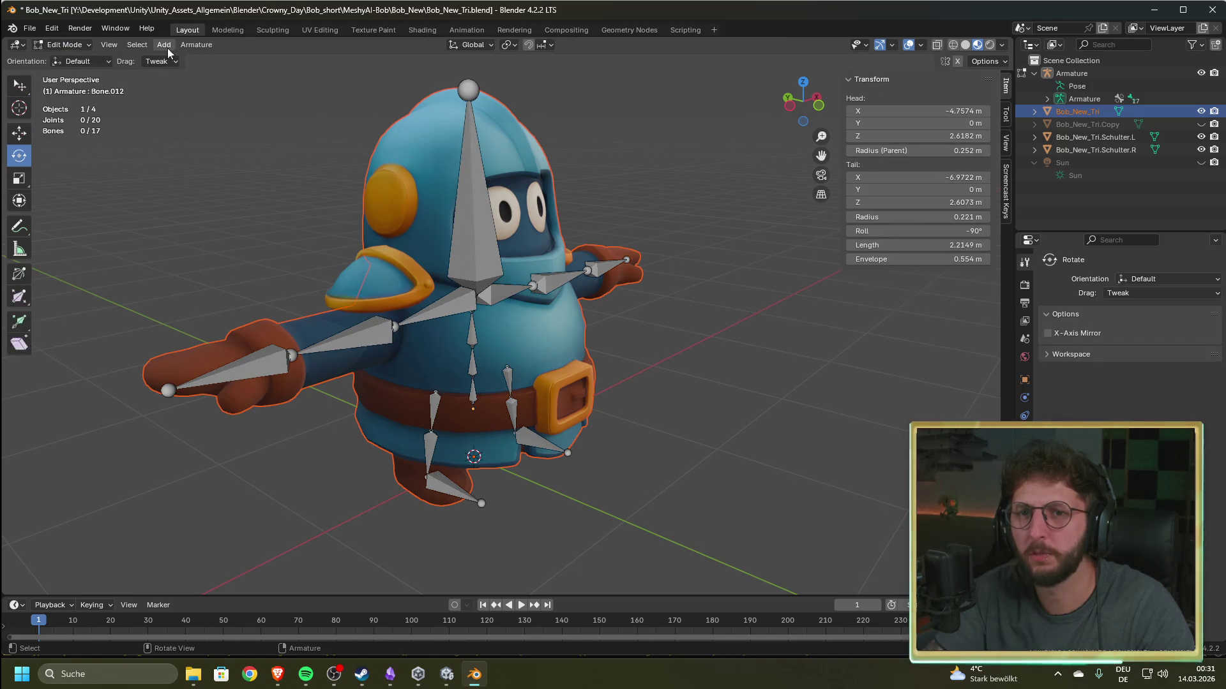
pyautogui.click(164, 45)
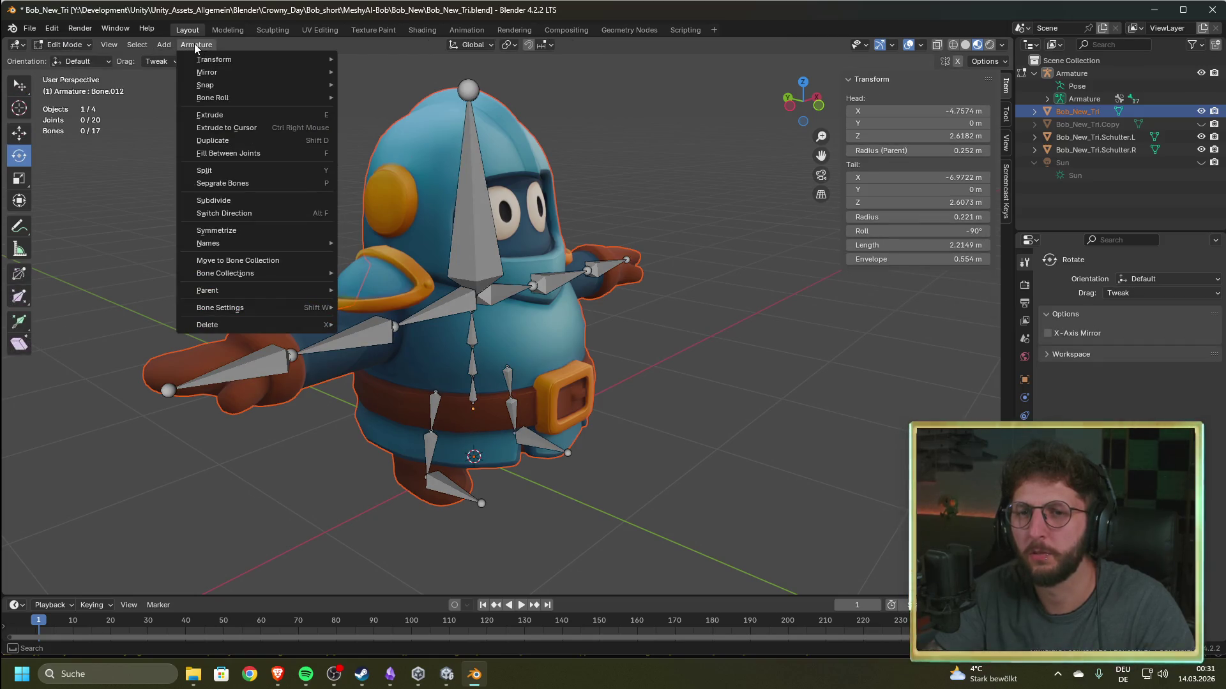
pyautogui.click(137, 45)
pyautogui.click(138, 45)
pyautogui.click(109, 44)
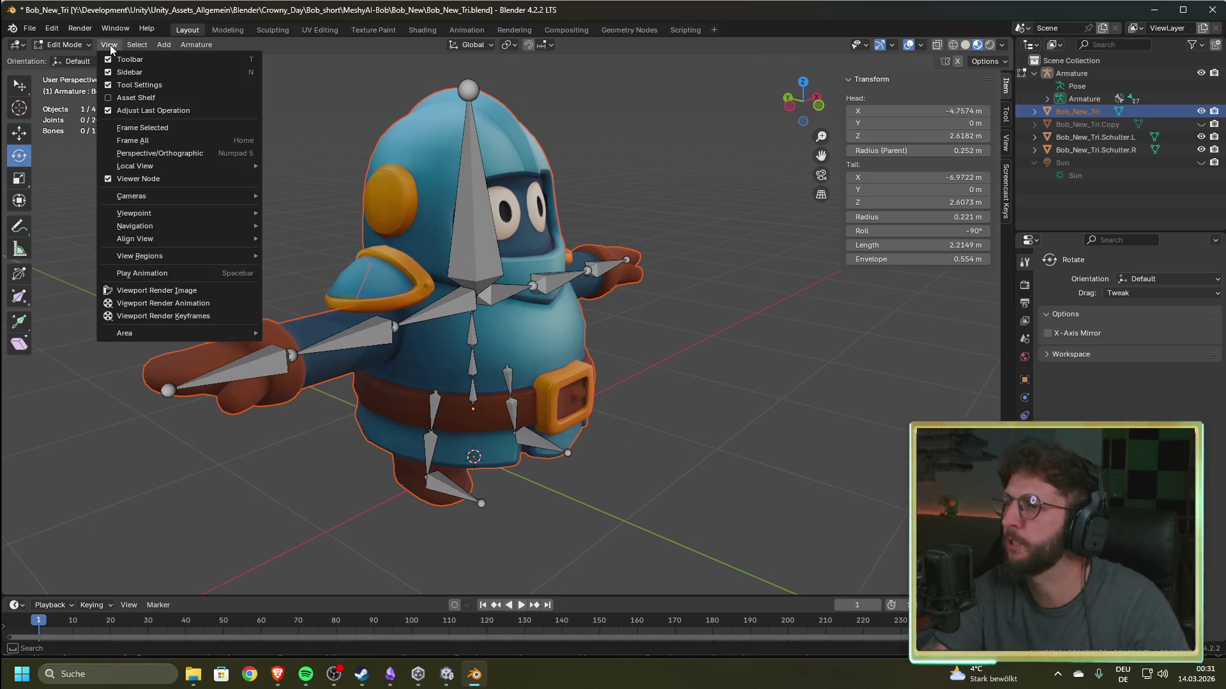
pyautogui.moveTo(169, 45)
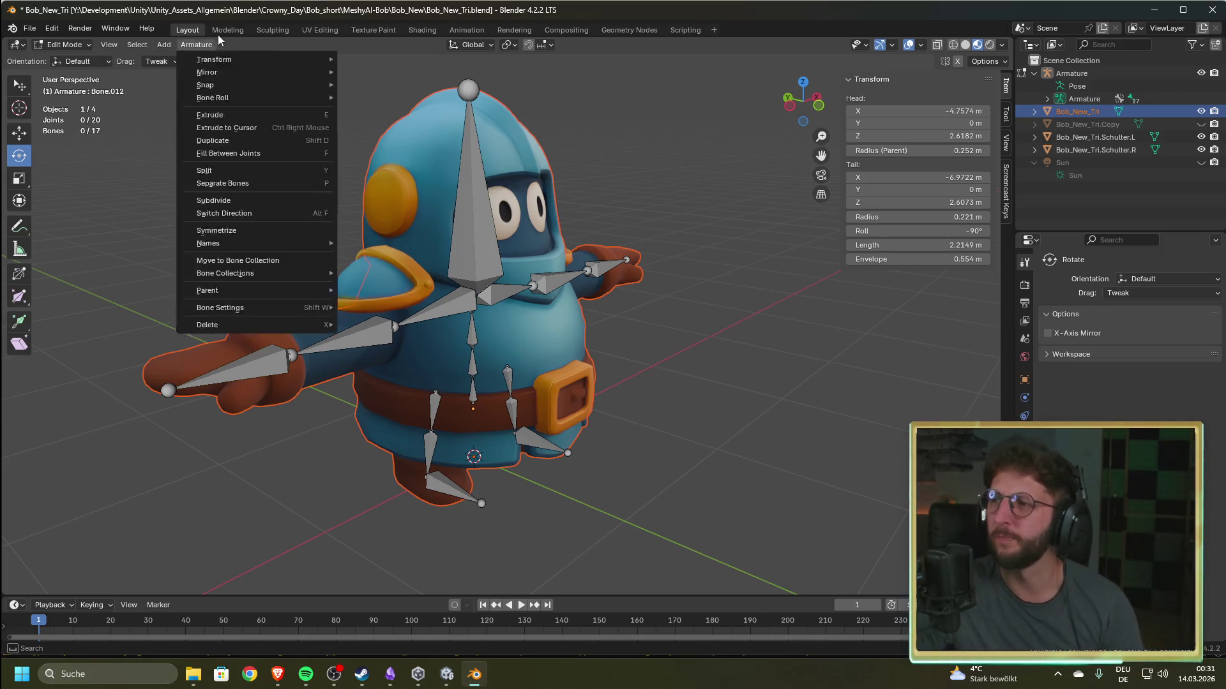
# - Hide the armature in the outliner and switch back to Object Mode
pyautogui.click(1201, 73)
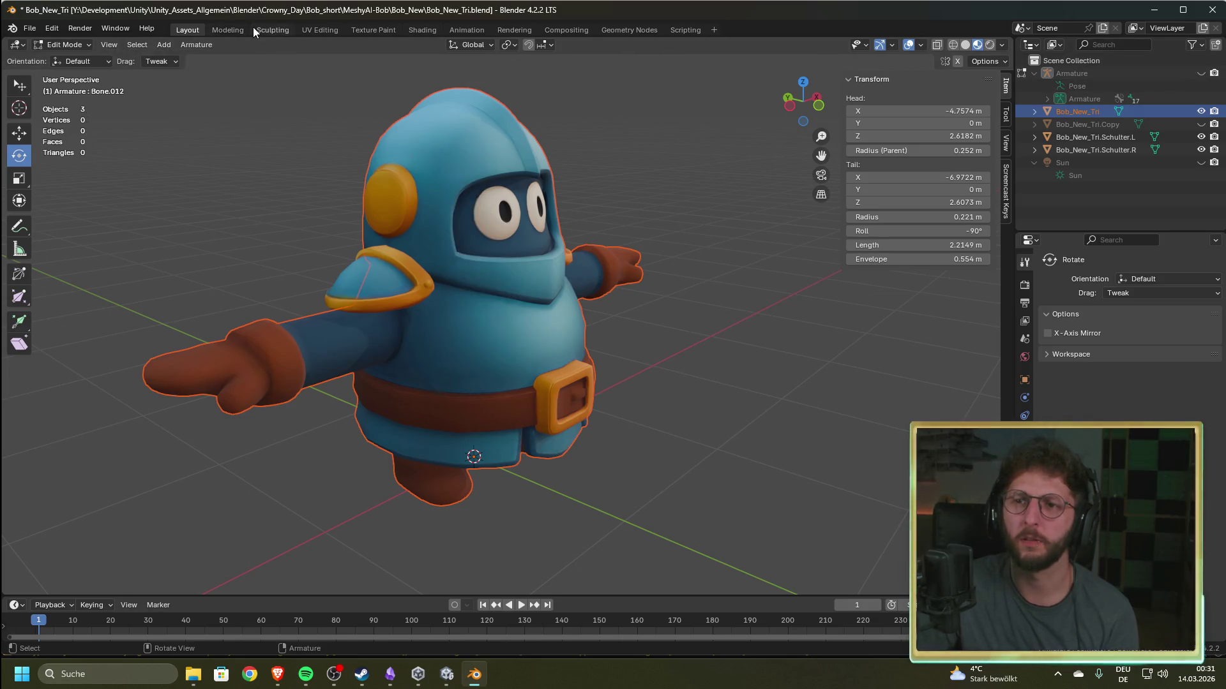
pyautogui.click(83, 45)
pyautogui.click(70, 59)
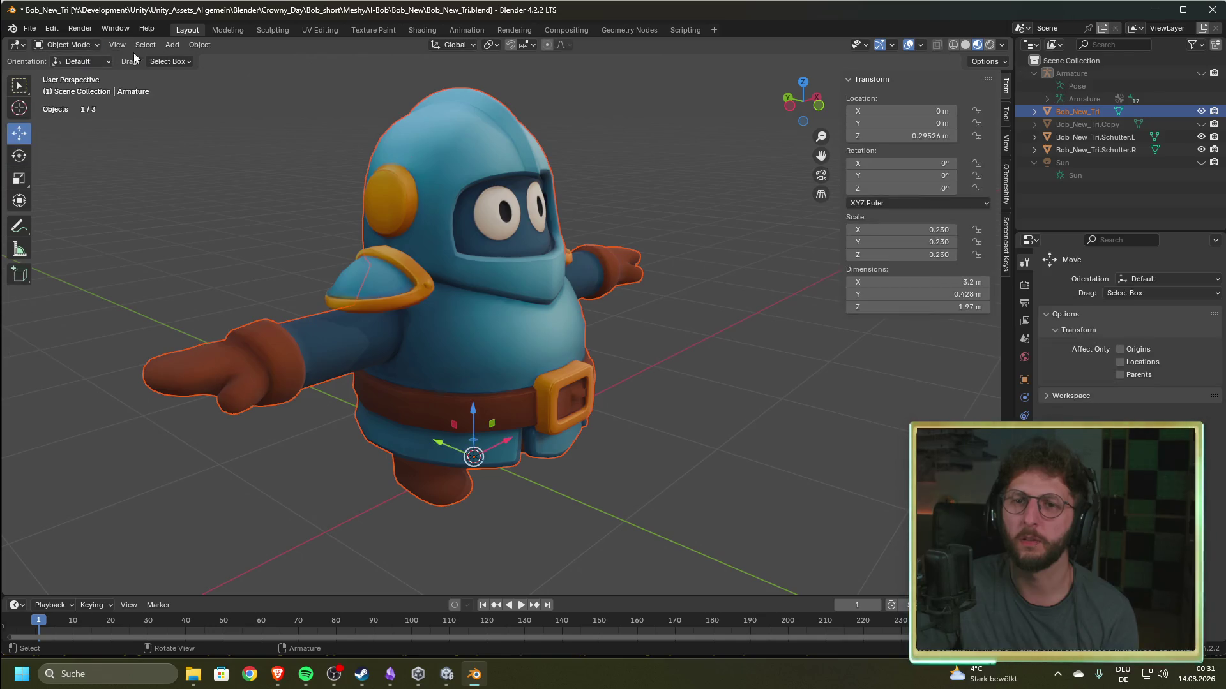
# - Unhide the armature over Bob, briefly check Unity's crown-carrying scene, then return to Blender
pyautogui.click(145, 45)
pyautogui.moveTo(173, 44)
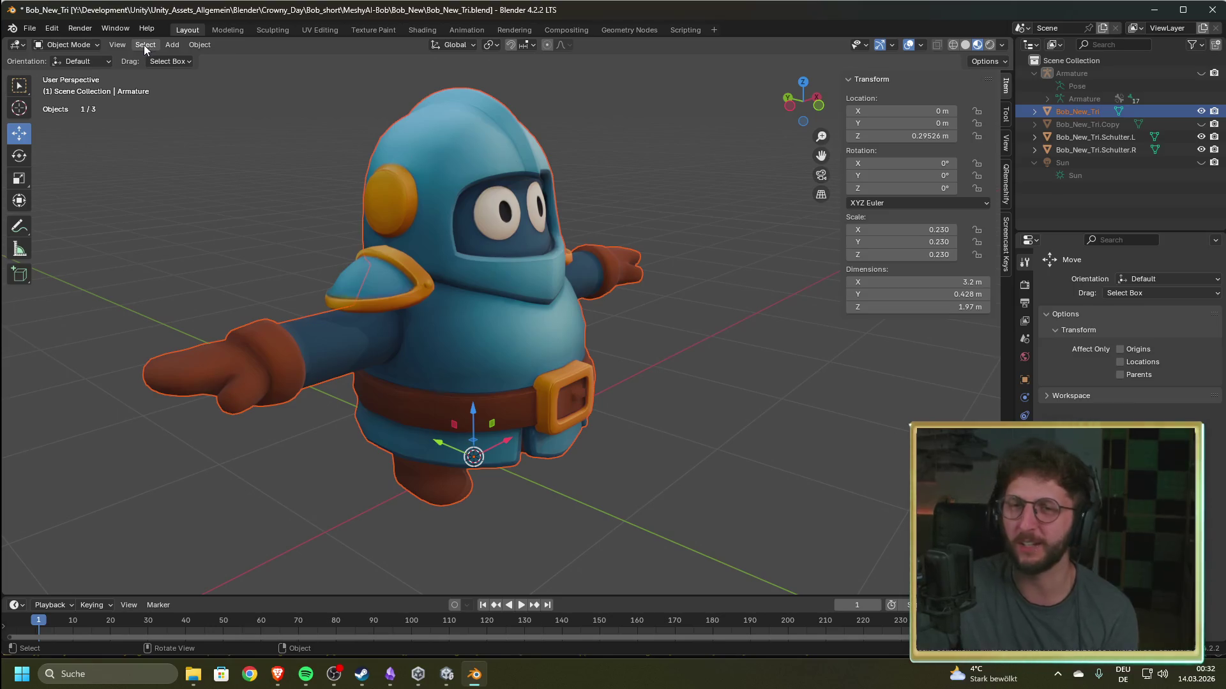
pyautogui.click(1201, 73)
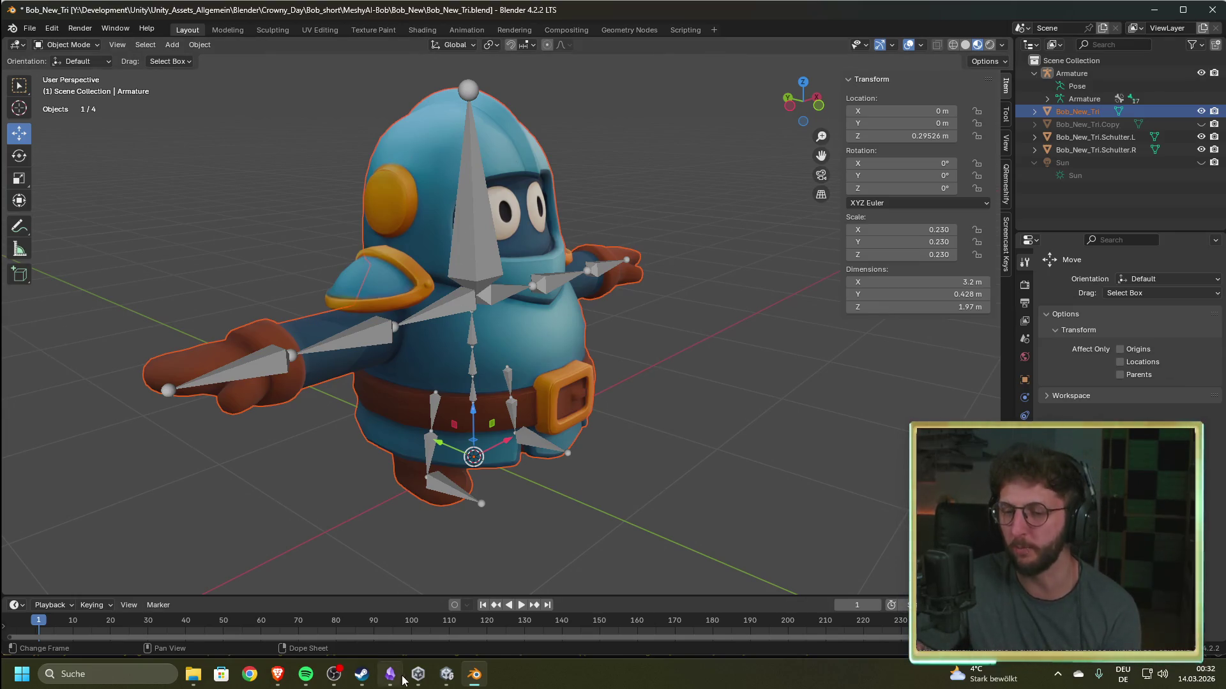
pyautogui.click(446, 674)
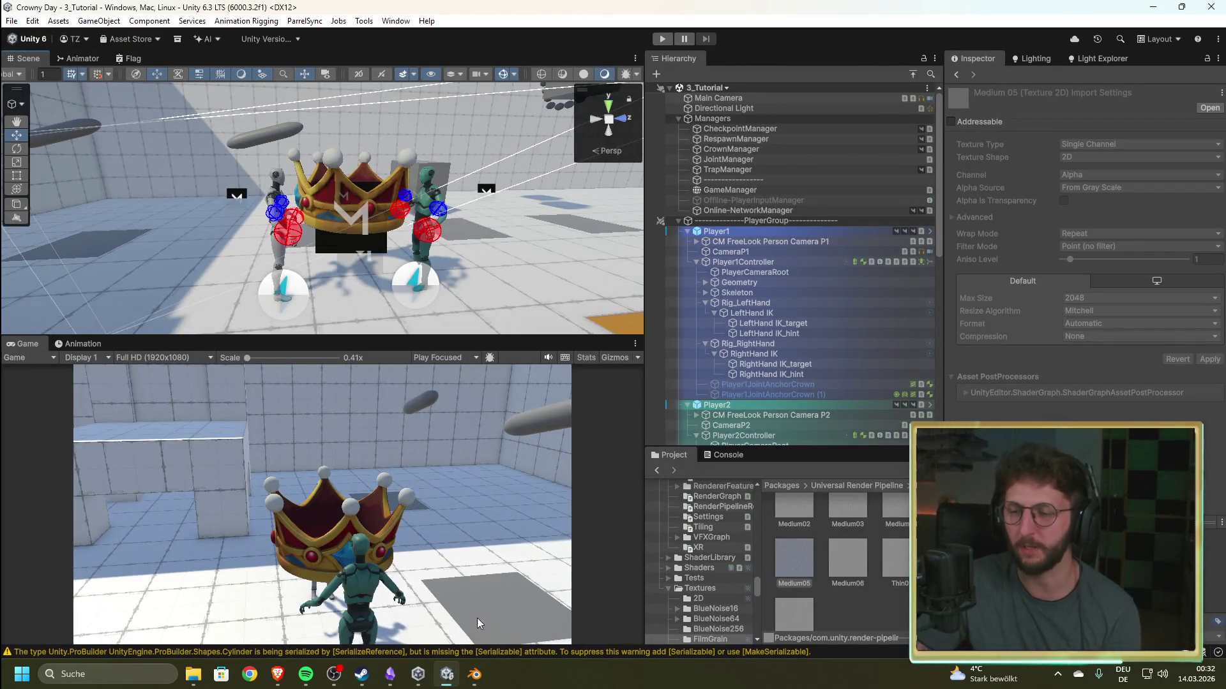
pyautogui.click(475, 674)
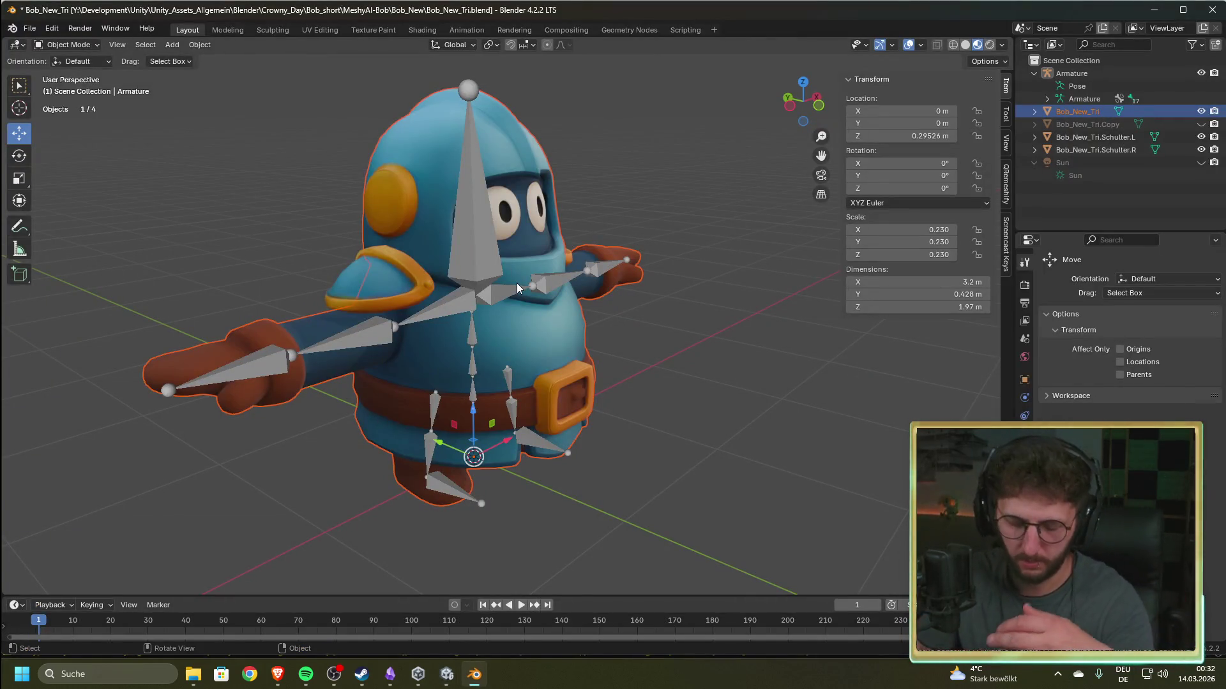
# - Put the armature into Pose Mode and look through the Pose menu options
pyautogui.click(31, 32)
pyautogui.moveTo(48, 30)
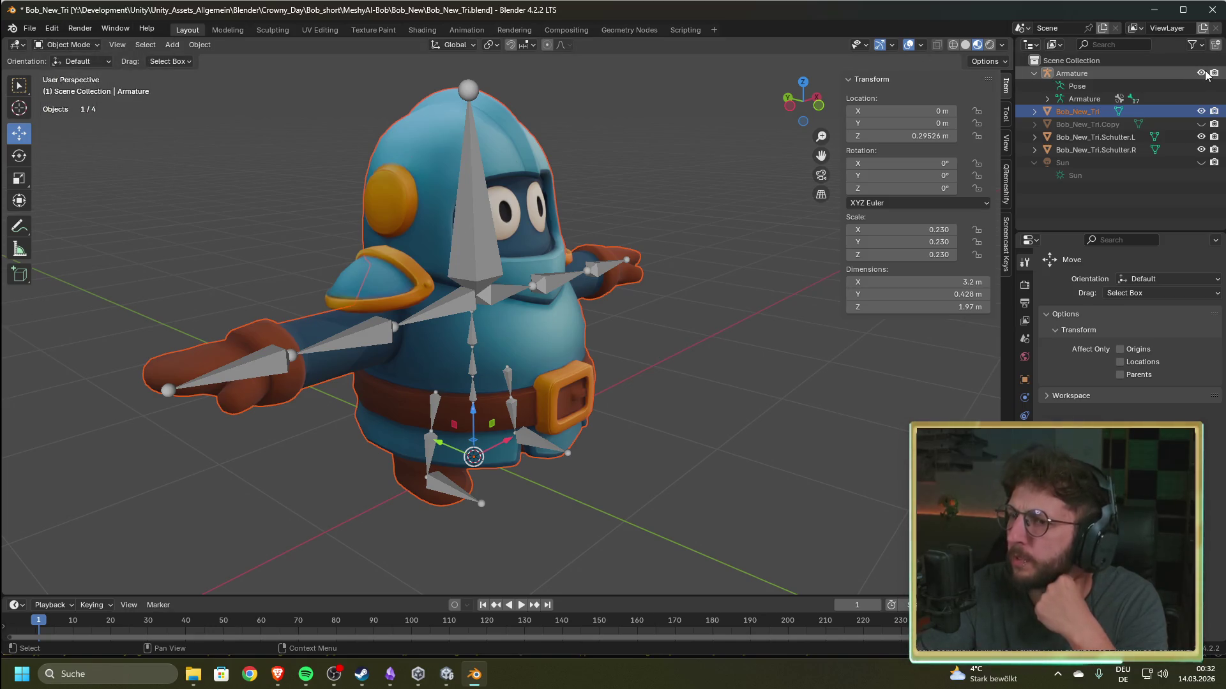
pyautogui.click(93, 46)
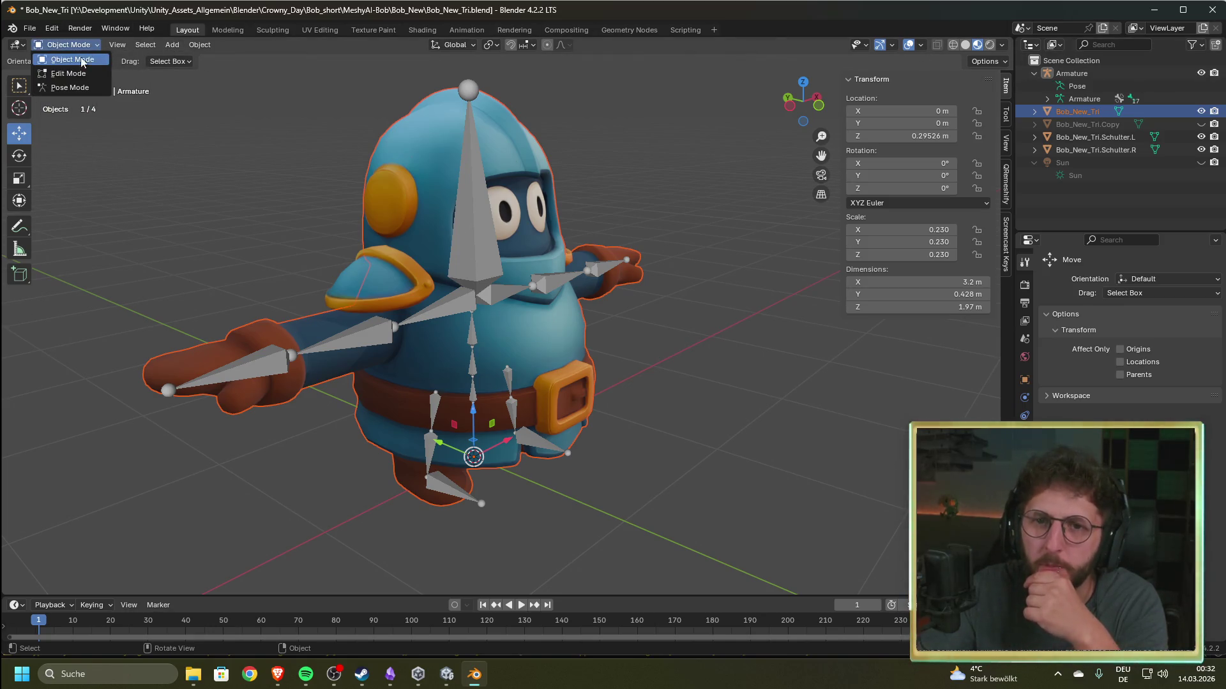
pyautogui.click(53, 92)
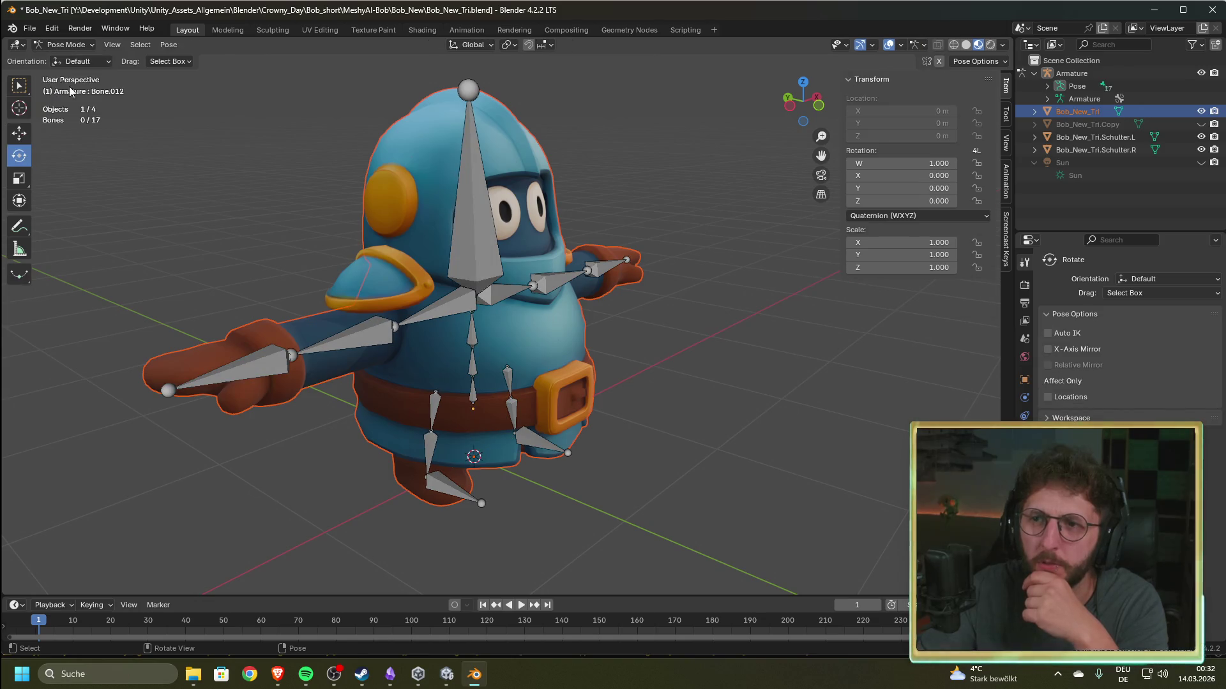
pyautogui.click(166, 46)
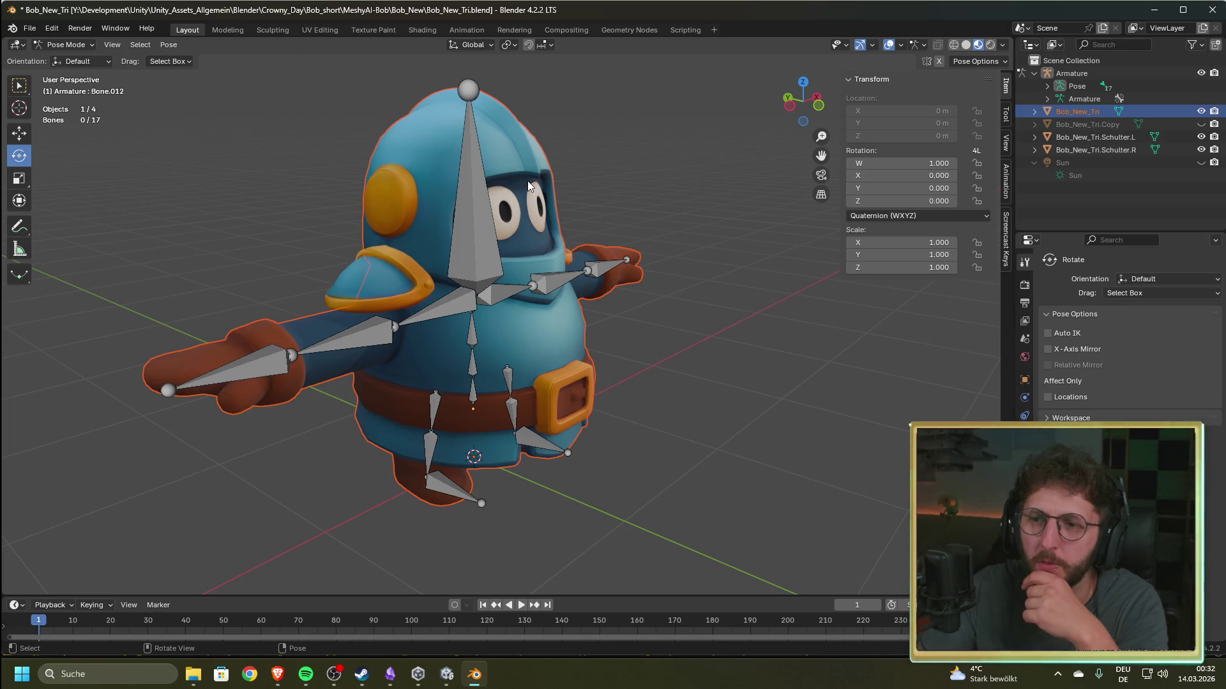
pyautogui.hotkey('alt', 'Tab')
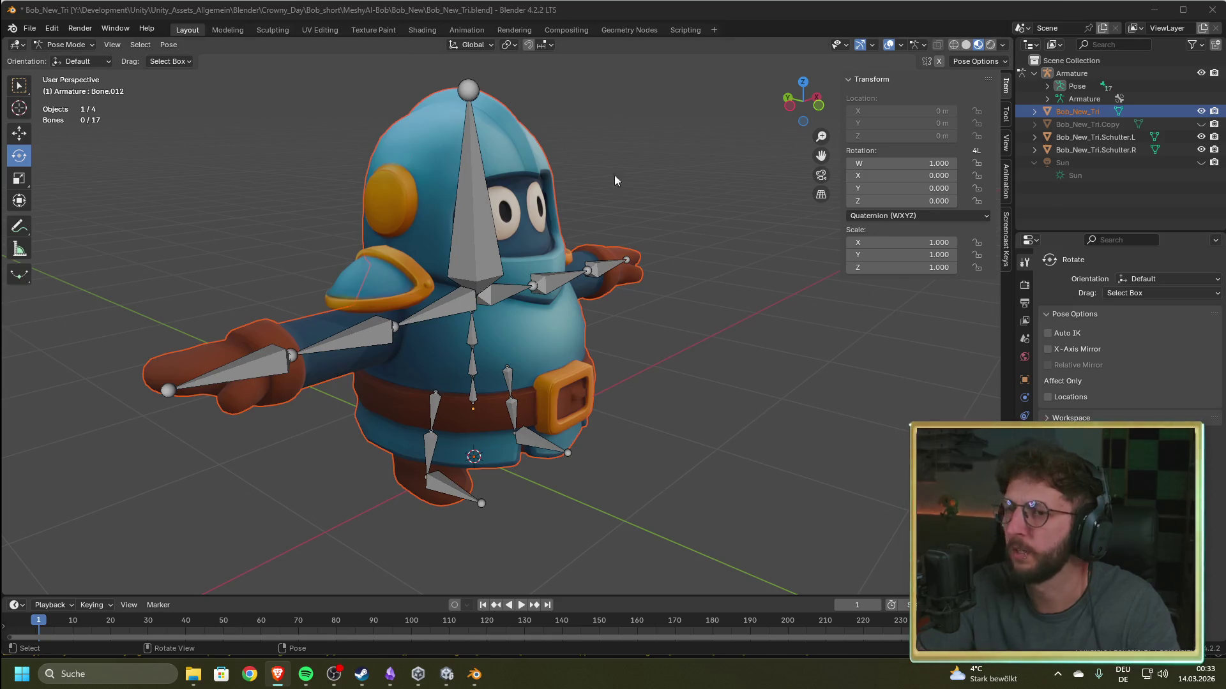
# - Return to Object Mode and make Bob_New_Tri the active object
pyautogui.click(65, 45)
pyautogui.click(64, 56)
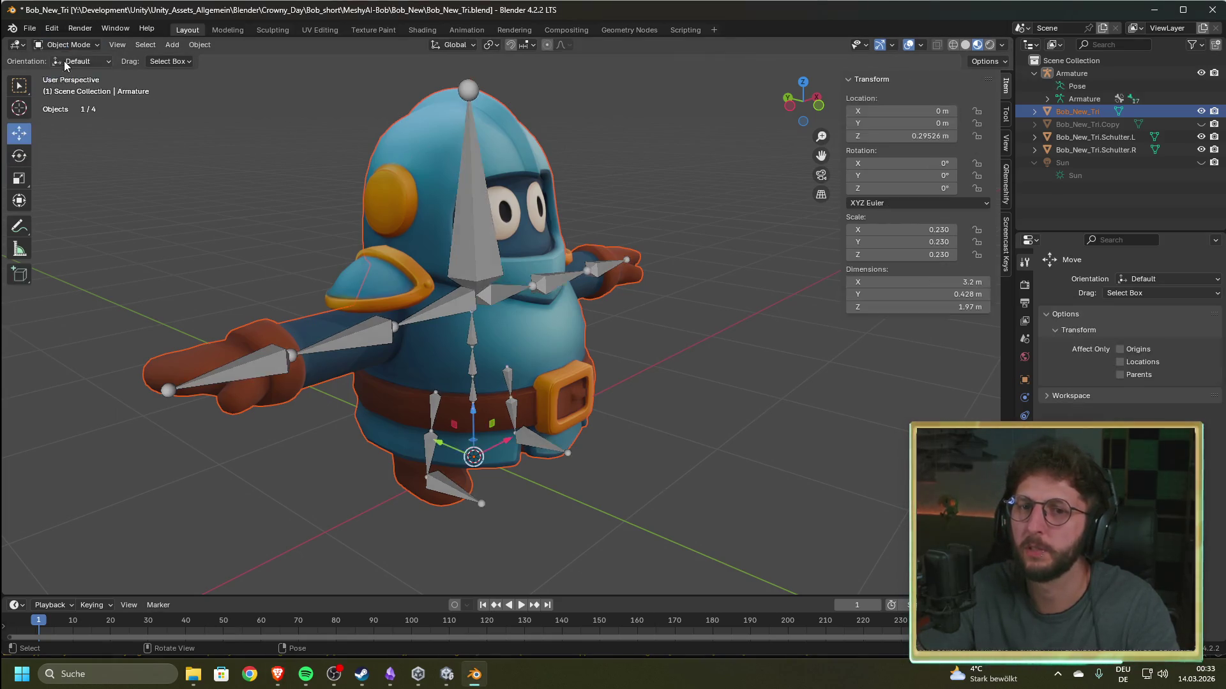
pyautogui.click(1090, 112)
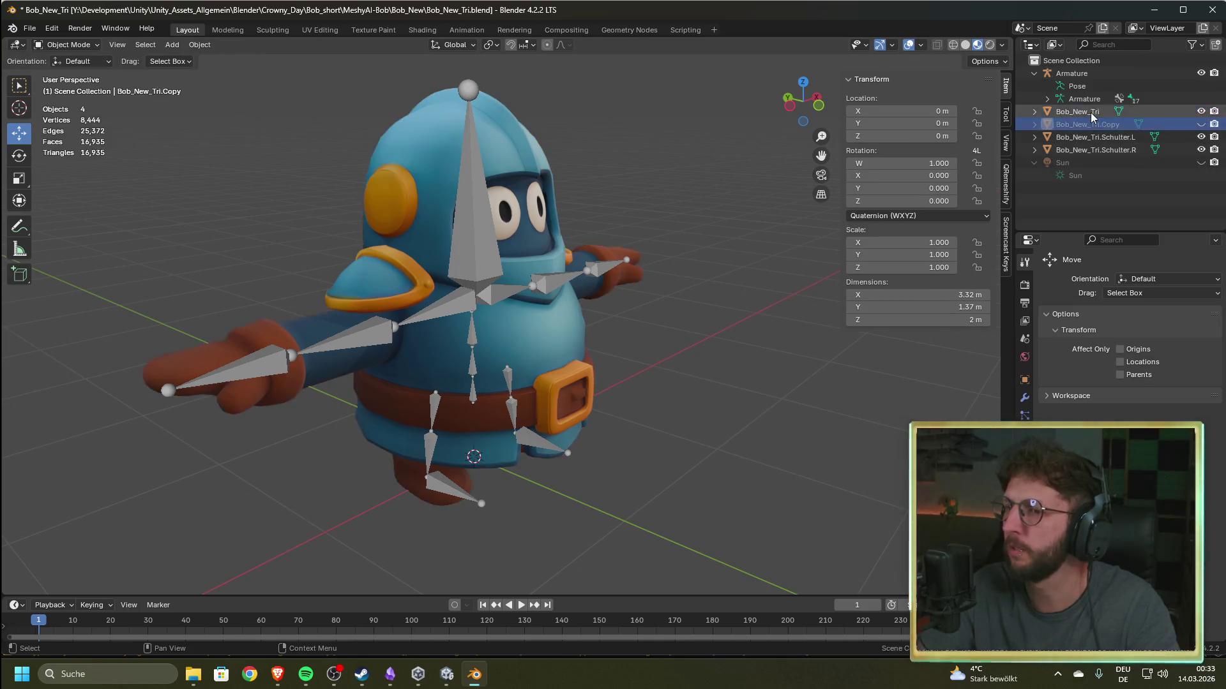
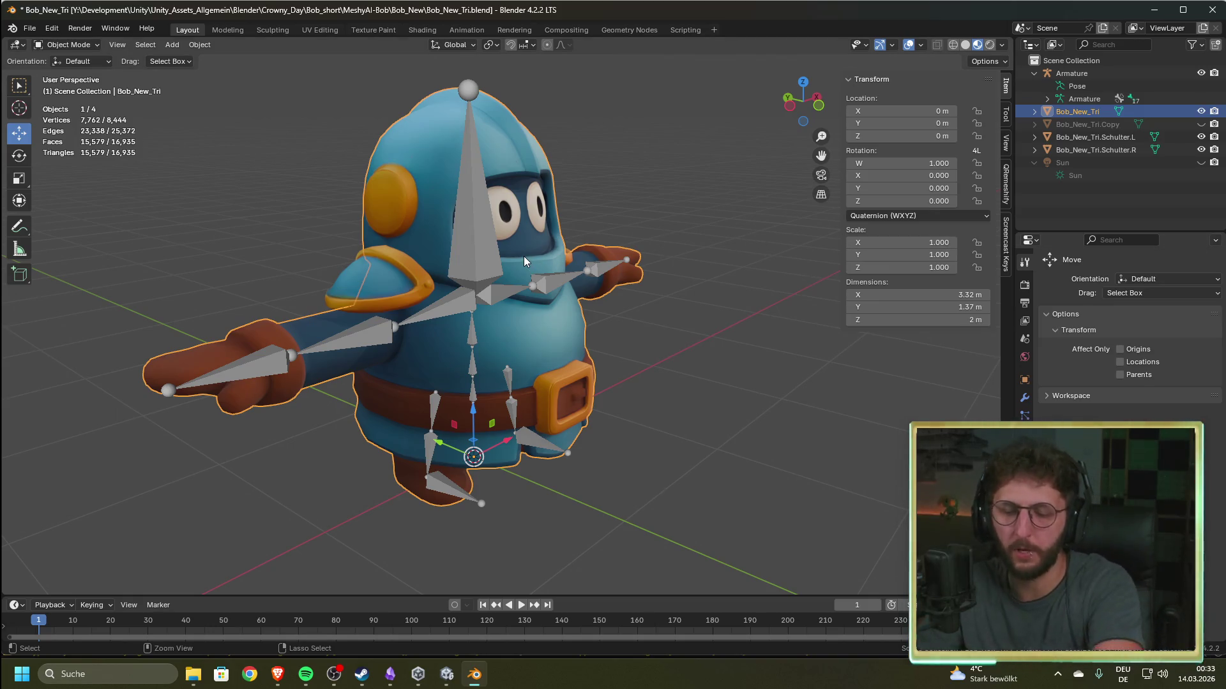
# - Back out of the parenting menu and select the Bob_New_Tri mesh in the Outliner
pyautogui.hotkey('ctrl', 'p')
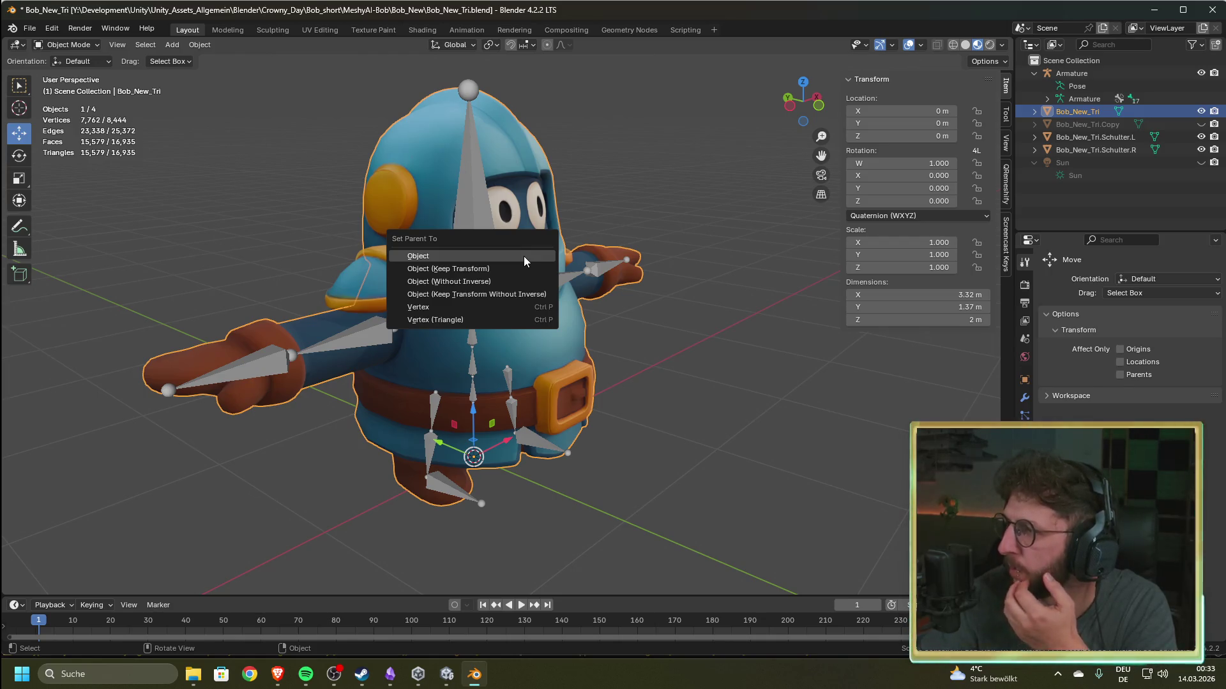
pyautogui.click(524, 256)
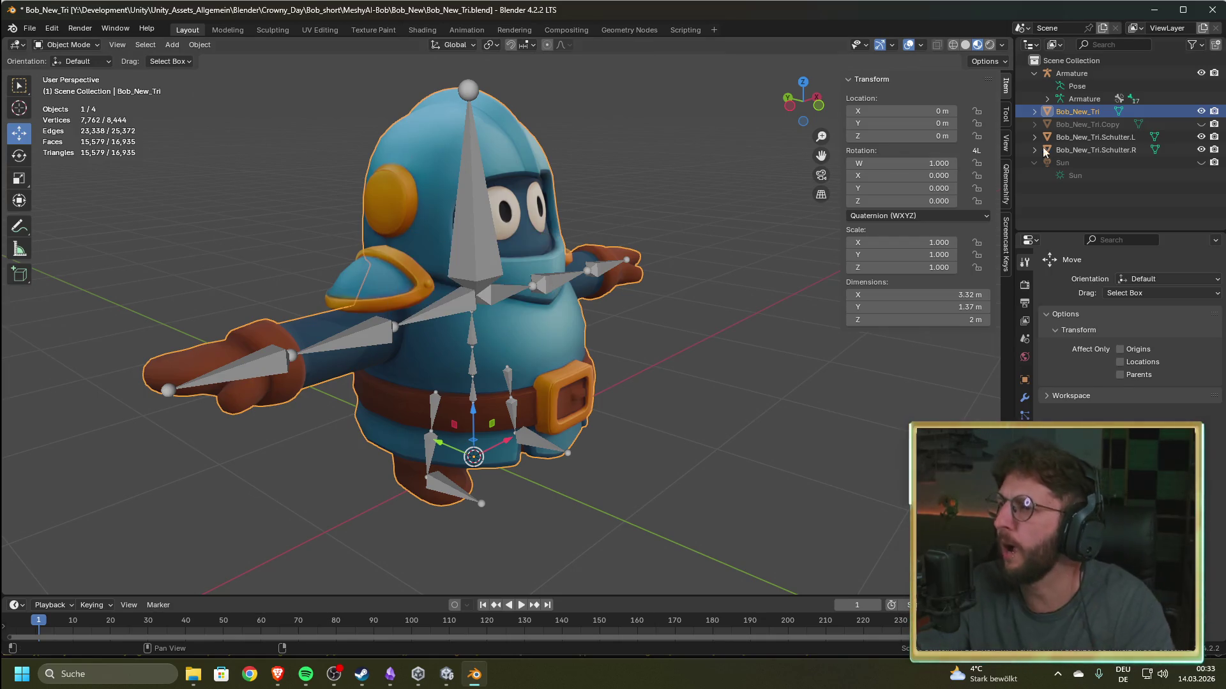
pyautogui.click(1066, 122)
pyautogui.click(1076, 112)
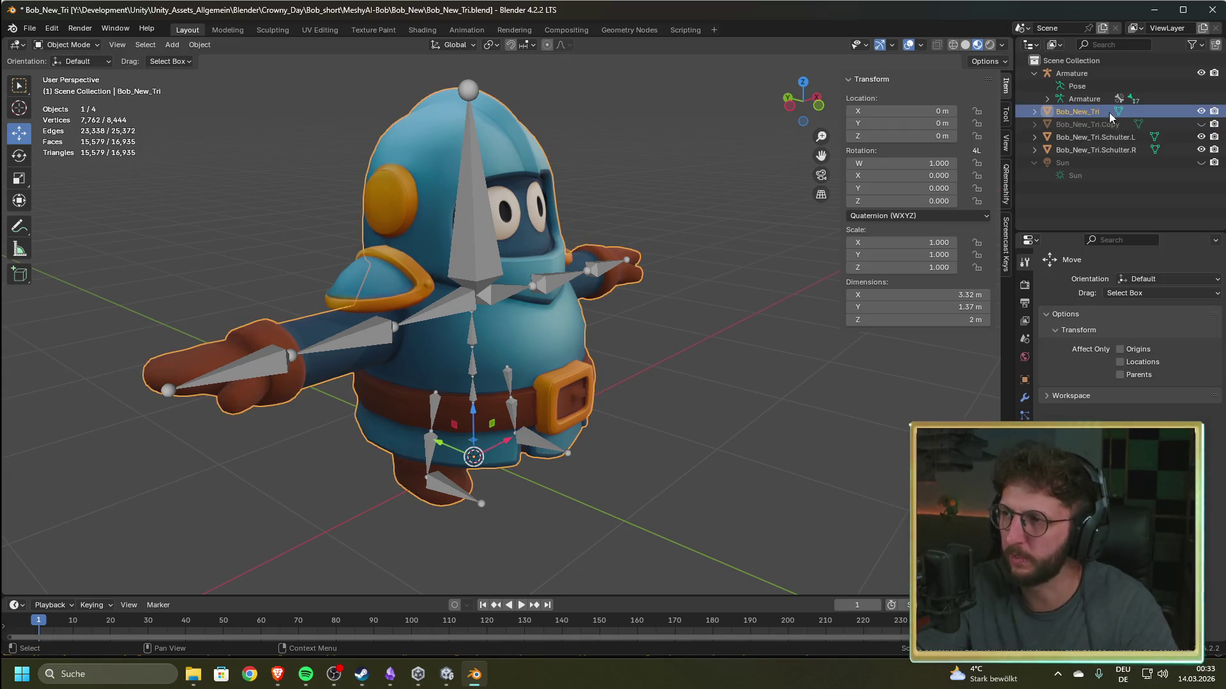
# - Parent Bob_New_Tri to the Armature With Automatic Weights, then put the armature in Pose Mode
pyautogui.keyDown('ctrl'); pyautogui.click(1081, 75); pyautogui.keyUp('ctrl')
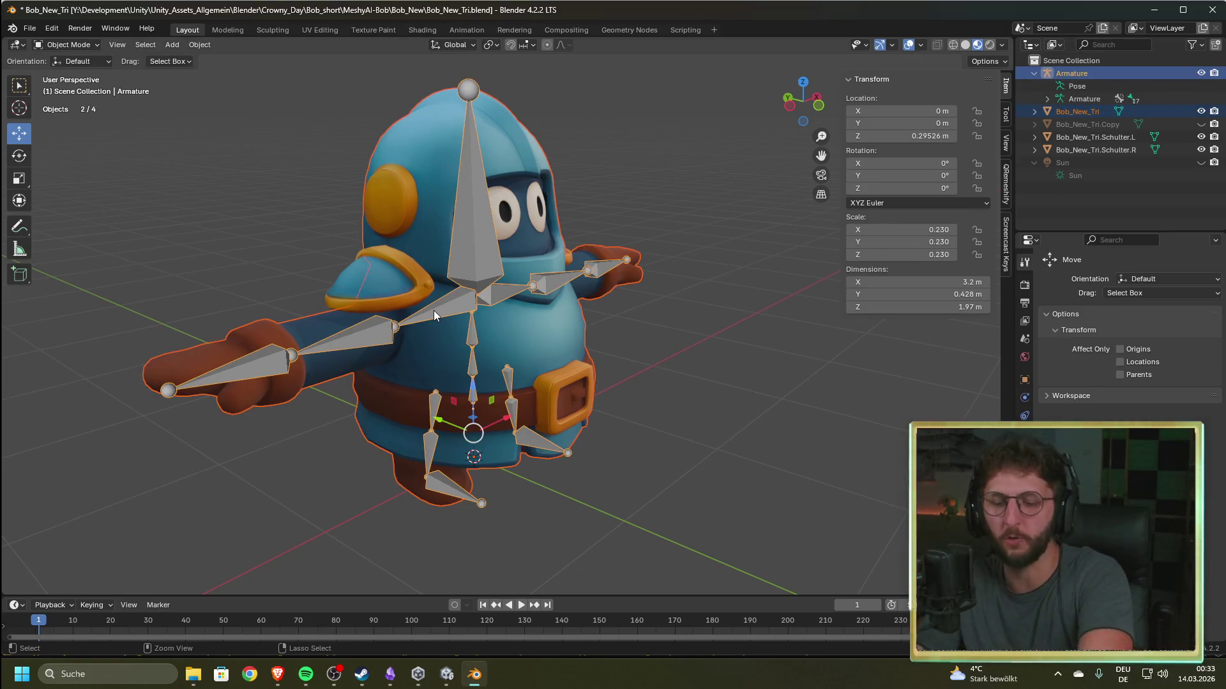
pyautogui.hotkey('ctrl', 'p')
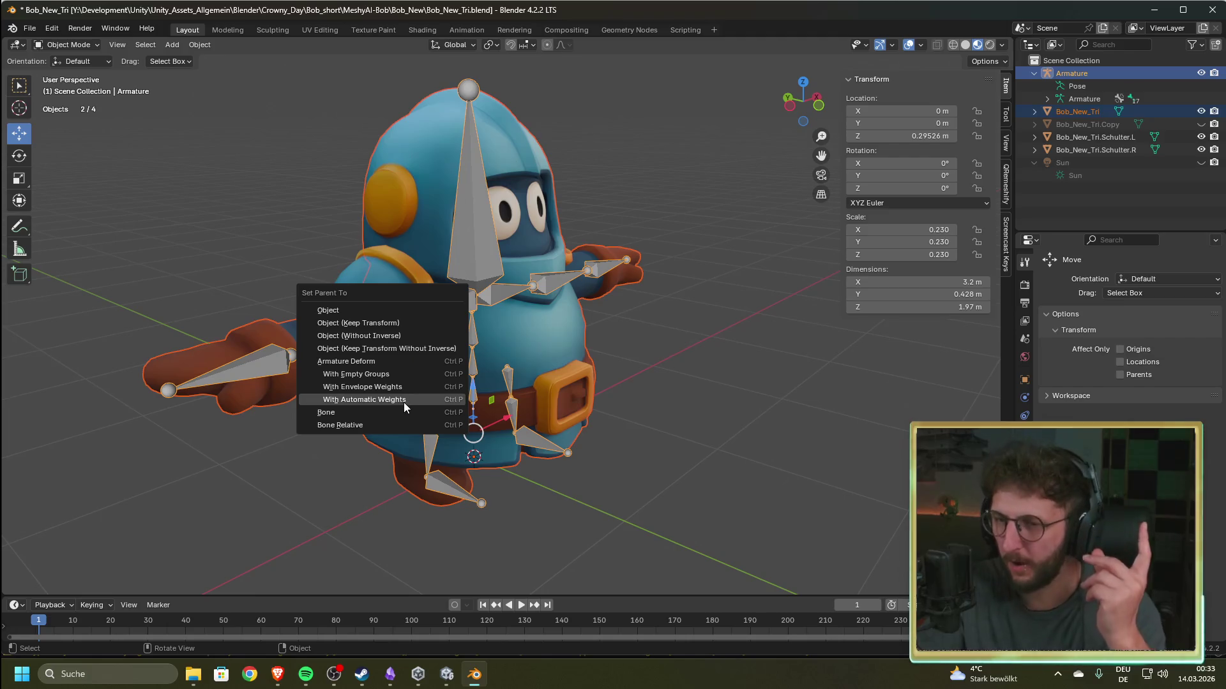
pyautogui.click(398, 401)
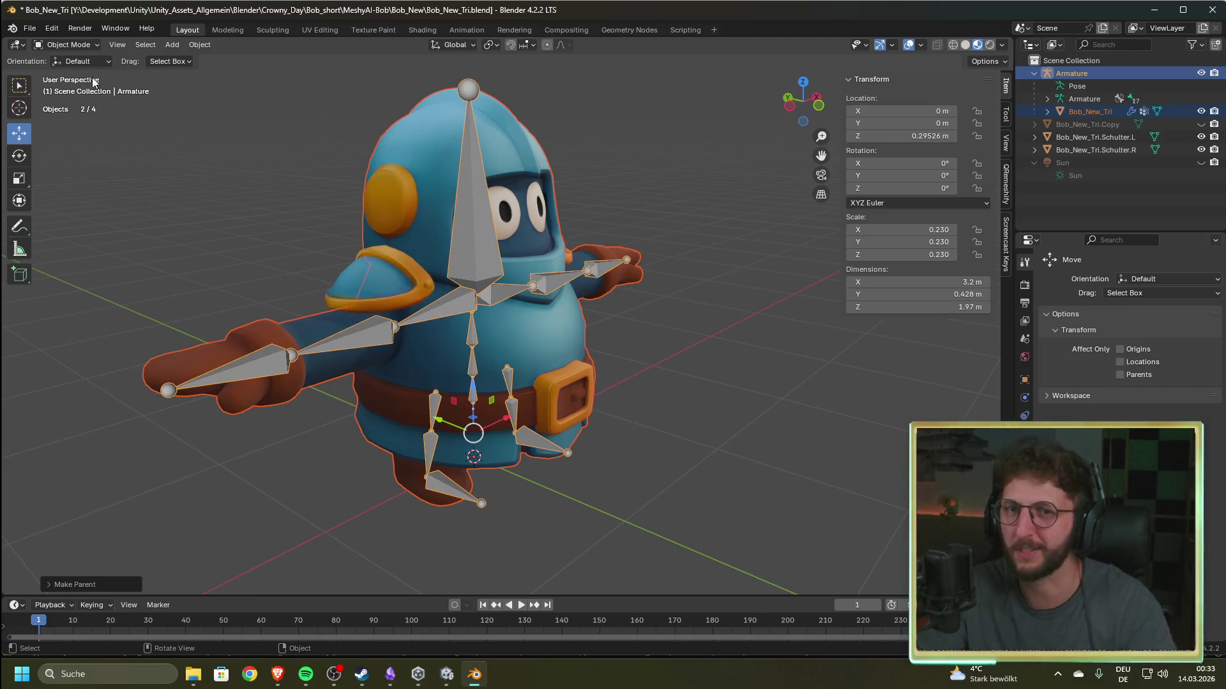
pyautogui.click(85, 46)
pyautogui.click(73, 88)
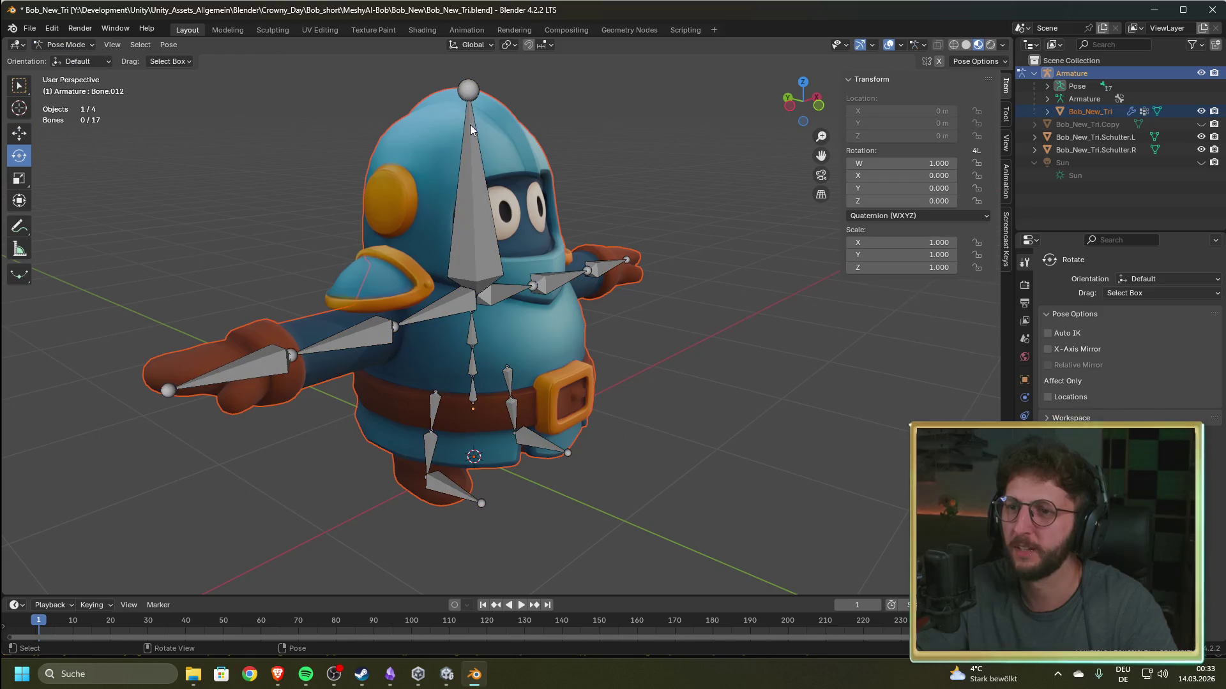
pyautogui.click(479, 138)
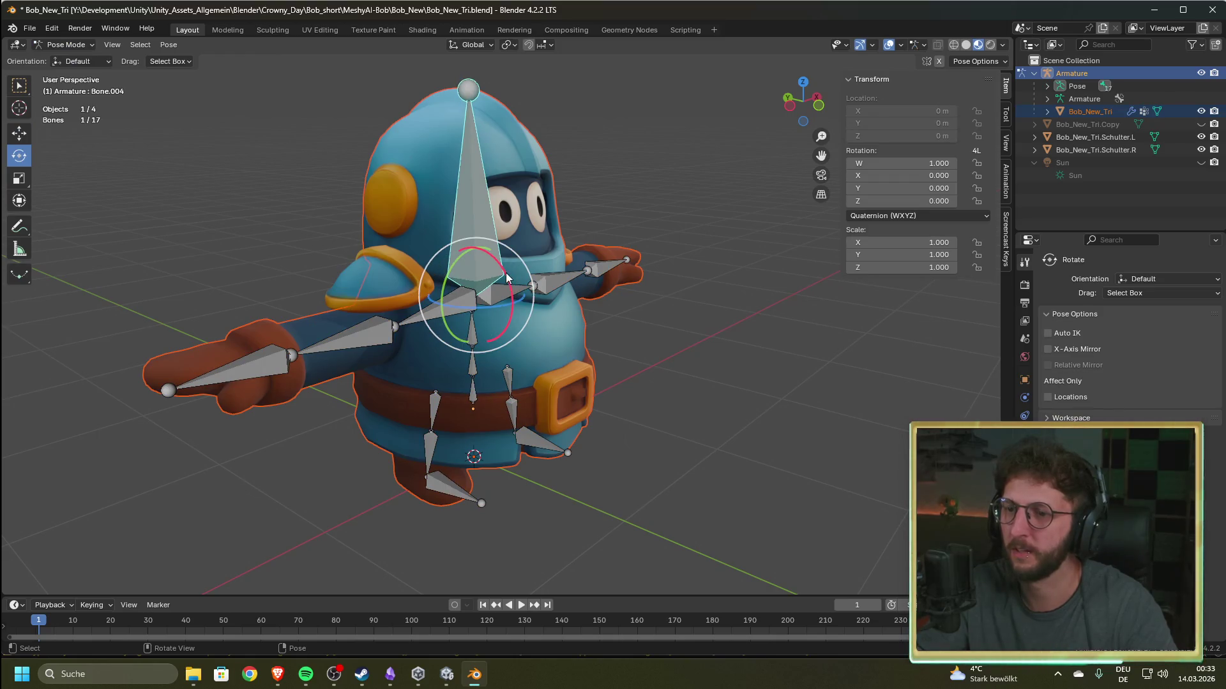
pyautogui.moveTo(508, 277)
pyautogui.mouseDown()
pyautogui.moveTo(520, 296)
pyautogui.moveTo(501, 255)
pyautogui.moveTo(473, 240)
pyautogui.moveTo(447, 272)
pyautogui.mouseUp()
pyautogui.rightClick(434, 274)
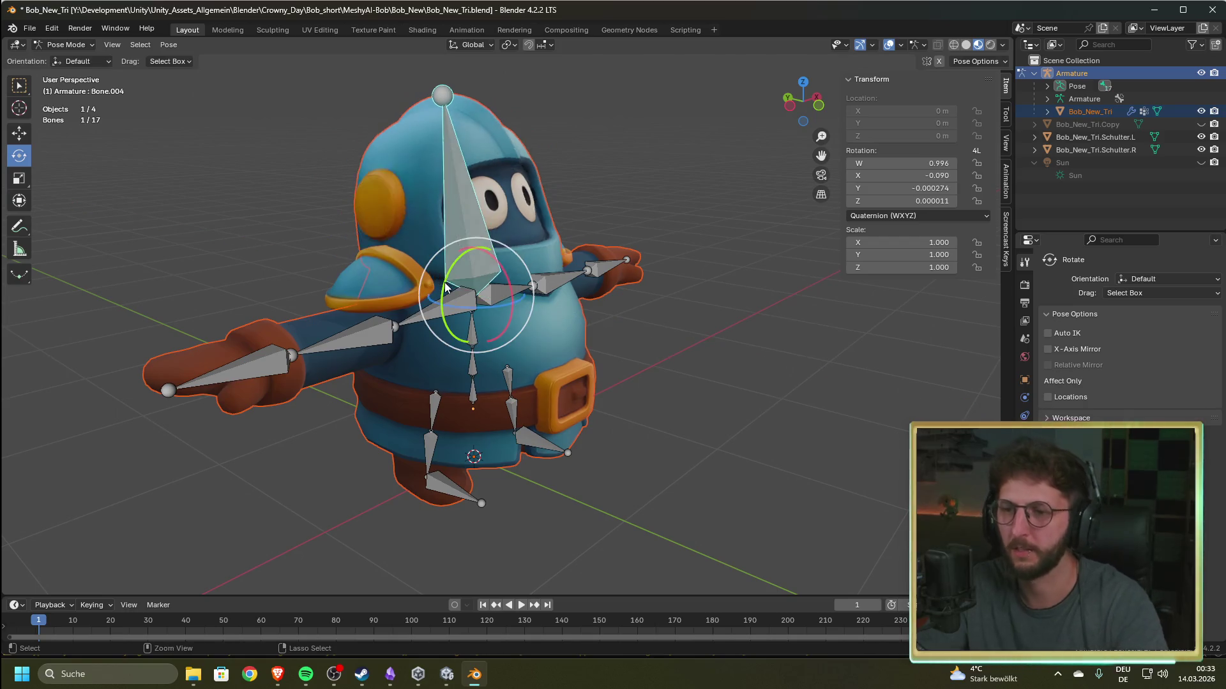
pyautogui.hotkey('alt', 'r')
pyautogui.click(391, 331)
pyautogui.moveTo(407, 330); pyautogui.dragTo(440, 328)
pyautogui.hotkey('ctrl', 'z')
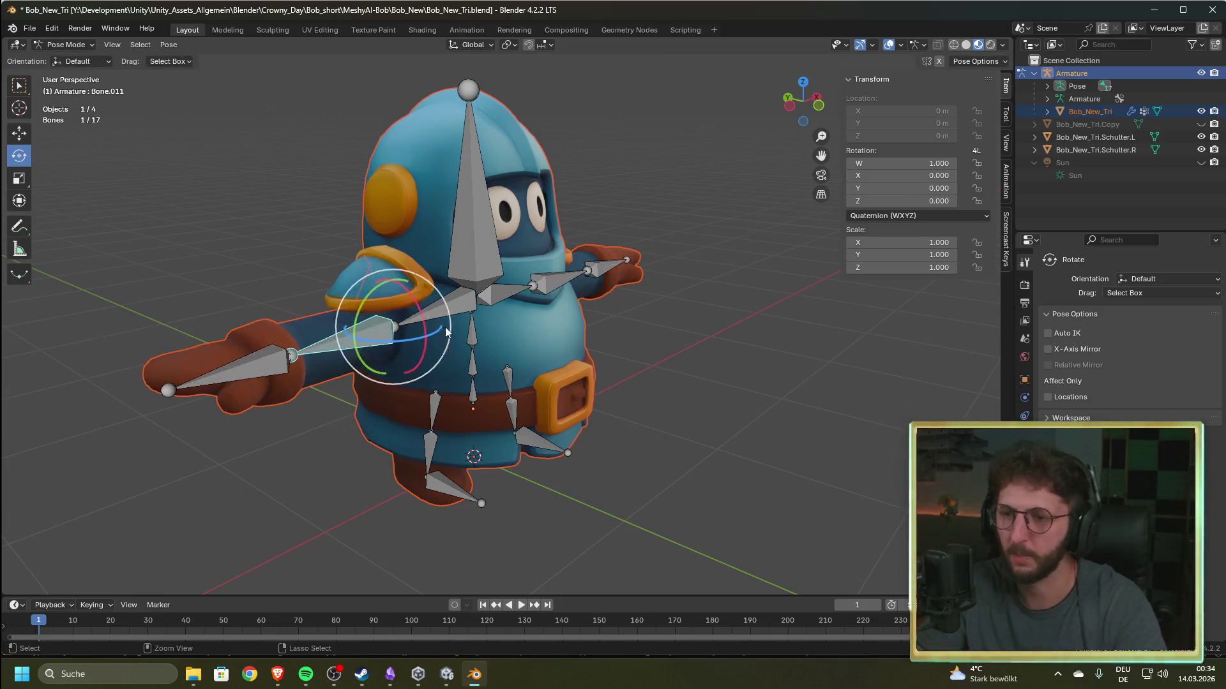
pyautogui.click(451, 307)
pyautogui.moveTo(505, 284)
pyautogui.mouseDown()
pyautogui.moveTo(475, 262)
pyautogui.moveTo(408, 277)
pyautogui.mouseUp()
pyautogui.rightClick(400, 278)
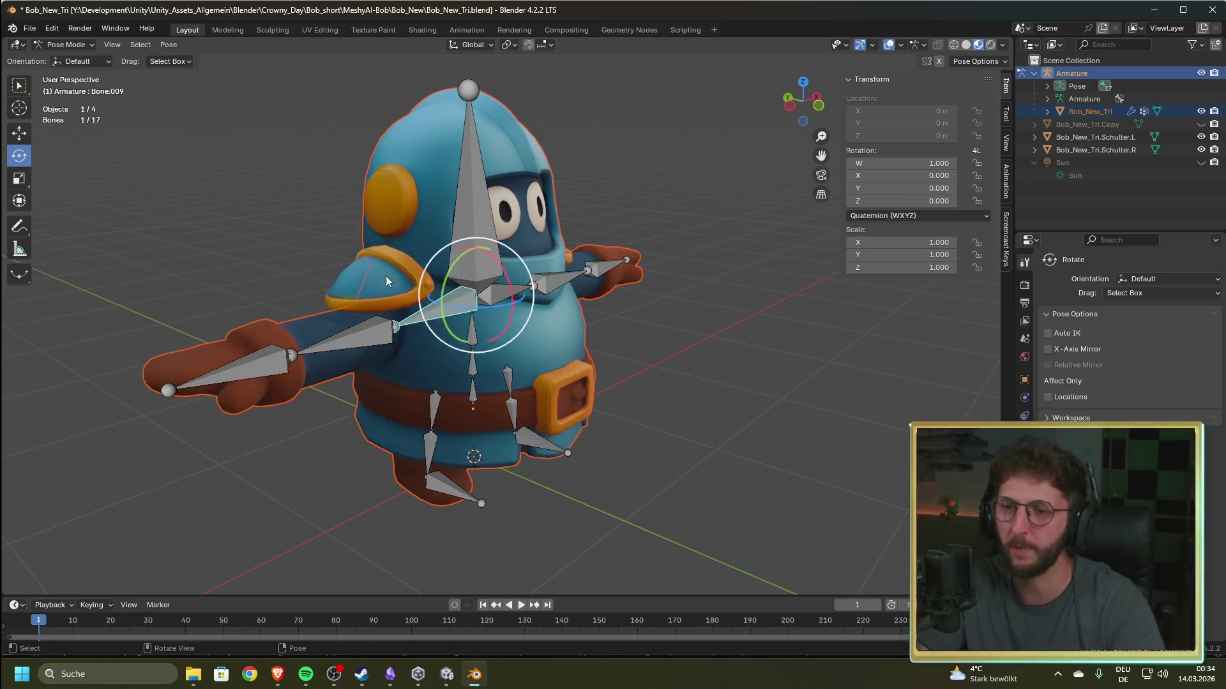
pyautogui.click(346, 347)
pyautogui.moveTo(350, 337)
pyautogui.mouseDown()
pyautogui.moveTo(358, 358)
pyautogui.moveTo(511, 348)
pyautogui.moveTo(186, 358)
pyautogui.moveTo(357, 396)
pyautogui.moveTo(208, 376)
pyautogui.mouseUp()
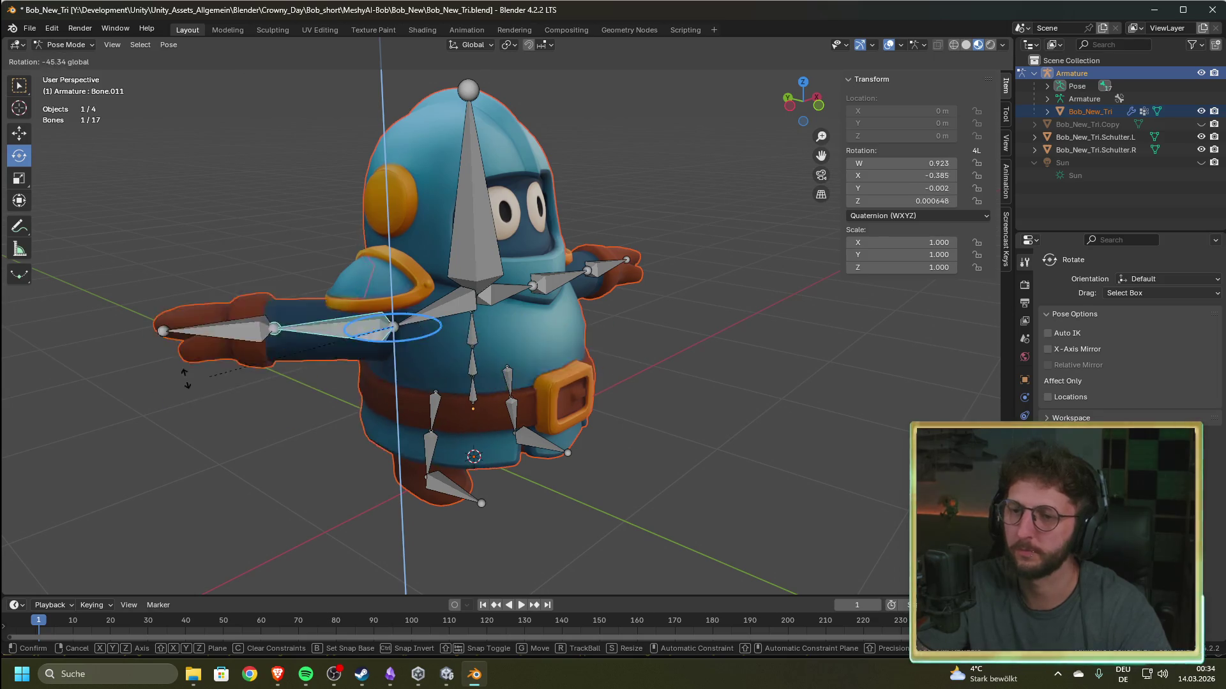
pyautogui.rightClick(209, 377)
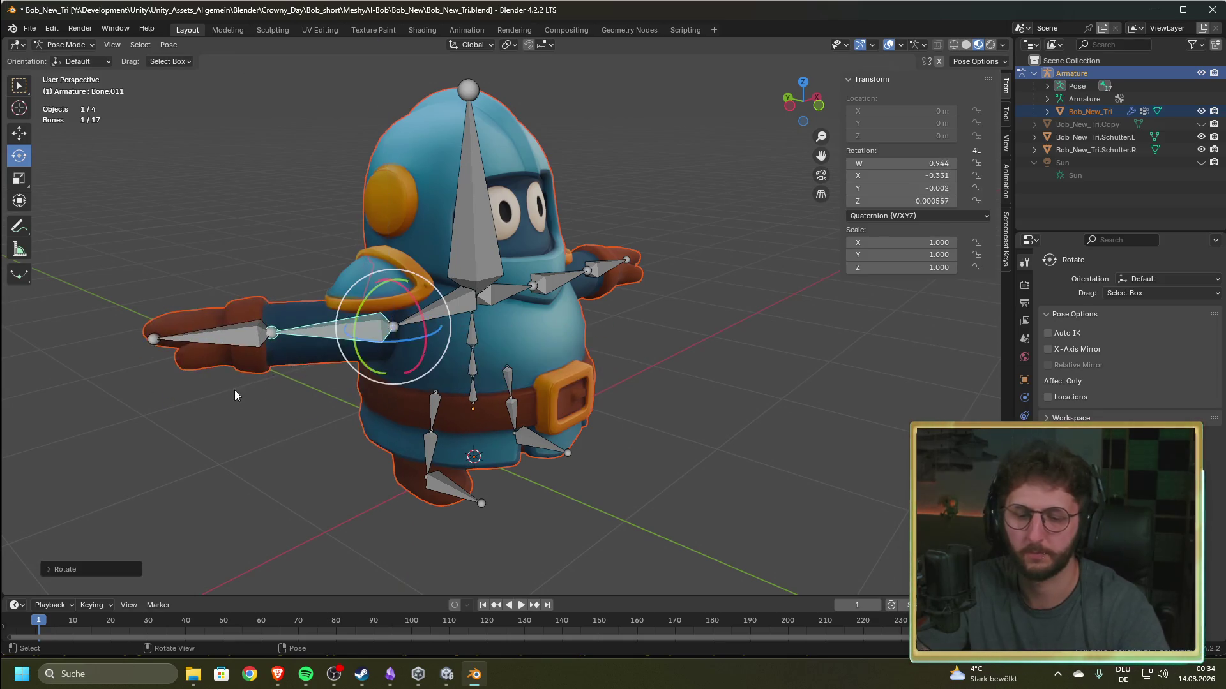
pyautogui.click(430, 450)
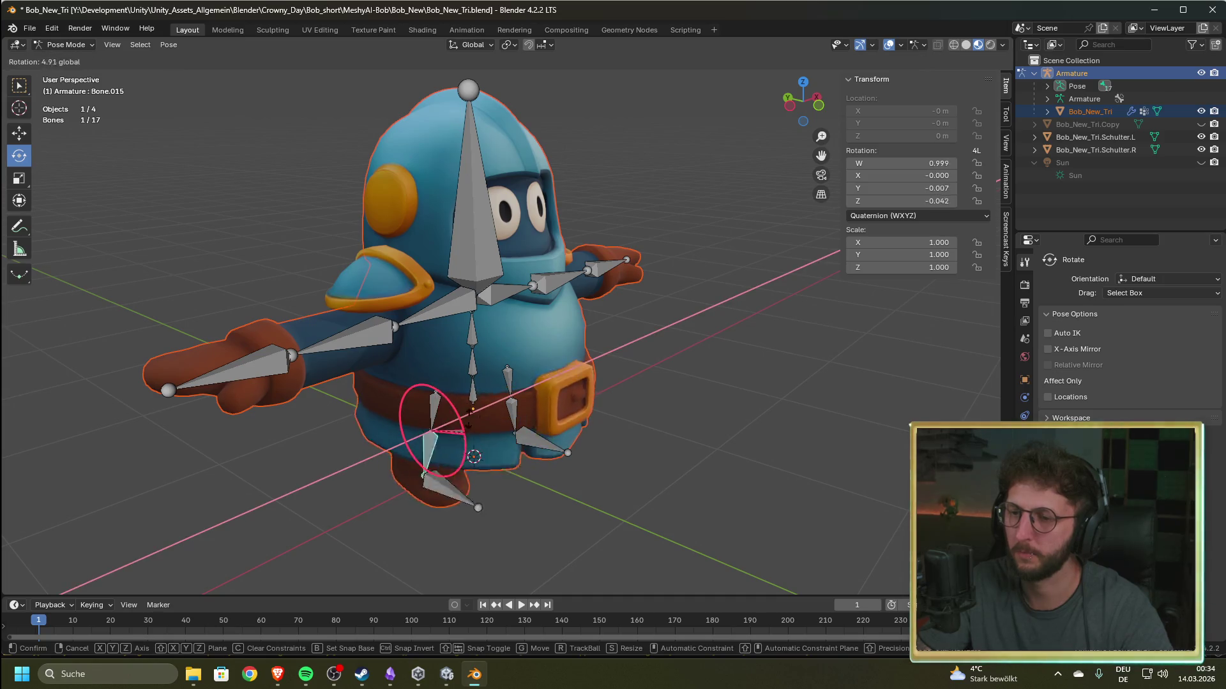
pyautogui.press('Escape')
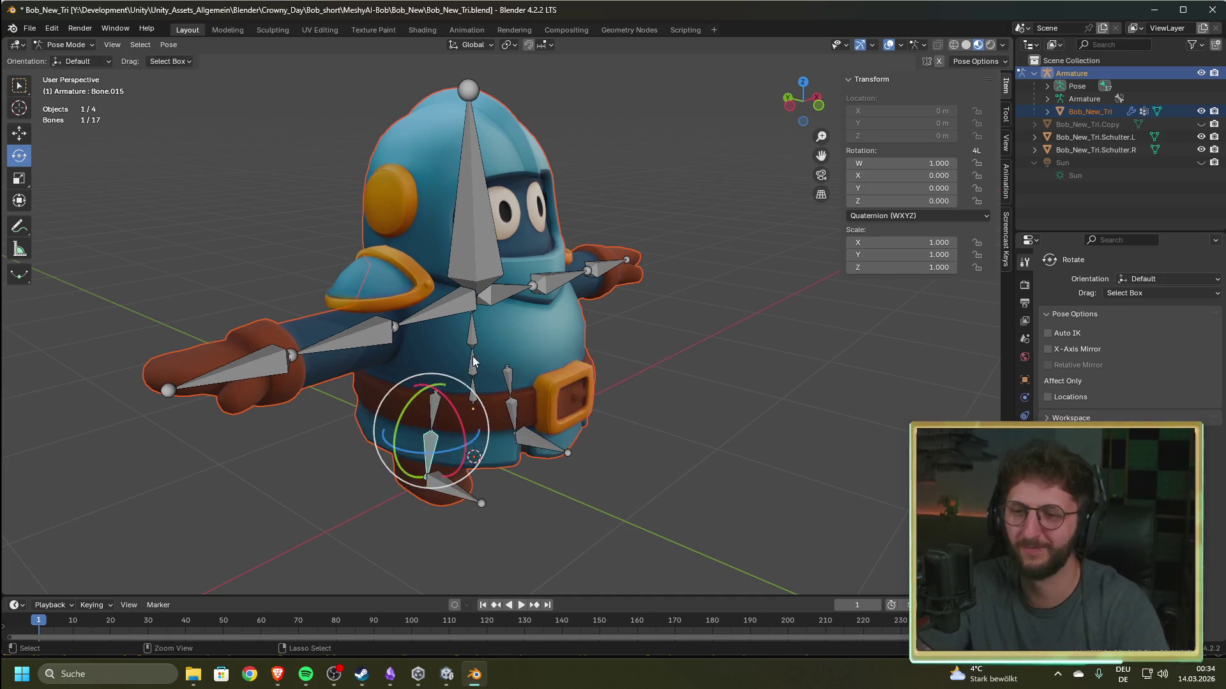
pyautogui.click(470, 369)
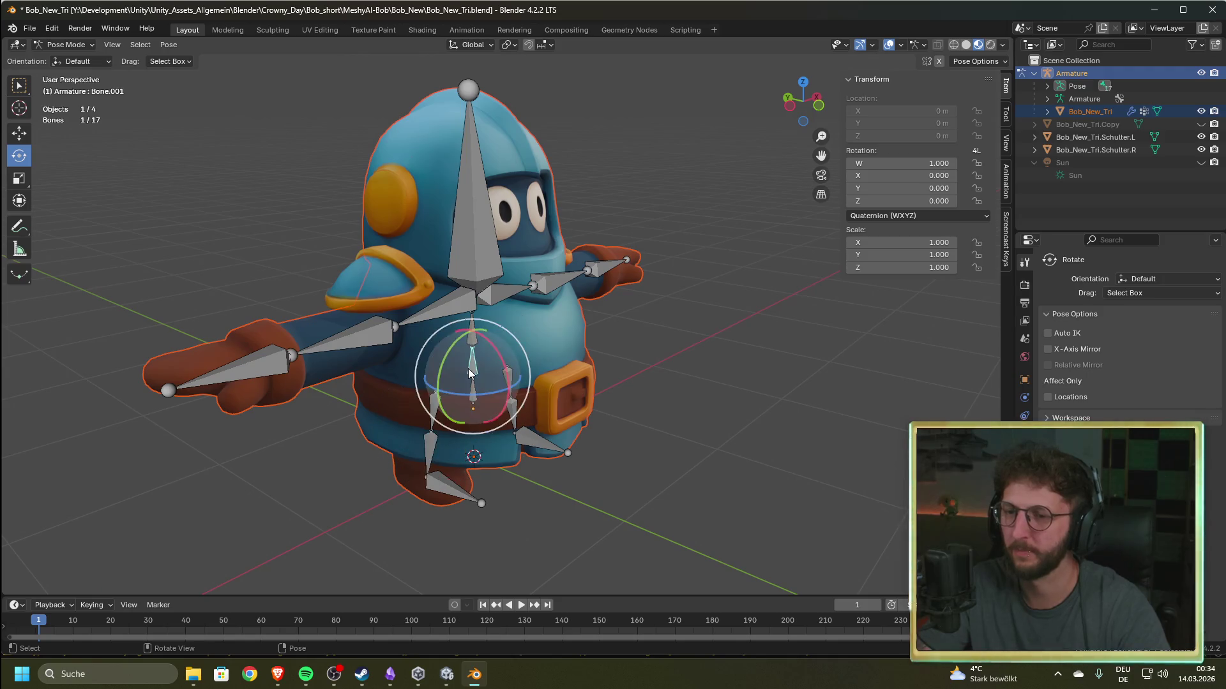
pyautogui.moveTo(505, 369)
pyautogui.mouseDown()
pyautogui.moveTo(475, 281)
pyautogui.moveTo(499, 338)
pyautogui.moveTo(482, 305)
pyautogui.moveTo(524, 344)
pyautogui.moveTo(457, 281)
pyautogui.moveTo(468, 270)
pyautogui.mouseUp()
pyautogui.moveTo(485, 396)
pyautogui.mouseDown()
pyautogui.moveTo(460, 420)
pyautogui.moveTo(417, 409)
pyautogui.mouseUp()
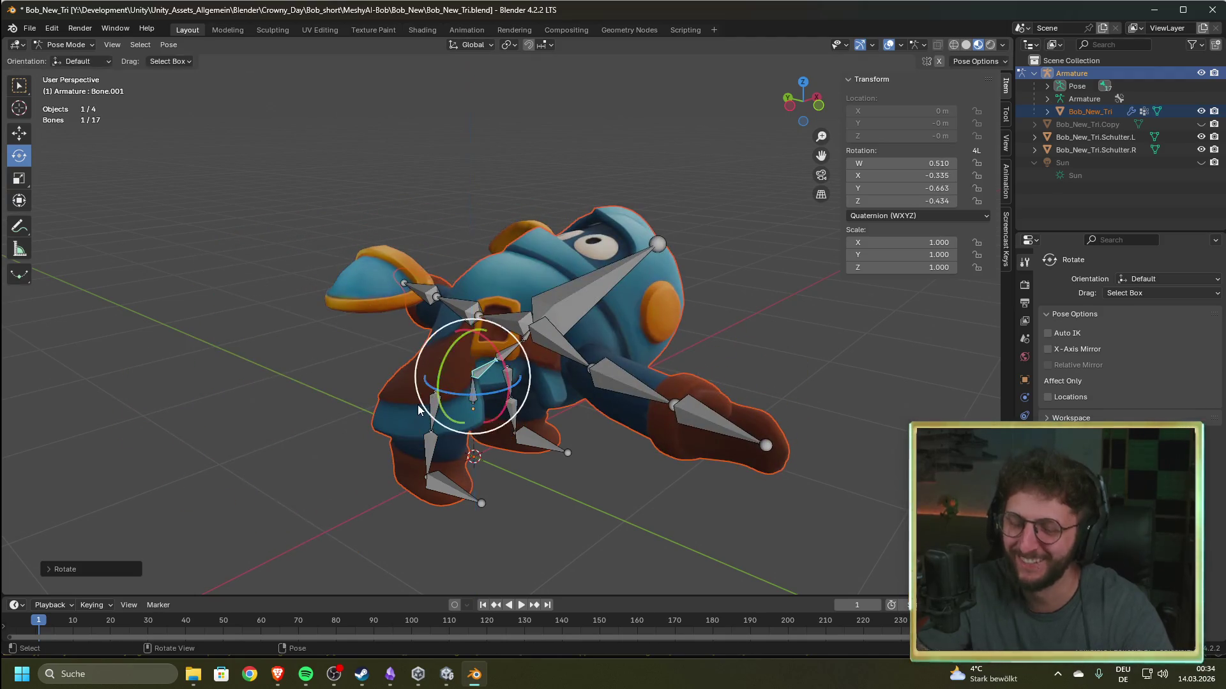
pyautogui.hotkey('ctrl', 'z')
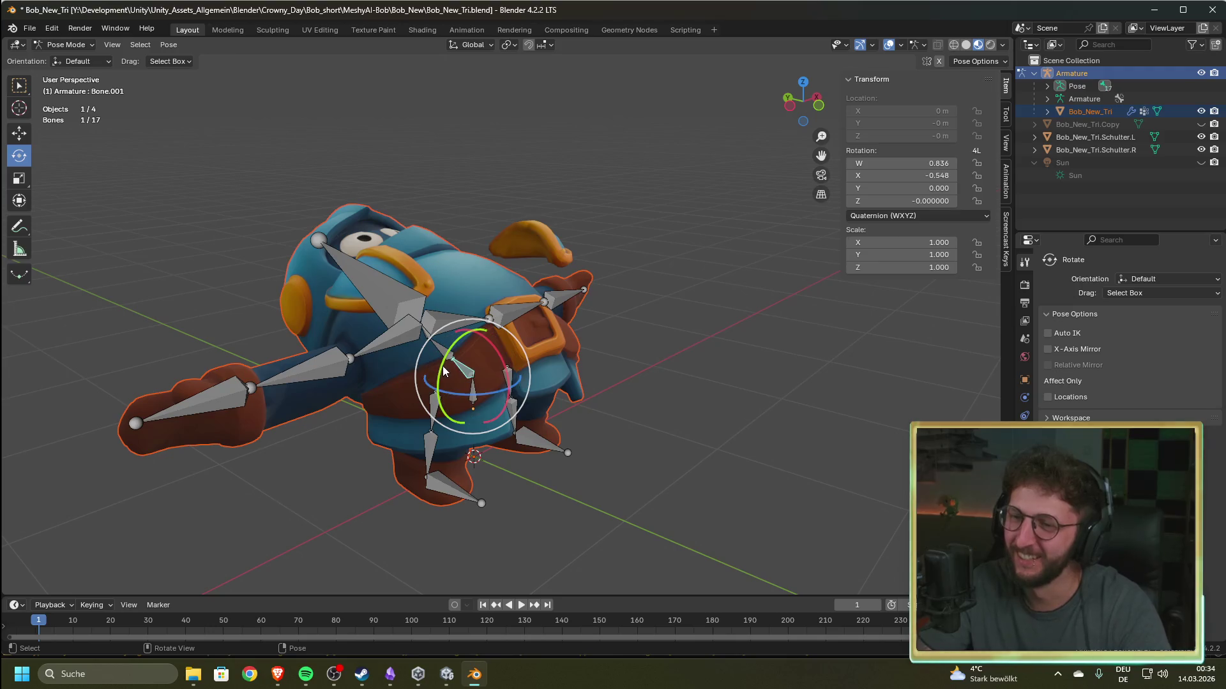
pyautogui.moveTo(445, 371)
pyautogui.mouseDown()
pyautogui.moveTo(442, 332)
pyautogui.moveTo(428, 392)
pyautogui.moveTo(440, 345)
pyautogui.moveTo(434, 383)
pyautogui.moveTo(444, 369)
pyautogui.mouseUp()
pyautogui.hotkey('alt', 'r')
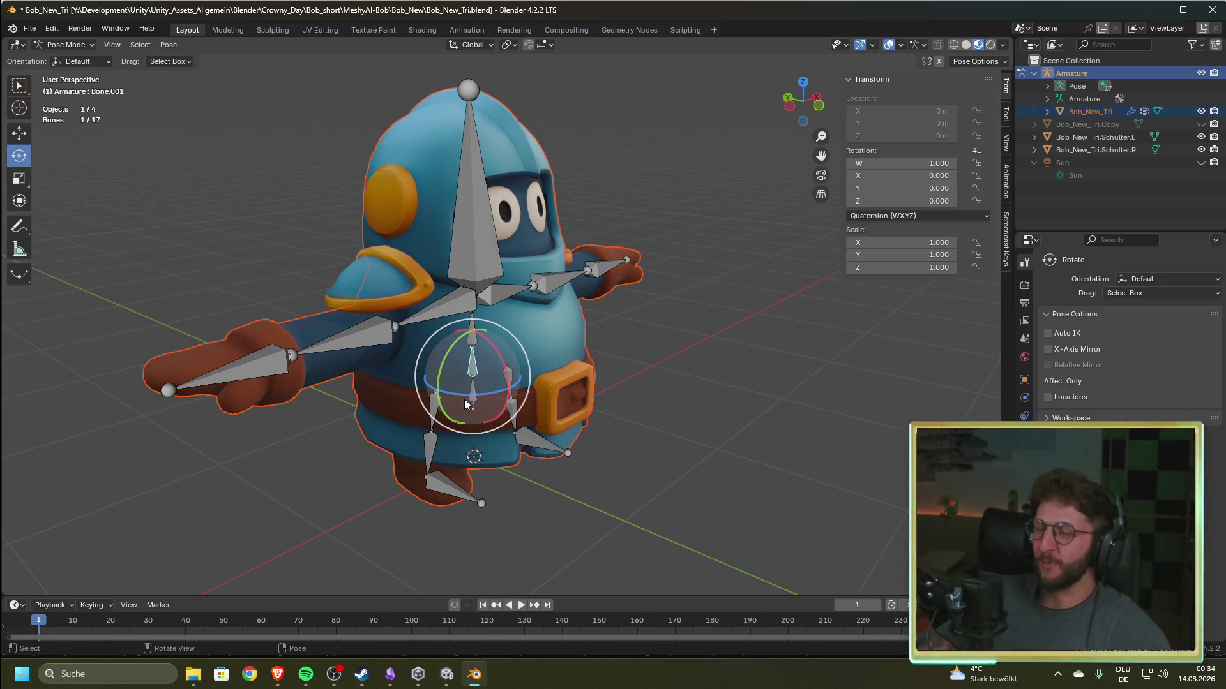
pyautogui.moveTo(440, 397); pyautogui.dragTo(434, 361)
pyautogui.rightClick(436, 358)
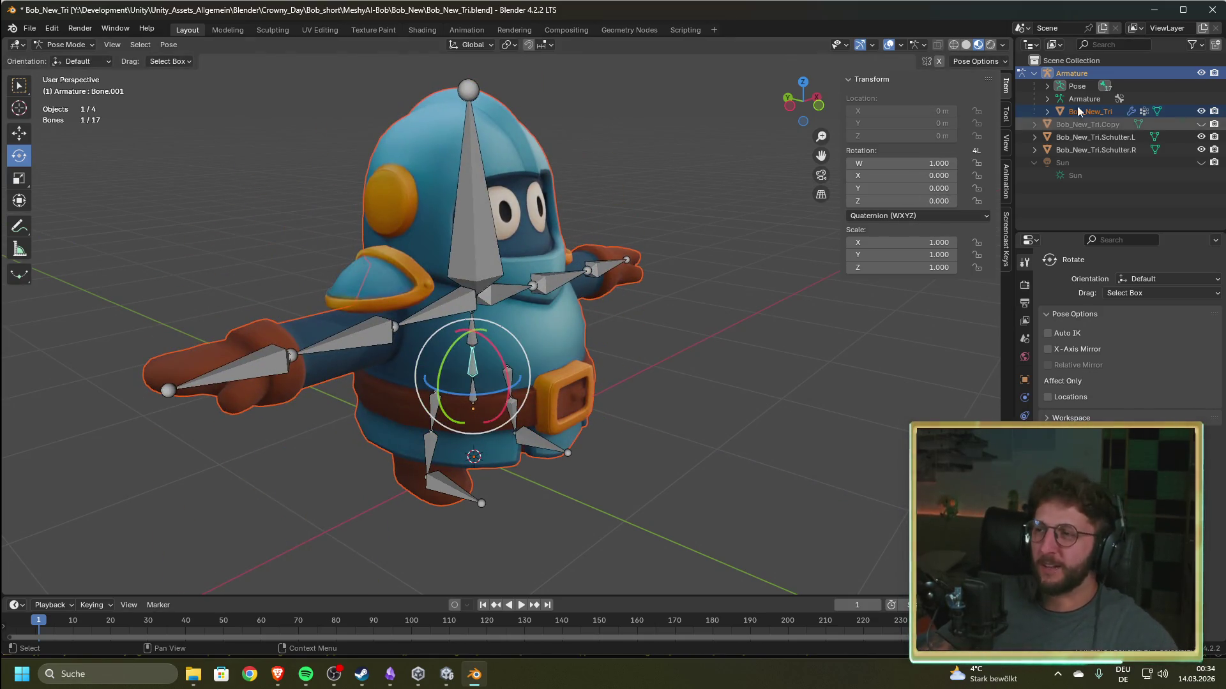
pyautogui.click(1101, 110)
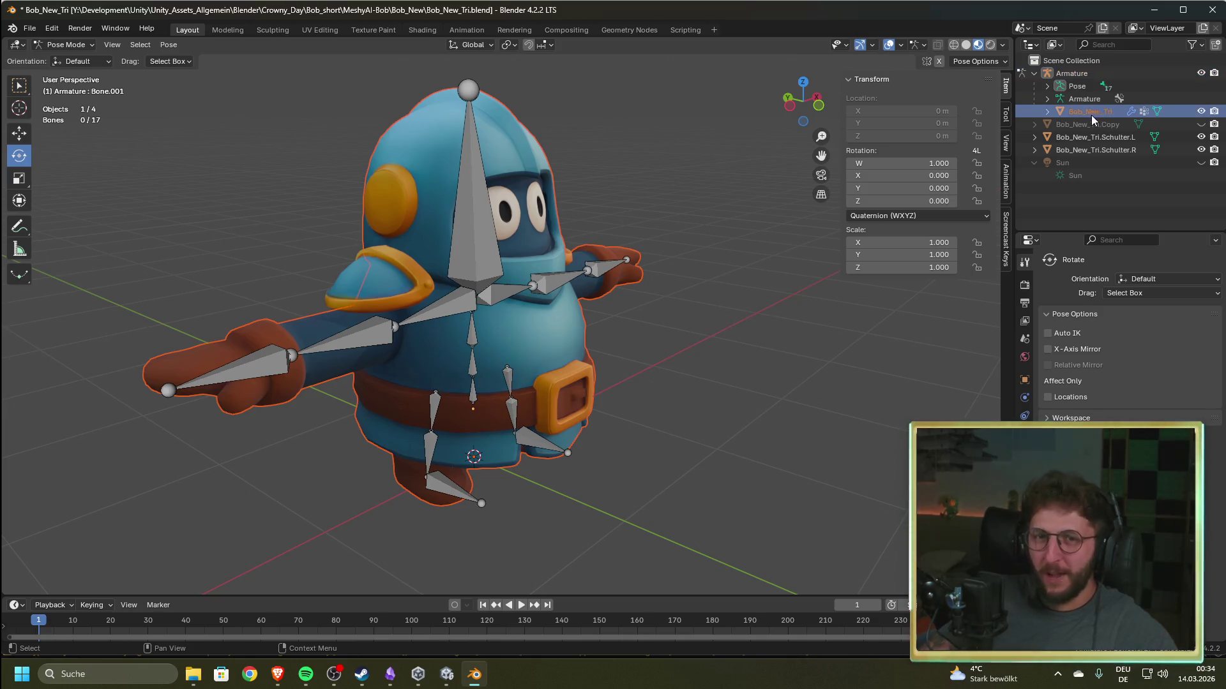
# - Toggle the armature through Edit and Pose modes, ending back in Object Mode
pyautogui.press('Tab')
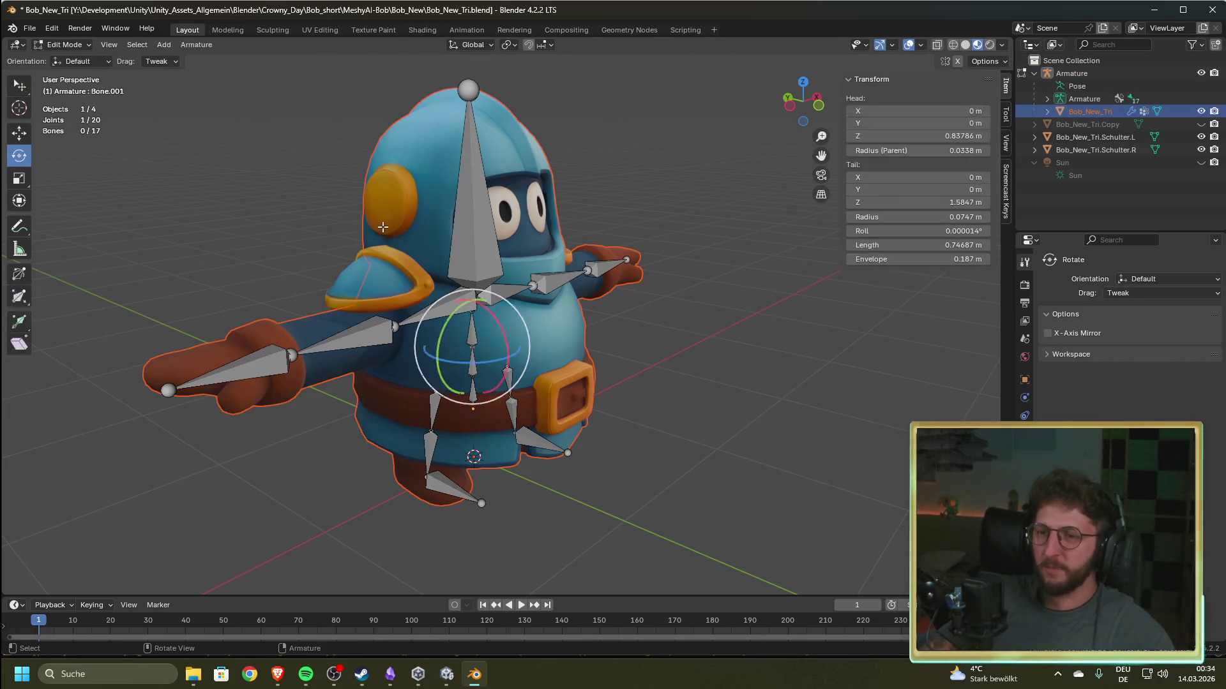
pyautogui.press('Tab')
pyautogui.press('Tab')
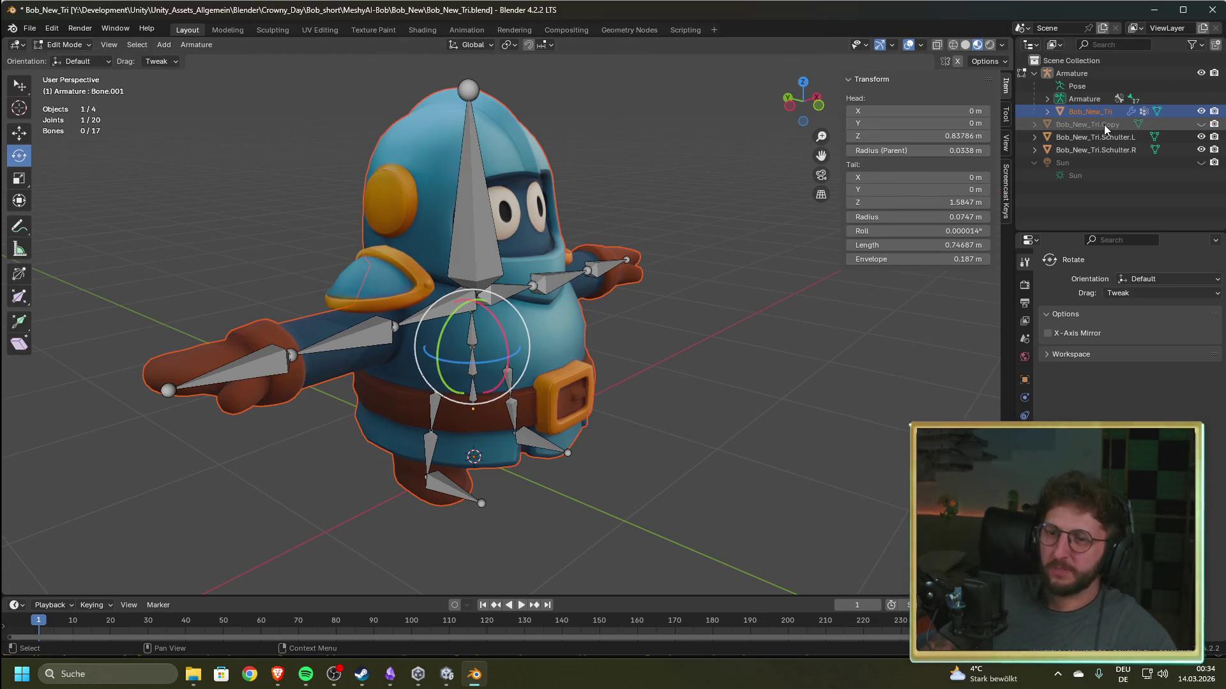
pyautogui.click(20, 135)
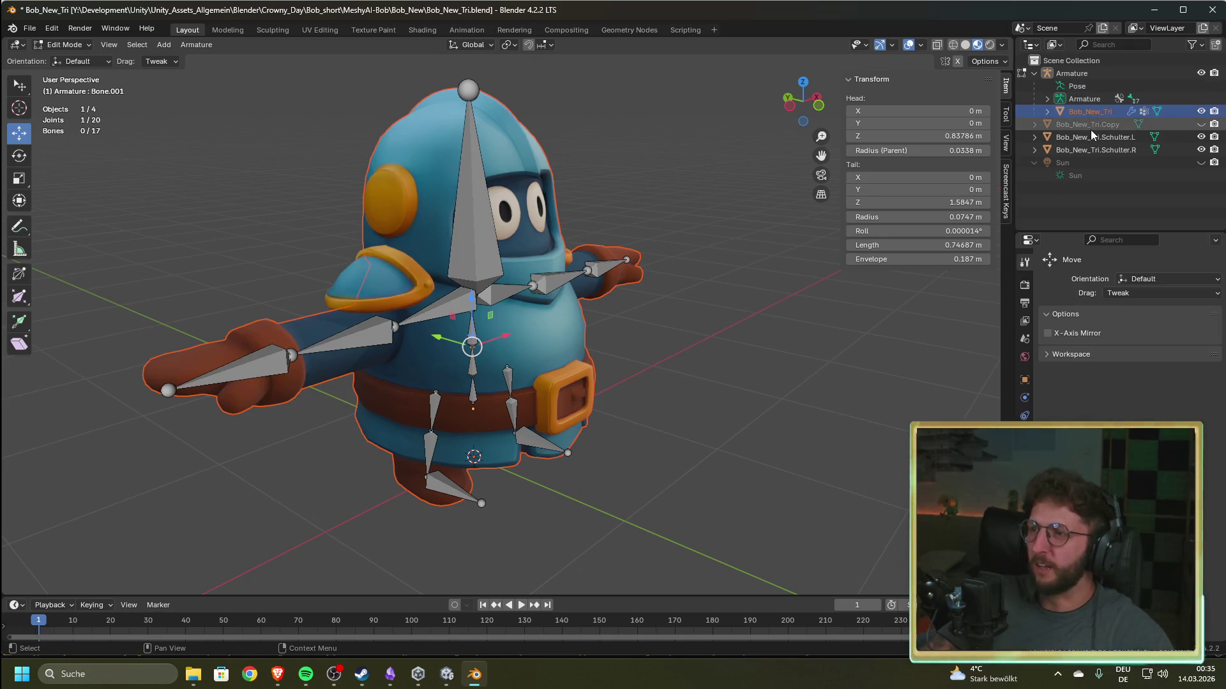
pyautogui.hotkey('ctrl', 'Tab')
pyautogui.press('Tab')
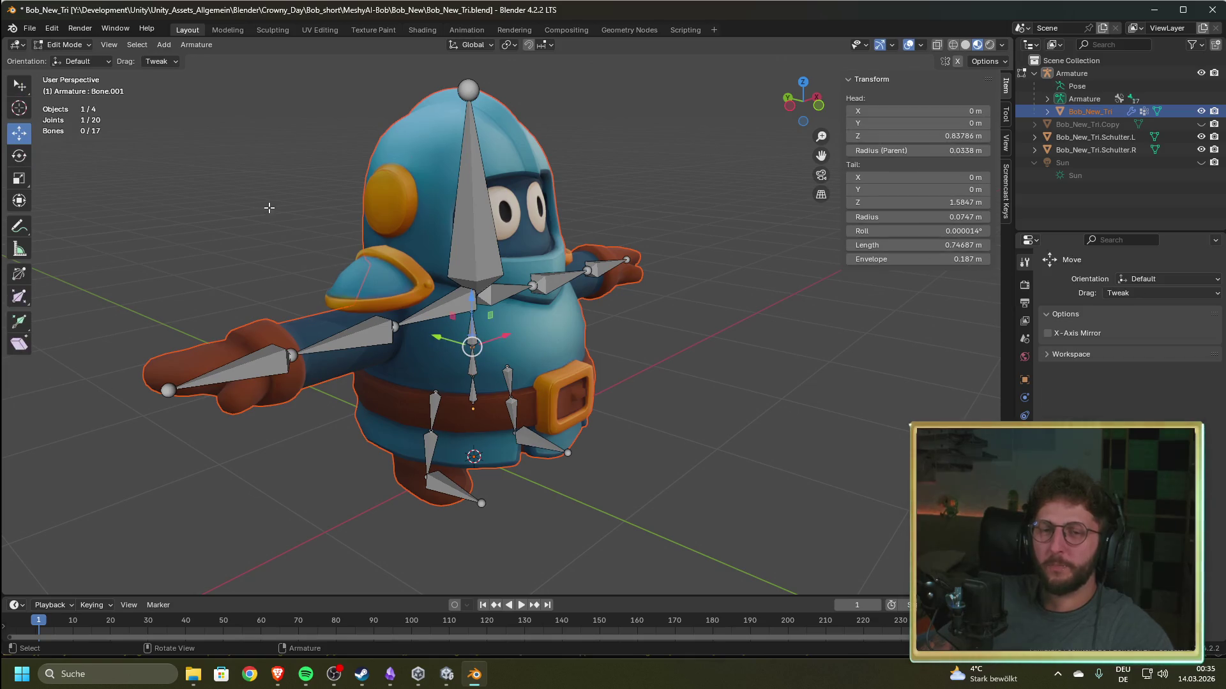
pyautogui.click(63, 45)
pyautogui.click(64, 57)
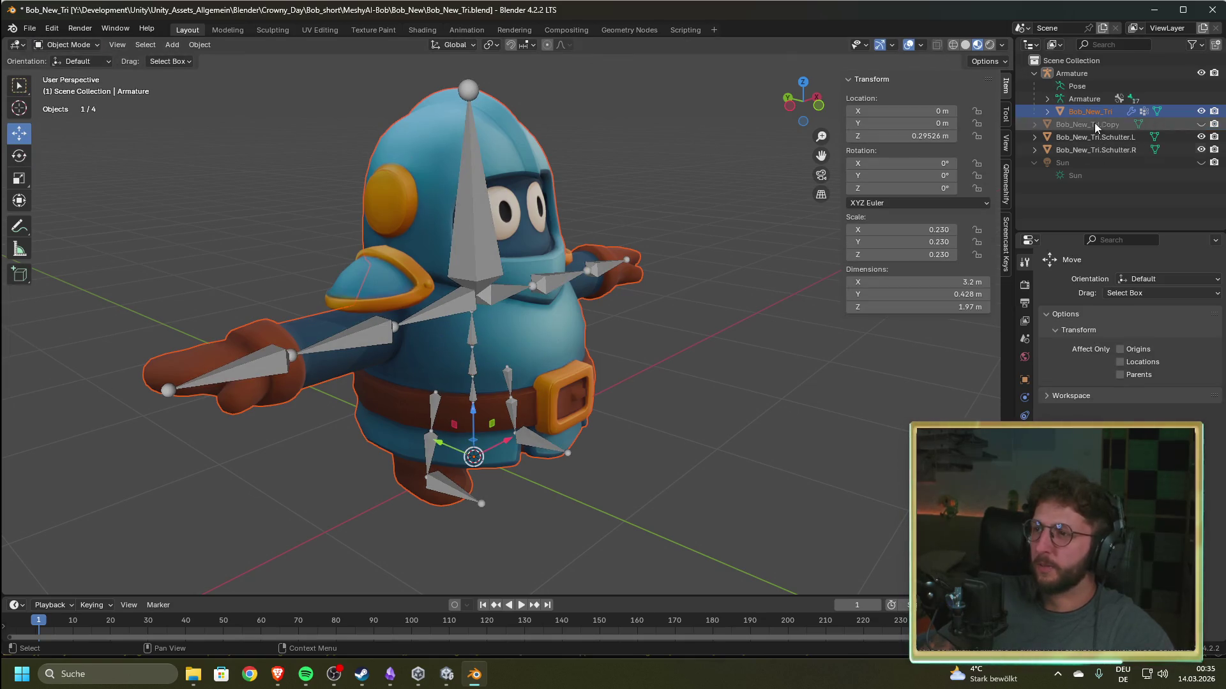
# - Select the character mesh and toggle it in and out of Edit Mode, returning to Object Mode
pyautogui.click(522, 198)
pyautogui.press('Tab')
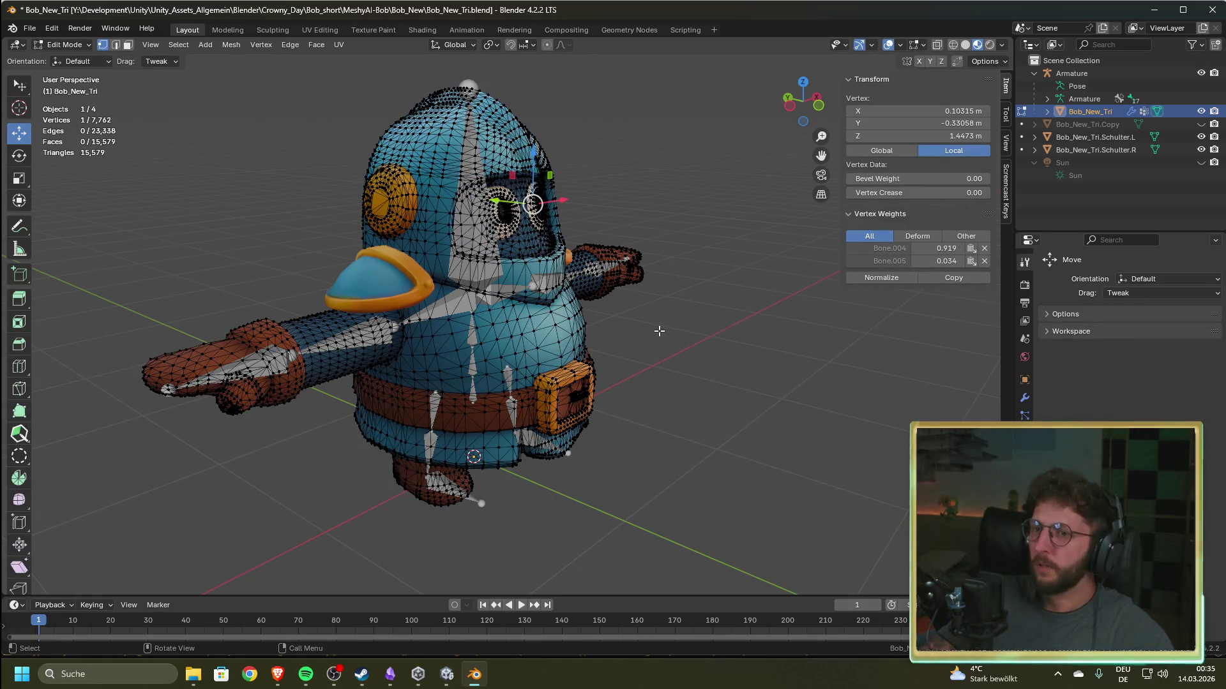
pyautogui.press('Tab')
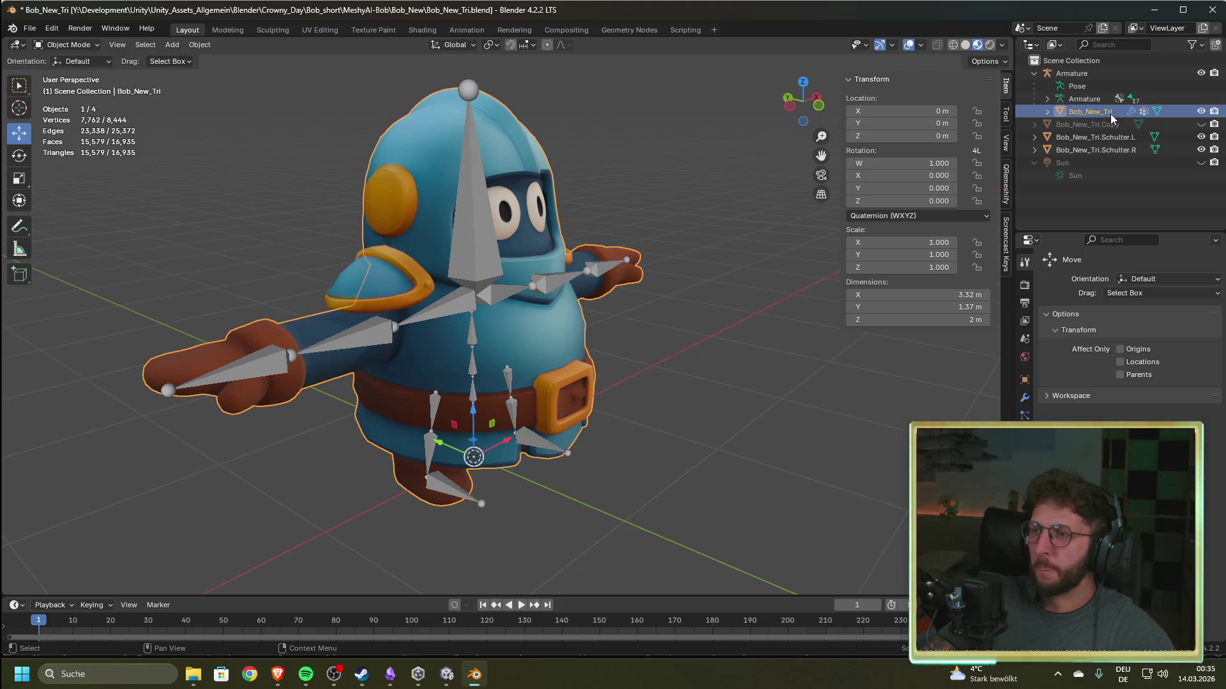
pyautogui.click(78, 44)
pyautogui.click(64, 70)
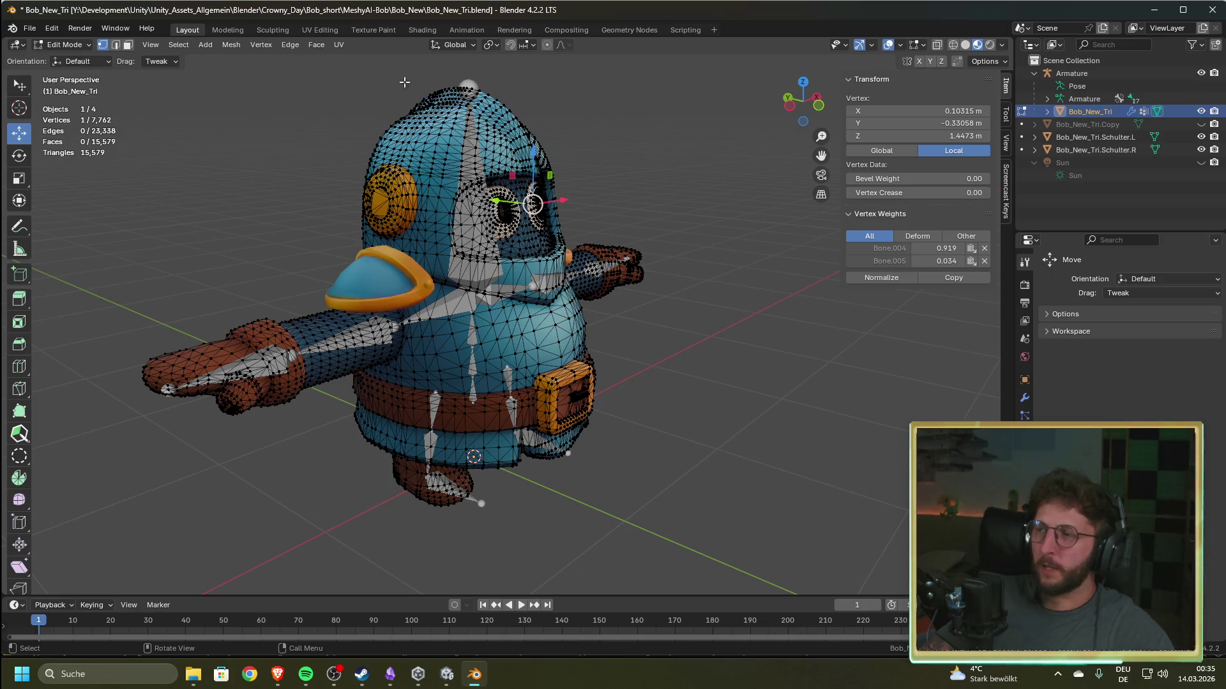
pyautogui.press('Tab')
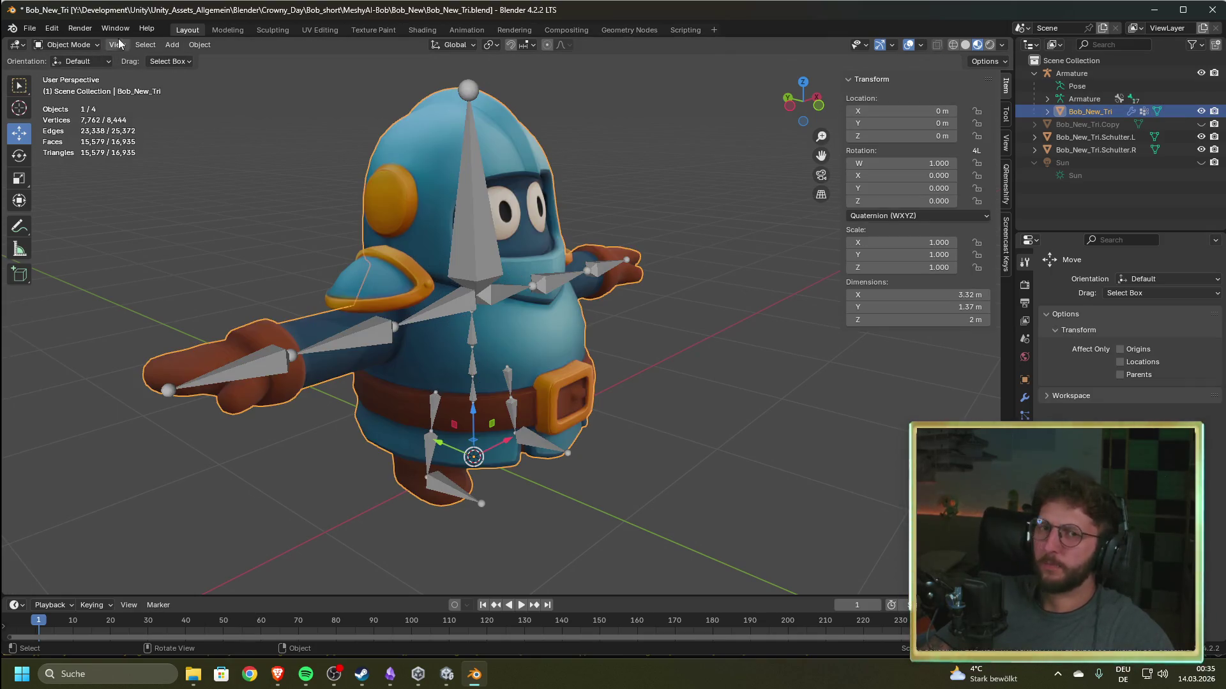
pyautogui.click(77, 44)
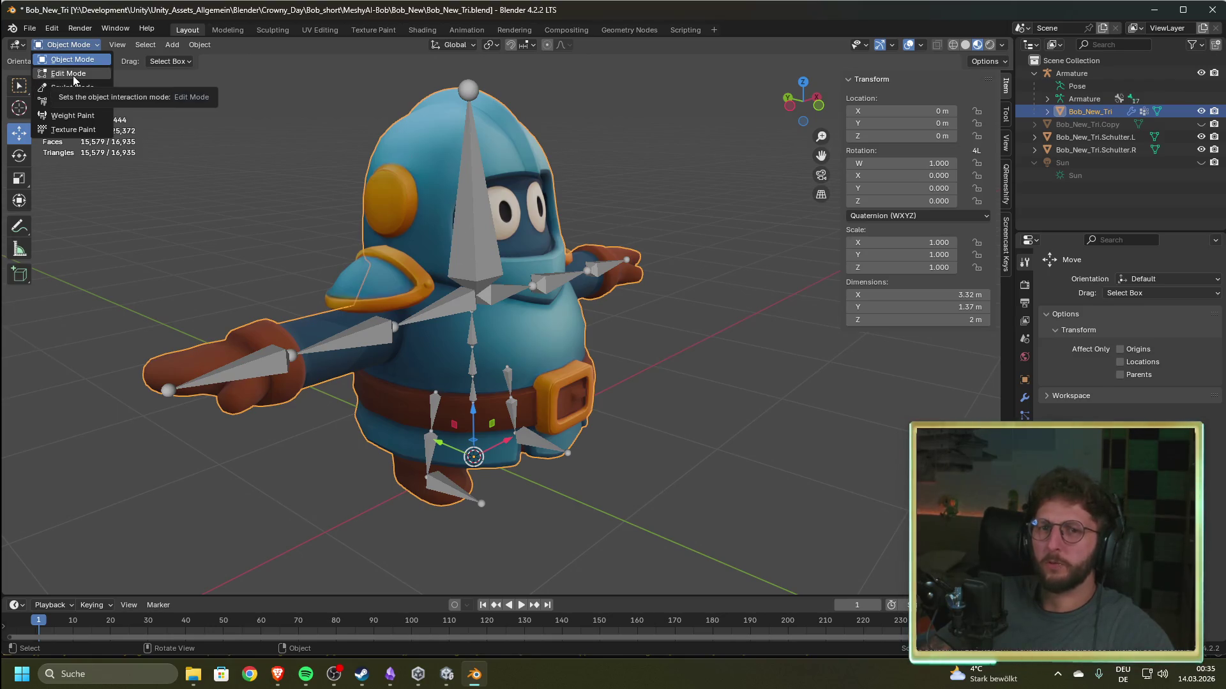
pyautogui.click(73, 76)
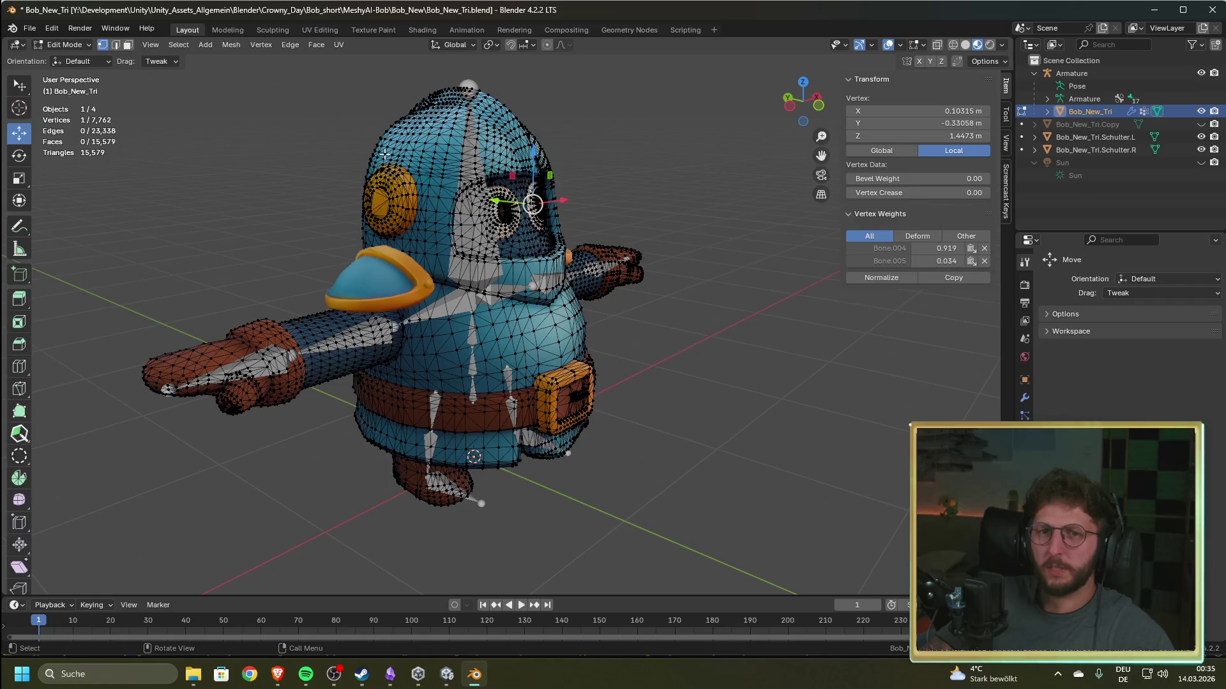
pyautogui.press('Tab')
# - Select the Armature and switch it into Pose Mode
pyautogui.click(1083, 73)
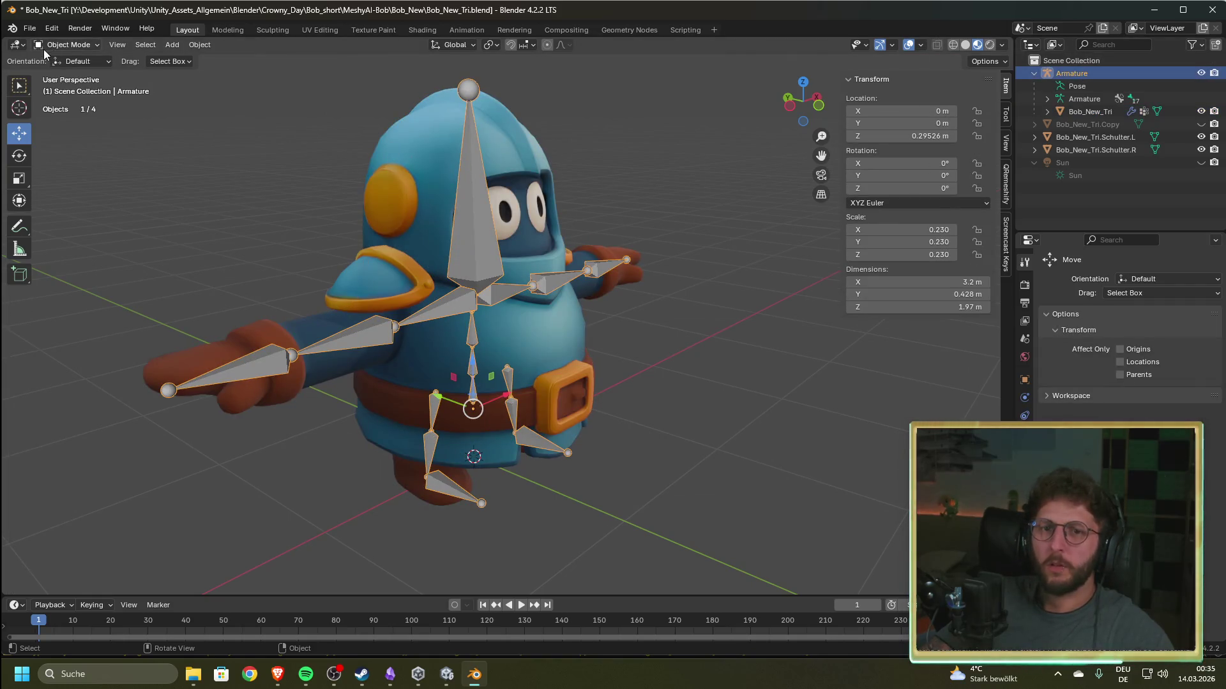
pyautogui.click(63, 44)
pyautogui.click(72, 90)
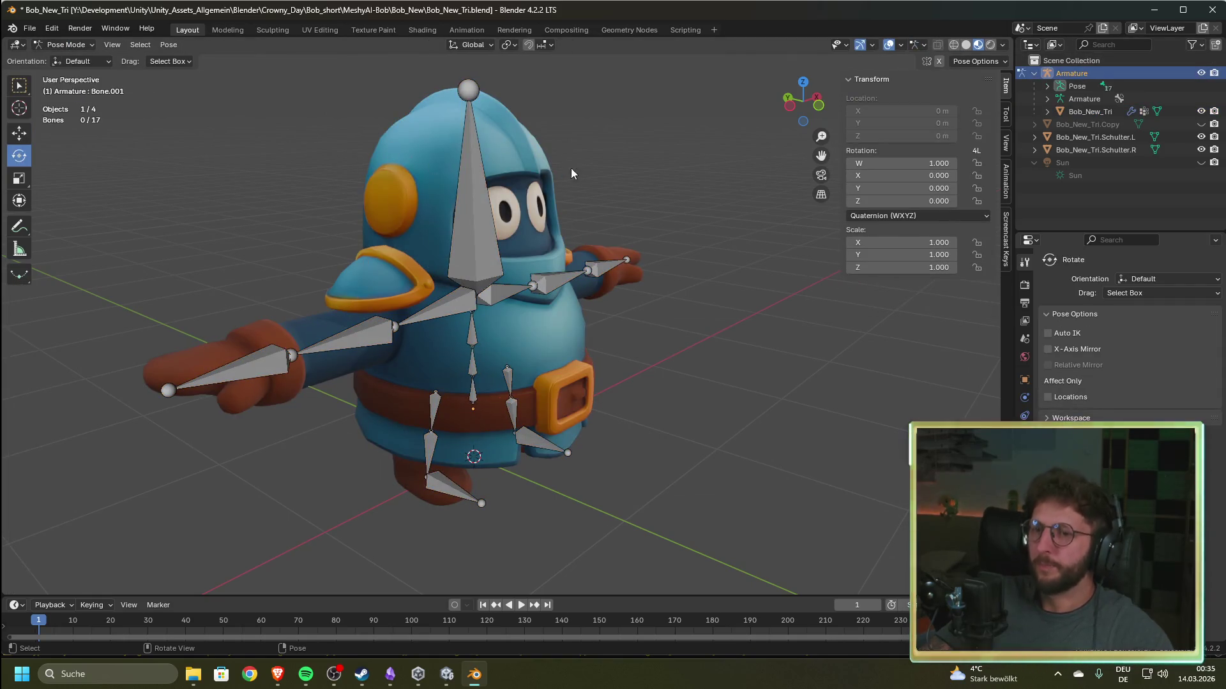
pyautogui.click(492, 239)
pyautogui.moveTo(454, 309)
pyautogui.mouseDown()
pyautogui.moveTo(510, 305)
pyautogui.moveTo(447, 300)
pyautogui.moveTo(504, 281)
pyautogui.moveTo(447, 306)
pyautogui.moveTo(506, 282)
pyautogui.mouseUp()
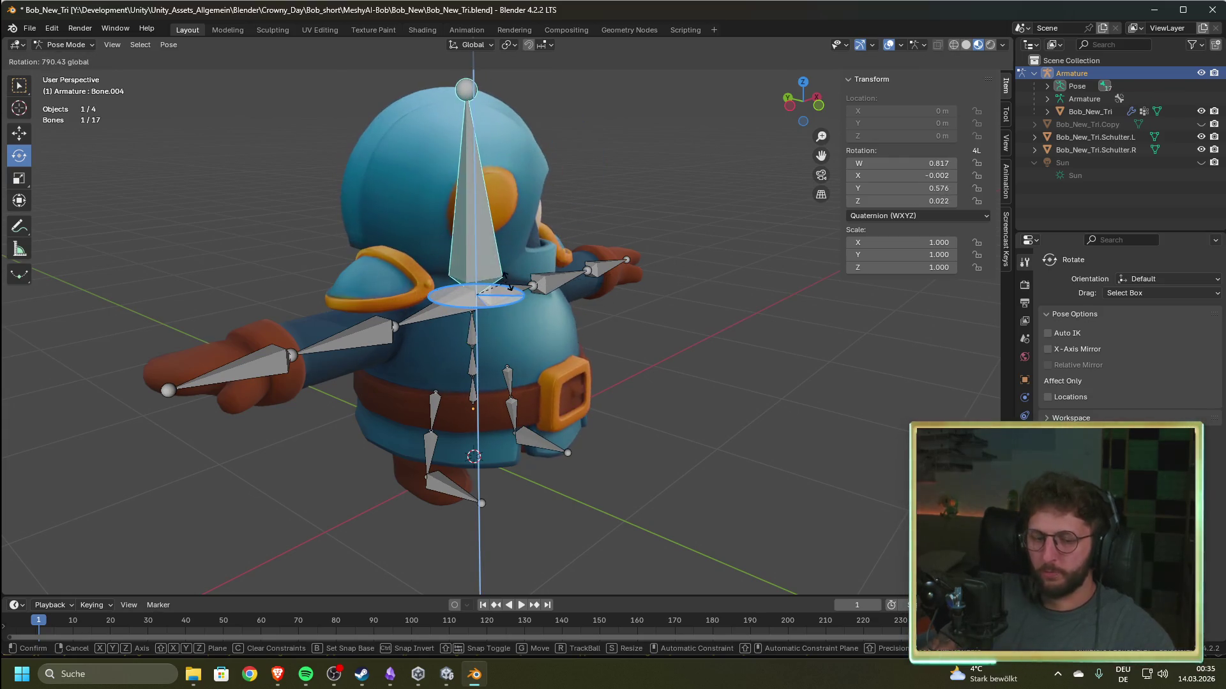
pyautogui.rightClick(507, 282)
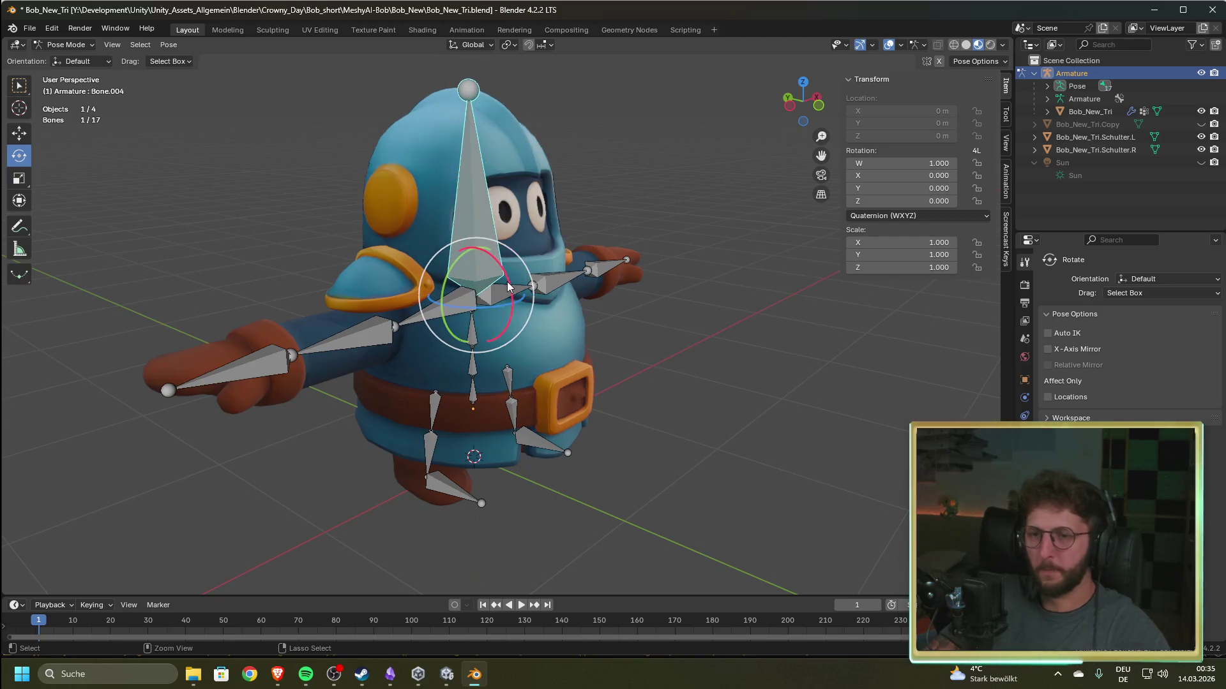
pyautogui.click(477, 376)
pyautogui.moveTo(500, 389)
pyautogui.mouseDown()
pyautogui.moveTo(475, 364)
pyautogui.moveTo(478, 492)
pyautogui.moveTo(438, 249)
pyautogui.moveTo(415, 231)
pyautogui.moveTo(510, 397)
pyautogui.moveTo(489, 419)
pyautogui.moveTo(456, 390)
pyautogui.moveTo(488, 415)
pyautogui.moveTo(420, 422)
pyautogui.moveTo(447, 447)
pyautogui.moveTo(492, 434)
pyautogui.moveTo(464, 365)
pyautogui.mouseUp()
pyautogui.rightClick(463, 366)
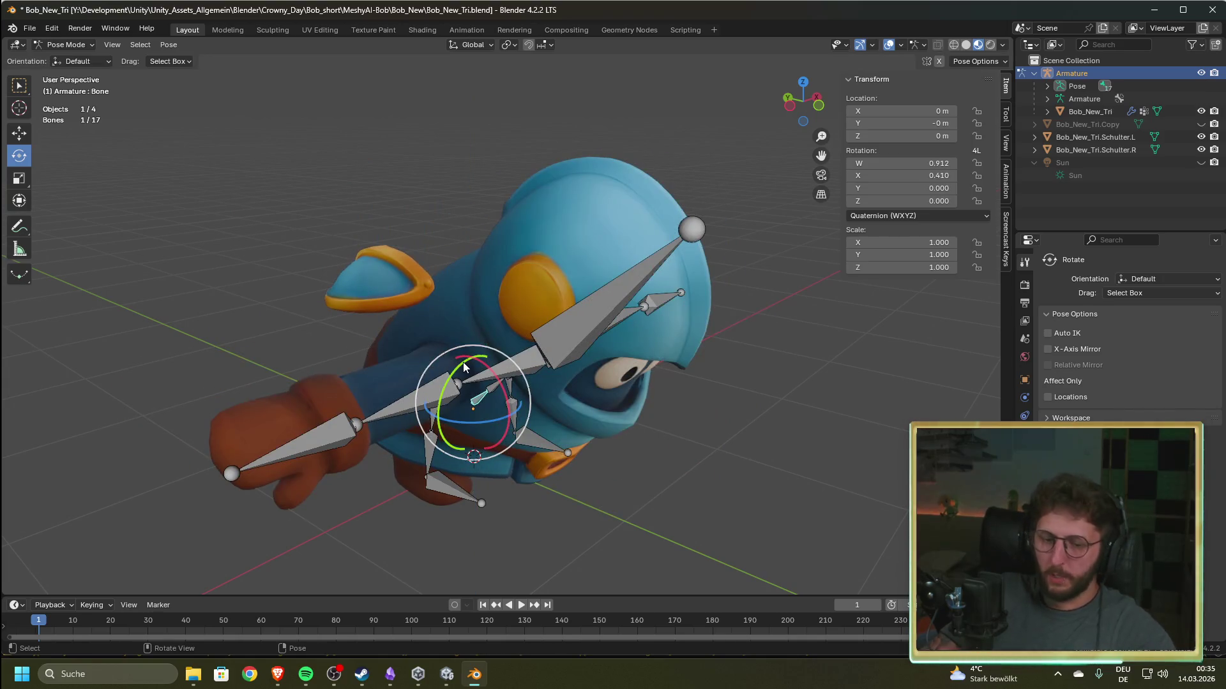
pyautogui.hotkey('alt', 'r')
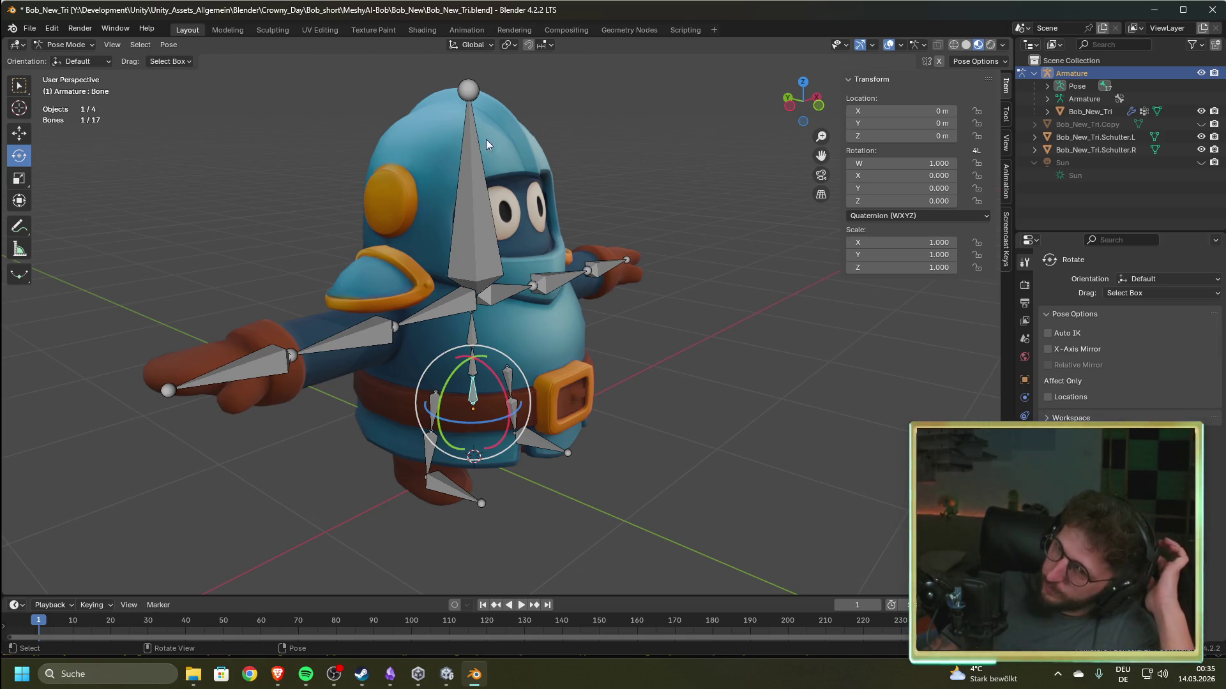
pyautogui.click(472, 241)
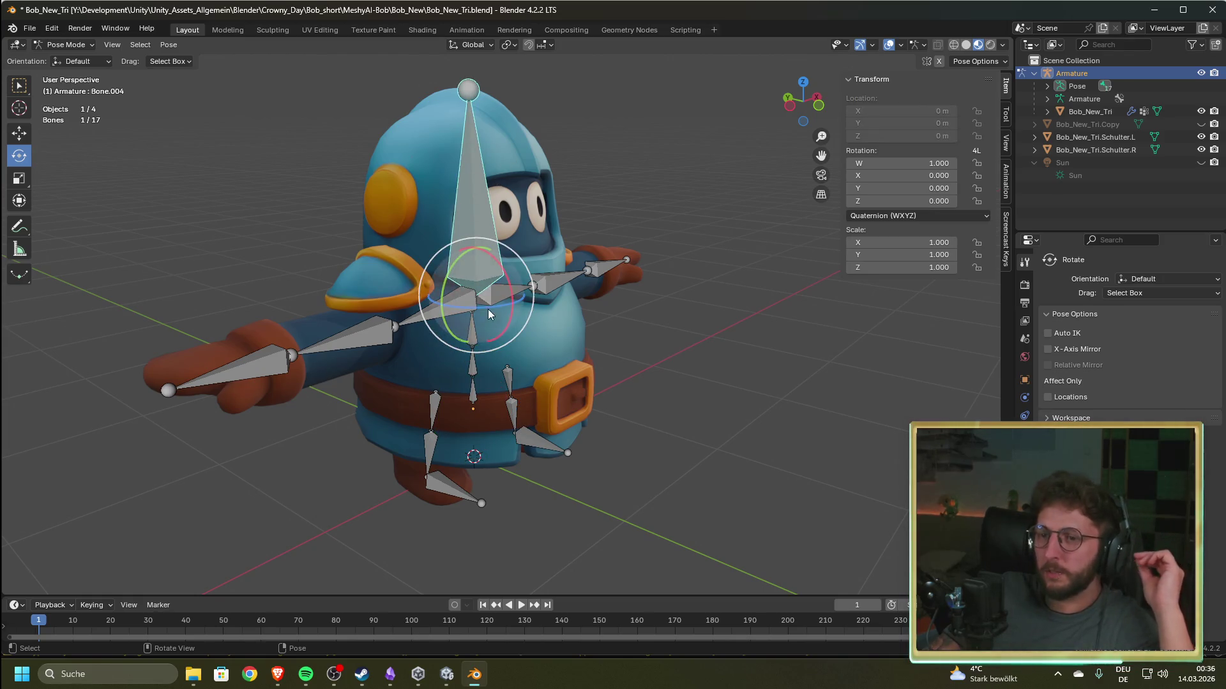
pyautogui.moveTo(490, 308); pyautogui.dragTo(512, 313)
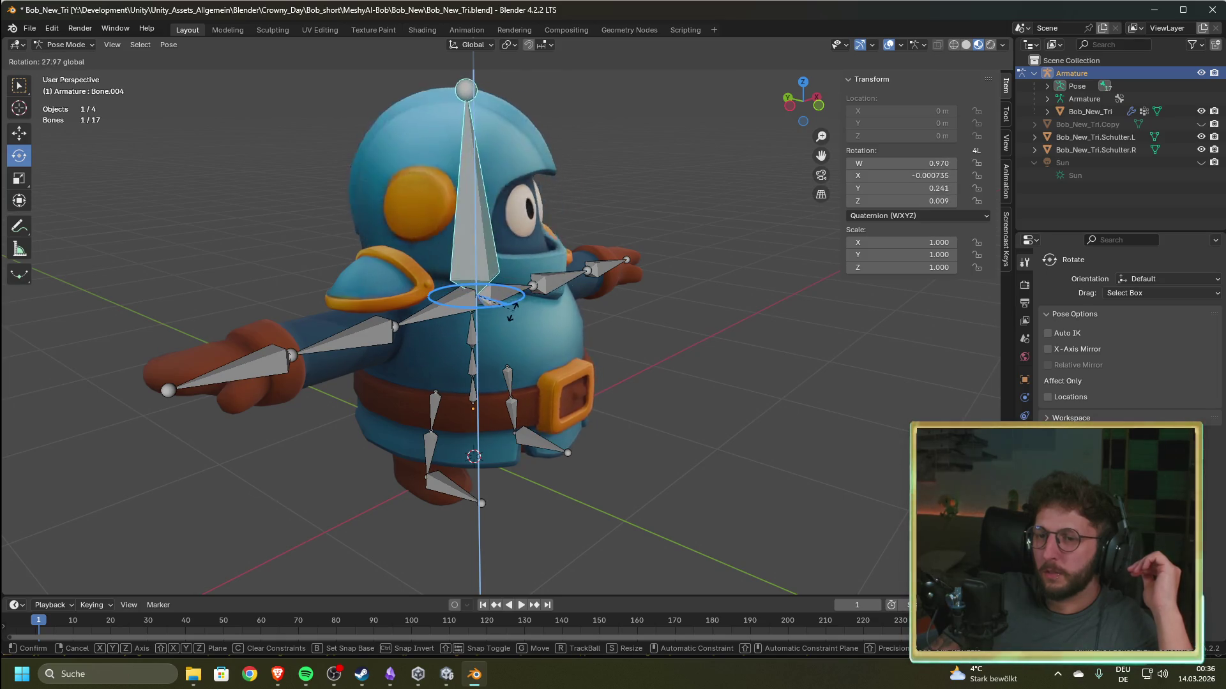
pyautogui.rightClick(512, 313)
pyautogui.click(413, 315)
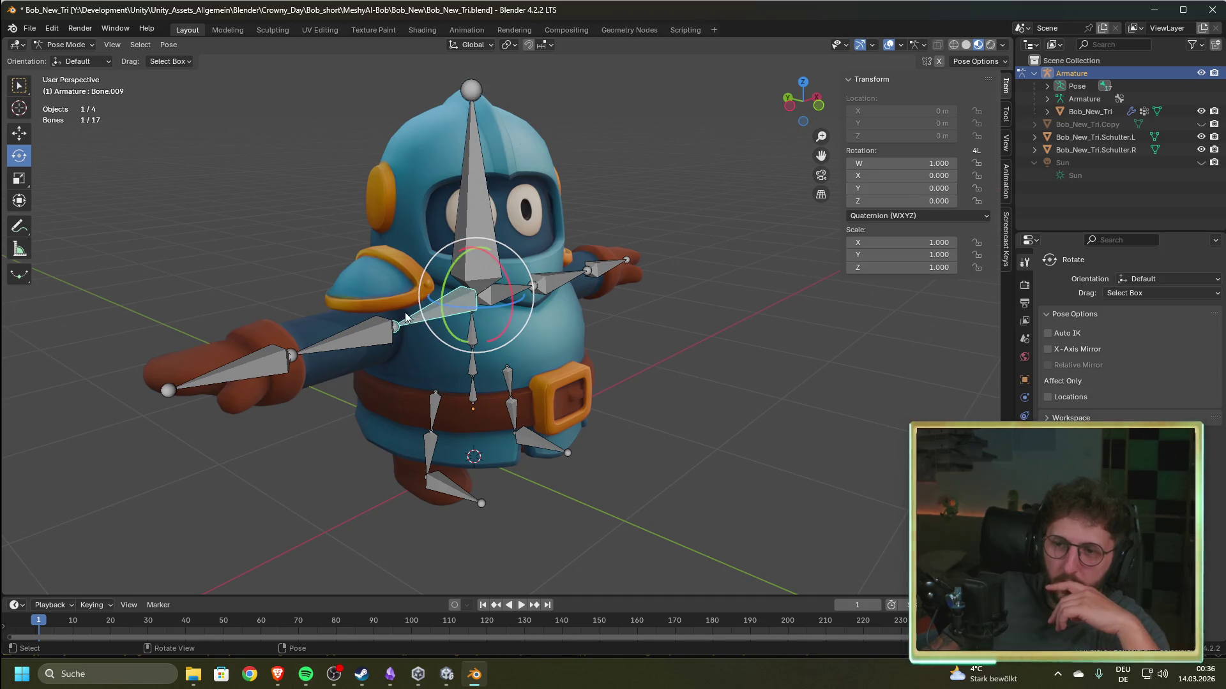
pyautogui.moveTo(481, 306); pyautogui.dragTo(471, 312)
pyautogui.hotkey('alt', 'r')
pyautogui.click(468, 306)
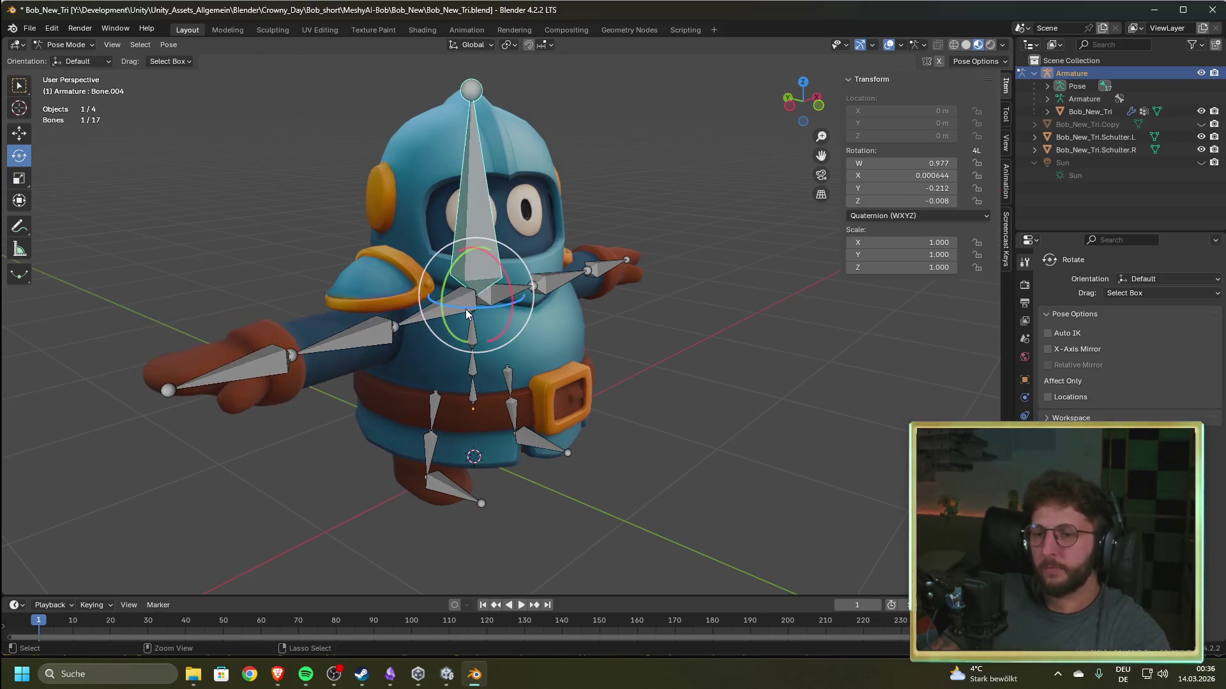
pyautogui.click(378, 331)
pyautogui.moveTo(403, 343)
pyautogui.mouseDown()
pyautogui.moveTo(455, 345)
pyautogui.moveTo(417, 346)
pyautogui.mouseUp()
pyautogui.hotkey('alt', 'r')
pyautogui.click(455, 303)
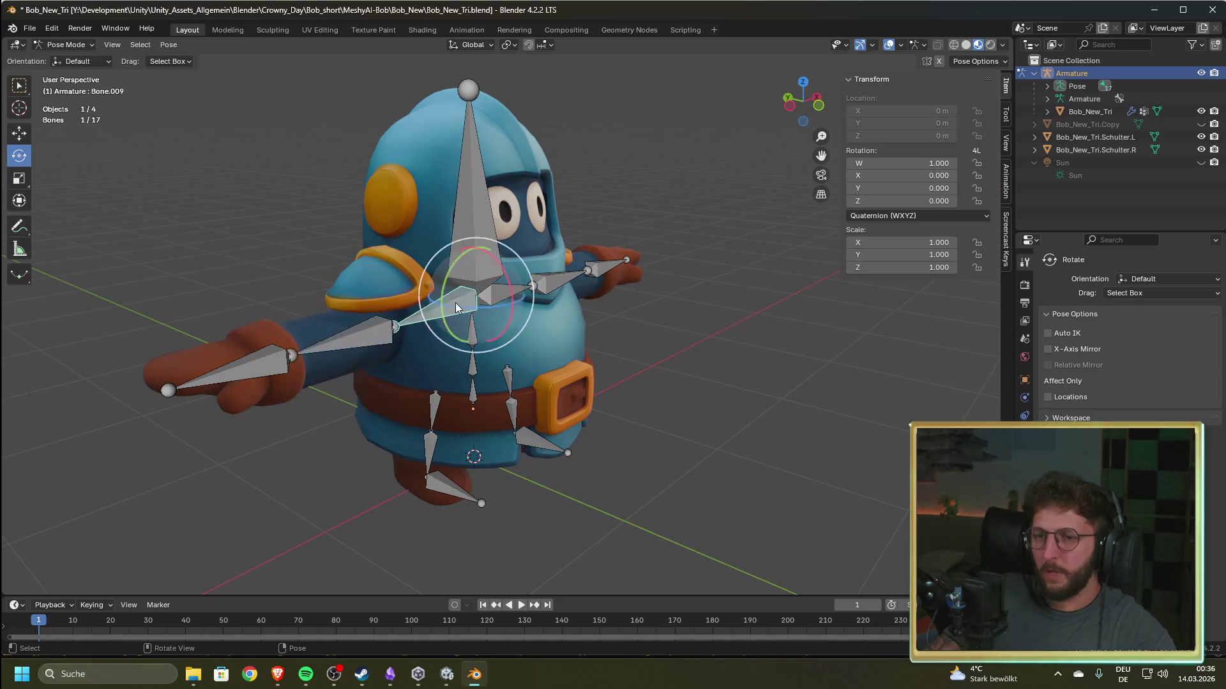
pyautogui.moveTo(463, 311); pyautogui.dragTo(451, 313)
pyautogui.hotkey('alt', 'r')
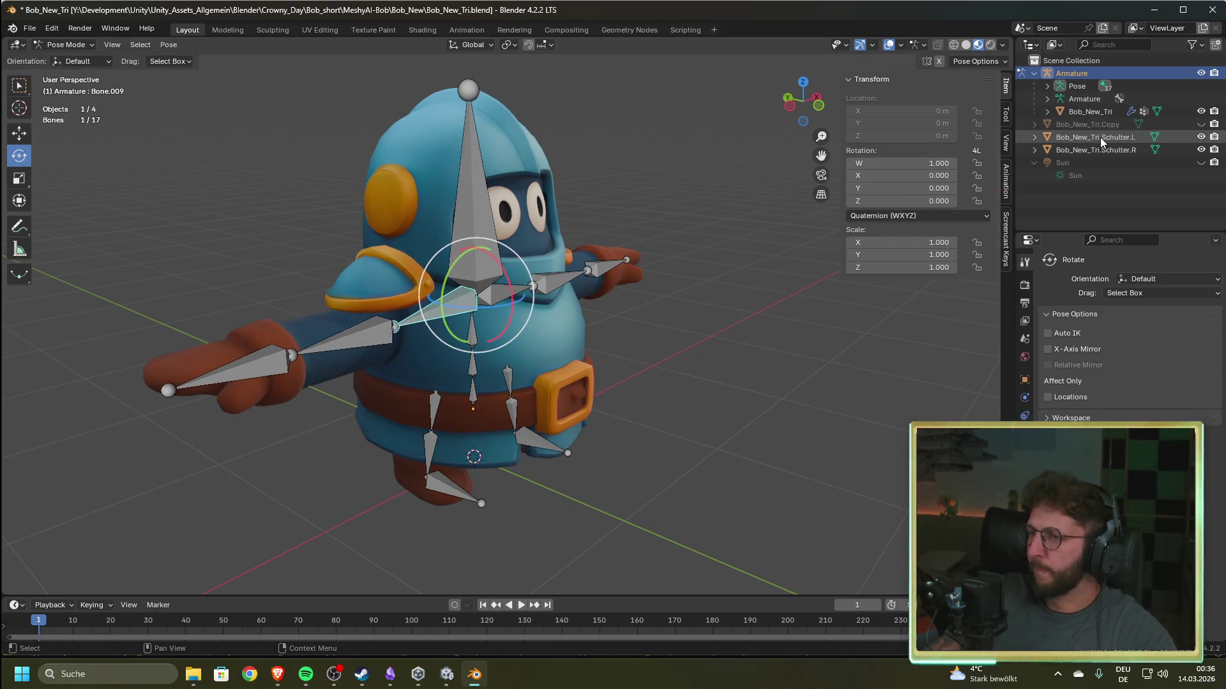
# - Select Bob_New_Tri.Schulter.L, expand Bob_New_Tri, zoom to a near-front view, and reselect the Armature
pyautogui.click(1101, 136)
pyautogui.click(1048, 112)
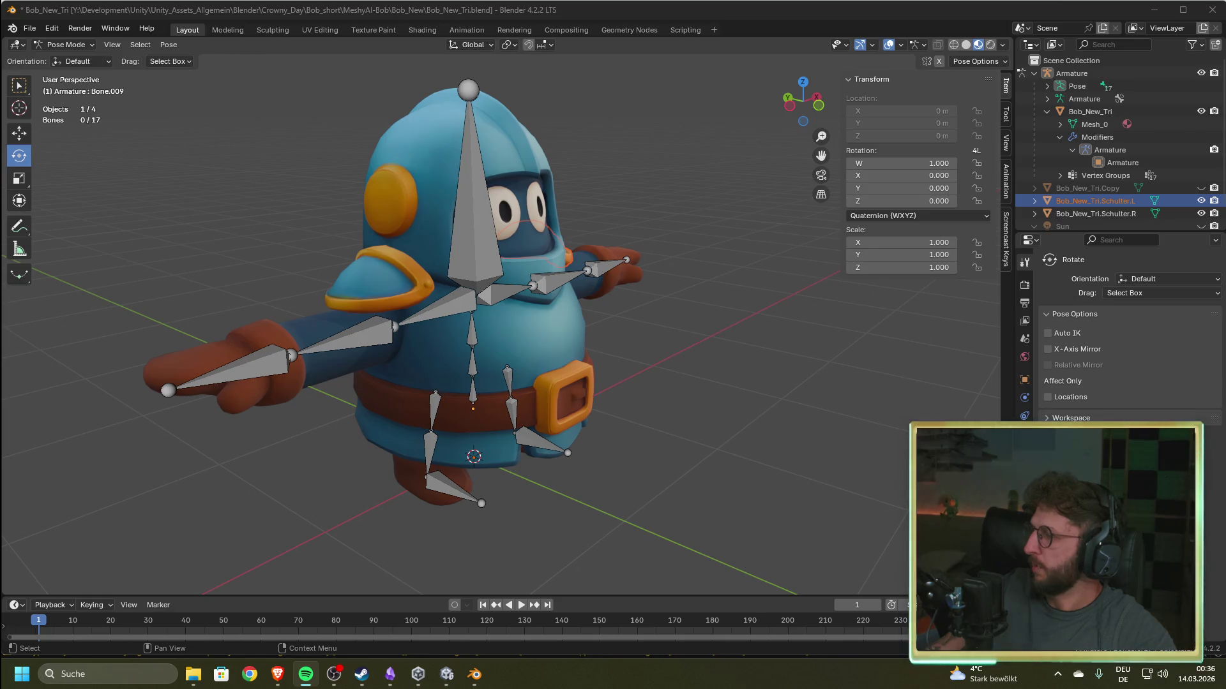
pyautogui.rightClick(661, 242)
pyautogui.moveTo(664, 230)
pyautogui.mouseDown()
pyautogui.moveTo(744, 197)
pyautogui.moveTo(683, 225)
pyautogui.moveTo(599, 292)
pyautogui.moveTo(634, 316)
pyautogui.moveTo(672, 316)
pyautogui.moveTo(726, 215)
pyautogui.mouseUp()
pyautogui.scroll(4, 598, 293)
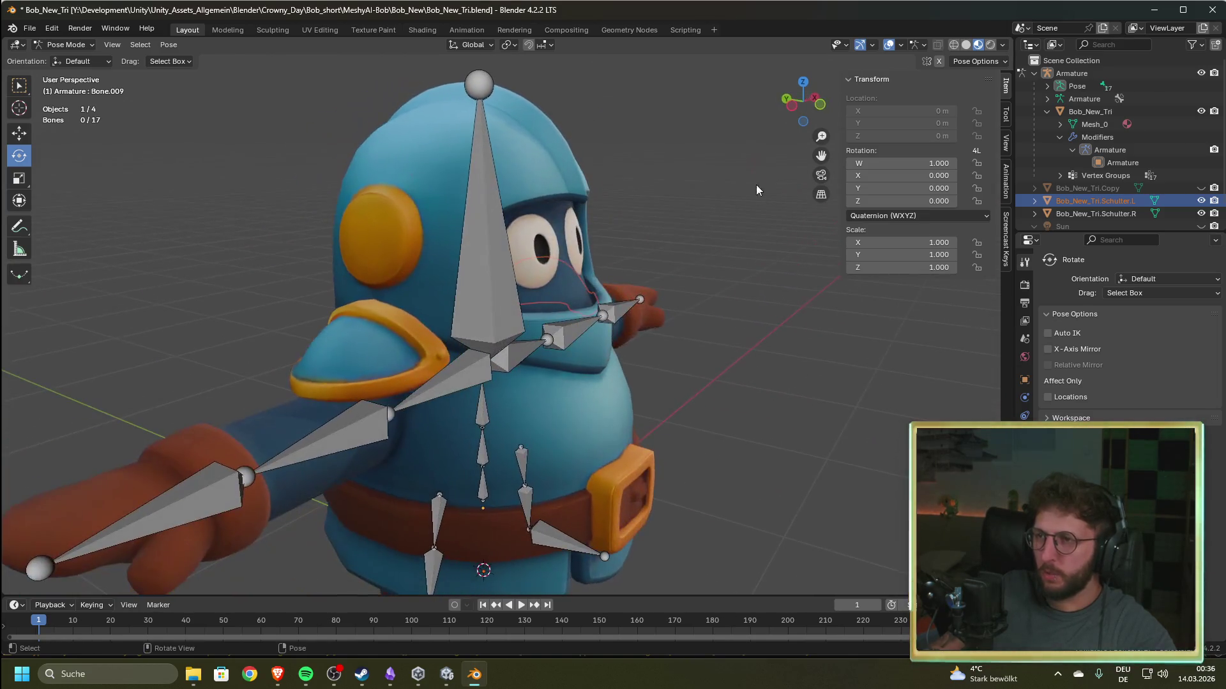
pyautogui.click(901, 46)
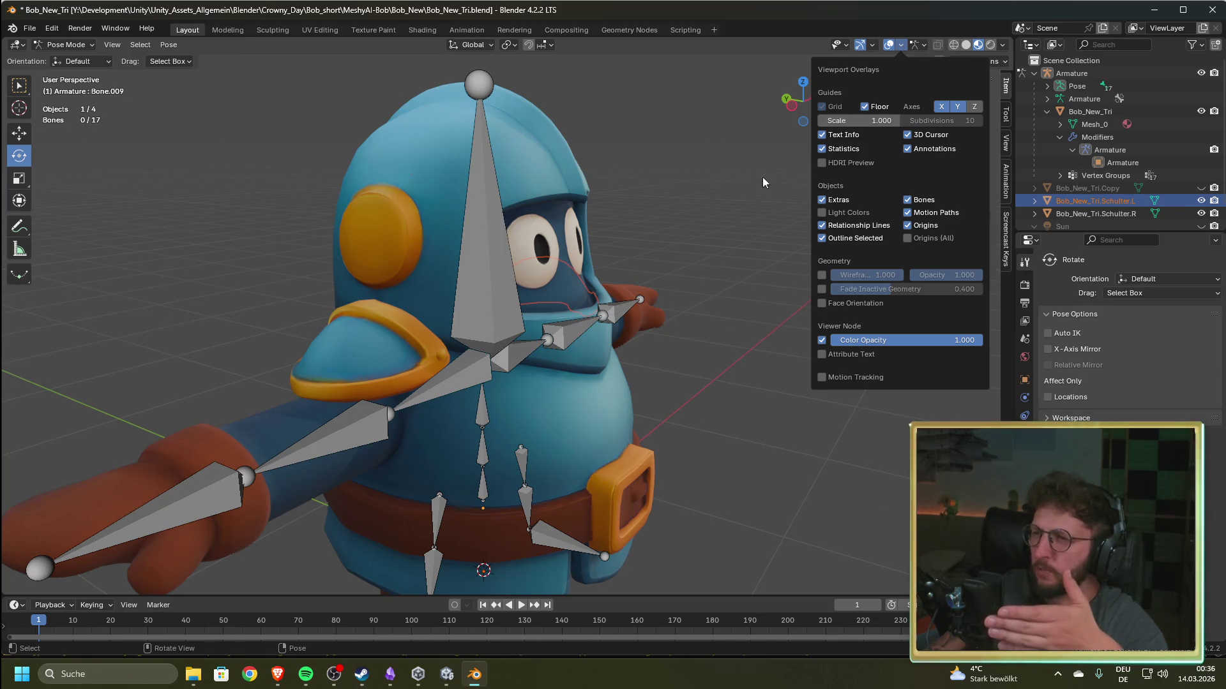
pyautogui.click(1081, 74)
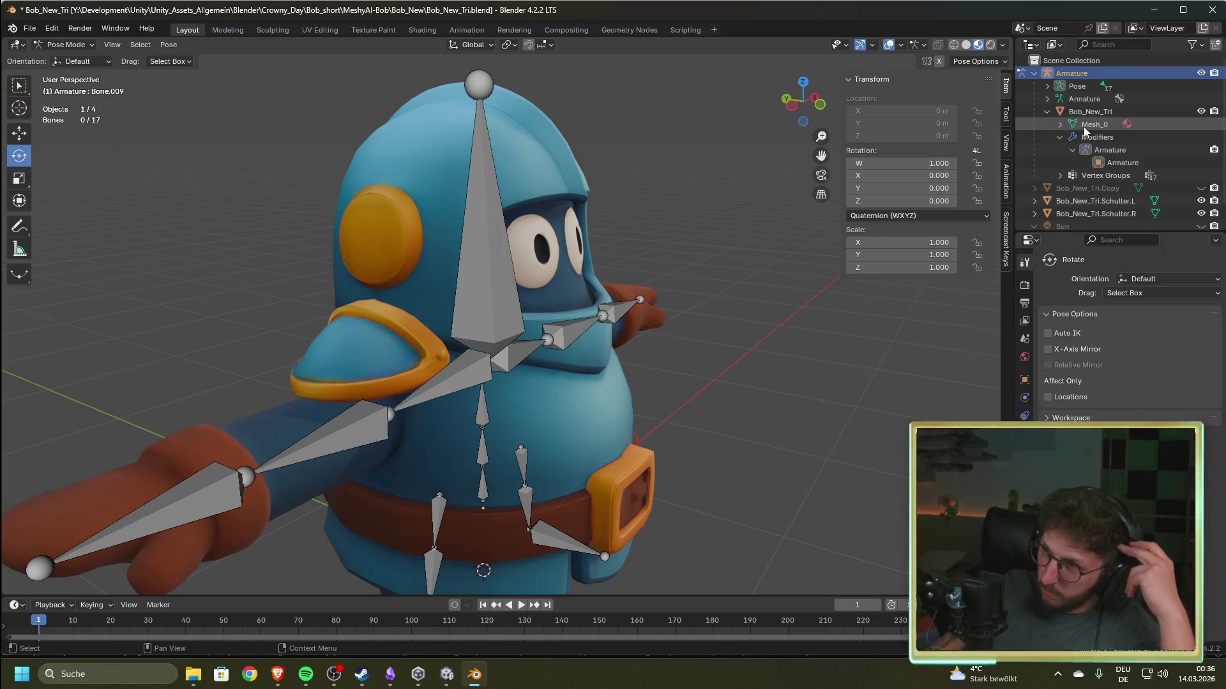
# - Browse the selected bone's properties and expand its Deform settings
pyautogui.click(1025, 452)
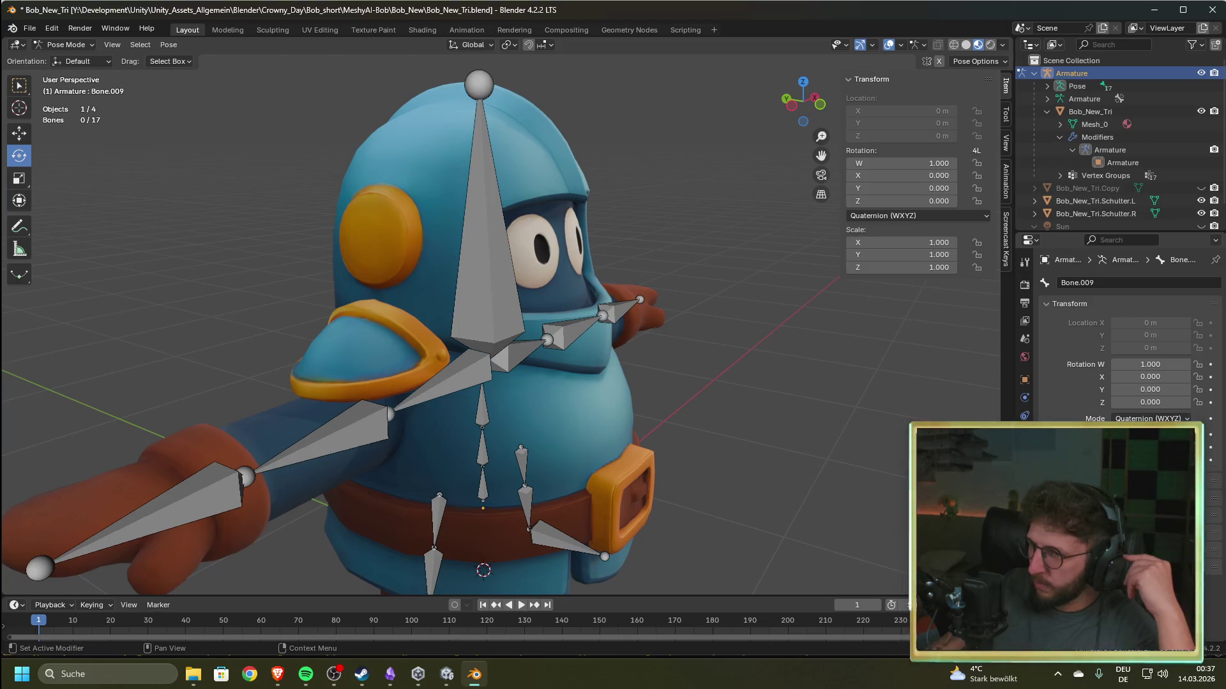
pyautogui.scroll(-3, 1130, 338)
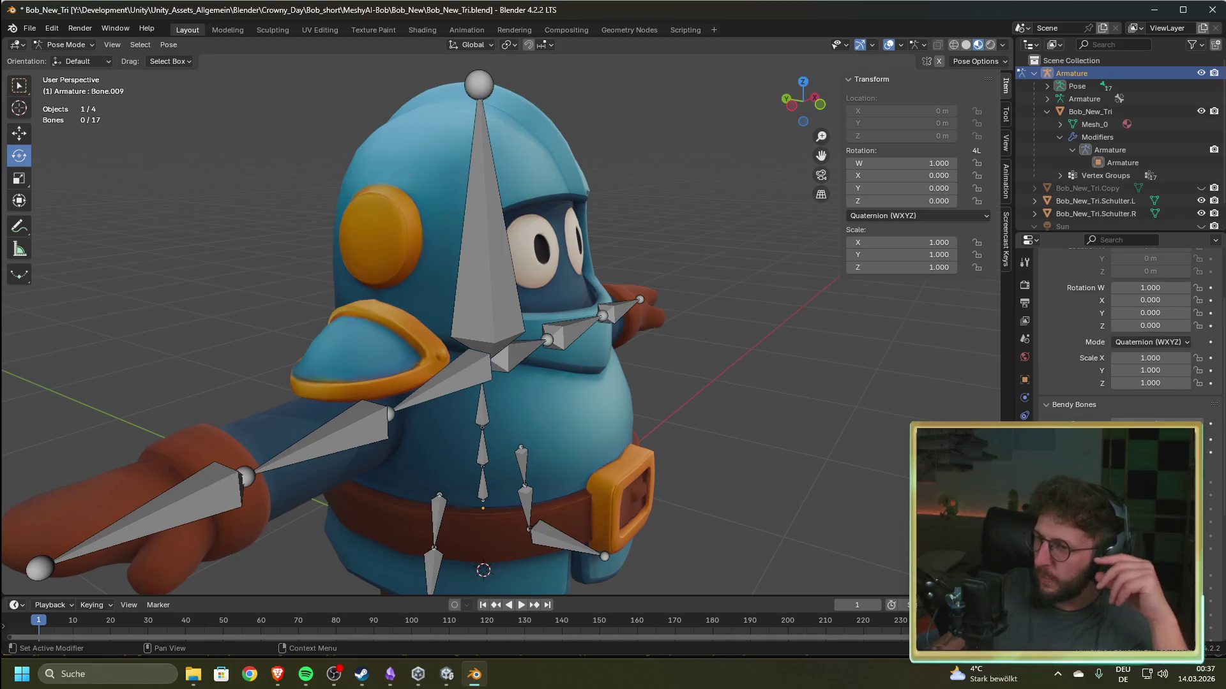
pyautogui.scroll(3, 1046, 408)
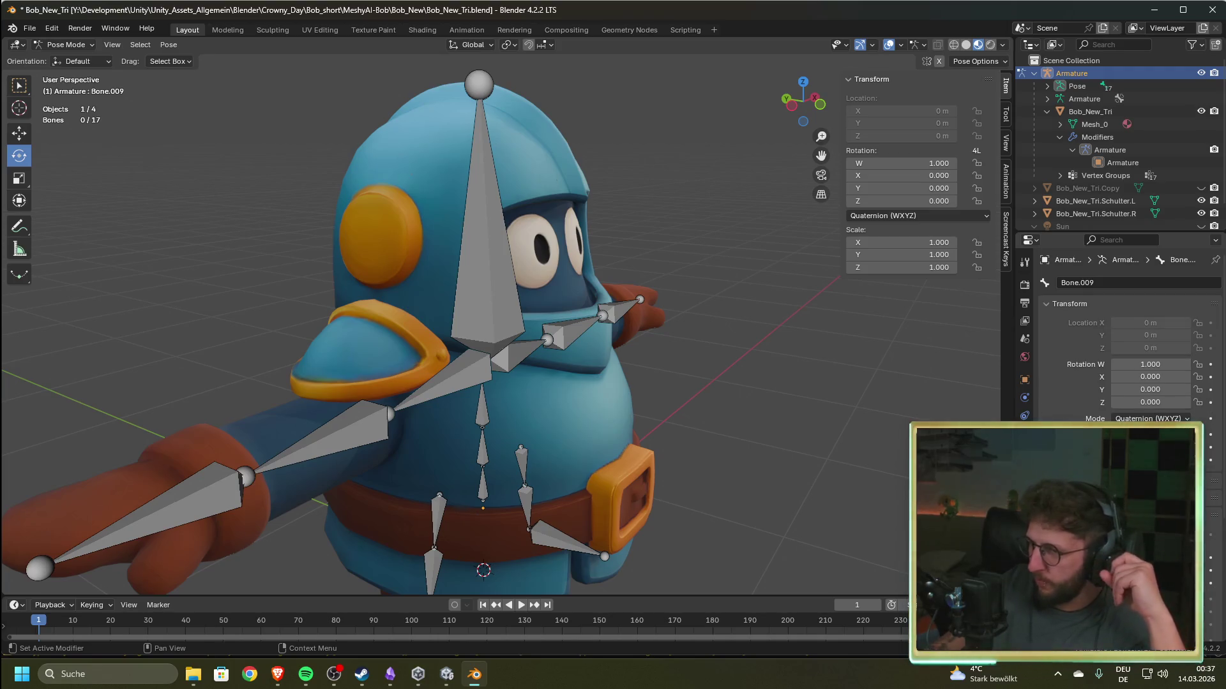
pyautogui.scroll(-1, 1130, 338)
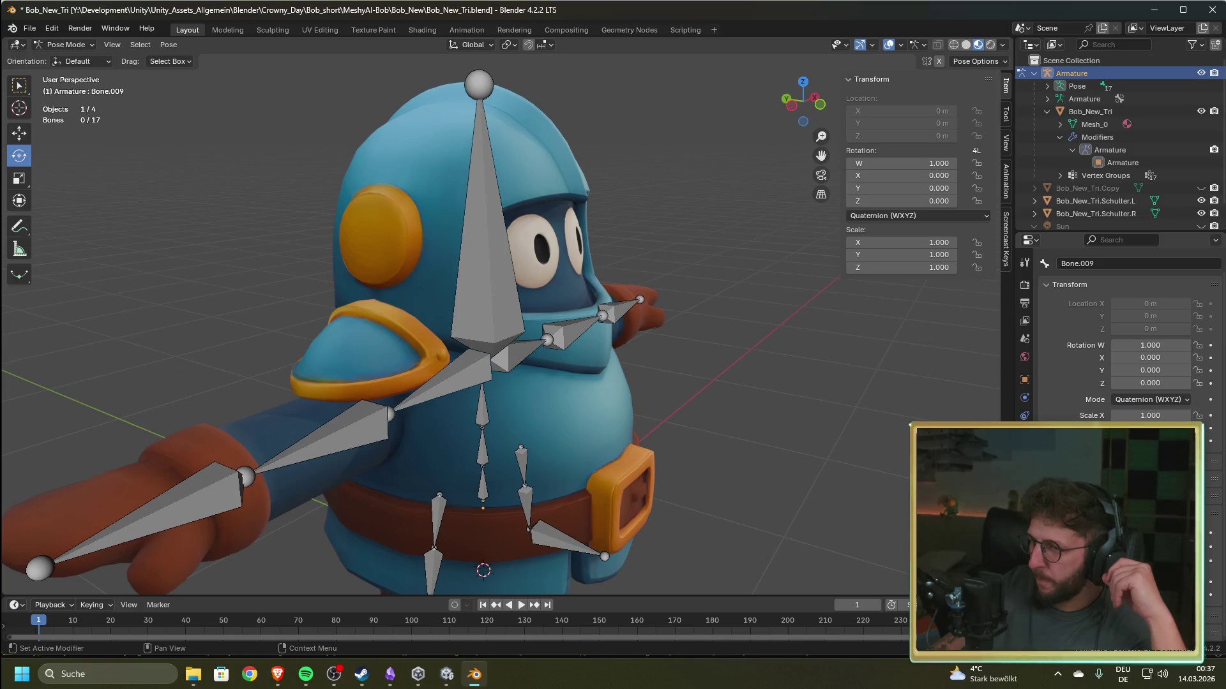
pyautogui.scroll(1, 1130, 338)
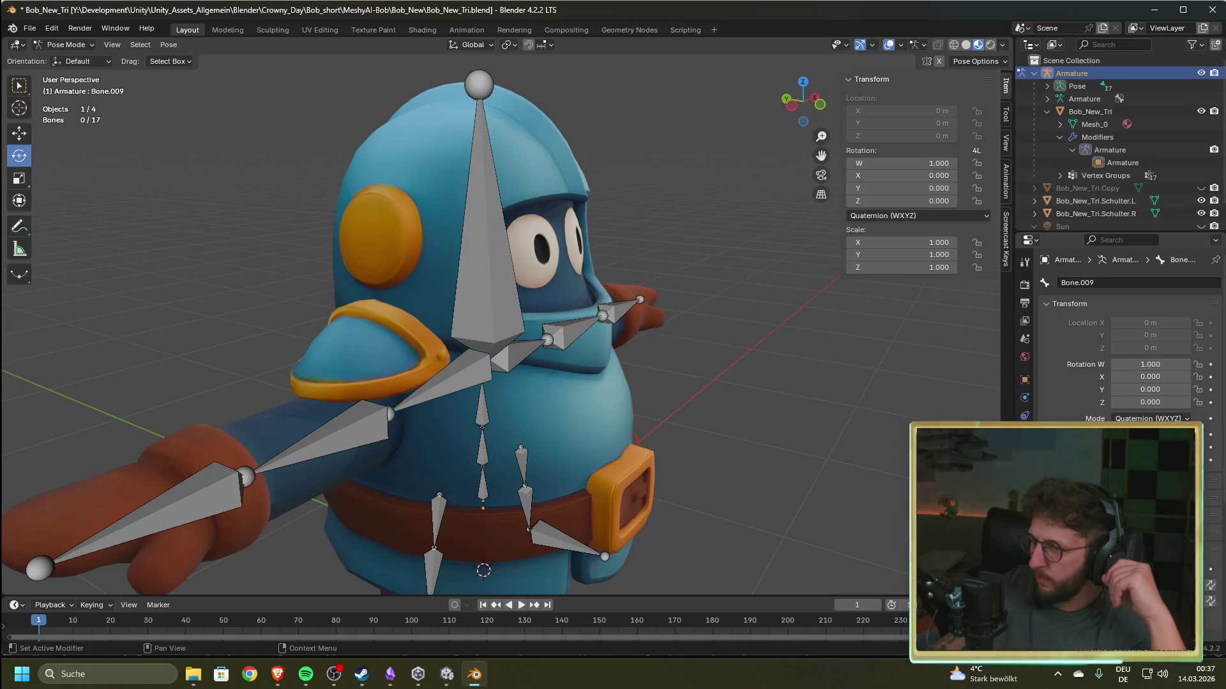
pyautogui.scroll(-4, 1130, 338)
pyautogui.scroll(-5, 1130, 338)
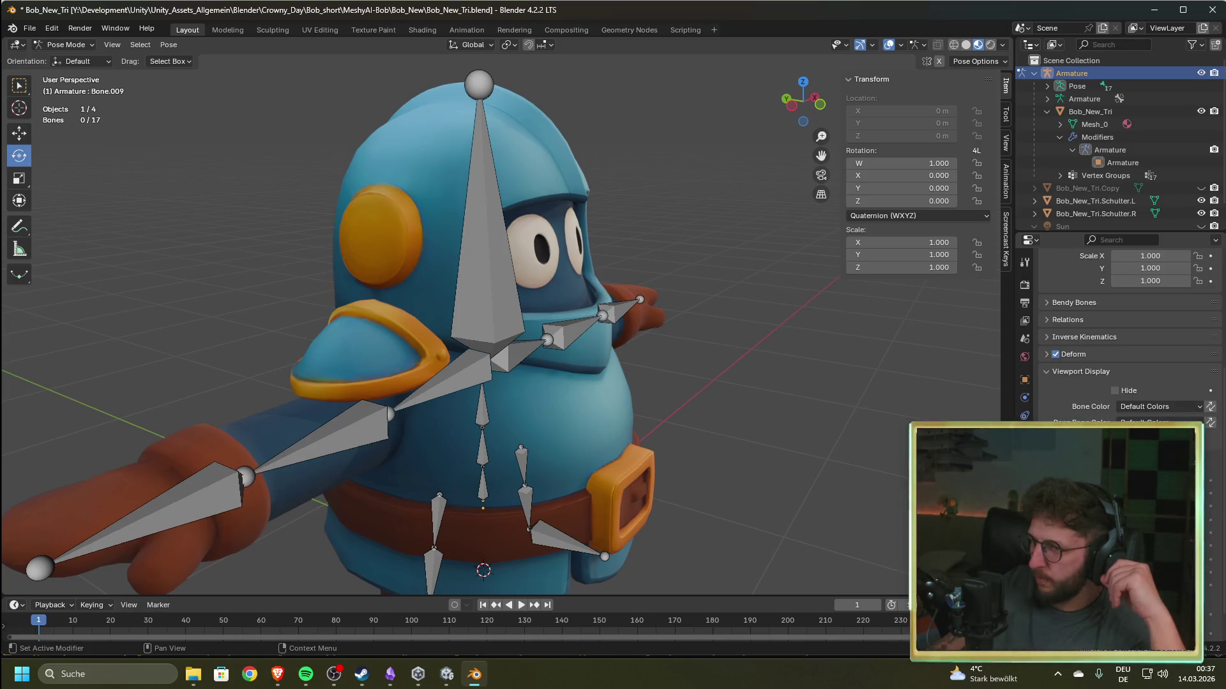
pyautogui.click(1045, 319)
pyautogui.scroll(10, 1045, 332)
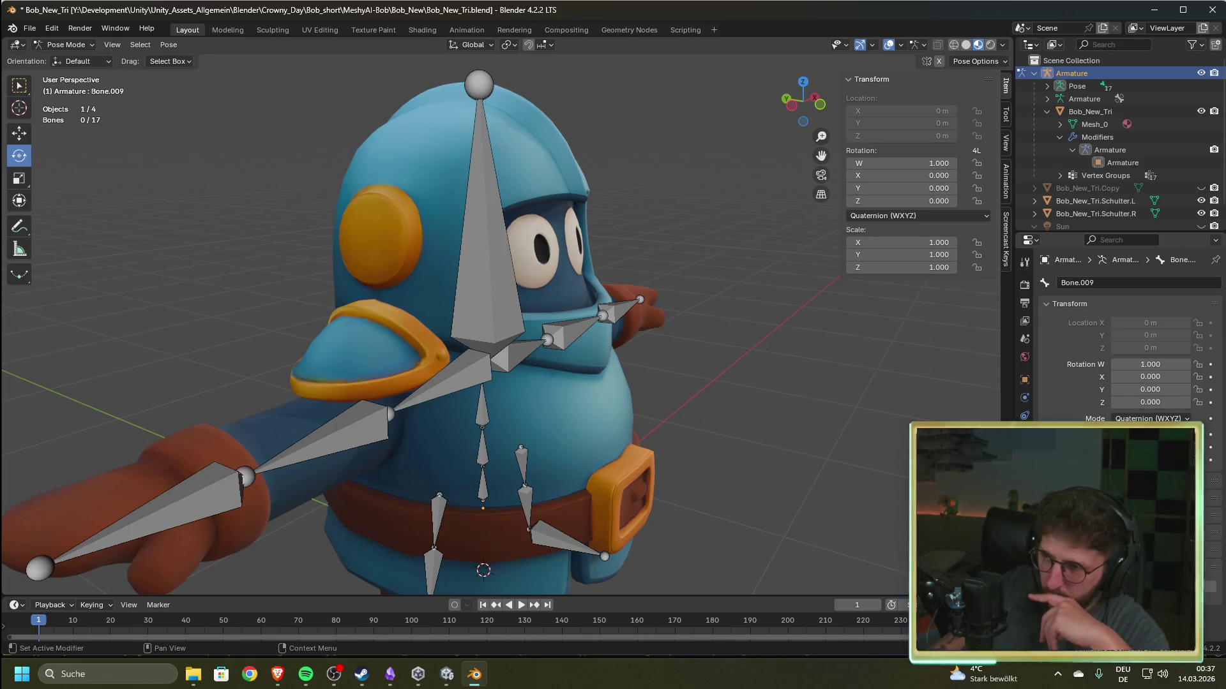
# - Check the Render and Tool tabs, show the Armature data settings, and restore the Blender window
pyautogui.click(1022, 288)
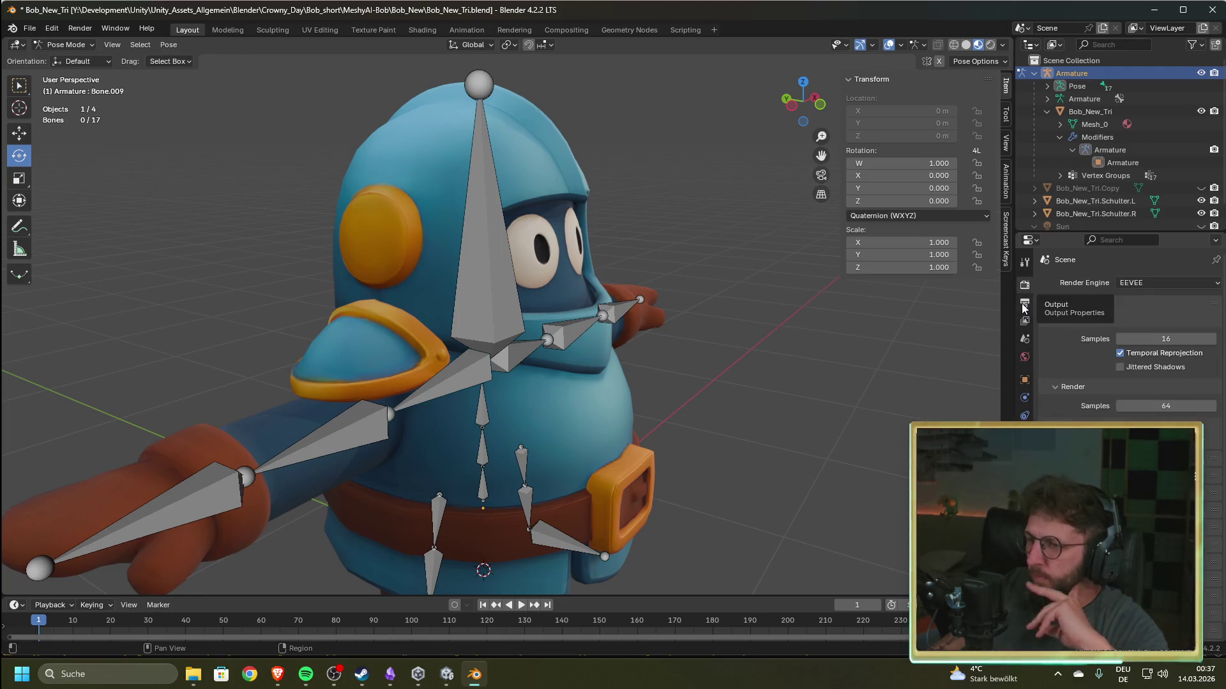
pyautogui.click(1024, 266)
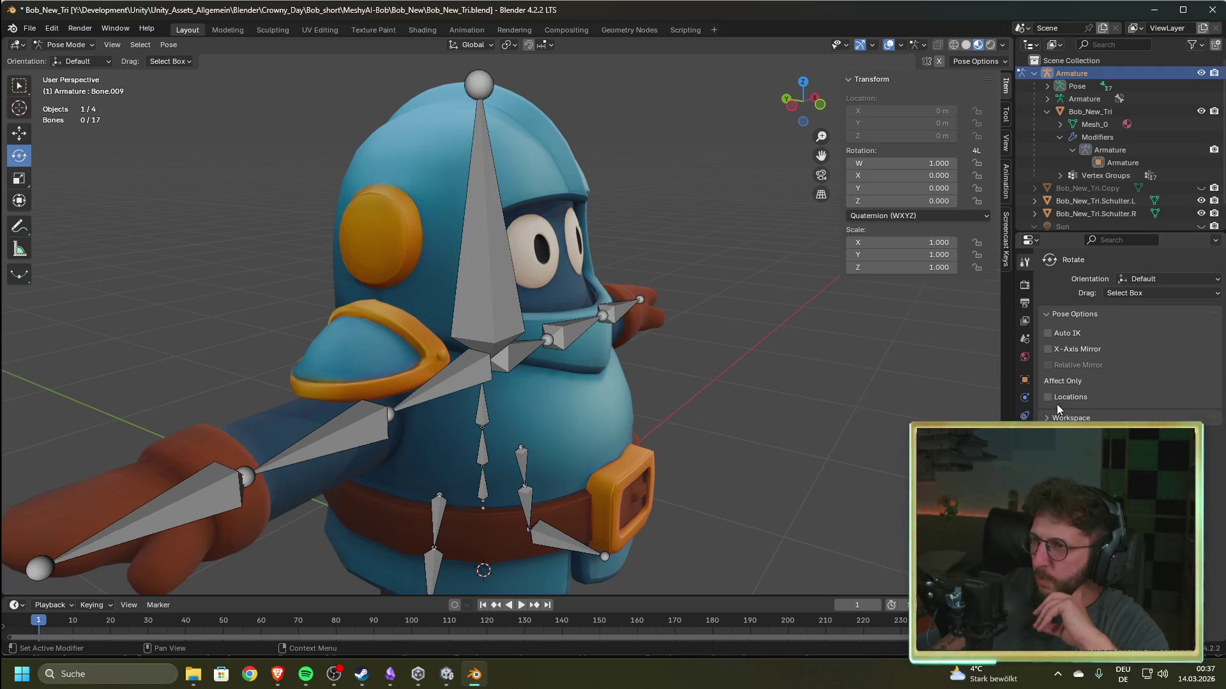
pyautogui.click(1084, 99)
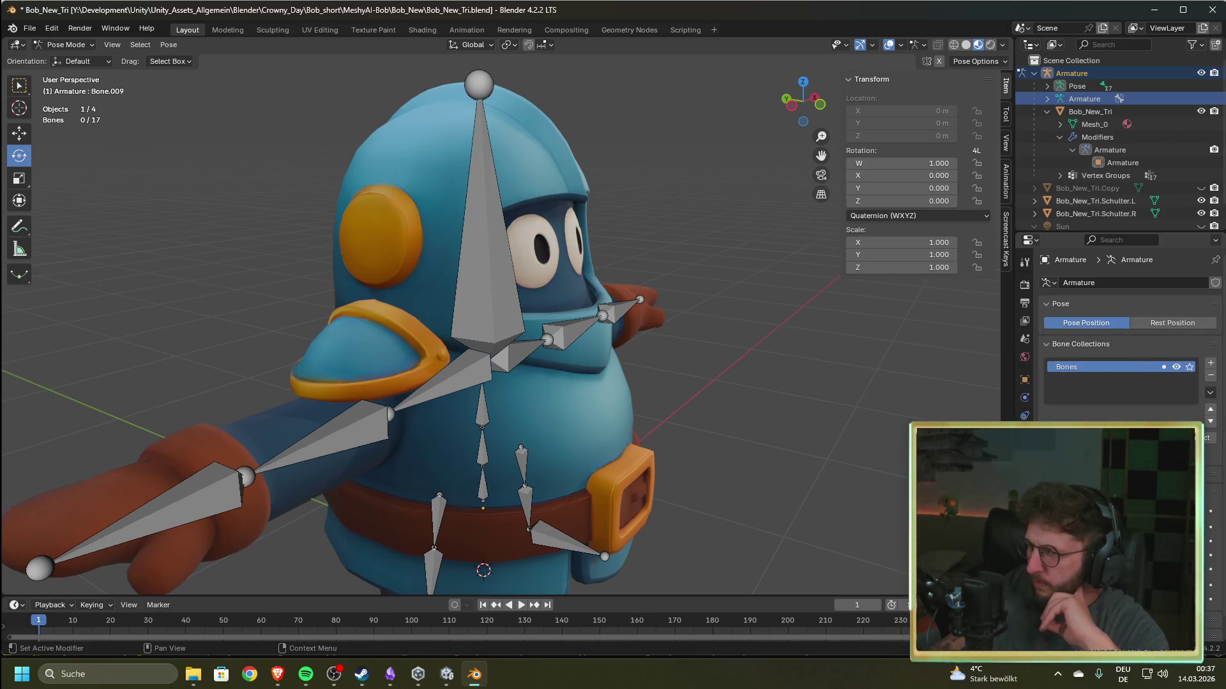
pyautogui.scroll(-1, 1124, 338)
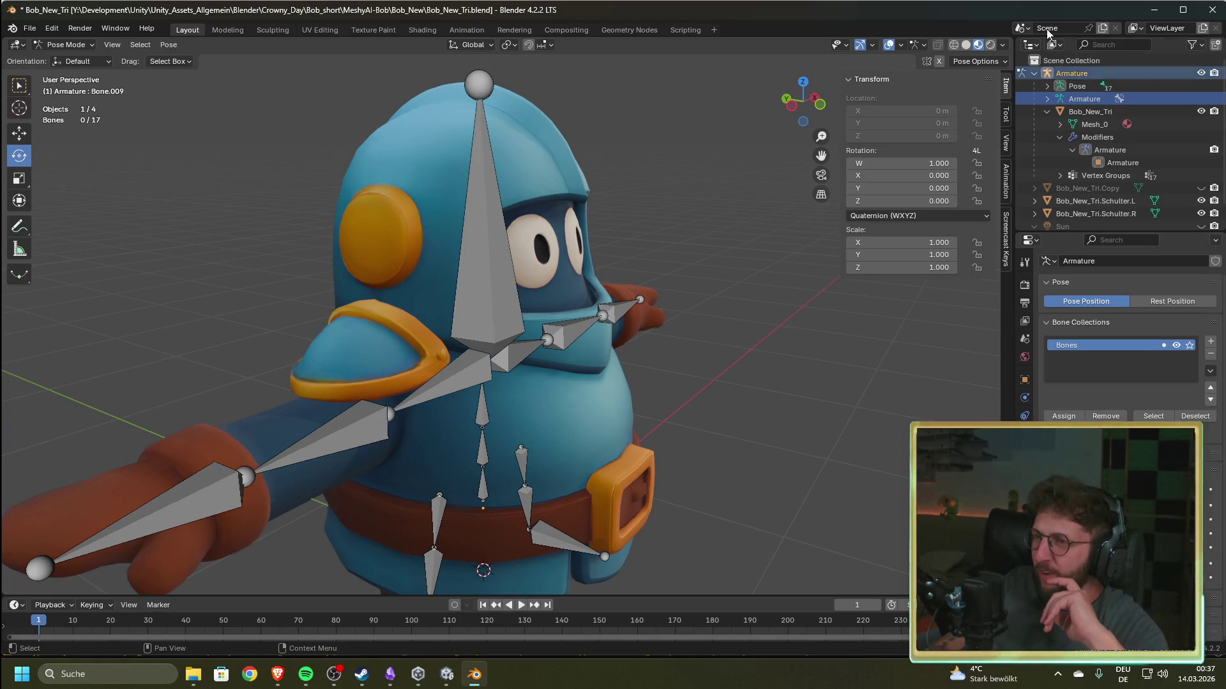
pyautogui.moveTo(1047, 7)
pyautogui.mouseDown()
pyautogui.moveTo(1034, 28)
pyautogui.moveTo(577, 30)
pyautogui.moveTo(603, 28)
pyautogui.mouseUp()
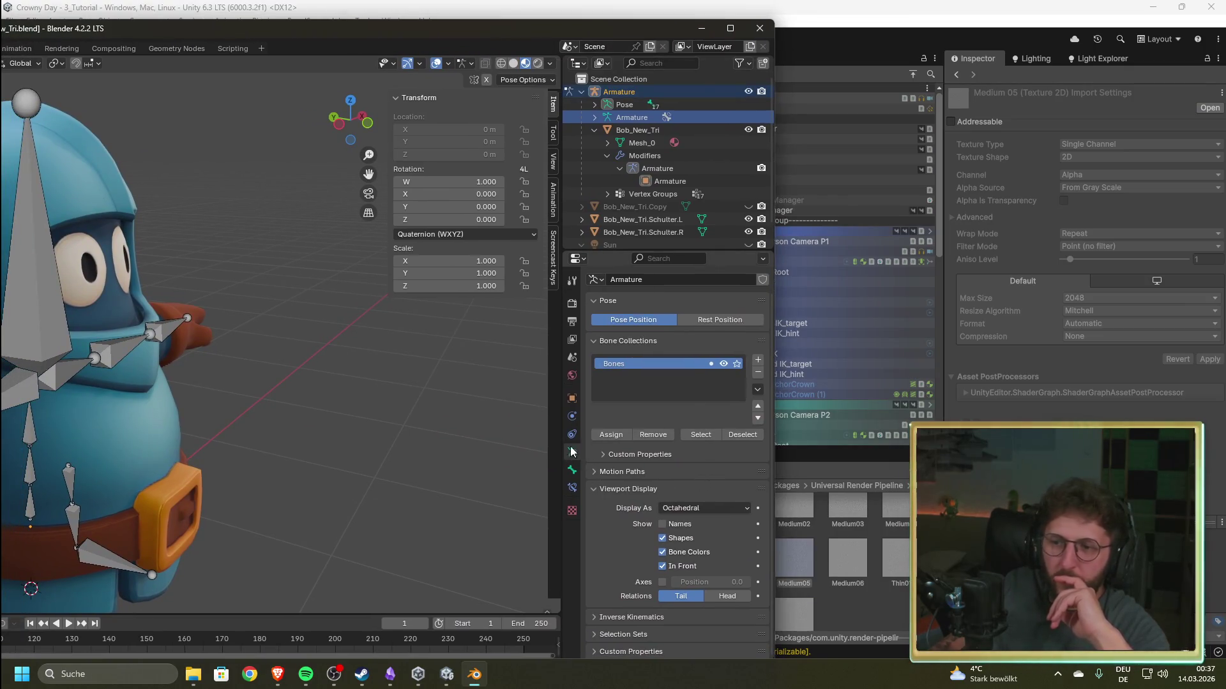
pyautogui.click(663, 566)
pyautogui.click(663, 566)
pyautogui.click(663, 567)
pyautogui.click(662, 567)
pyautogui.click(663, 567)
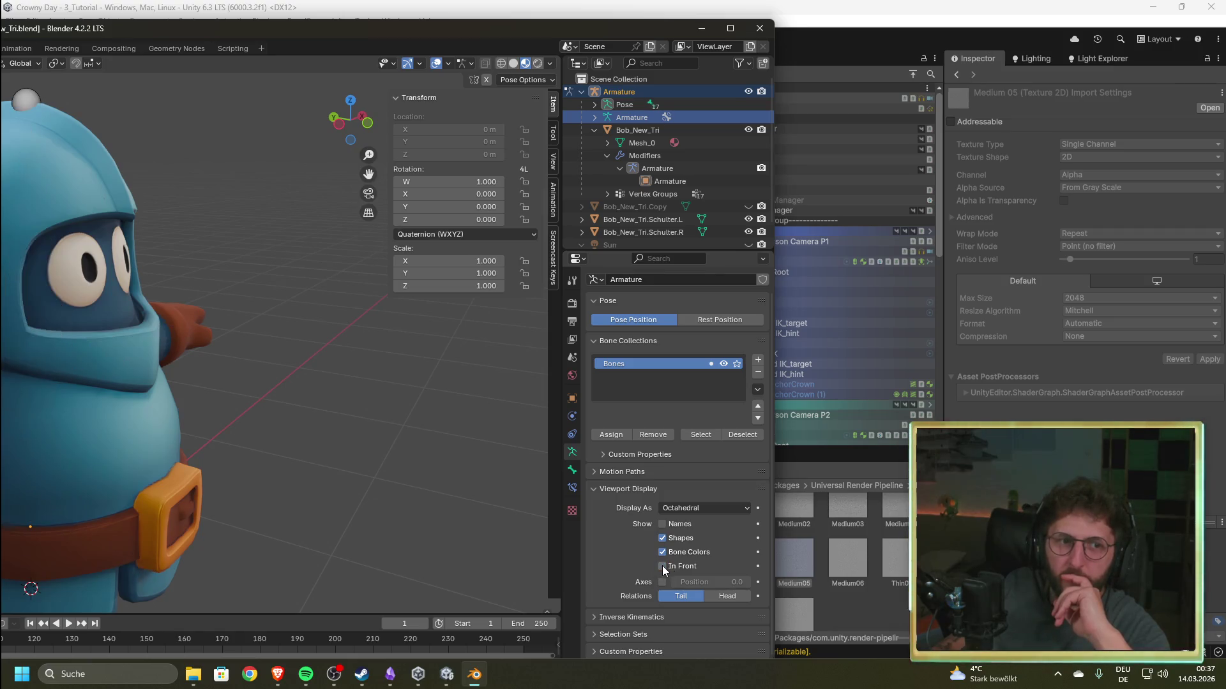
pyautogui.click(663, 566)
pyautogui.click(662, 566)
pyautogui.click(662, 567)
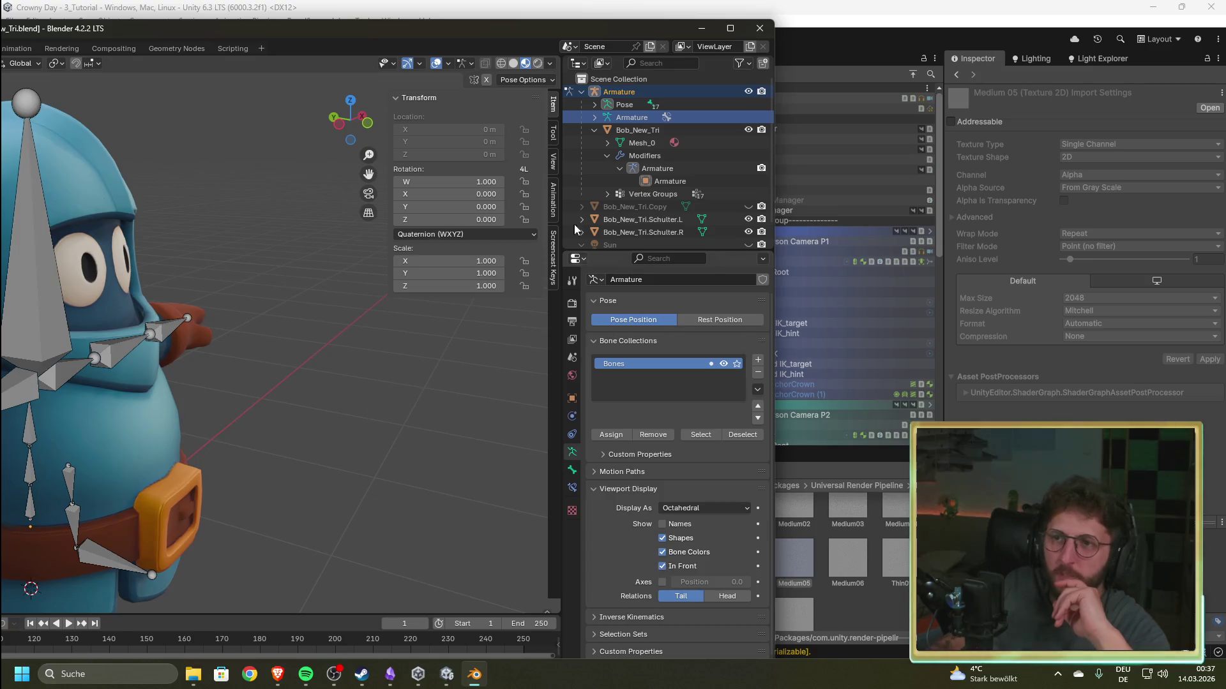
pyautogui.doubleClick(565, 33)
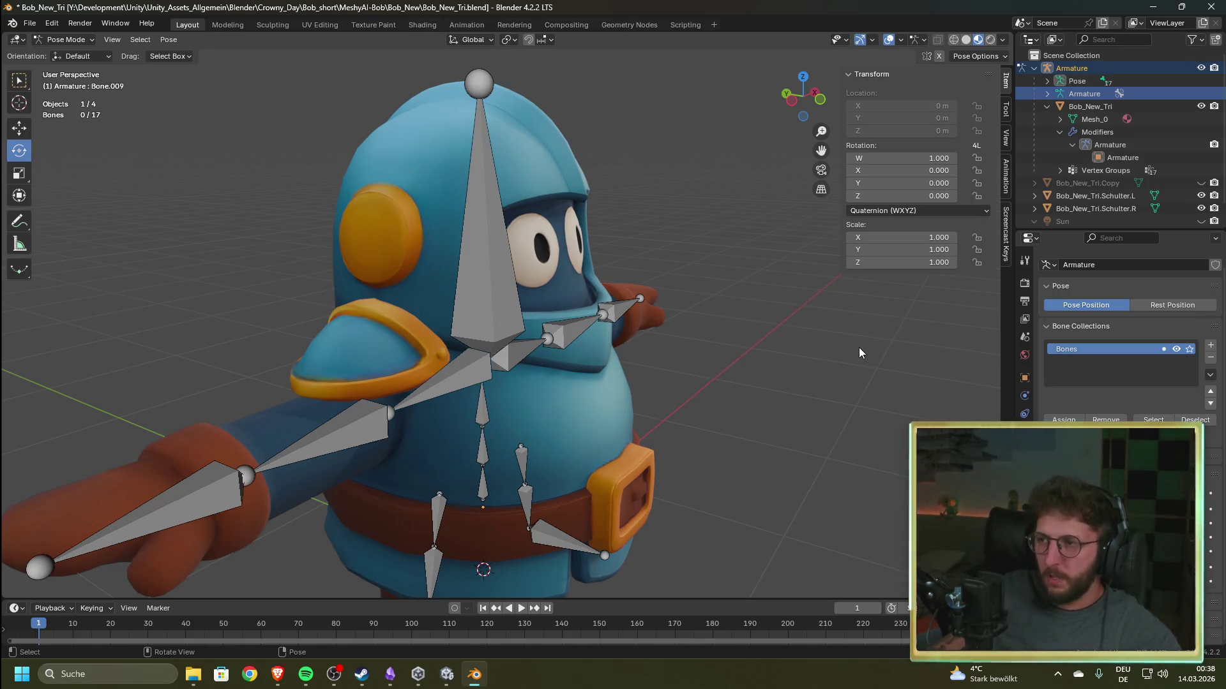
pyautogui.click(494, 304)
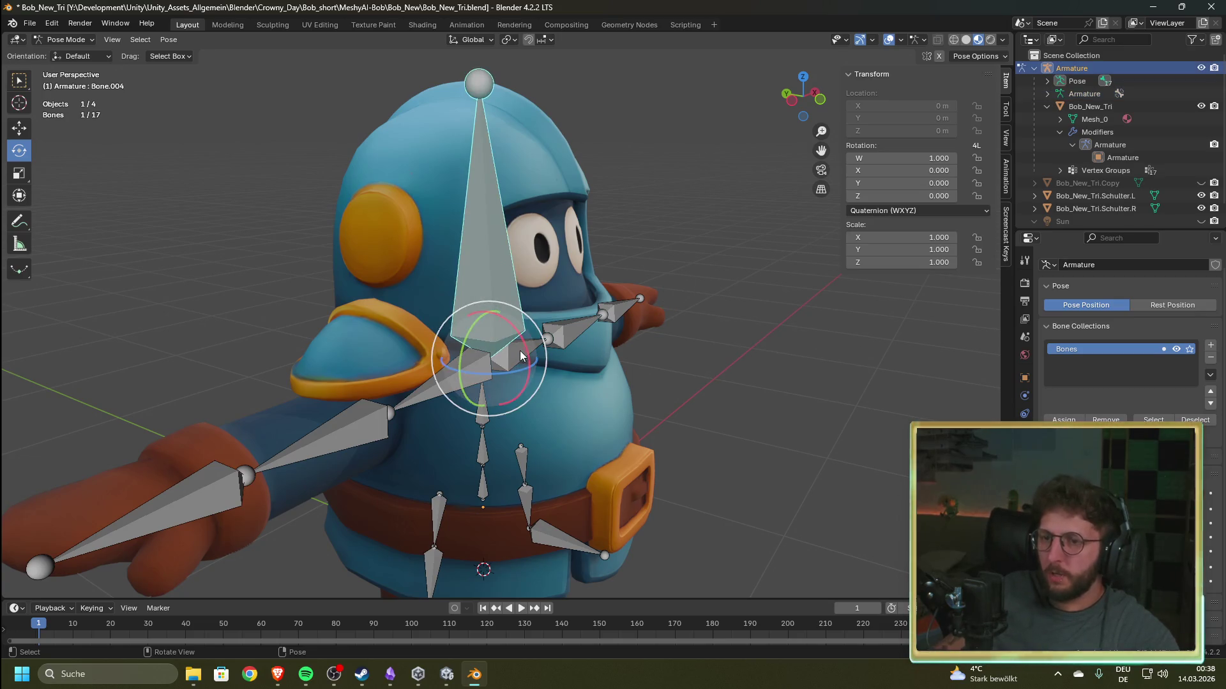
pyautogui.press('r')
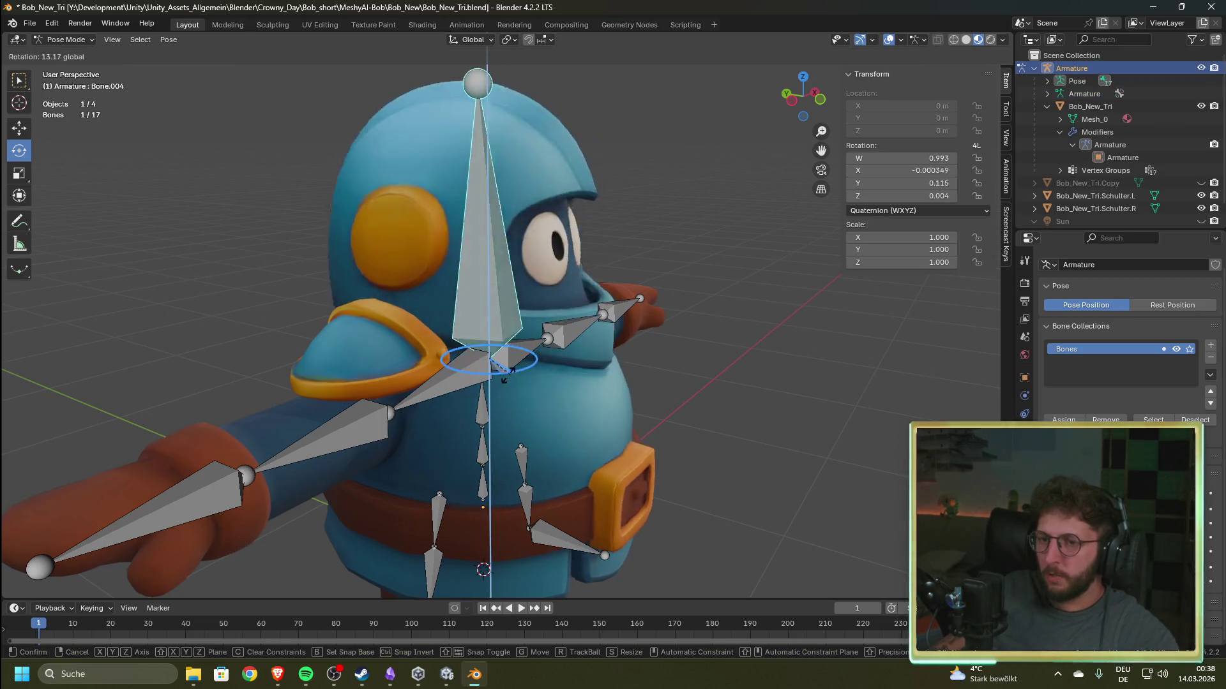
pyautogui.rightClick(504, 376)
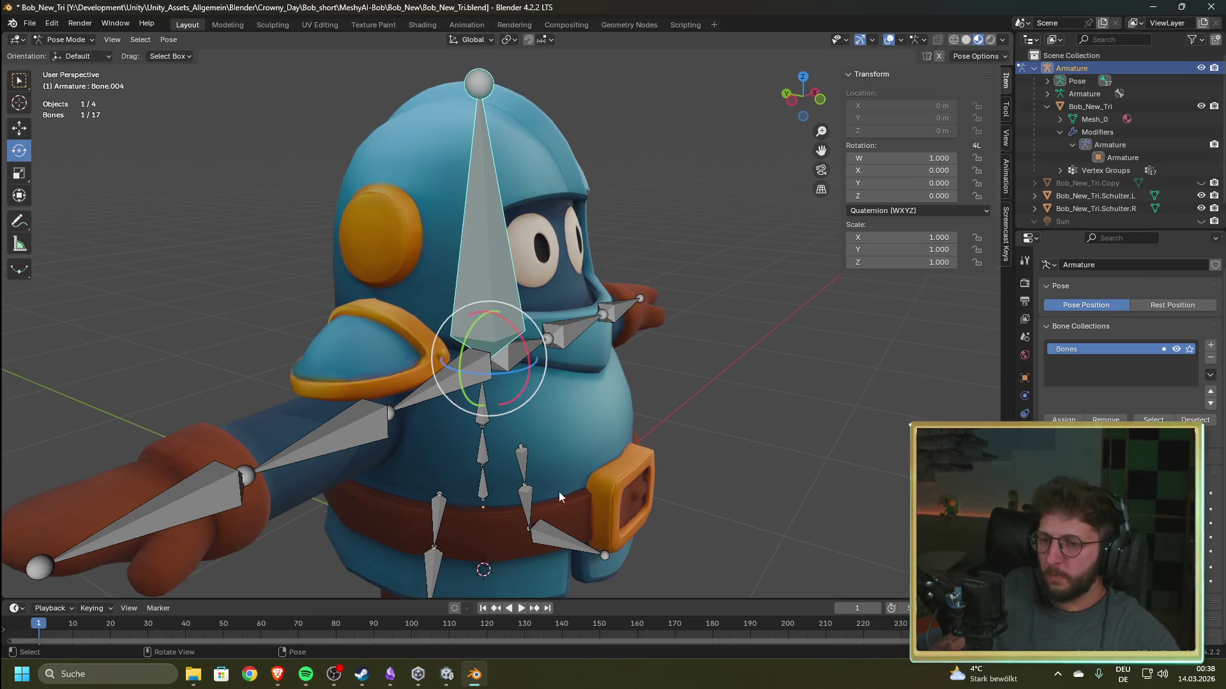
pyautogui.click(530, 489)
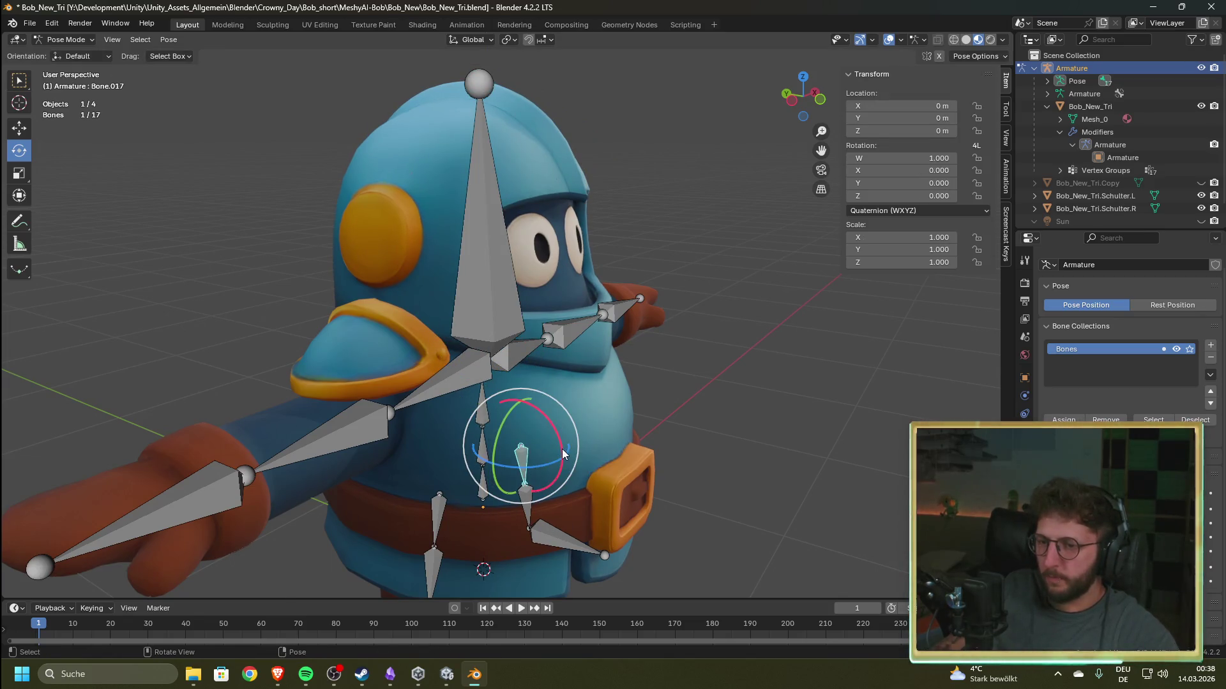
pyautogui.press('r')
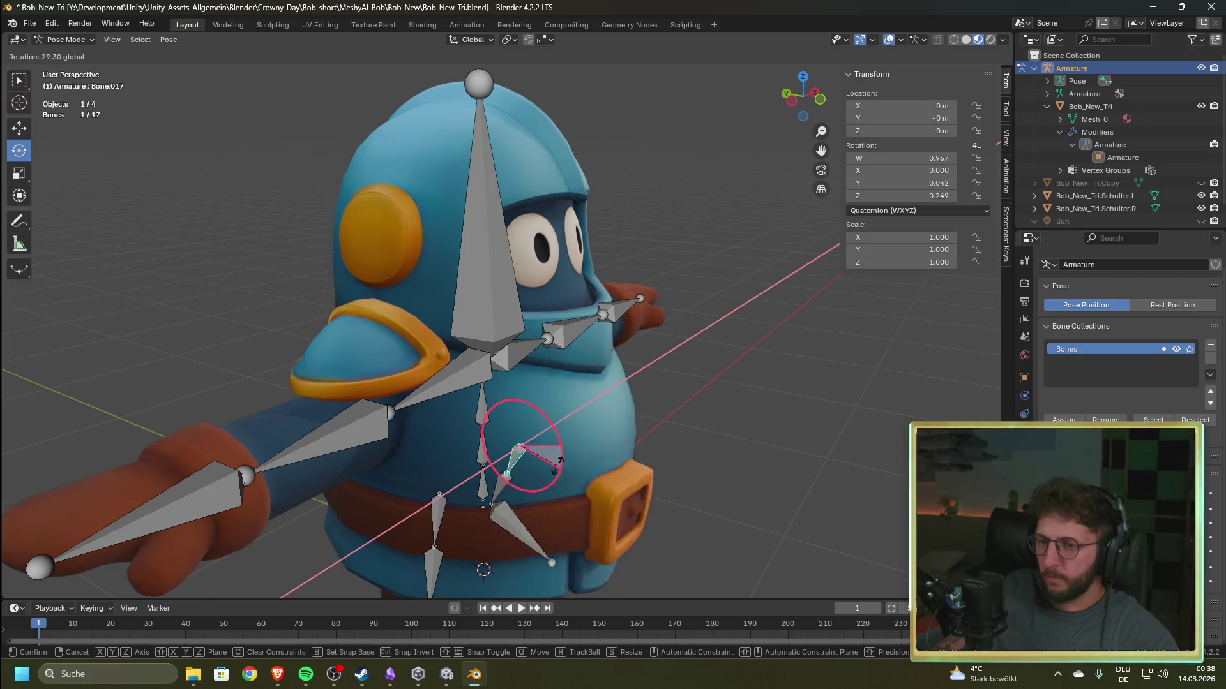
pyautogui.rightClick(538, 430)
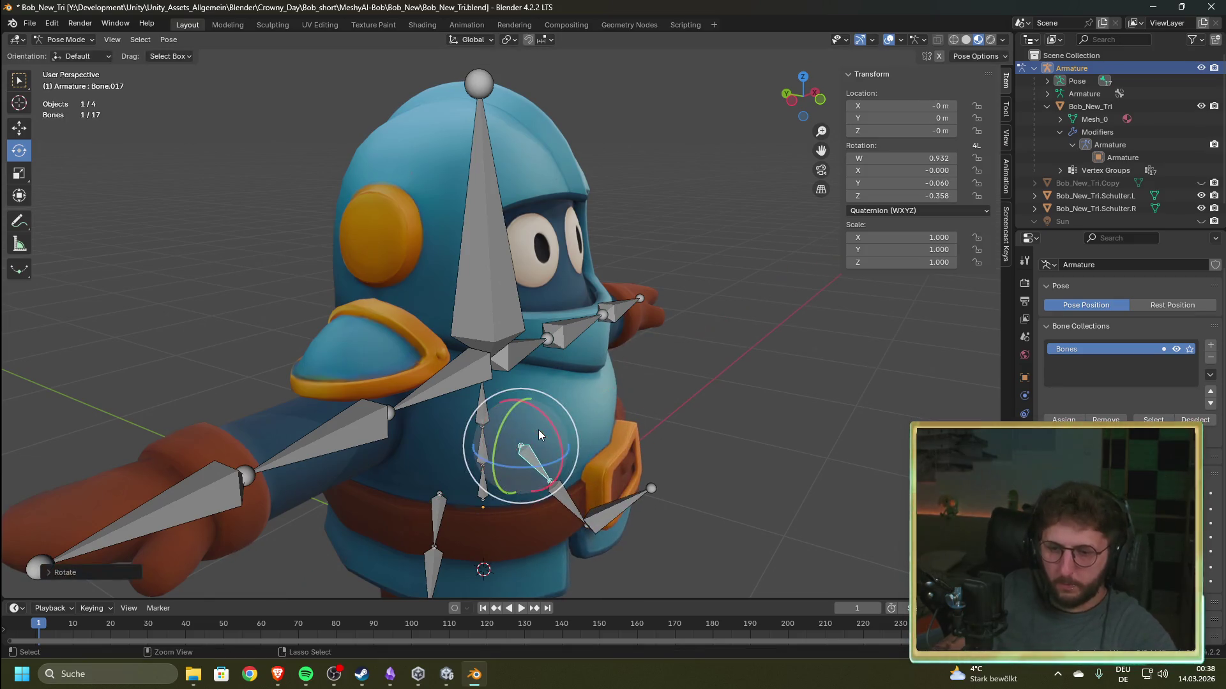
pyautogui.rightClick(634, 385)
pyautogui.press('Escape')
pyautogui.moveTo(617, 360)
pyautogui.mouseDown()
pyautogui.moveTo(764, 377)
pyautogui.moveTo(671, 224)
pyautogui.moveTo(567, 251)
pyautogui.mouseUp()
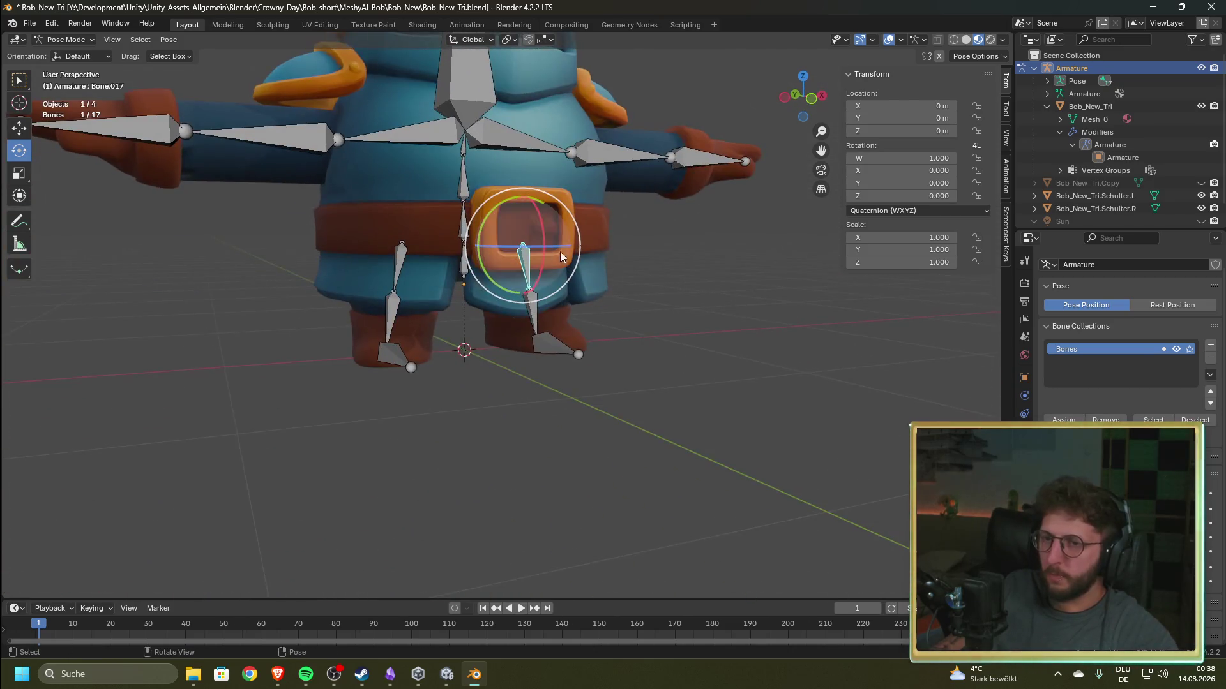
pyautogui.click(544, 347)
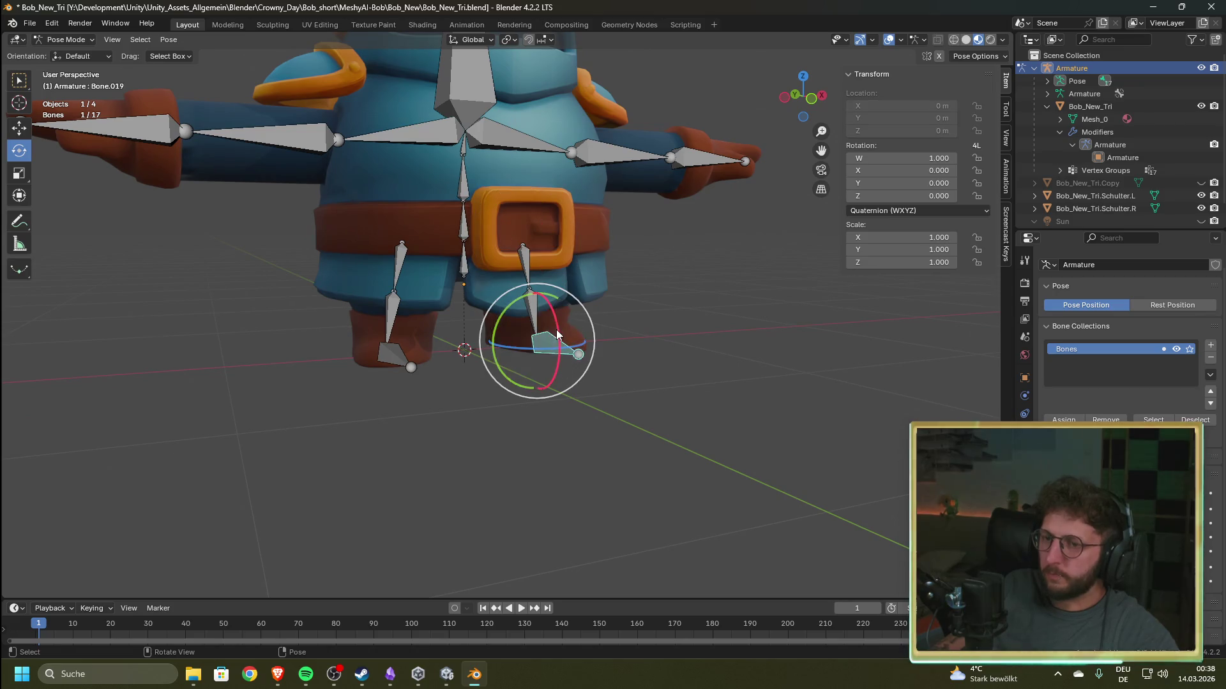
pyautogui.press('r')
pyautogui.press('x')
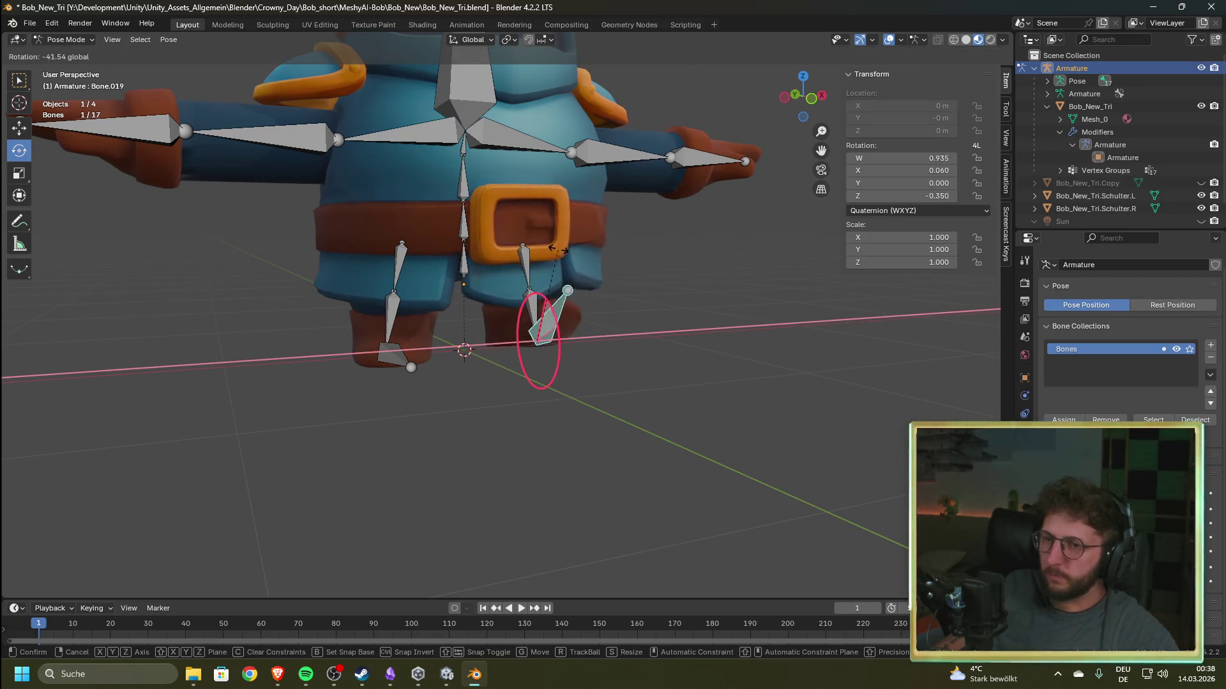
pyautogui.click(566, 299)
pyautogui.hotkey('alt', 'r')
pyautogui.moveTo(624, 320)
pyautogui.mouseDown()
pyautogui.moveTo(605, 309)
pyautogui.moveTo(641, 285)
pyautogui.moveTo(621, 296)
pyautogui.moveTo(613, 274)
pyautogui.moveTo(576, 260)
pyautogui.moveTo(566, 318)
pyautogui.mouseUp()
pyautogui.click(540, 250)
pyautogui.moveTo(548, 276); pyautogui.dragTo(546, 272)
pyautogui.press('Escape')
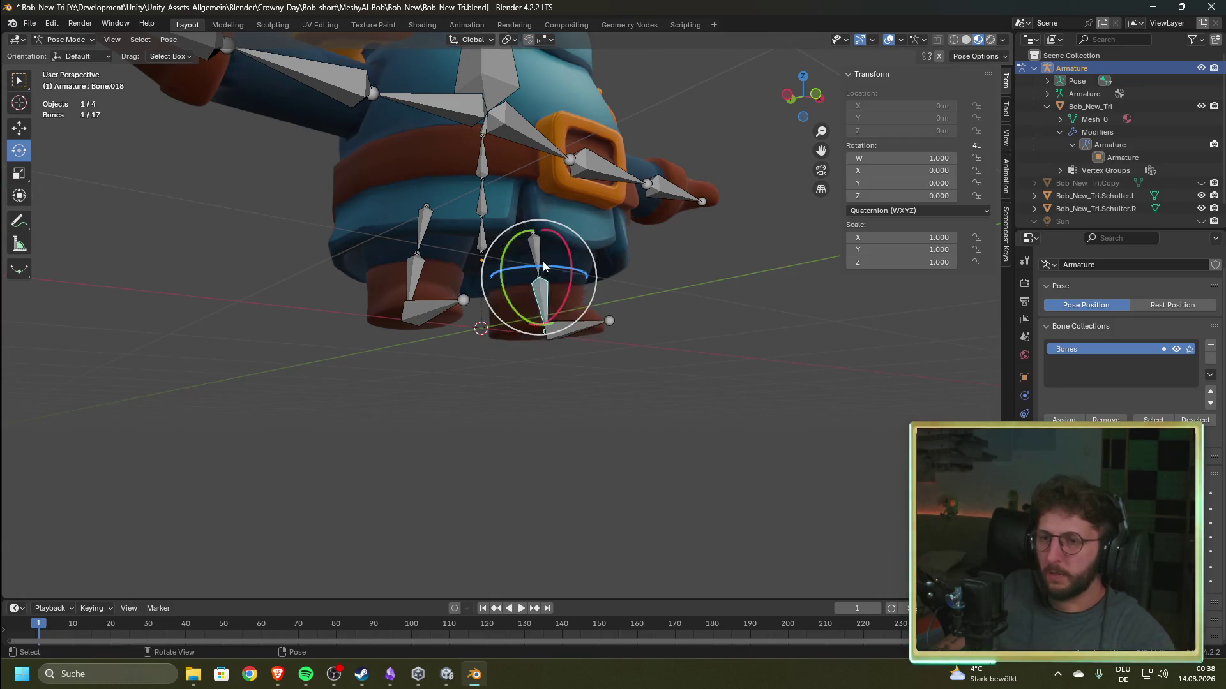
pyautogui.click(578, 327)
pyautogui.moveTo(576, 312); pyautogui.dragTo(578, 344)
pyautogui.press('Escape')
pyautogui.click(540, 261)
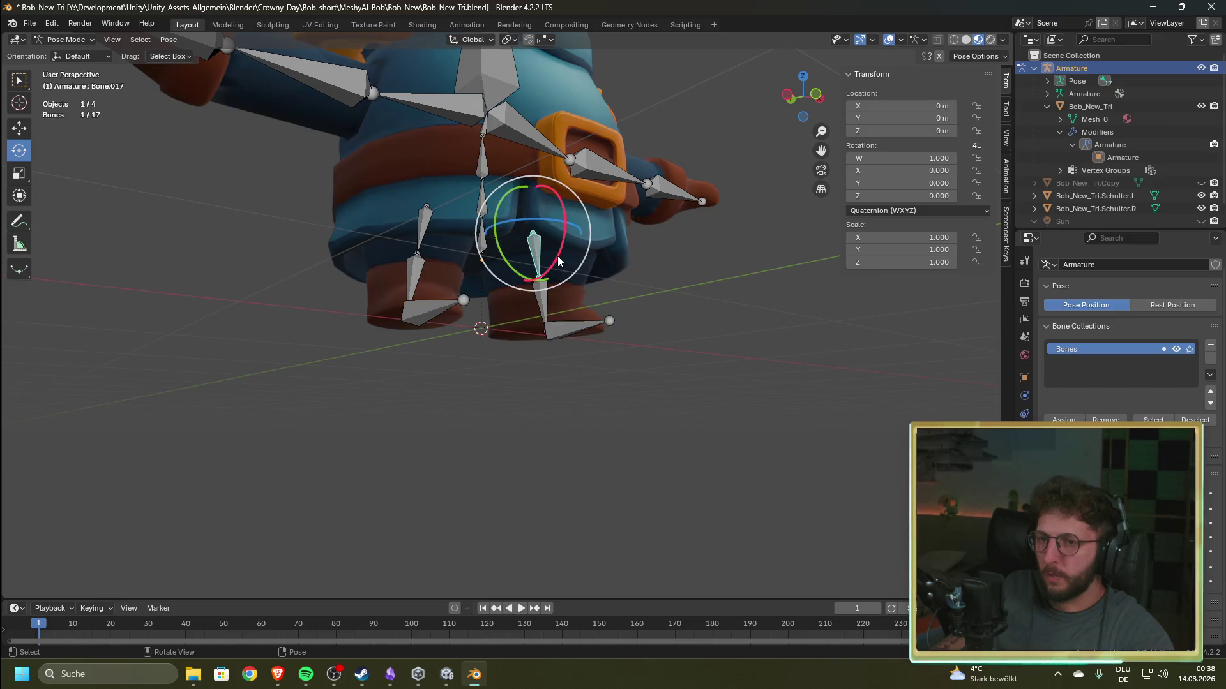
pyautogui.moveTo(561, 252)
pyautogui.mouseDown()
pyautogui.moveTo(535, 279)
pyautogui.moveTo(577, 204)
pyautogui.moveTo(561, 133)
pyautogui.moveTo(591, 255)
pyautogui.moveTo(582, 345)
pyautogui.moveTo(613, 300)
pyautogui.moveTo(593, 255)
pyautogui.moveTo(546, 240)
pyautogui.moveTo(585, 222)
pyautogui.moveTo(536, 185)
pyautogui.moveTo(489, 233)
pyautogui.moveTo(533, 281)
pyautogui.moveTo(556, 233)
pyautogui.mouseUp()
pyautogui.moveTo(511, 195)
pyautogui.mouseDown()
pyautogui.moveTo(494, 225)
pyautogui.moveTo(510, 102)
pyautogui.moveTo(501, 179)
pyautogui.mouseUp()
pyautogui.hotkey('alt', 'r')
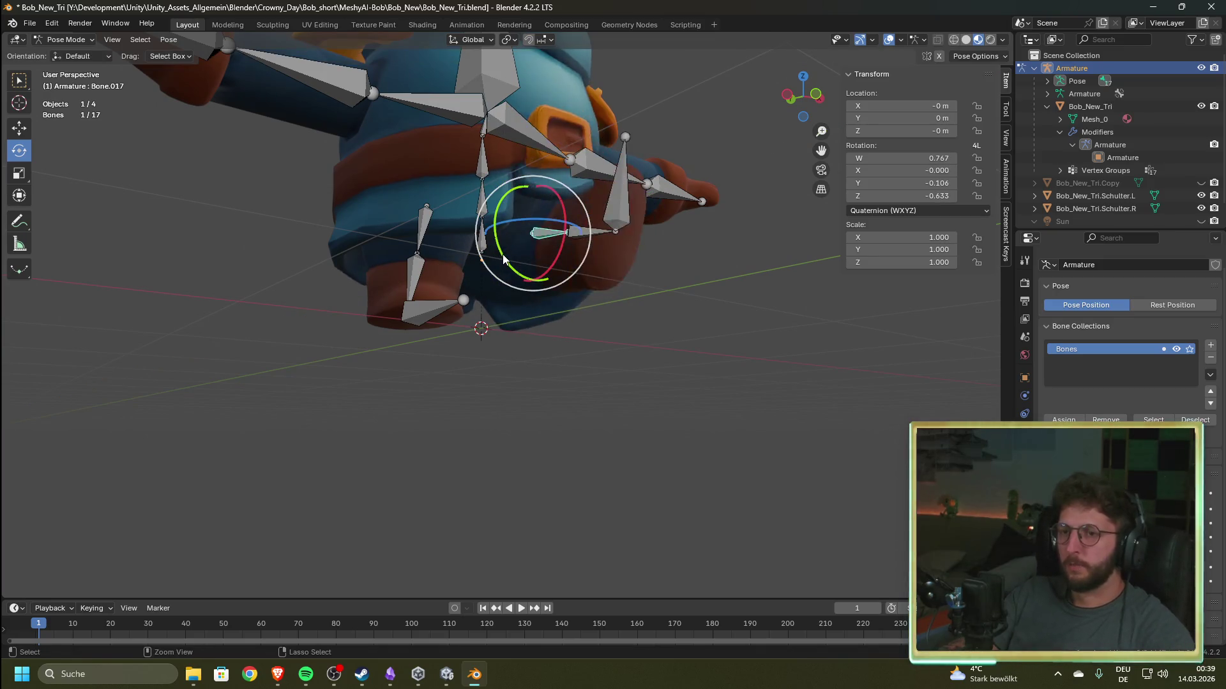
pyautogui.moveTo(700, 352)
pyautogui.mouseDown()
pyautogui.moveTo(642, 388)
pyautogui.moveTo(676, 310)
pyautogui.moveTo(668, 371)
pyautogui.mouseUp()
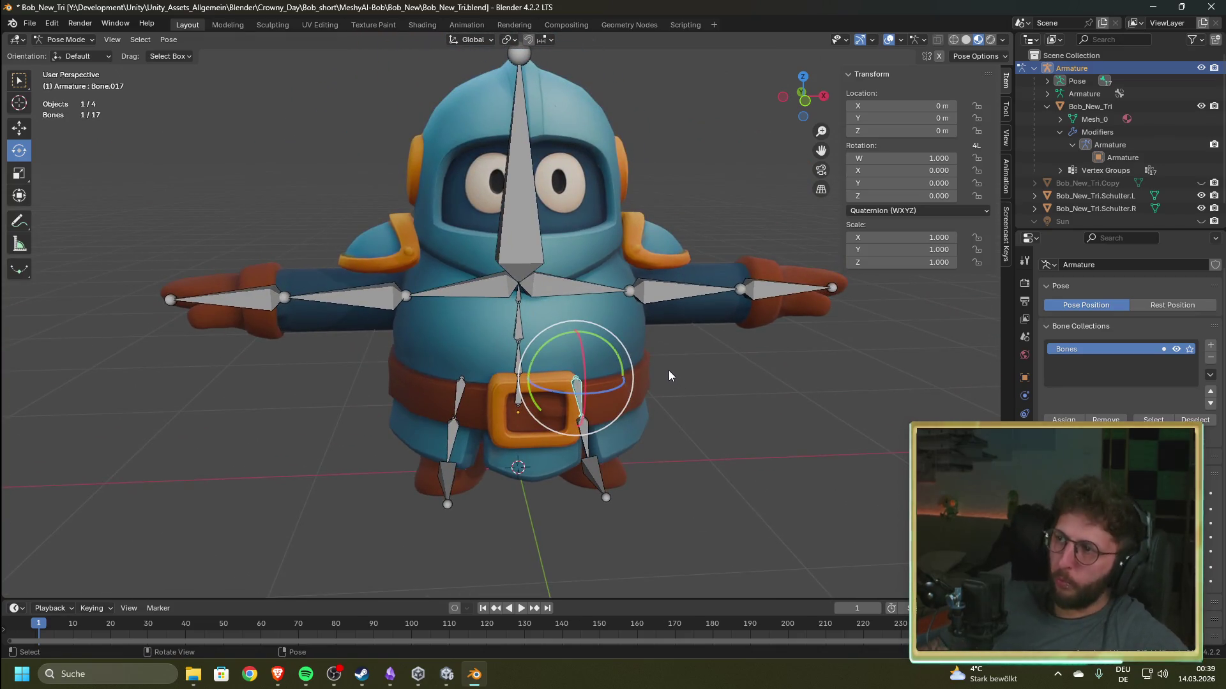
pyautogui.moveTo(640, 315)
pyautogui.mouseDown()
pyautogui.moveTo(607, 382)
pyautogui.moveTo(671, 378)
pyautogui.mouseUp()
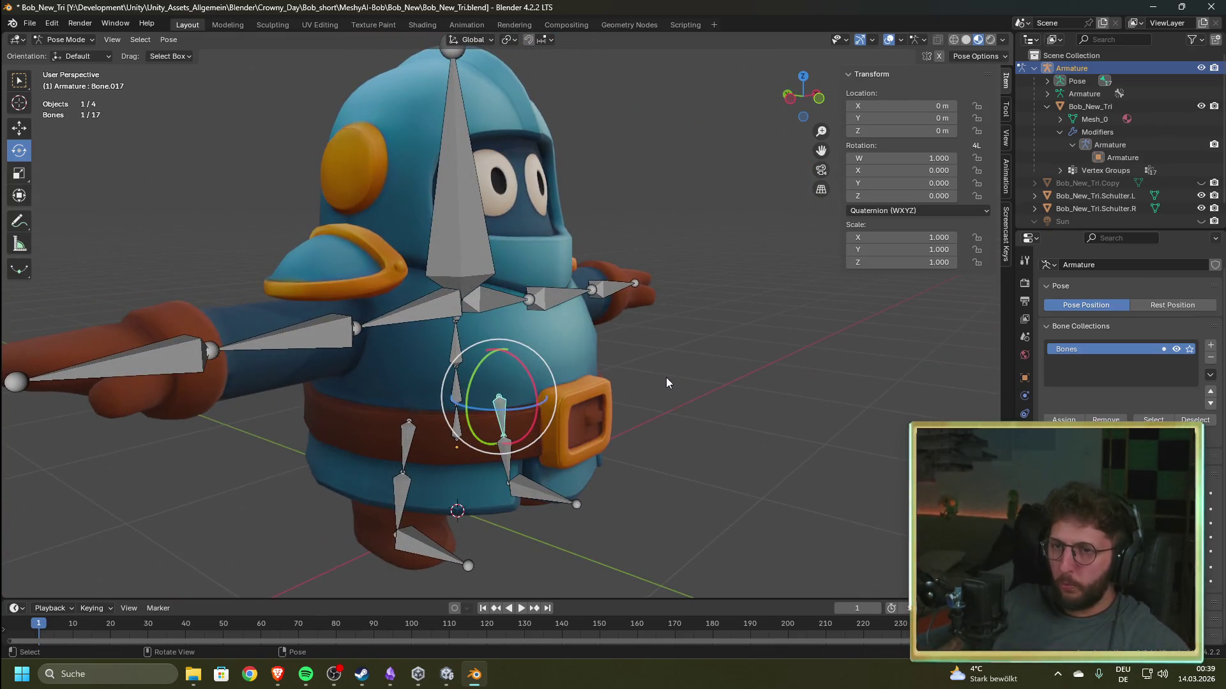
pyautogui.click(342, 250)
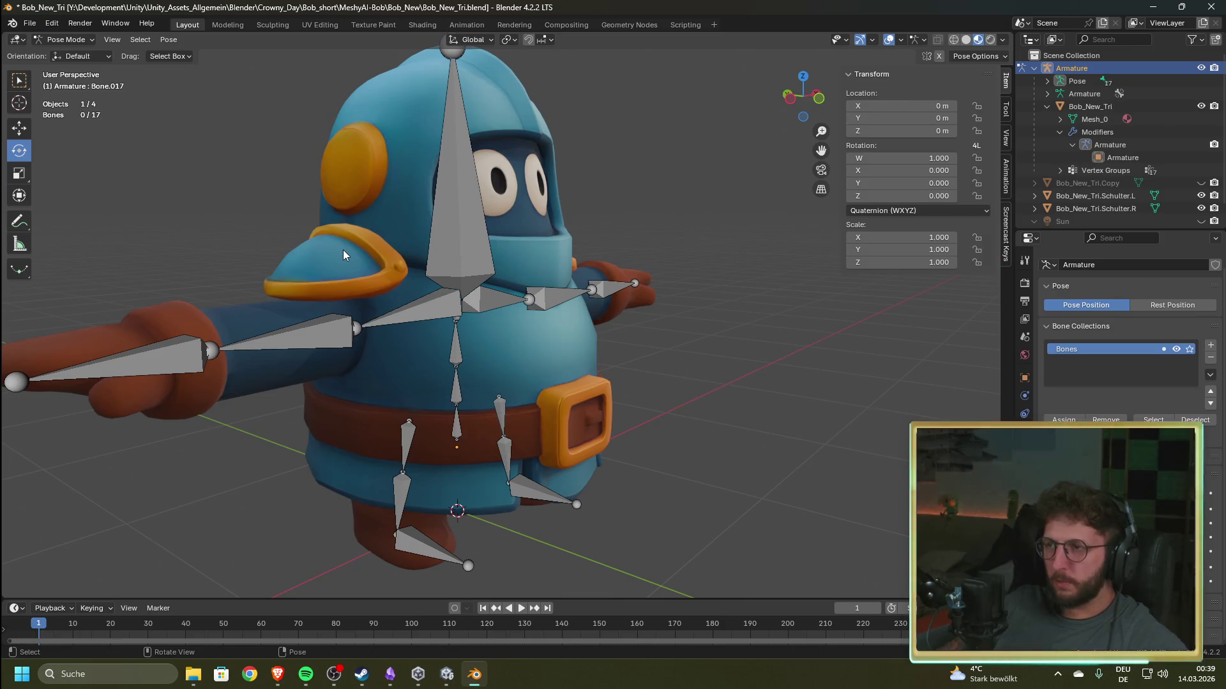
# - Select both shoulder pads, then the shoulder bone Bone.009 and head bone Bone.004
pyautogui.click(1101, 194)
pyautogui.click(1112, 205)
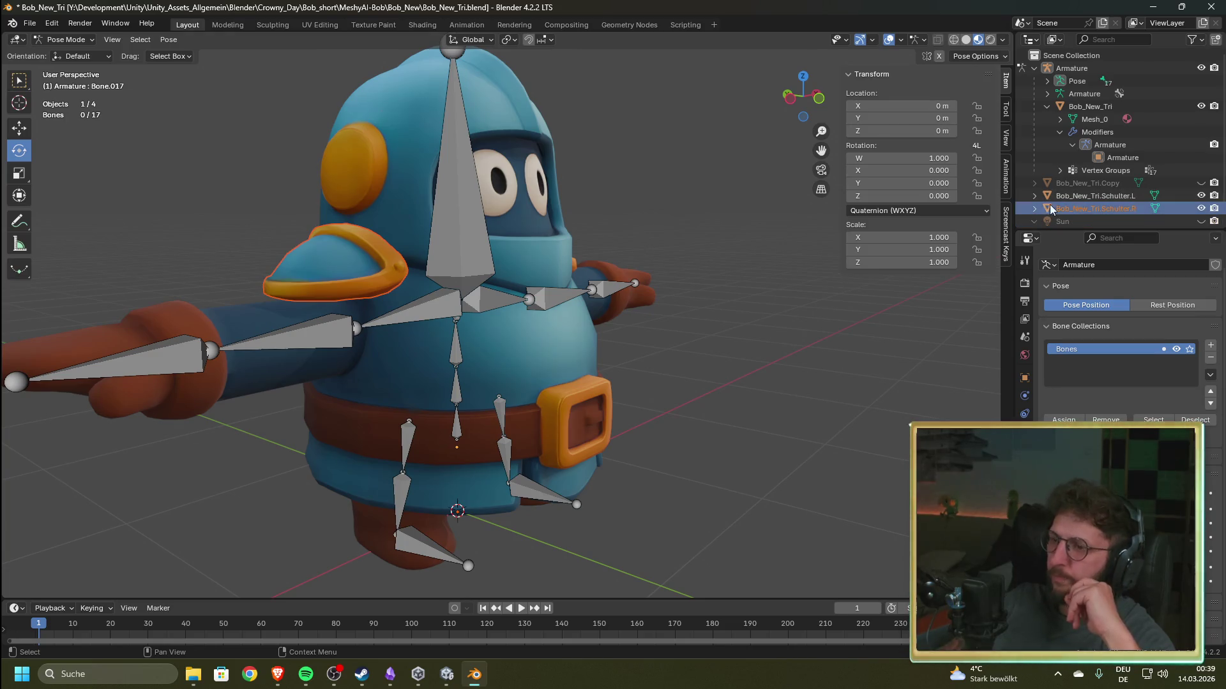
pyautogui.click(431, 304)
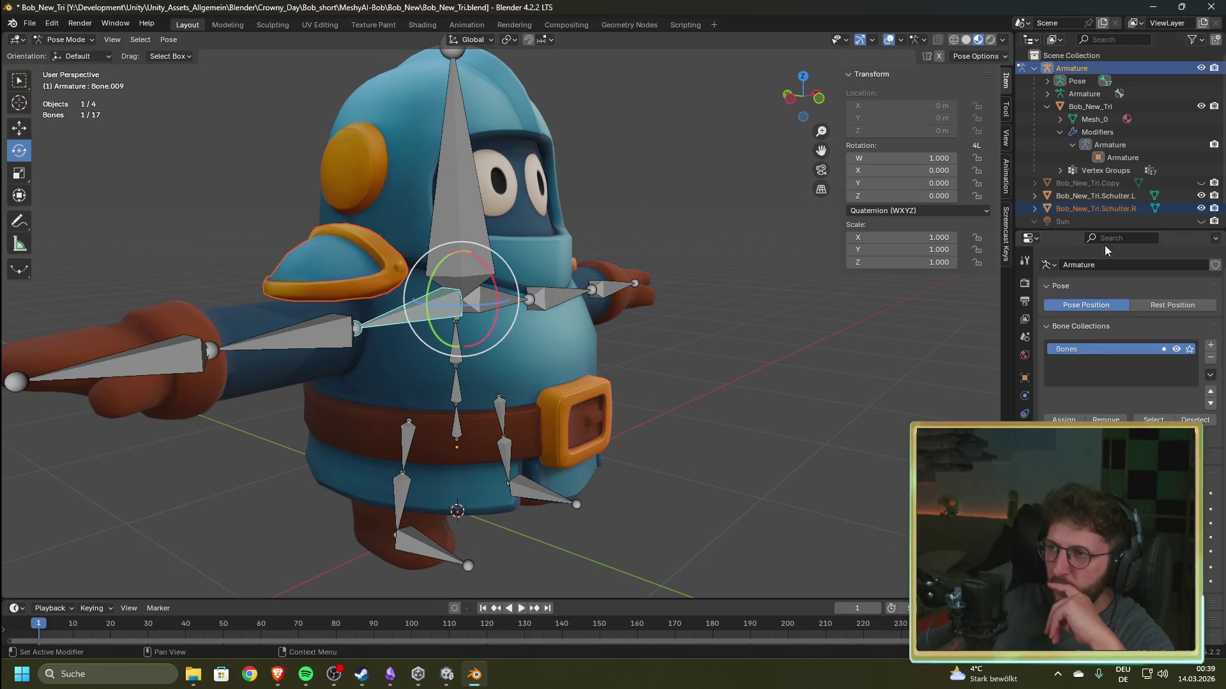
pyautogui.click(468, 203)
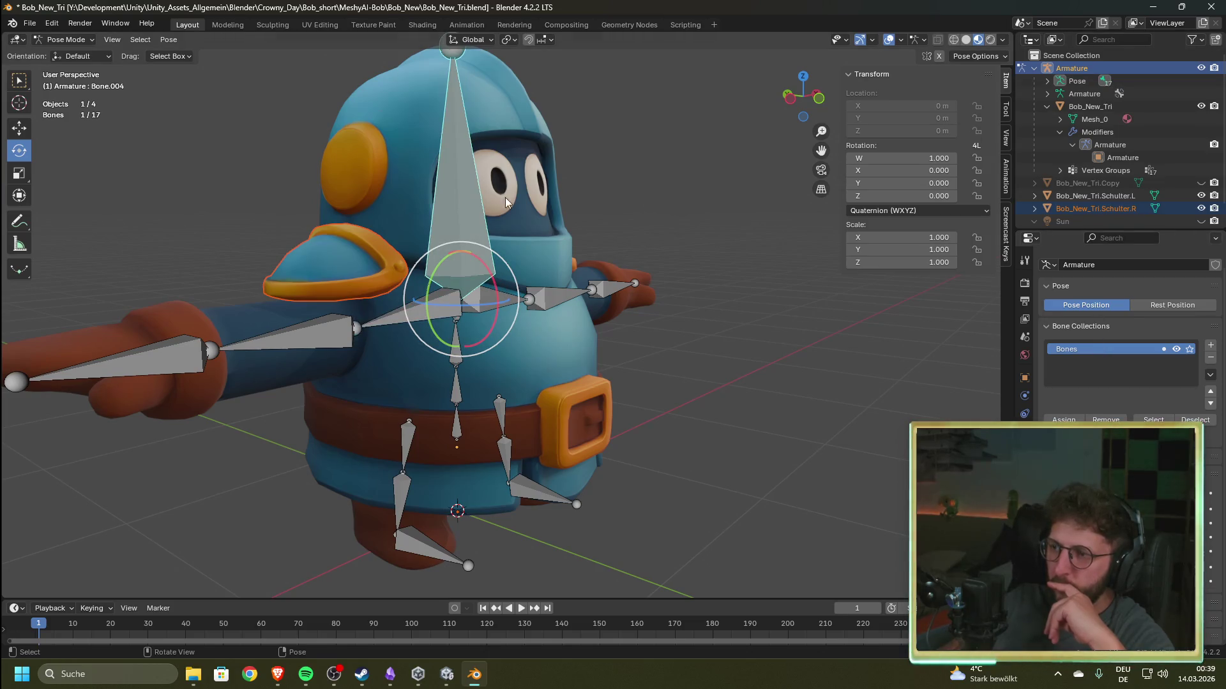
# - Expand the Armature pose tree through Bone, Bone.014, Bone.017 and Bone.018, selecting bones down to Bone.019
pyautogui.click(1047, 94)
pyautogui.click(1047, 81)
pyautogui.click(1060, 94)
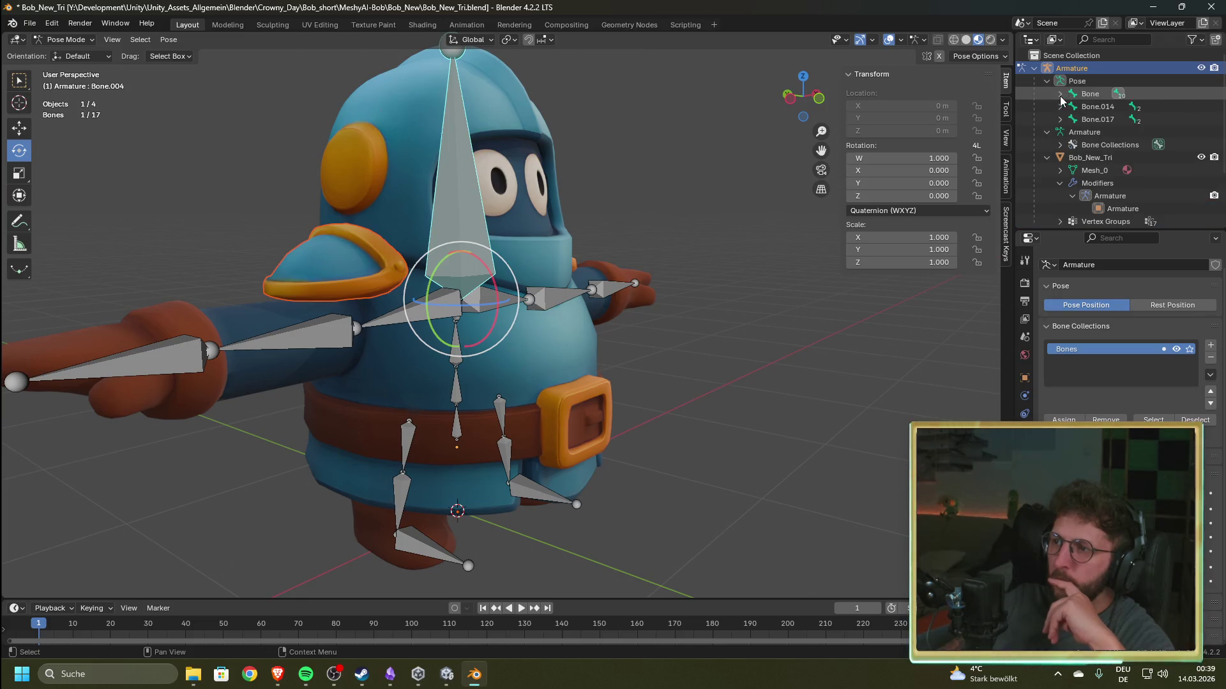
pyautogui.click(1060, 119)
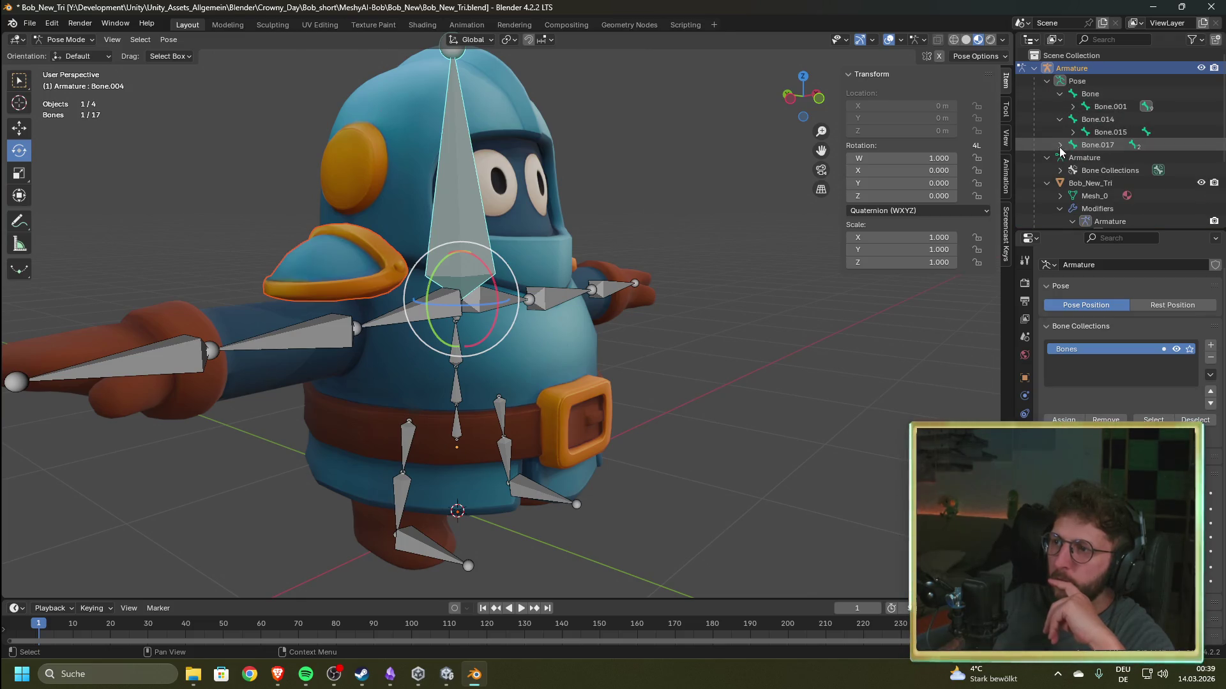
pyautogui.click(1060, 145)
pyautogui.click(1095, 94)
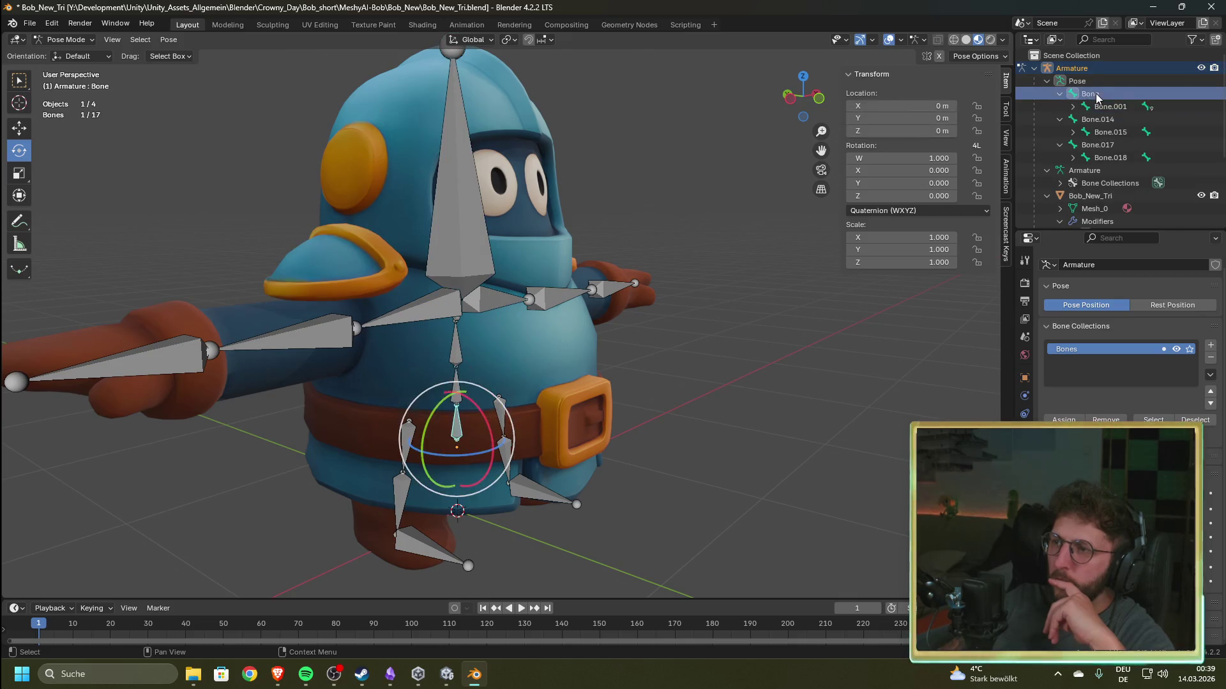
pyautogui.click(1110, 132)
pyautogui.click(1097, 145)
pyautogui.click(1110, 158)
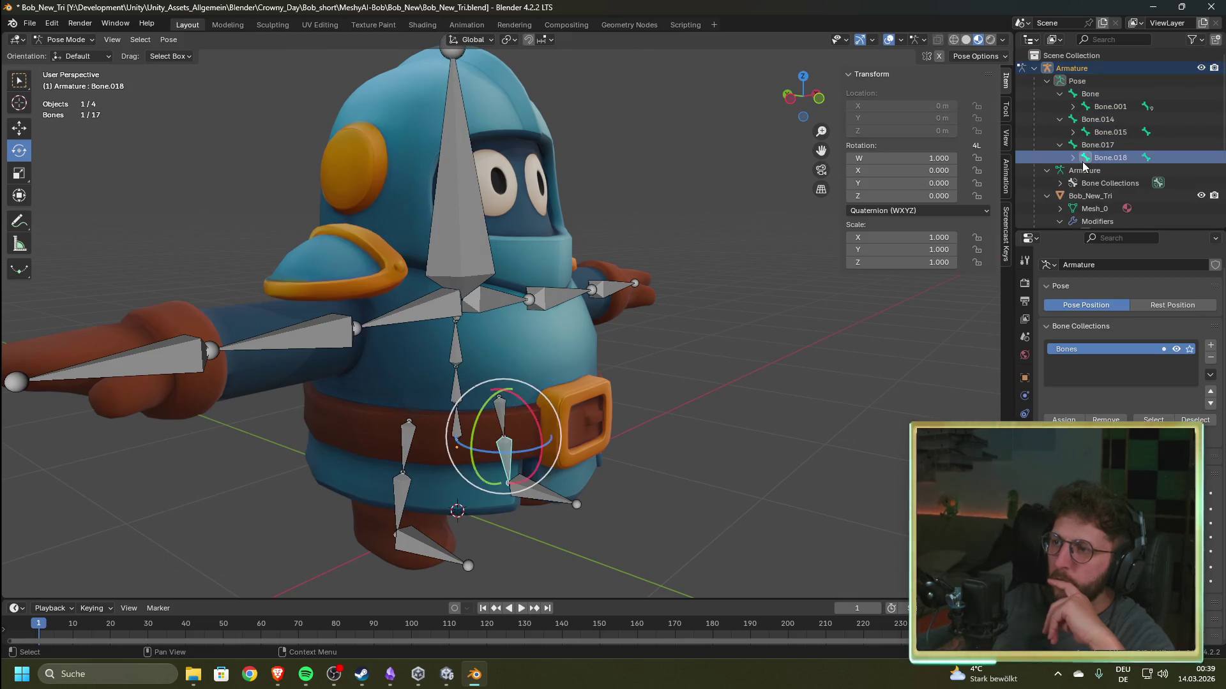
pyautogui.click(1072, 157)
pyautogui.click(1118, 171)
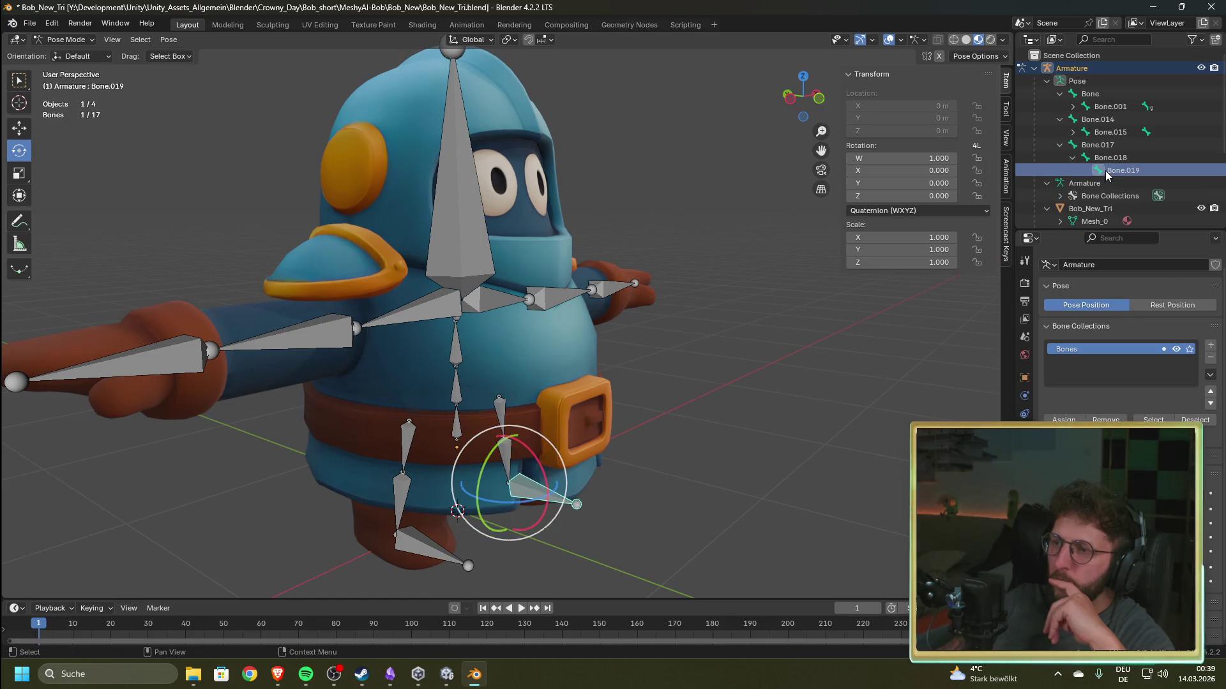
# - Expand Bone.001 through Bone.003 and select Bone.002, Bone.009 and Bone.005
pyautogui.click(1073, 107)
pyautogui.click(1111, 120)
pyautogui.click(1086, 120)
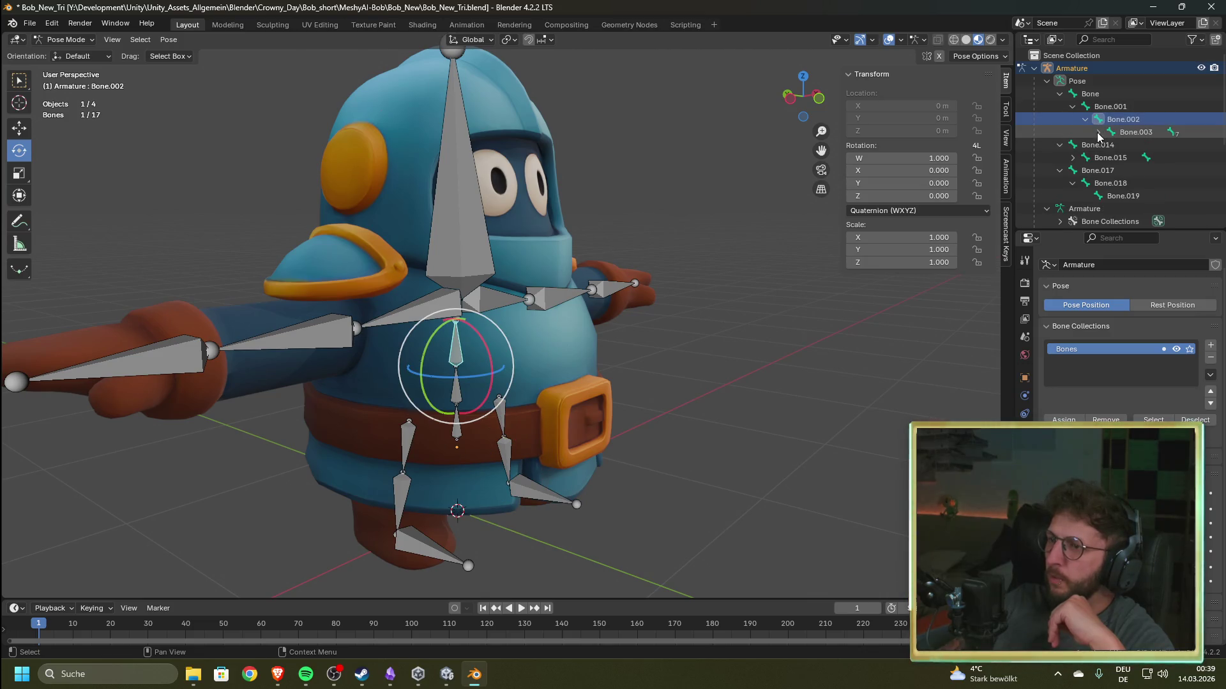
pyautogui.click(1099, 133)
pyautogui.click(1130, 171)
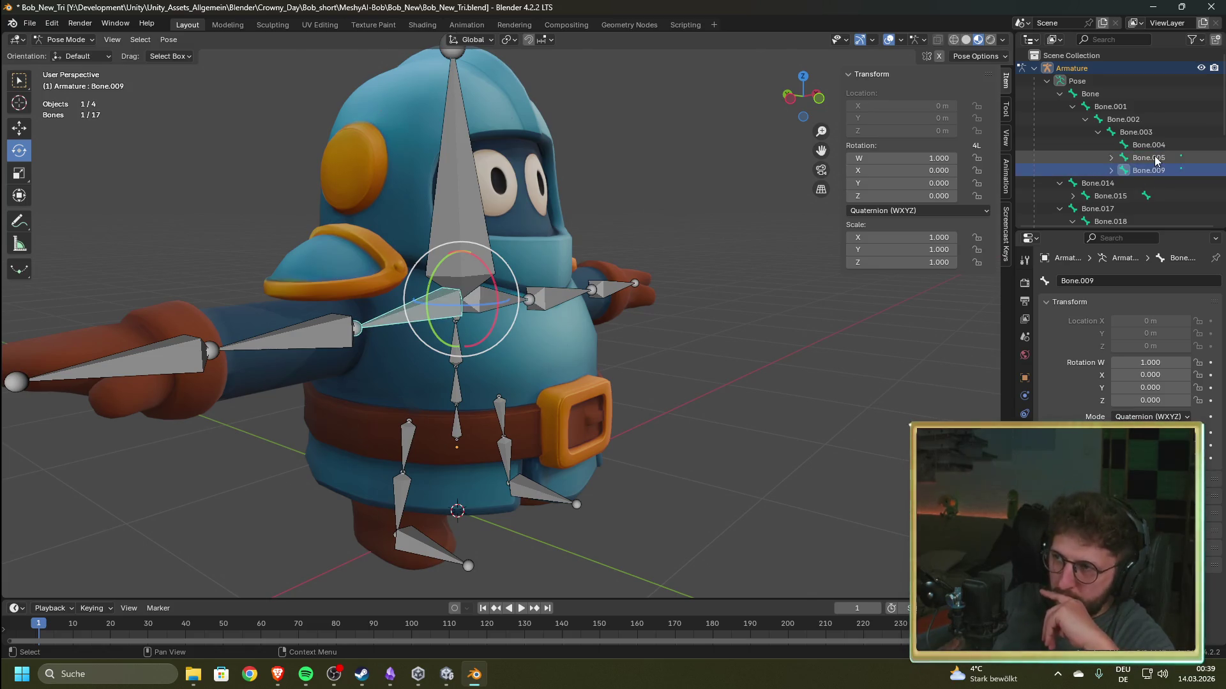
pyautogui.click(1157, 161)
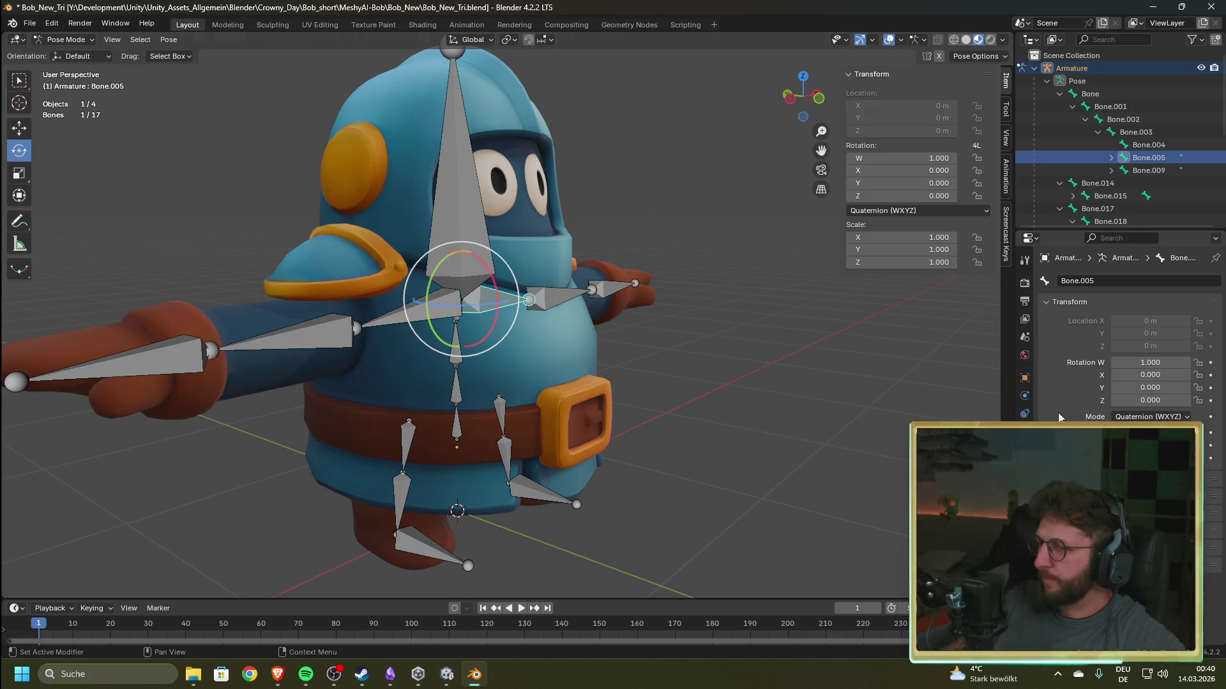
pyautogui.click(900, 40)
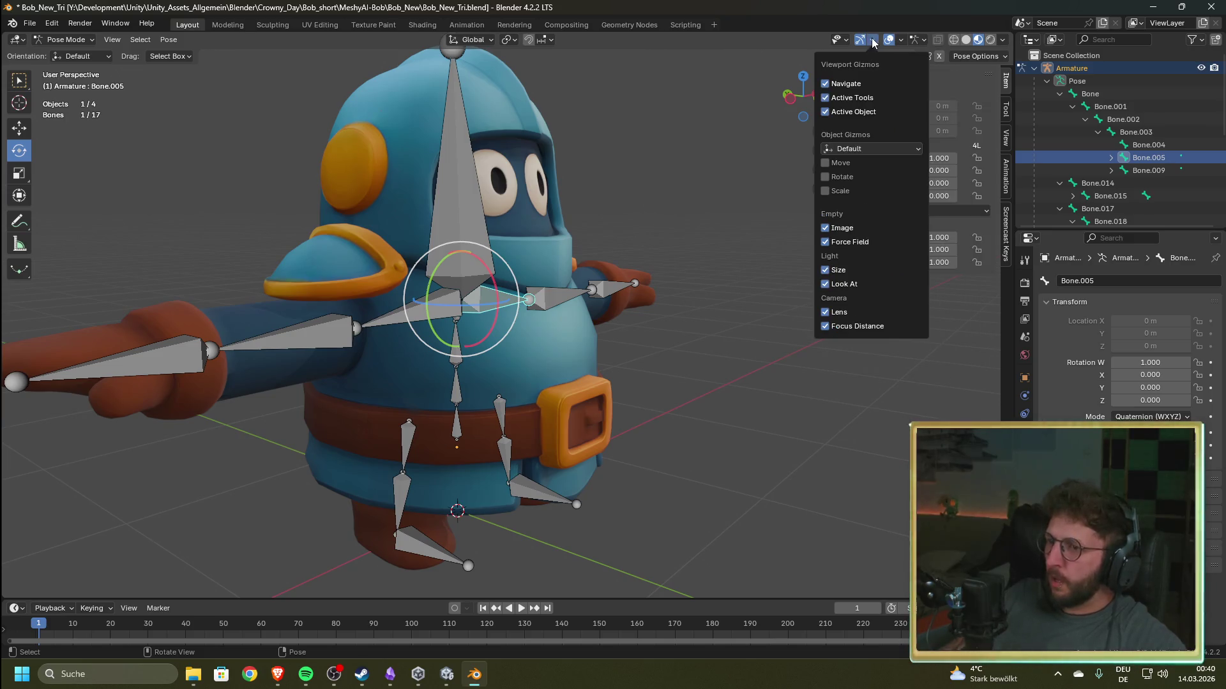
pyautogui.click(874, 43)
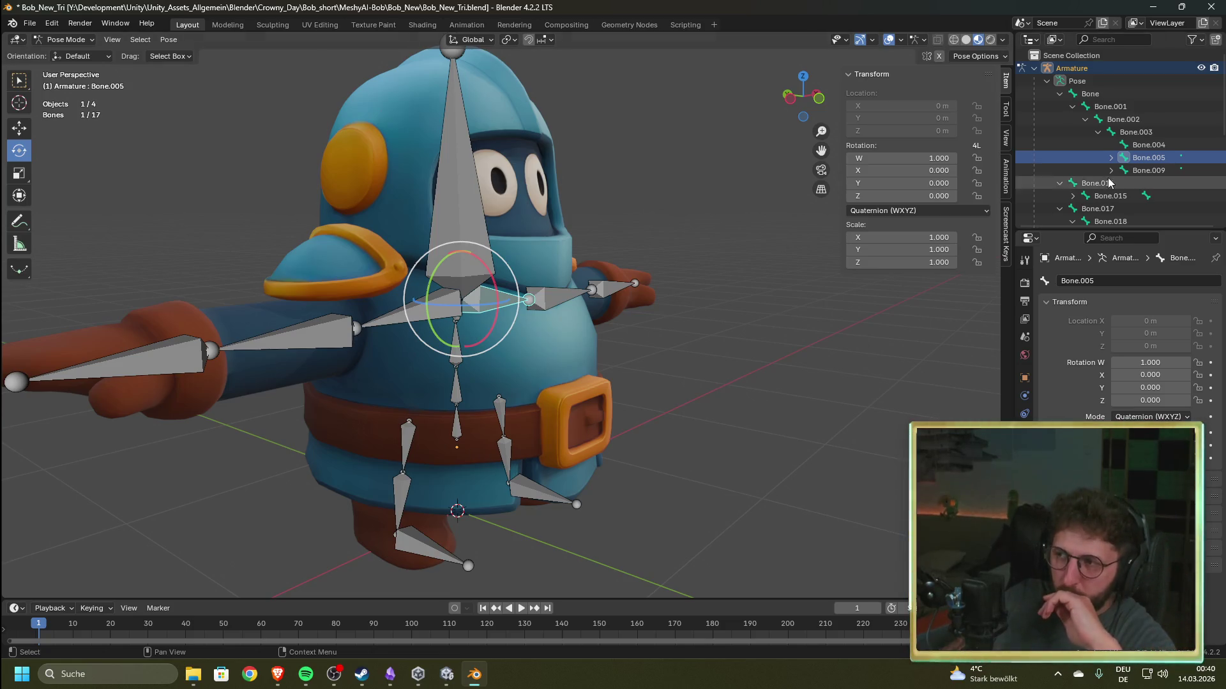
pyautogui.click(1148, 170)
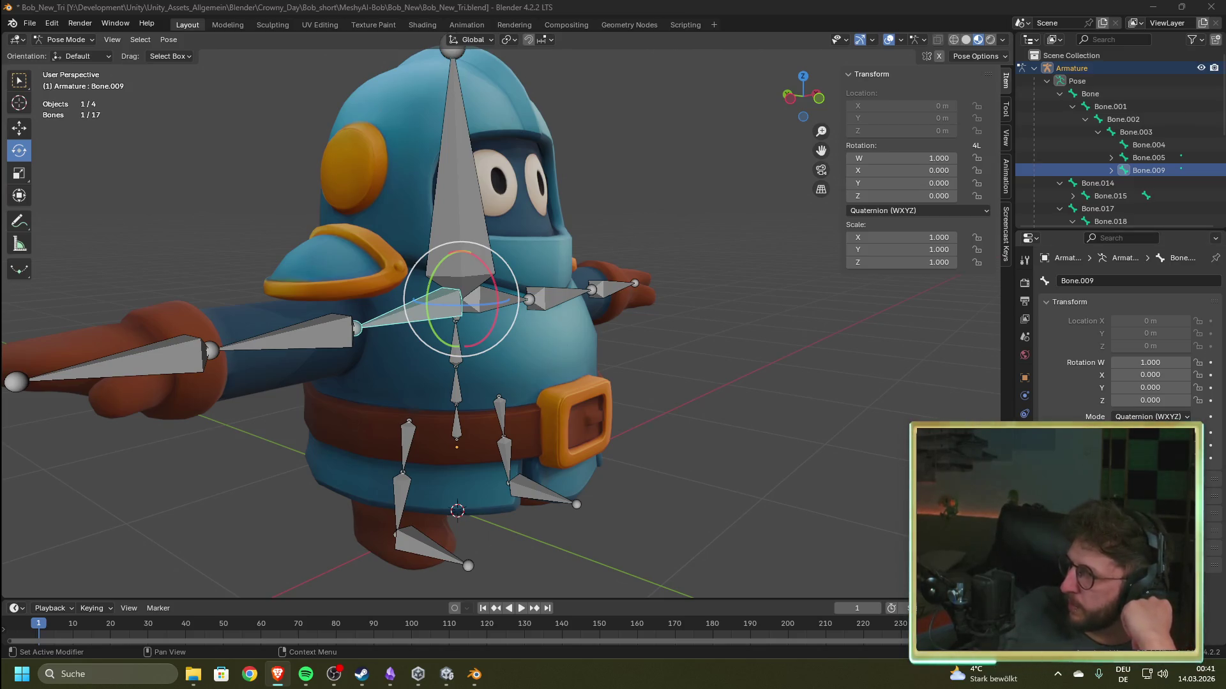
pyautogui.scroll(-5, 1109, 200)
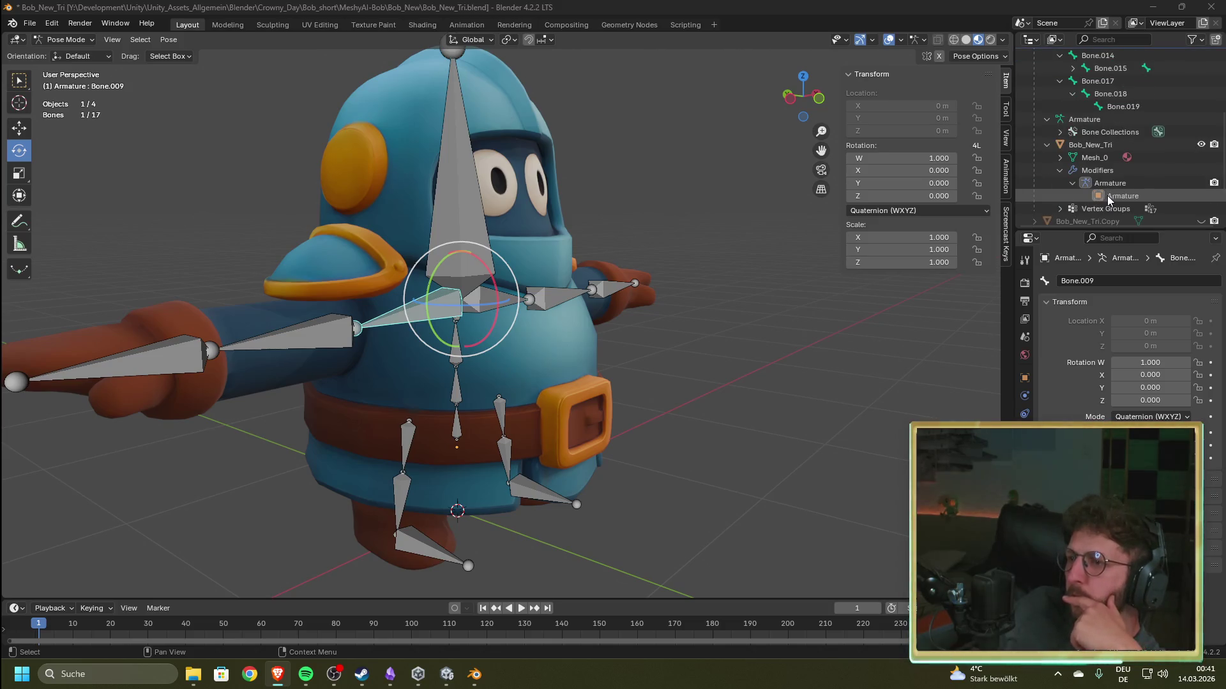
pyautogui.click(1061, 133)
pyautogui.click(1060, 132)
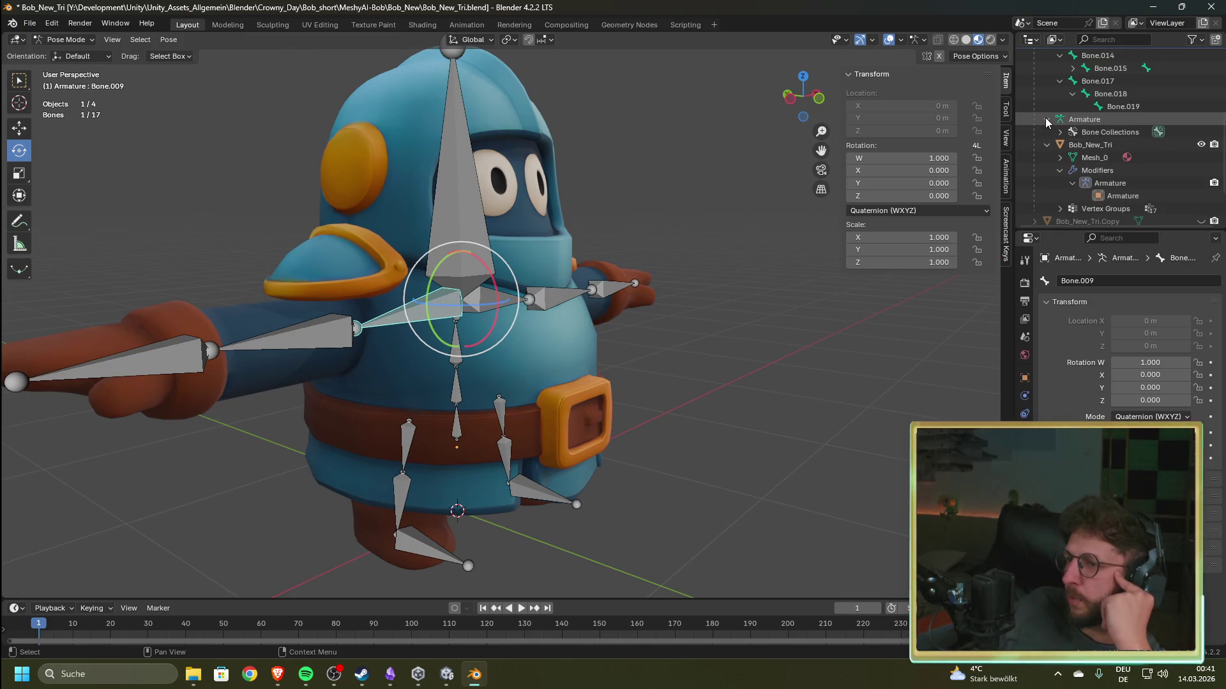
pyautogui.click(1046, 120)
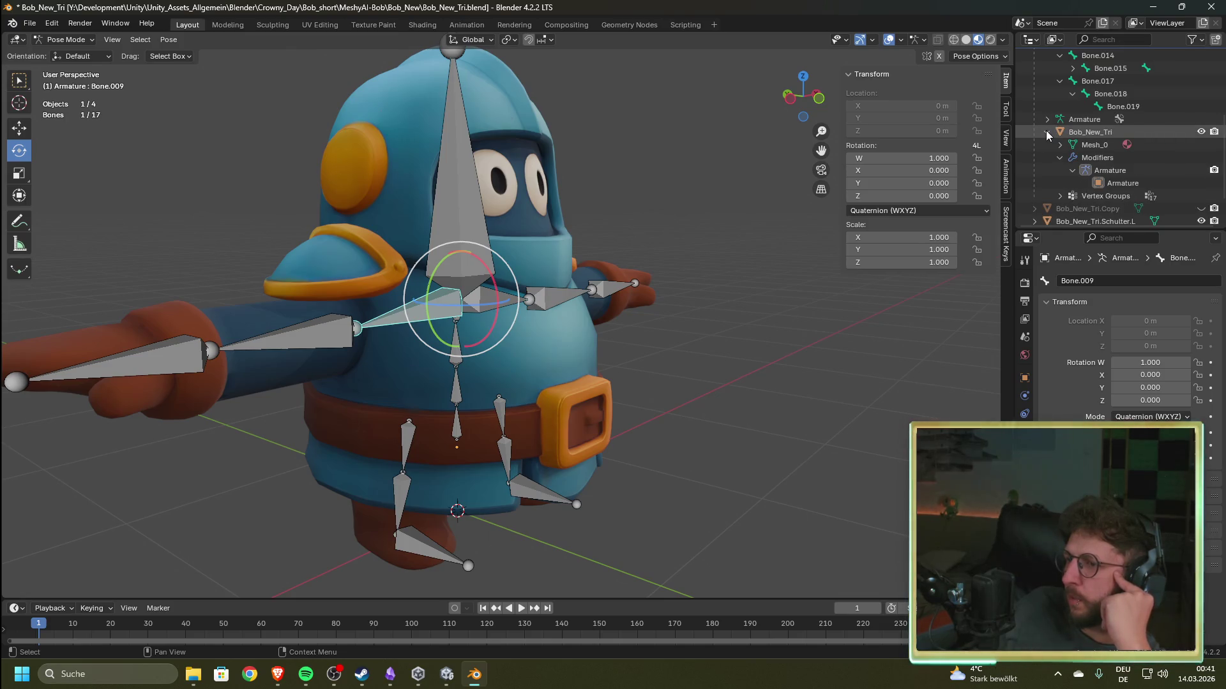
pyautogui.click(1059, 159)
pyautogui.click(1058, 171)
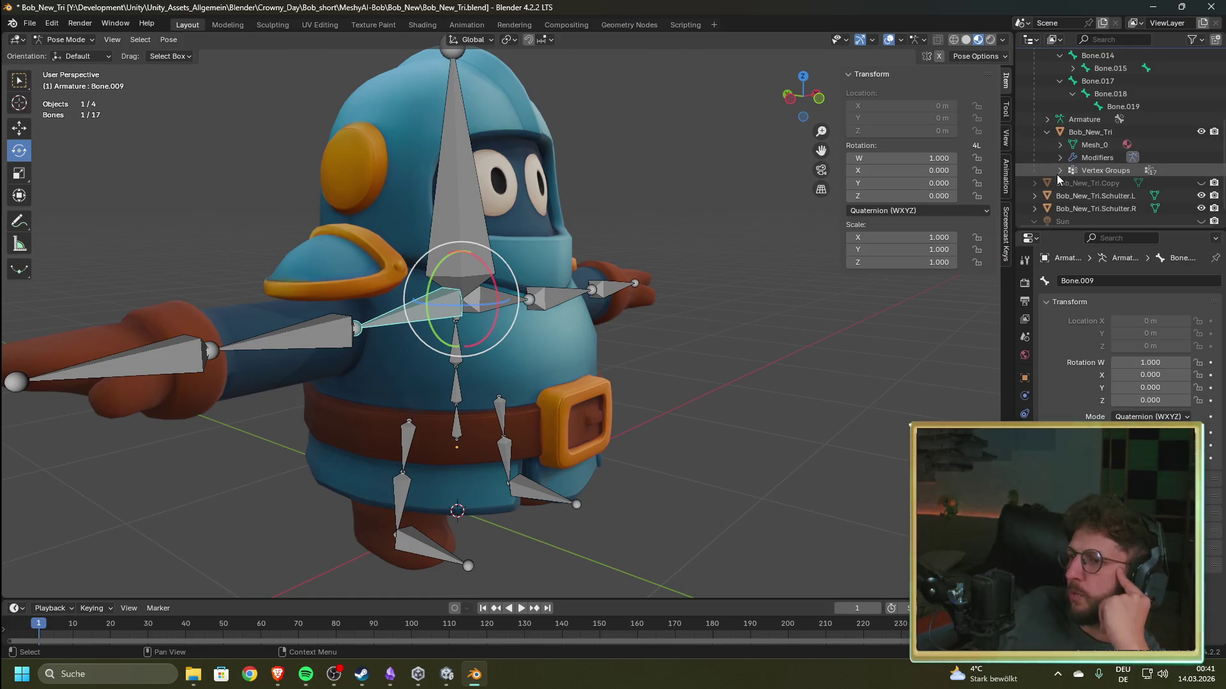
# - Select the Bone.003 vertex group, then select and expand Bob_New_Tri.Schulter.R and show its Tool settings
pyautogui.scroll(-2, 1149, 182)
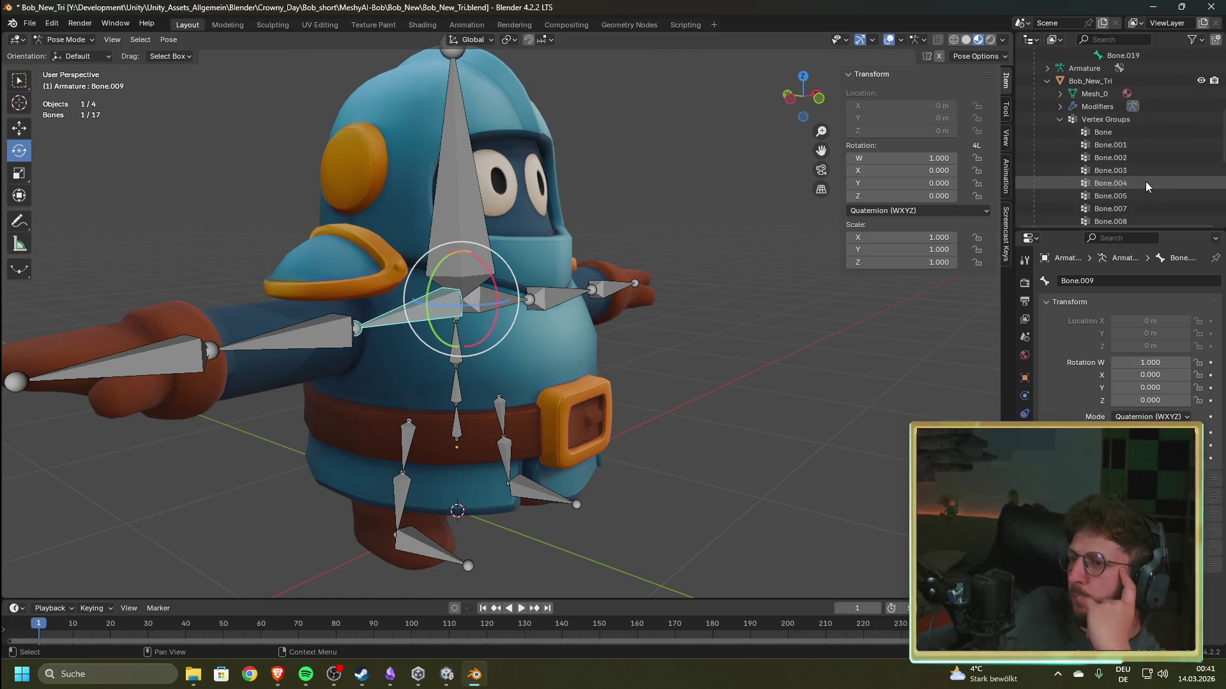
pyautogui.click(1129, 171)
pyautogui.scroll(1, 1125, 182)
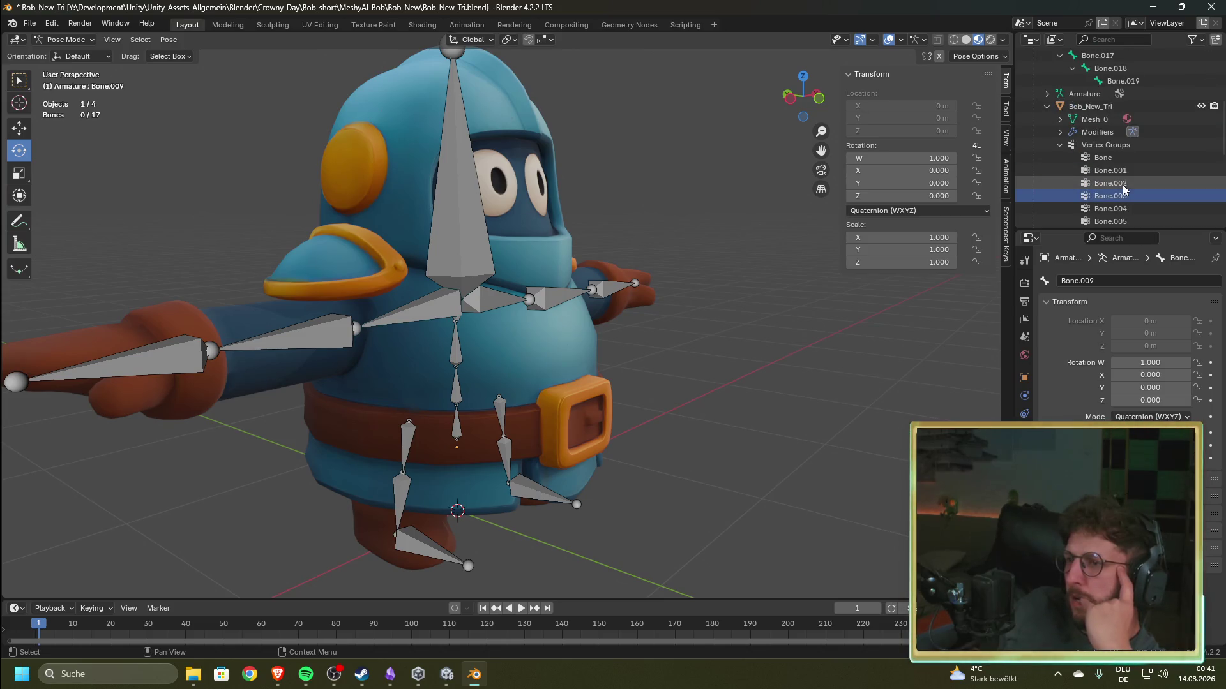
pyautogui.scroll(-6, 1124, 189)
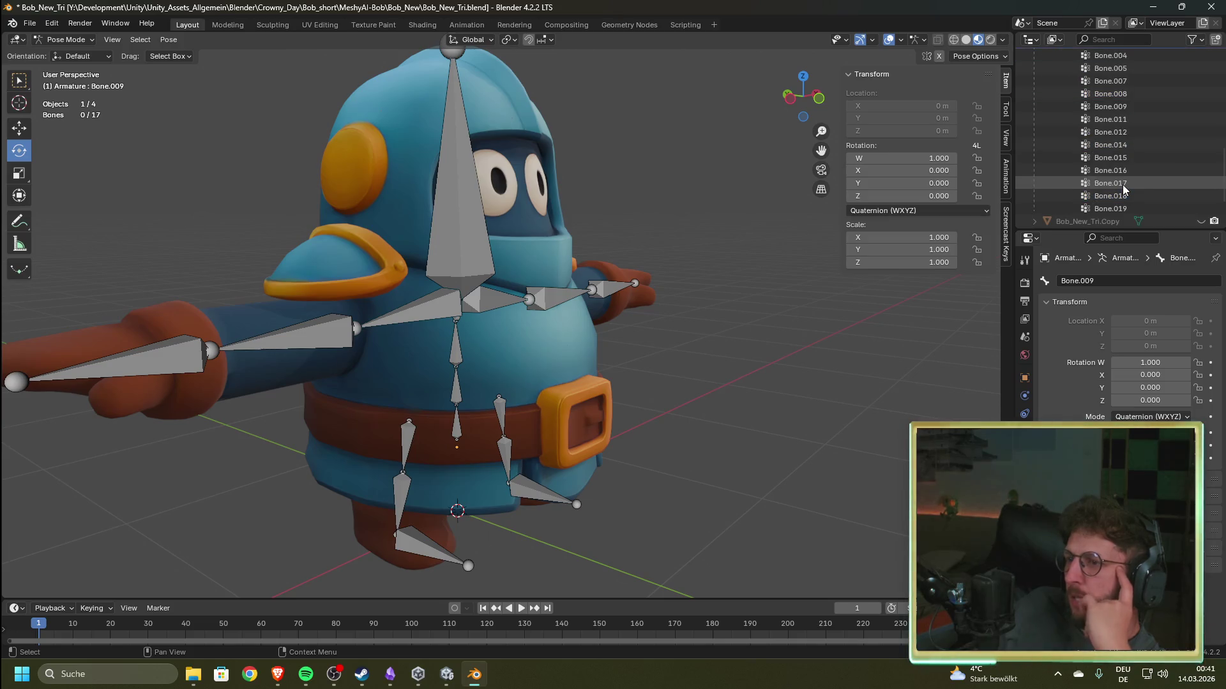
pyautogui.scroll(-2, 1125, 188)
pyautogui.click(1094, 179)
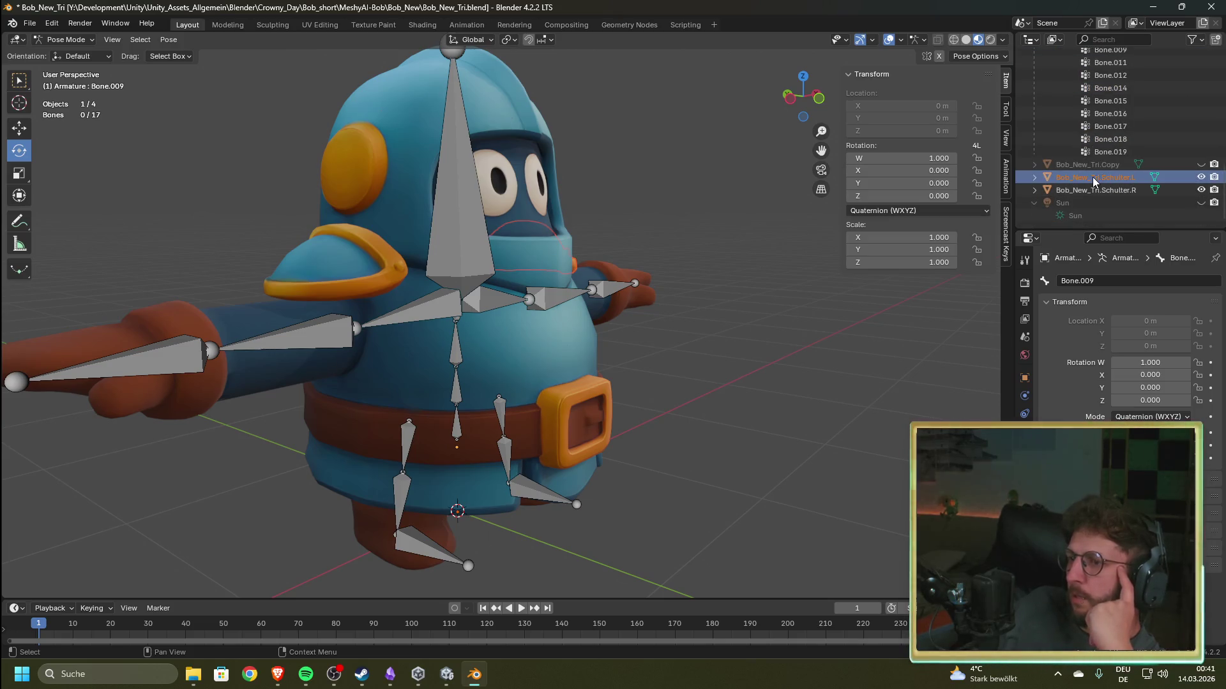
pyautogui.click(1034, 190)
pyautogui.click(1039, 190)
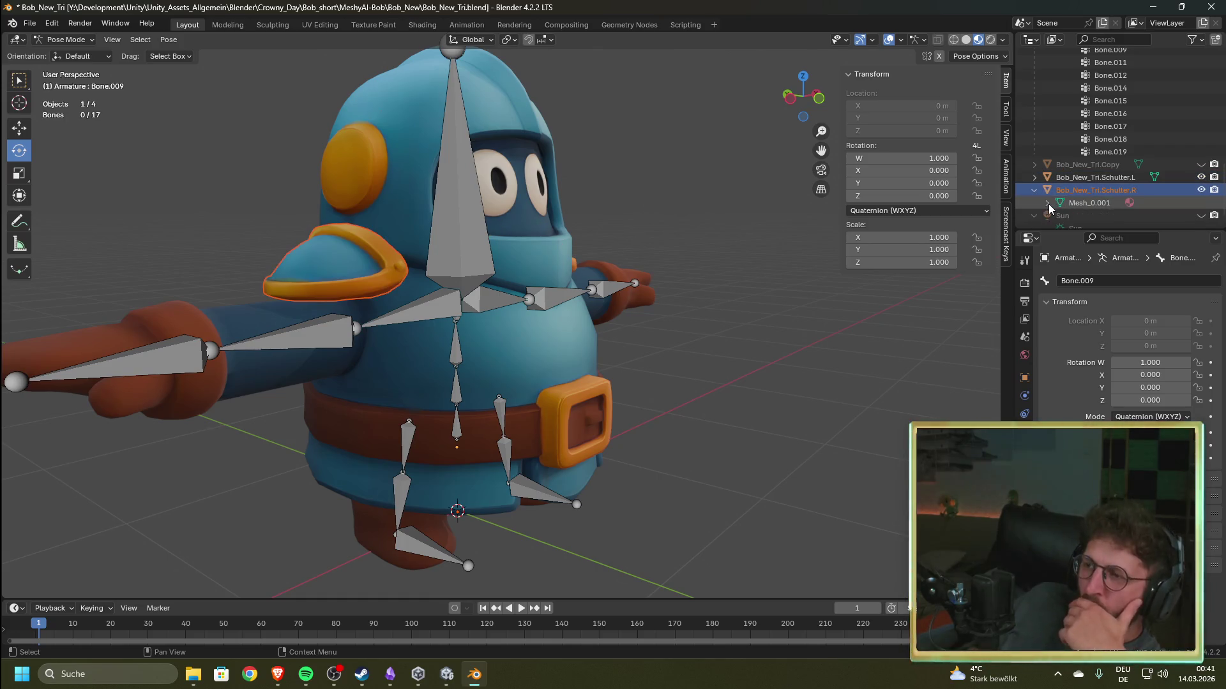
pyautogui.click(1026, 261)
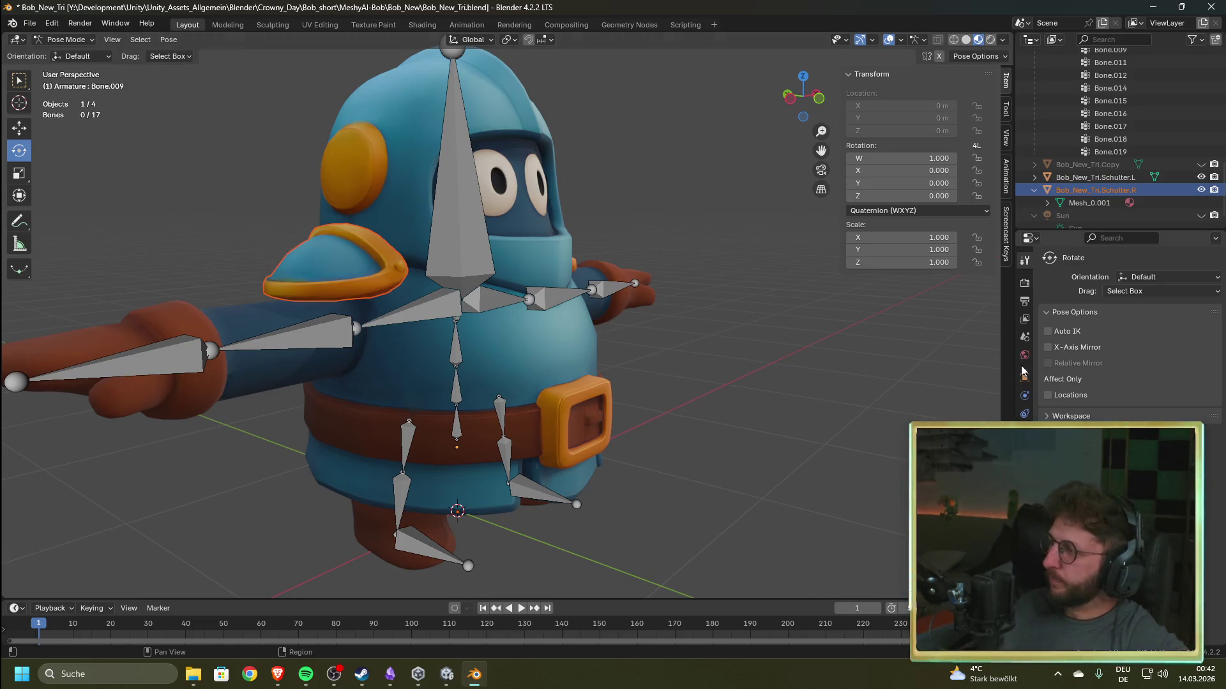
pyautogui.rightClick(734, 357)
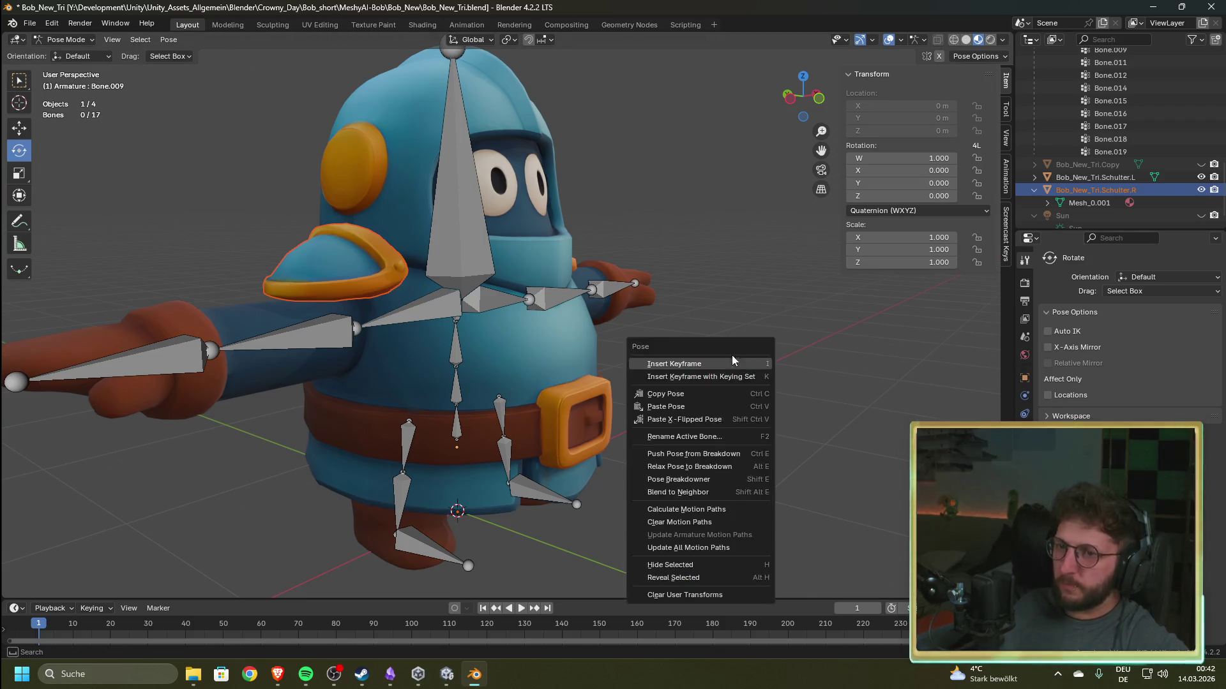
pyautogui.moveTo(753, 255)
pyautogui.mouseDown()
pyautogui.moveTo(738, 332)
pyautogui.moveTo(695, 344)
pyautogui.moveTo(773, 351)
pyautogui.mouseUp()
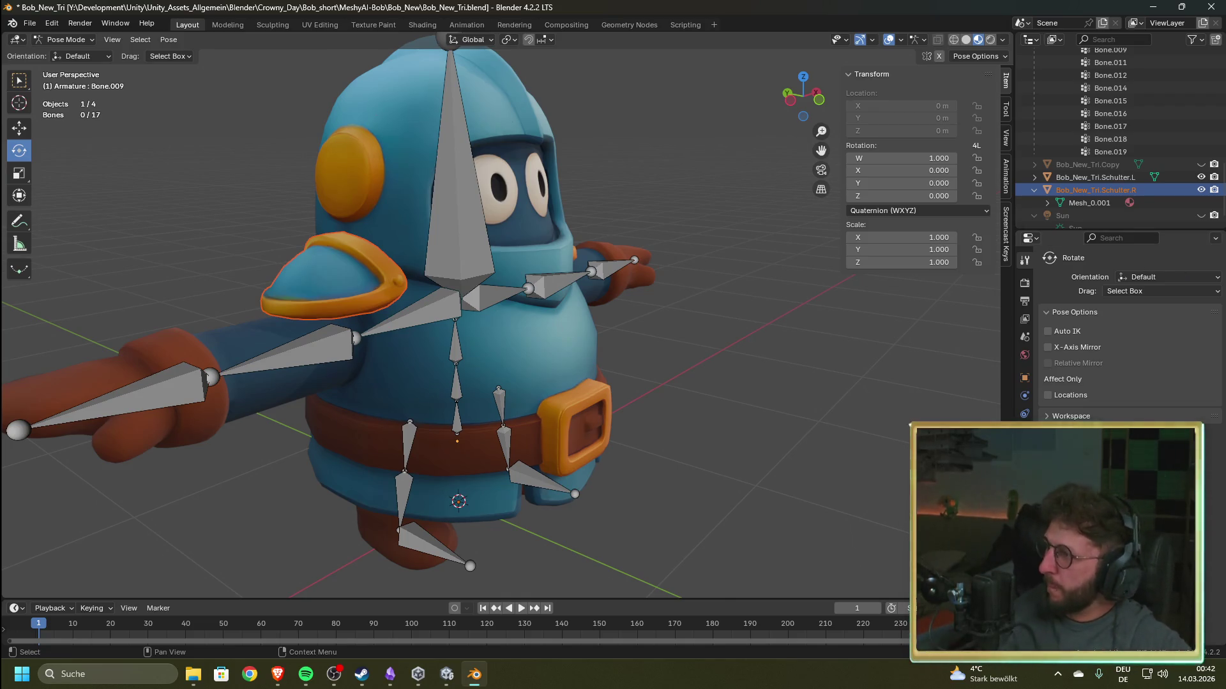
pyautogui.hotkey('alt', 'Tab')
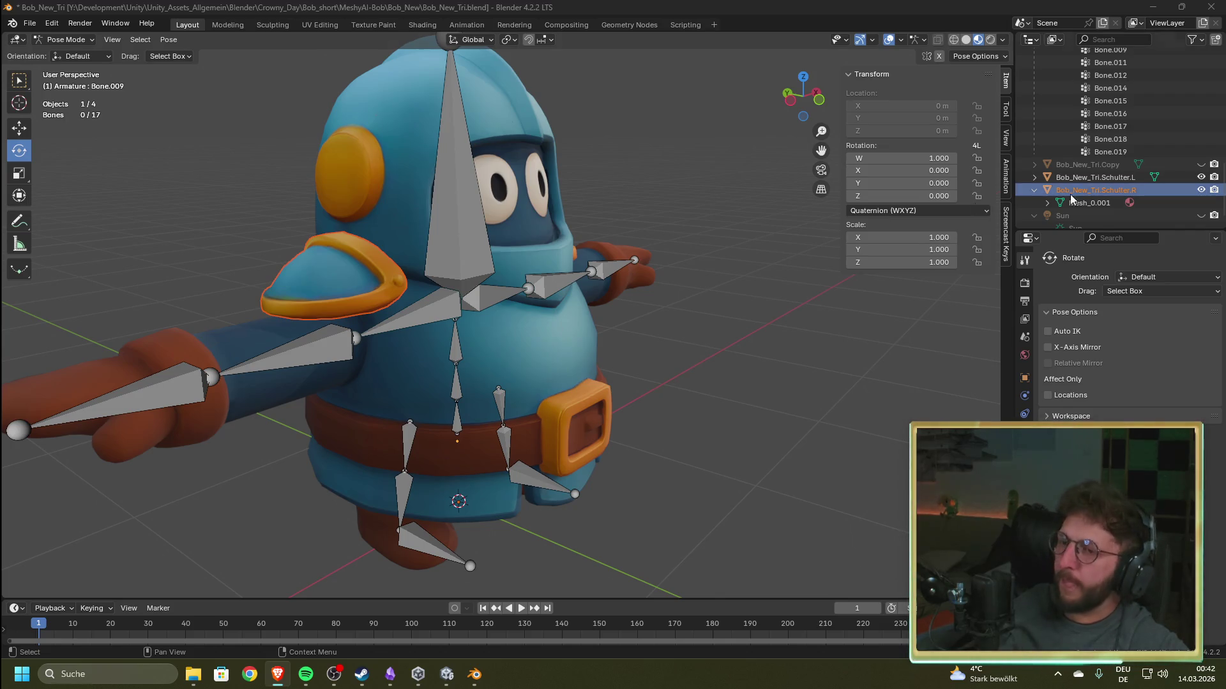
pyautogui.click(777, 11)
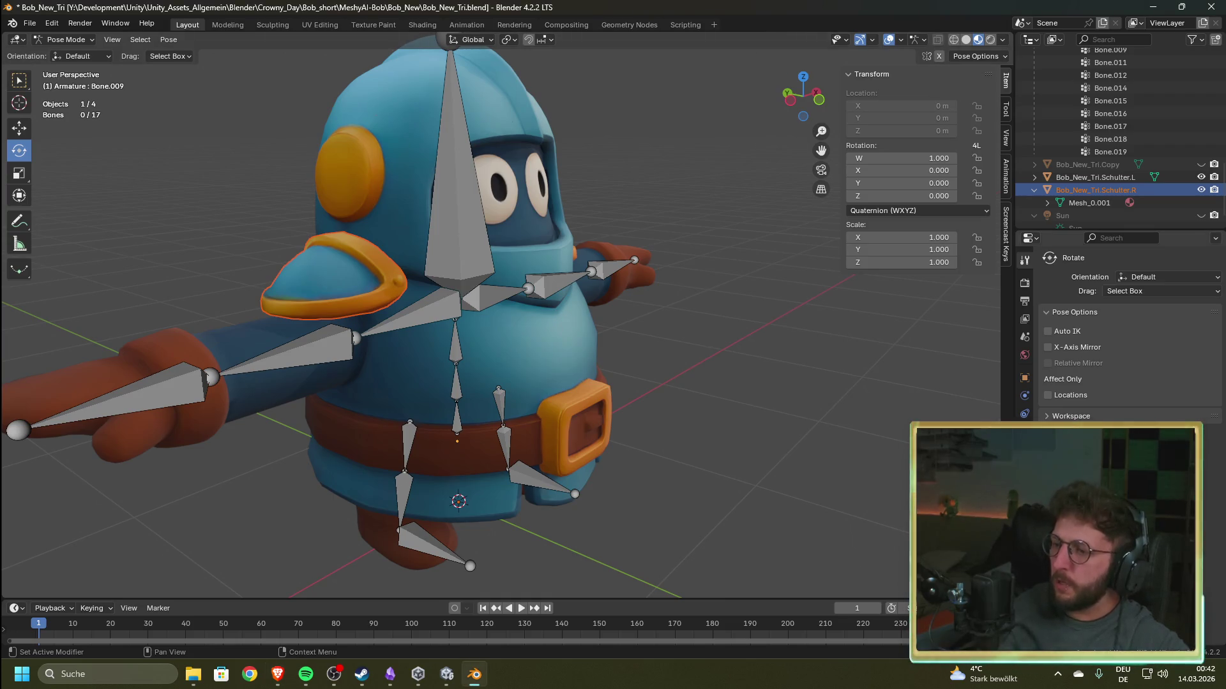
# - Browse the World, Object, Armature and Bone properties, then quit Blender with Don't Save
pyautogui.click(1024, 377)
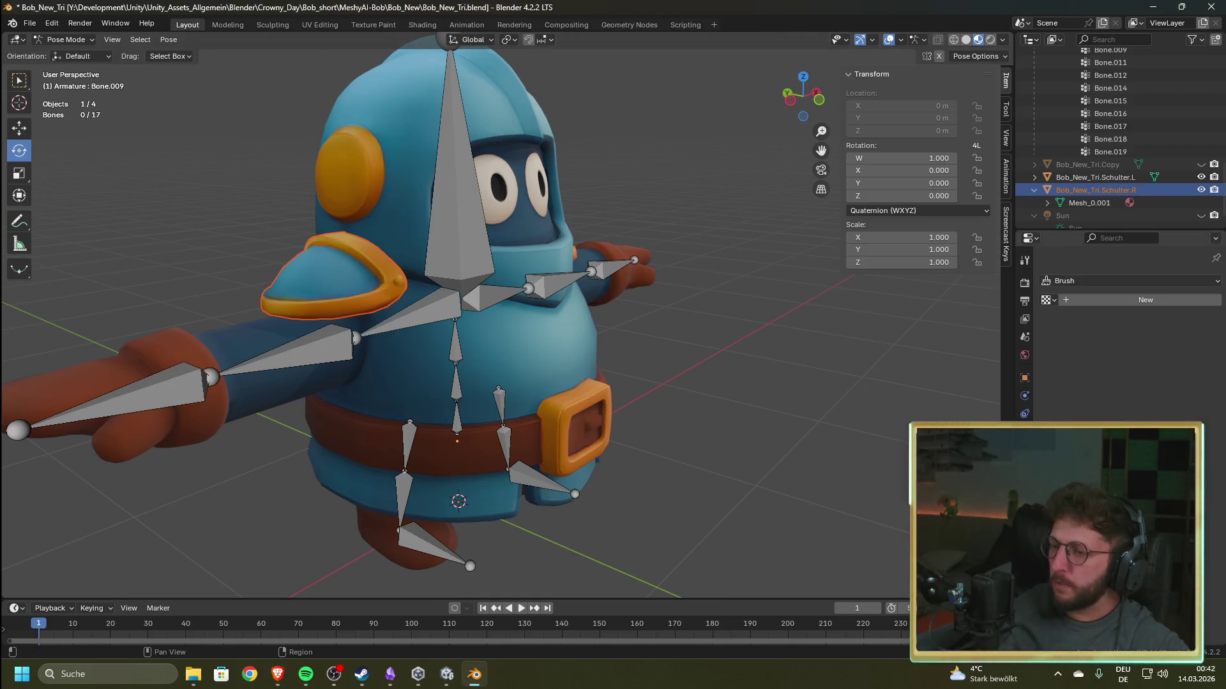
pyautogui.click(1025, 355)
pyautogui.click(1025, 377)
pyautogui.click(1025, 431)
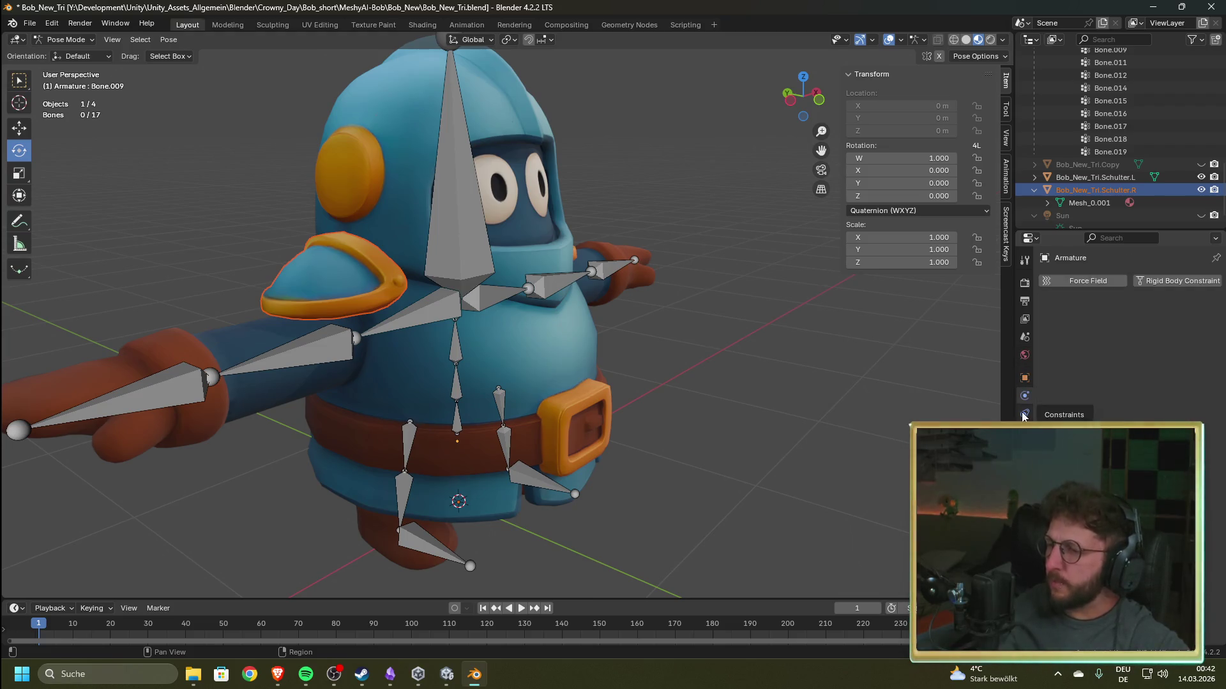
pyautogui.click(1025, 449)
pyautogui.click(1024, 431)
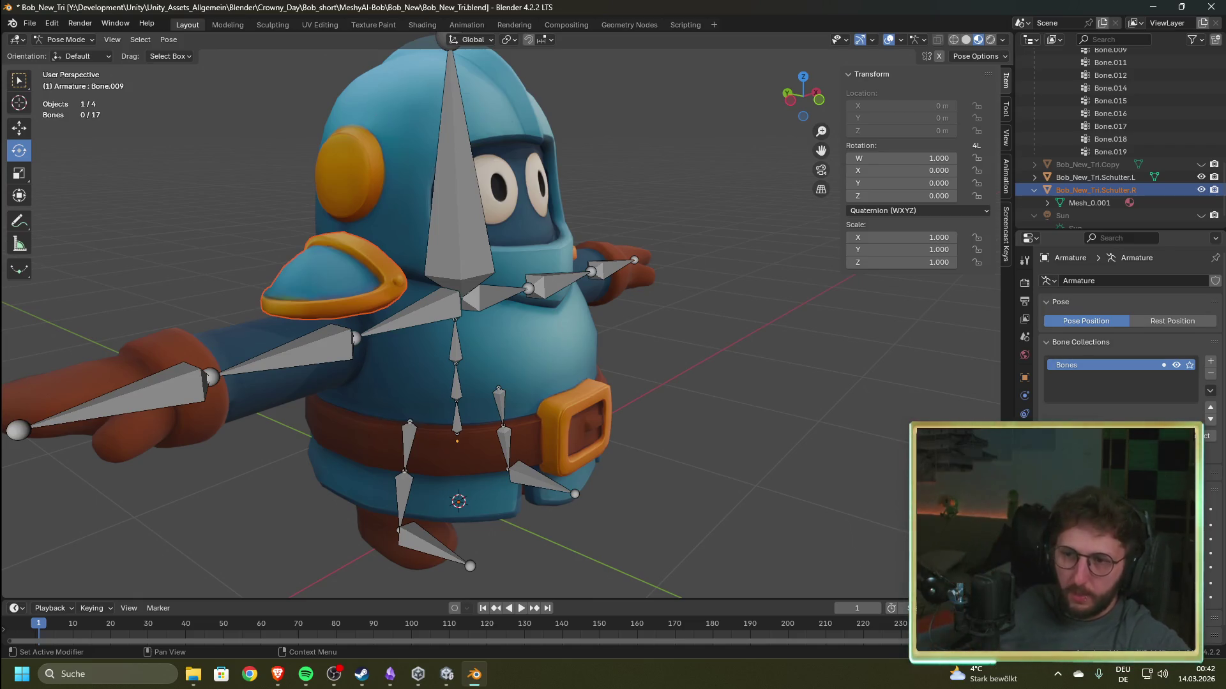
pyautogui.click(1211, 7)
pyautogui.click(638, 360)
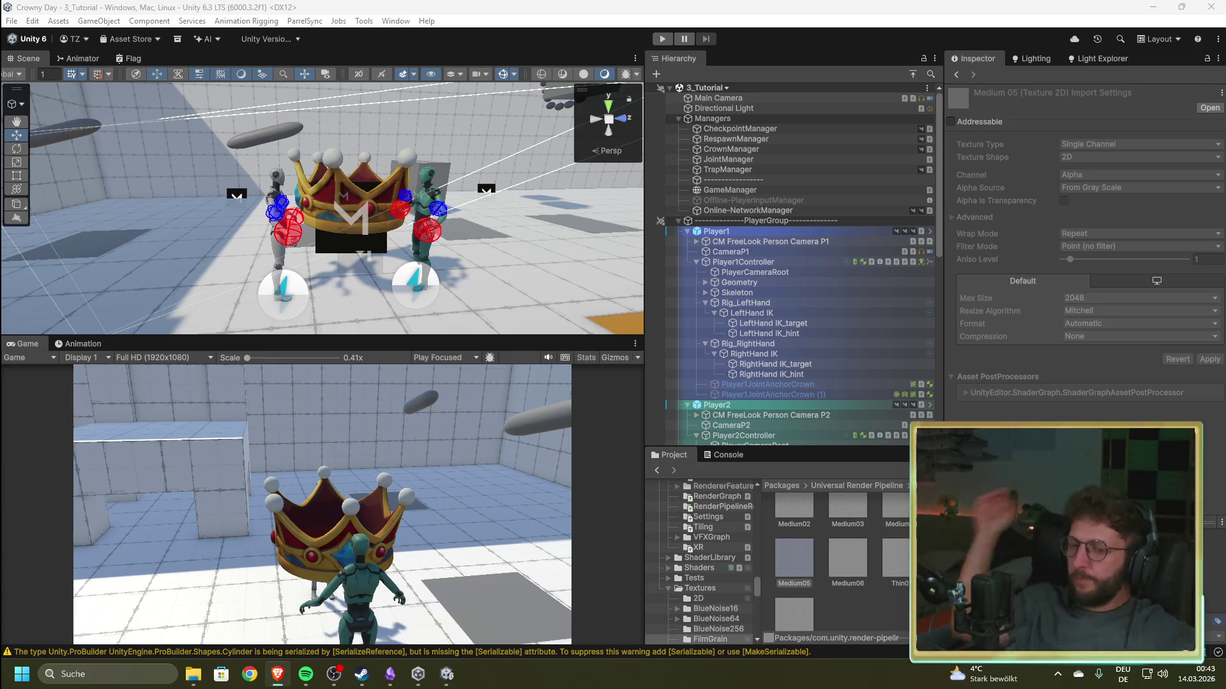
pyautogui.scroll(5, 524, 265)
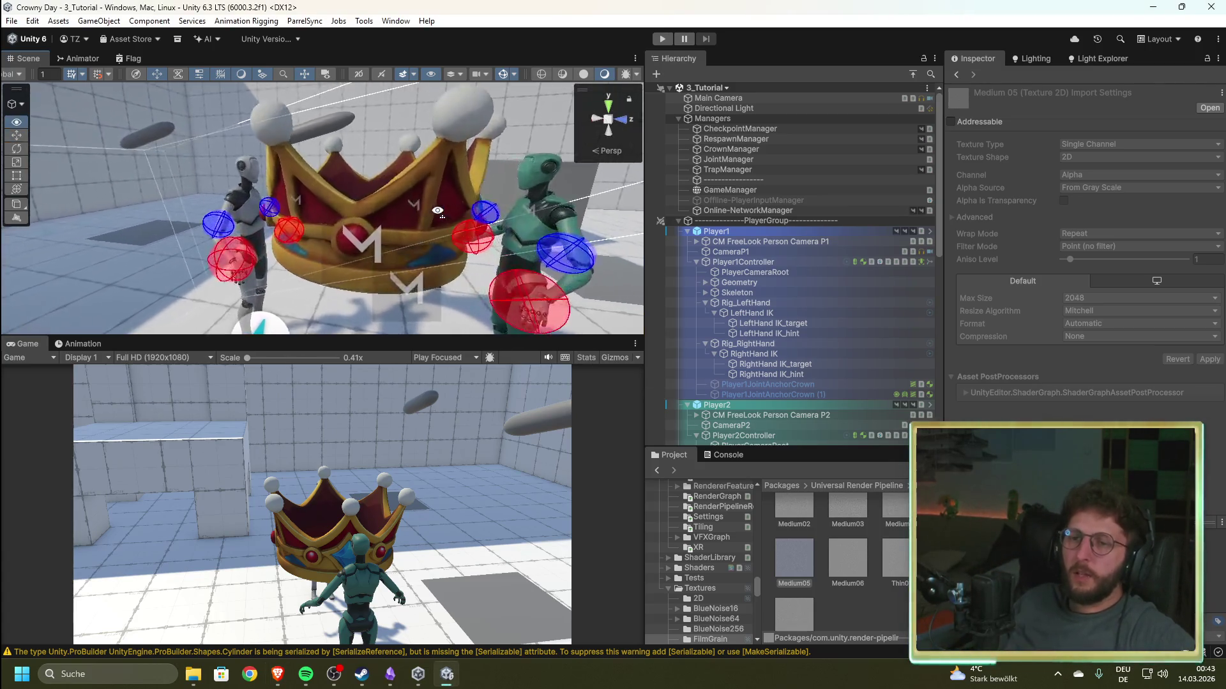
pyautogui.moveTo(607, 224); pyautogui.dragTo(482, 237)
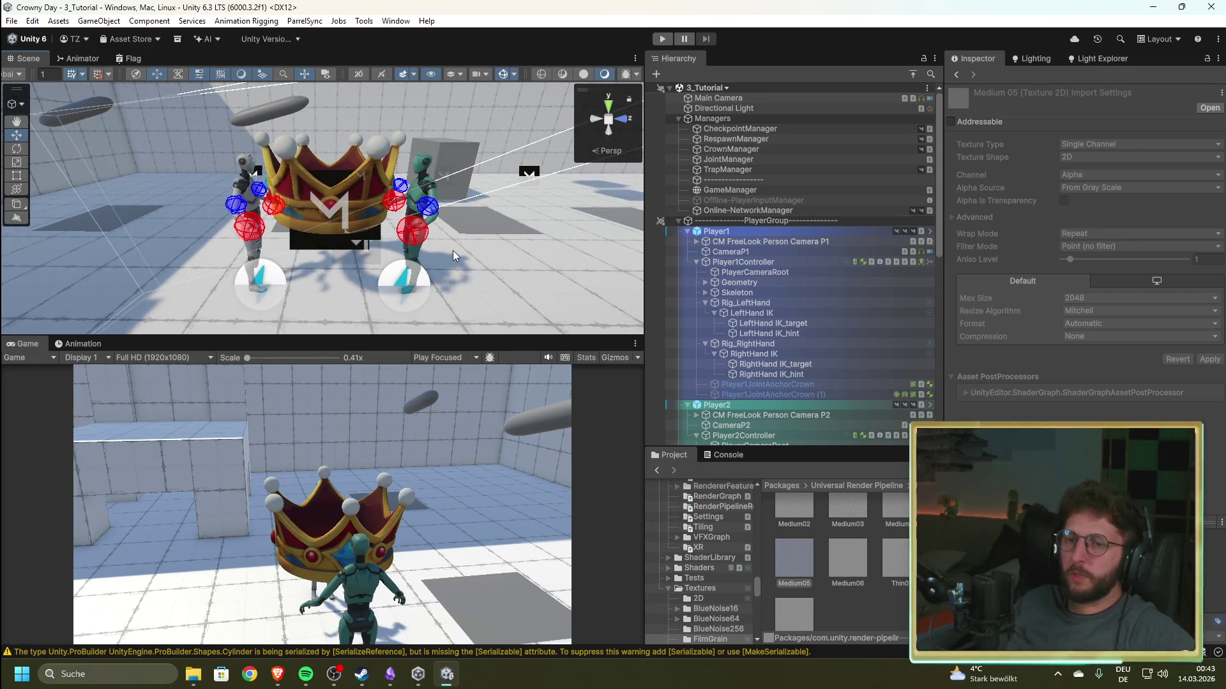
pyautogui.scroll(6, 504, 200)
pyautogui.moveTo(504, 200); pyautogui.dragTo(415, 207)
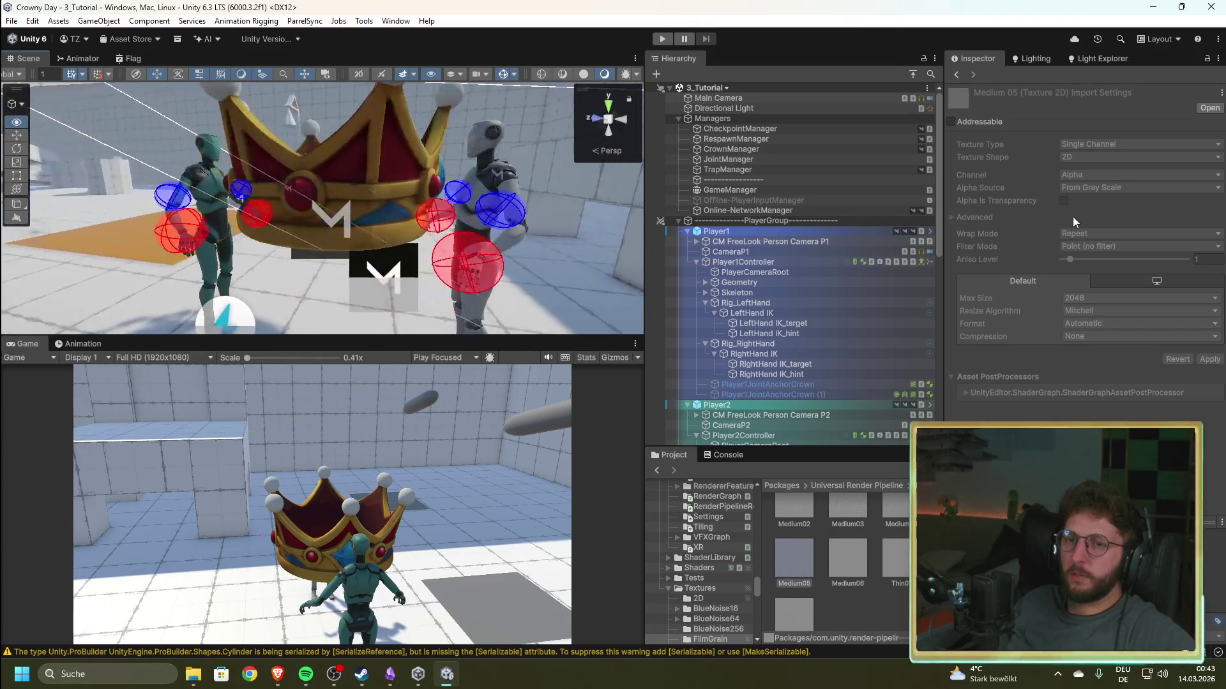
pyautogui.scroll(-5, 547, 232)
pyautogui.moveTo(547, 232); pyautogui.dragTo(472, 243)
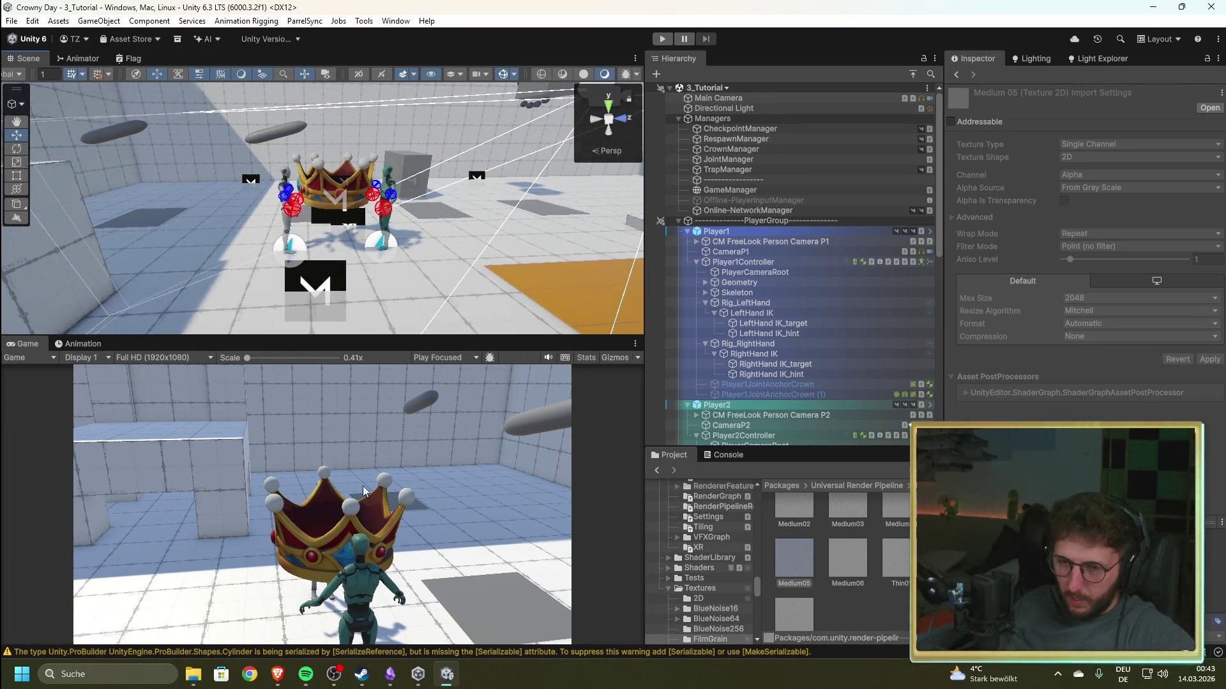
pyautogui.moveTo(393, 240)
pyautogui.mouseDown()
pyautogui.moveTo(216, 214)
pyautogui.moveTo(81, 271)
pyautogui.moveTo(464, 251)
pyautogui.moveTo(416, 217)
pyautogui.moveTo(253, 243)
pyautogui.moveTo(396, 172)
pyautogui.mouseUp()
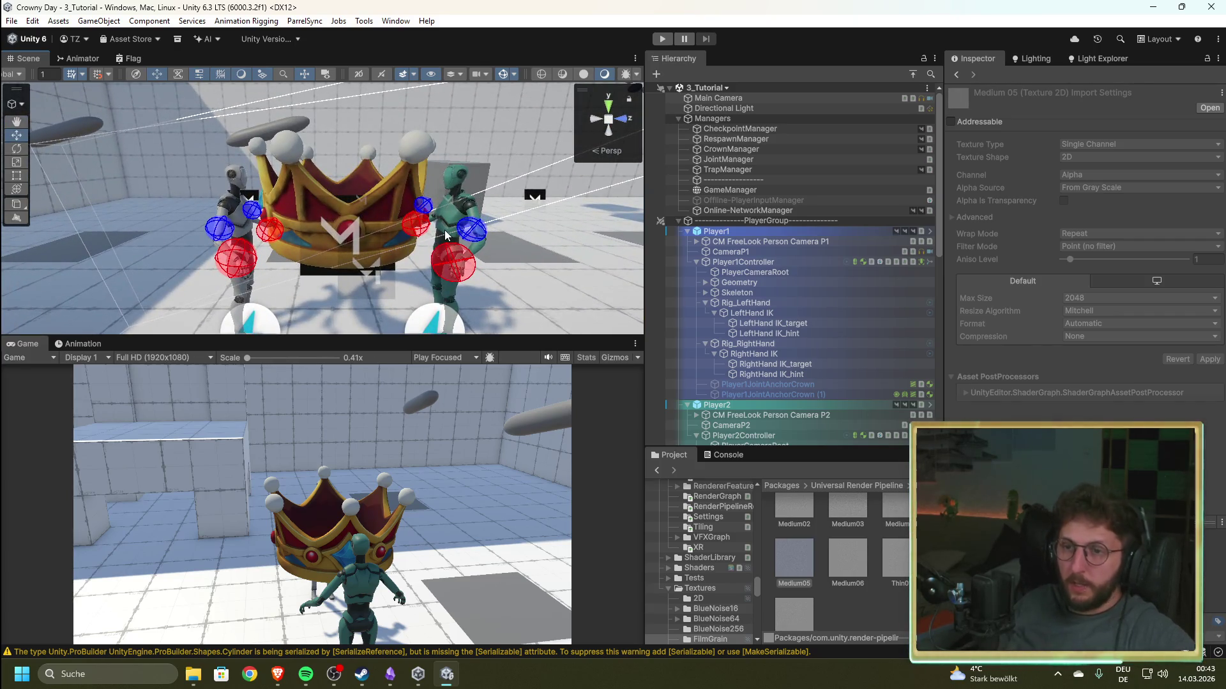
pyautogui.moveTo(447, 235); pyautogui.dragTo(396, 235)
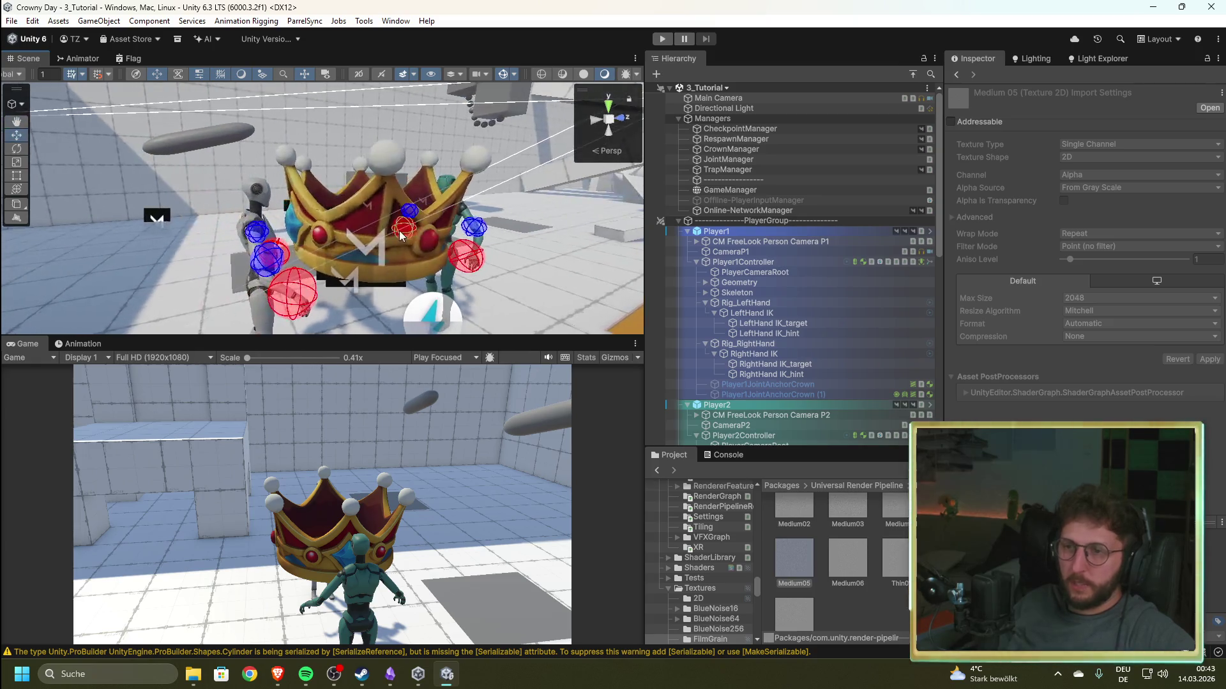
pyautogui.scroll(-5, 695, 316)
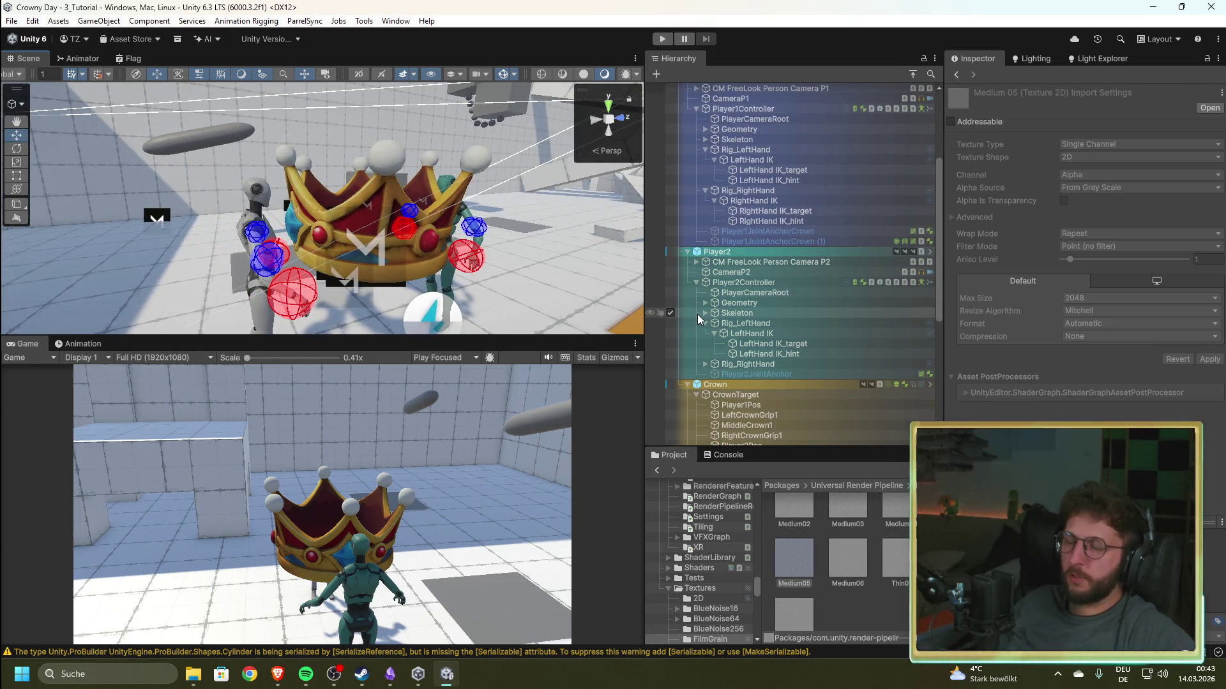
pyautogui.scroll(-2, 697, 314)
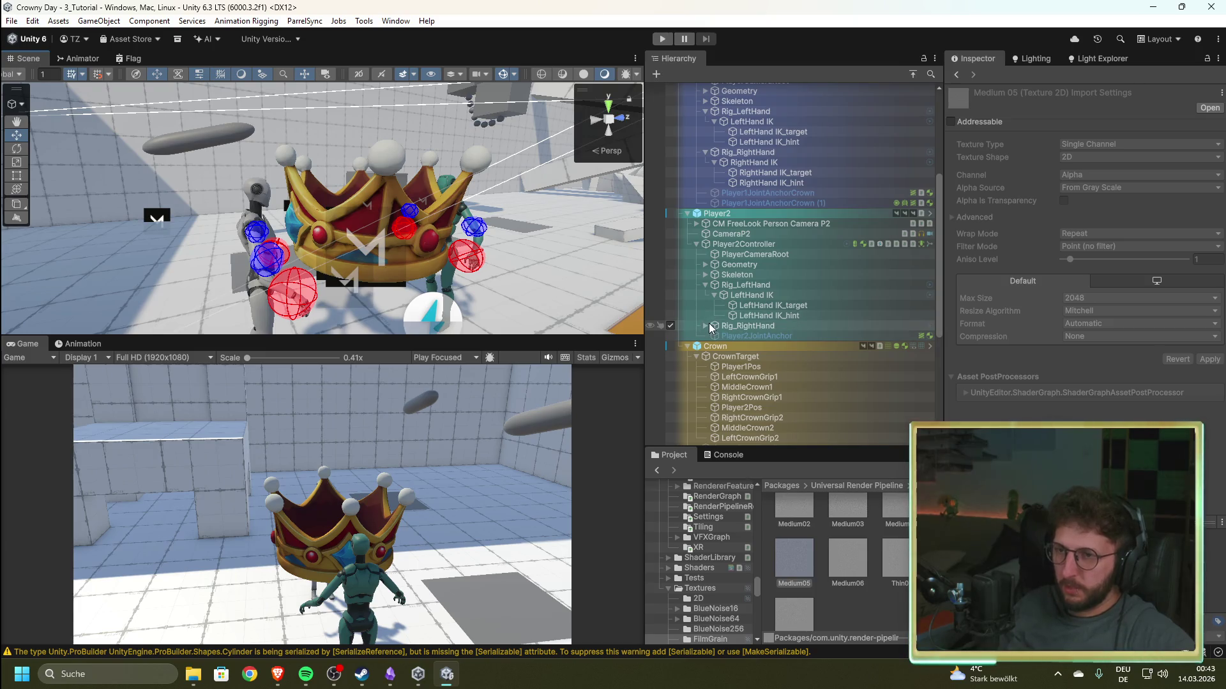
# - Select the Crown, turn its Mesh Collider Convex on, frame the crown, then turn Convex off
pyautogui.click(742, 346)
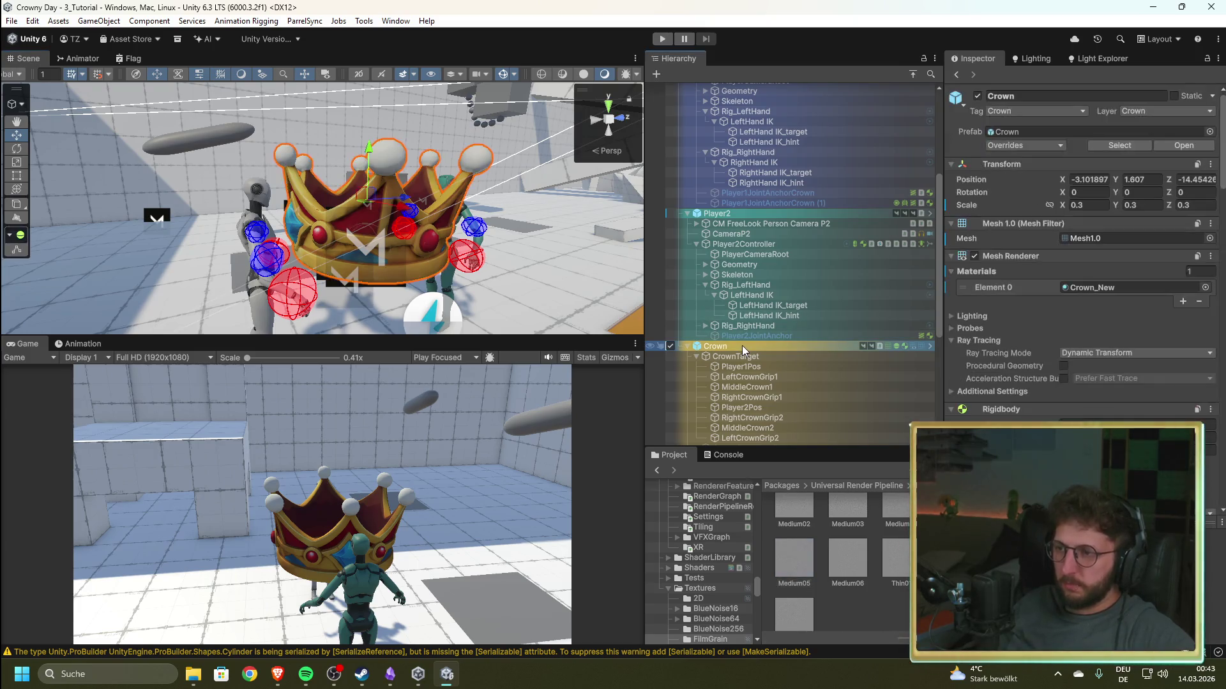
pyautogui.scroll(-10, 1048, 381)
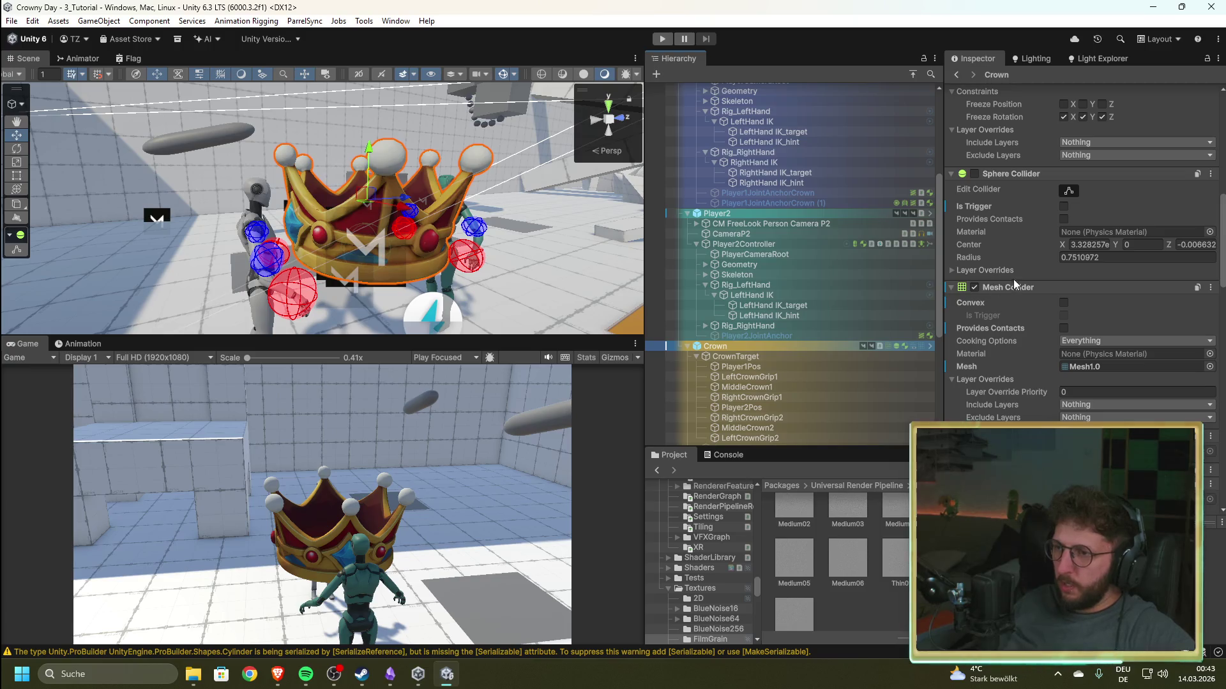
pyautogui.click(1063, 303)
pyautogui.moveTo(488, 200); pyautogui.dragTo(487, 321)
pyautogui.press('f')
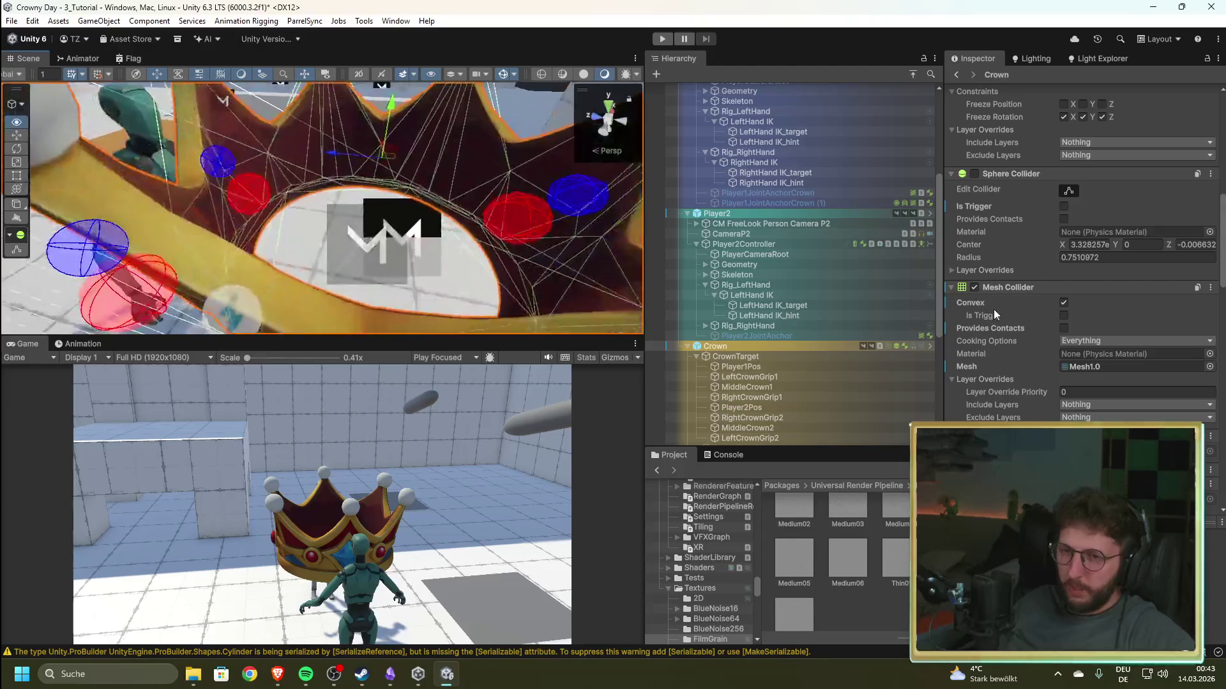
pyautogui.click(1063, 303)
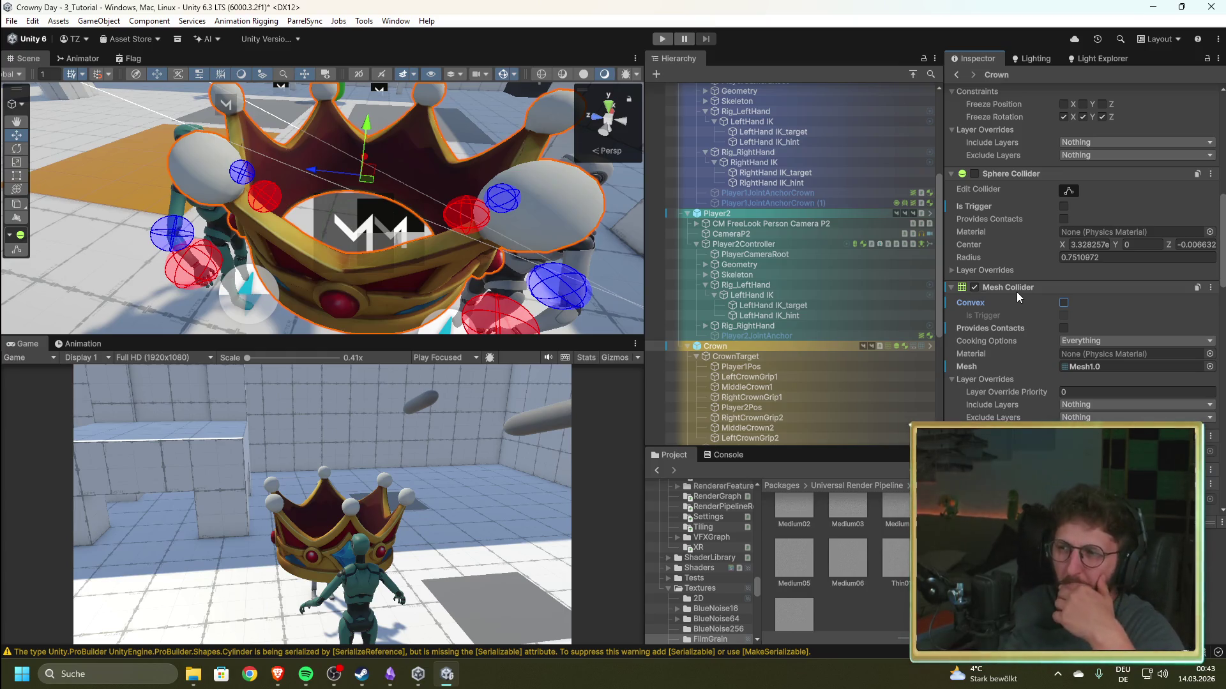
# - Enable the Crown's Sphere Collider and then disable it again
pyautogui.scroll(4, 1031, 327)
pyautogui.click(974, 312)
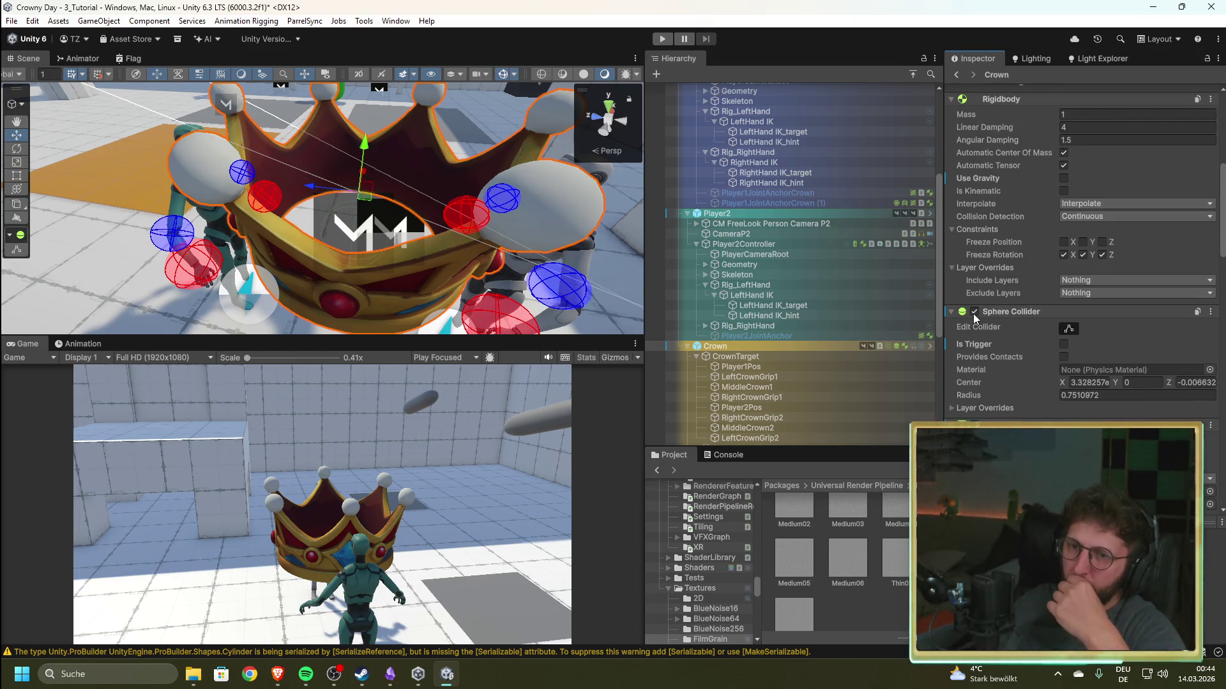
pyautogui.click(973, 312)
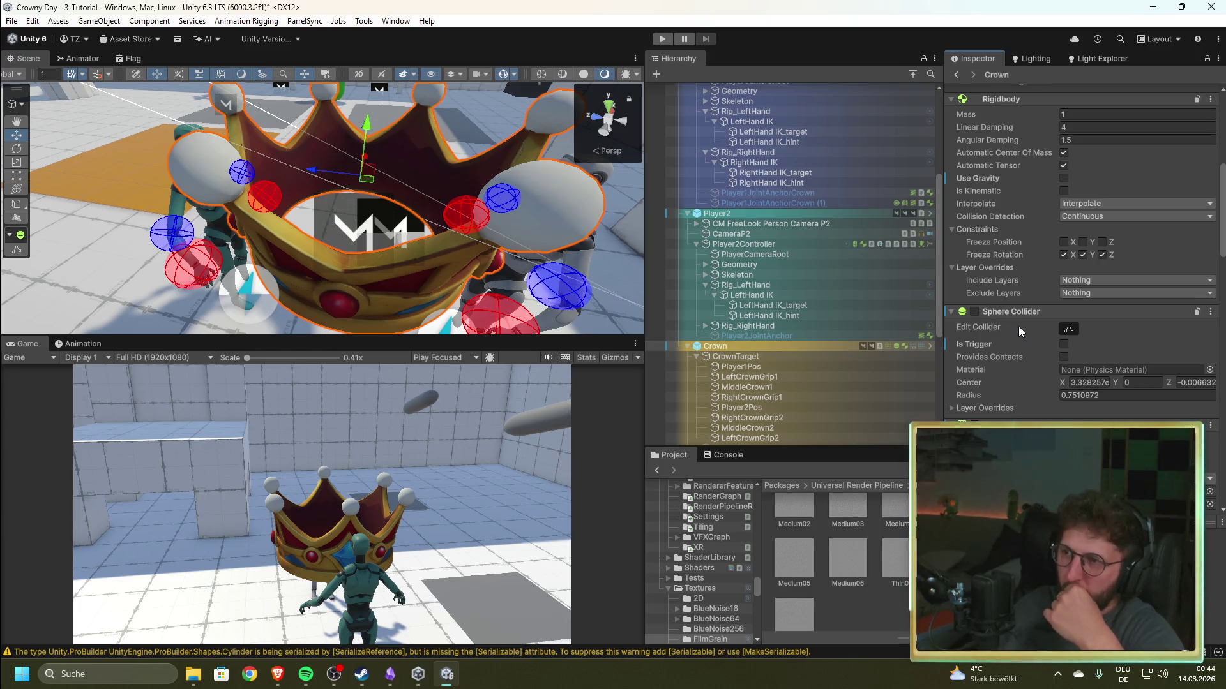
pyautogui.scroll(3, 1017, 357)
pyautogui.scroll(6, 1014, 381)
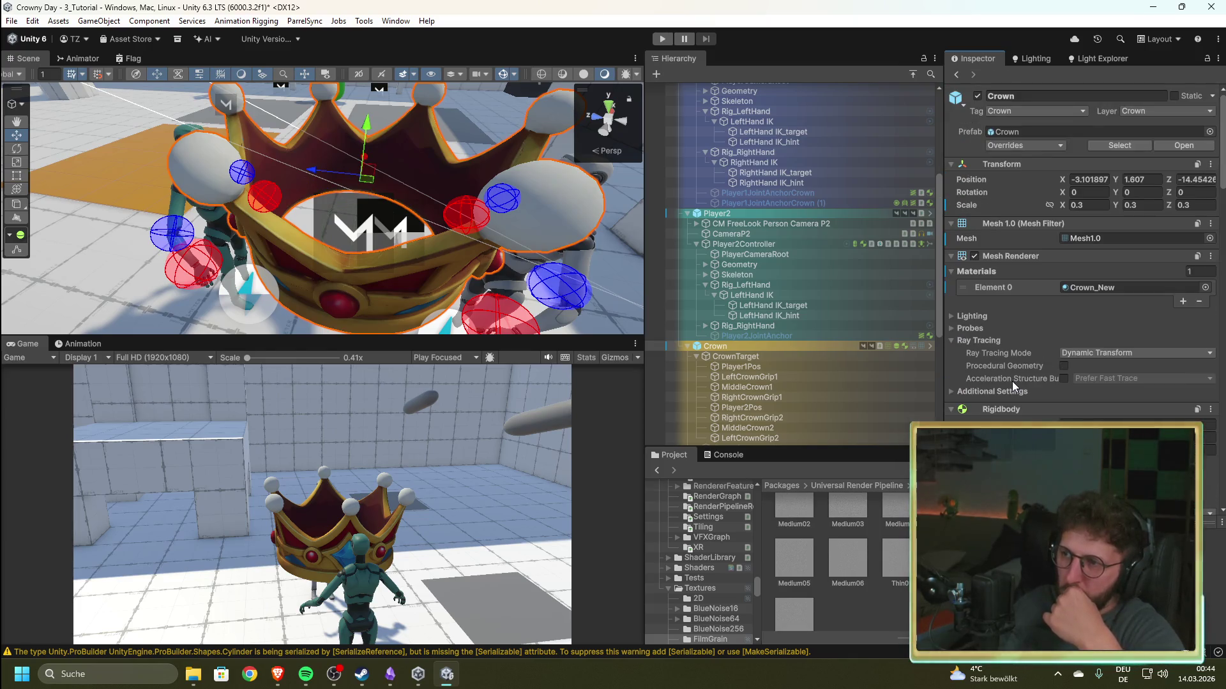
pyautogui.scroll(-12, 1012, 381)
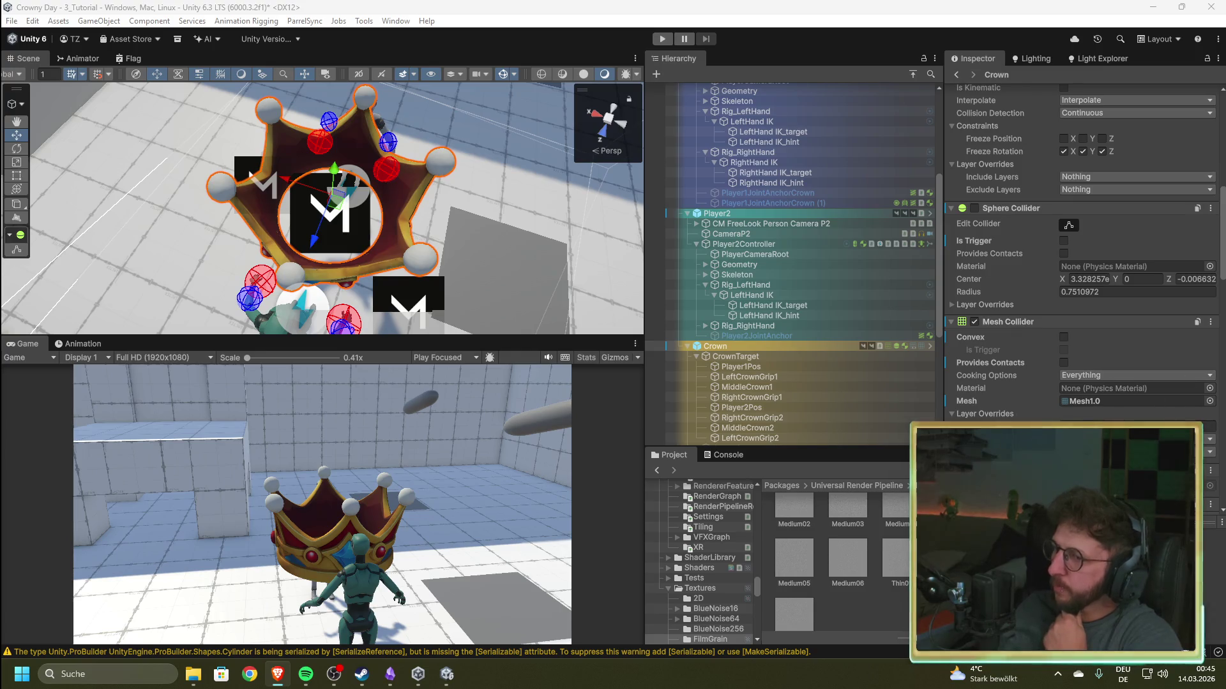
# - Collapse the Crown's Sphere Collider, Rigidbody, Mesh Renderer and Mesh Filter foldouts
pyautogui.scroll(-10, 1079, 255)
pyautogui.scroll(10, 968, 310)
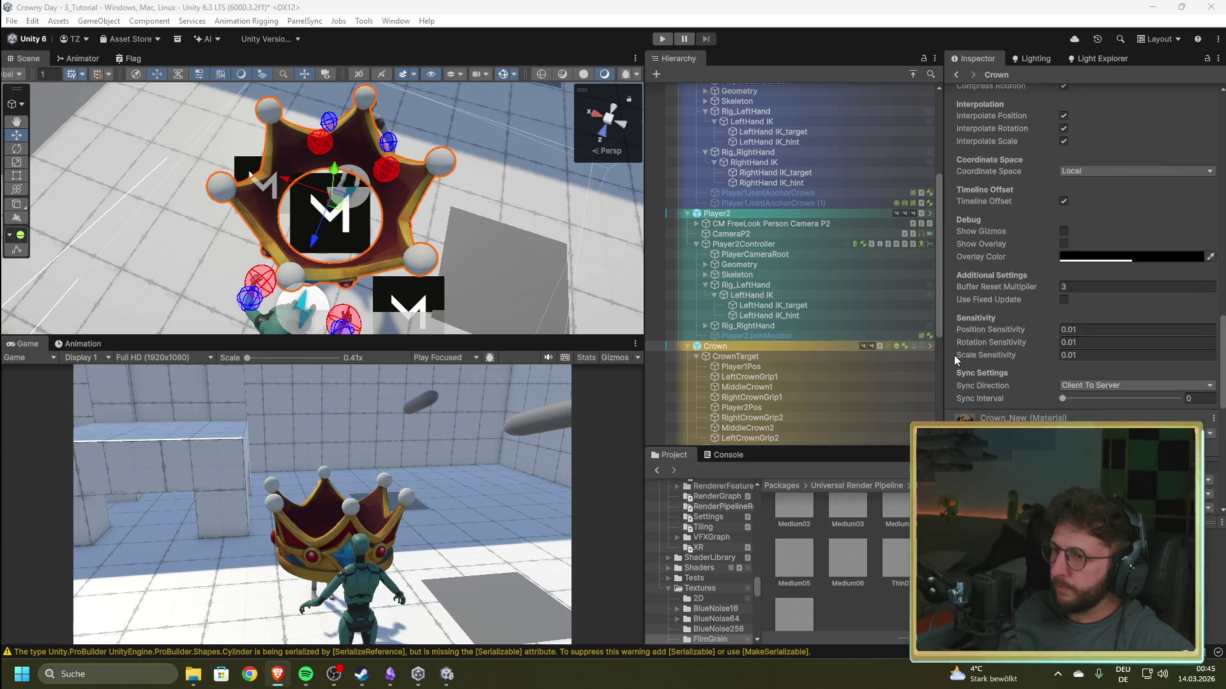
pyautogui.scroll(2, 955, 357)
pyautogui.scroll(-3, 964, 371)
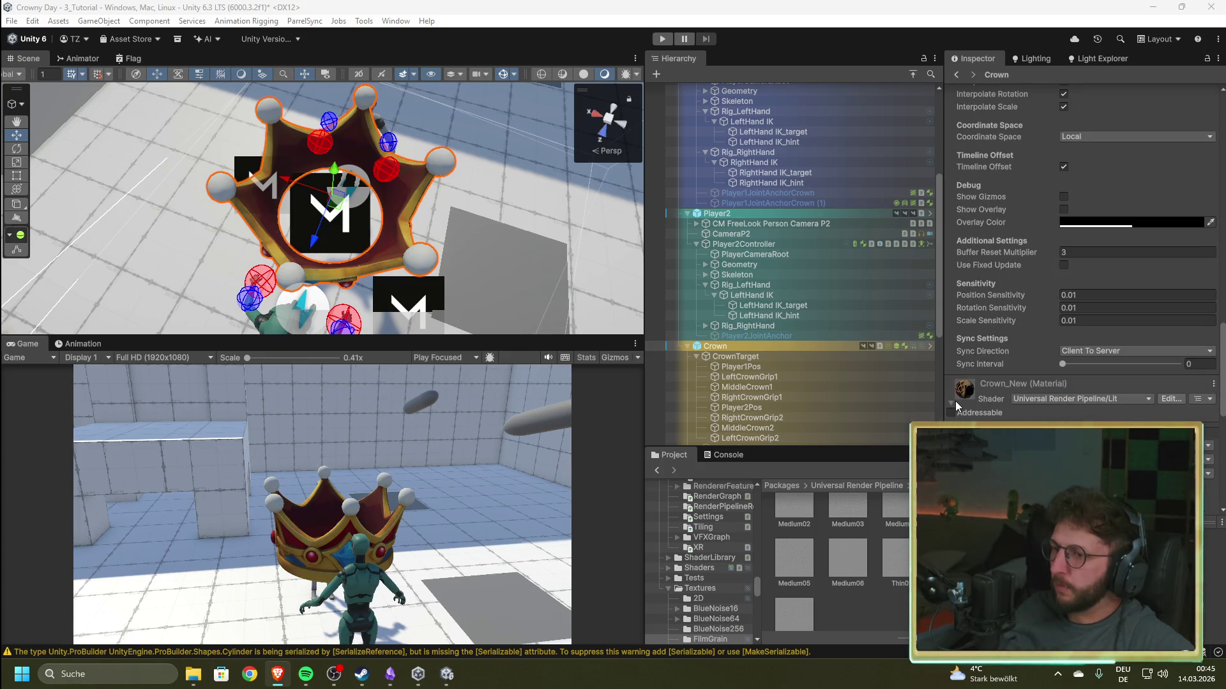
pyautogui.scroll(10, 953, 383)
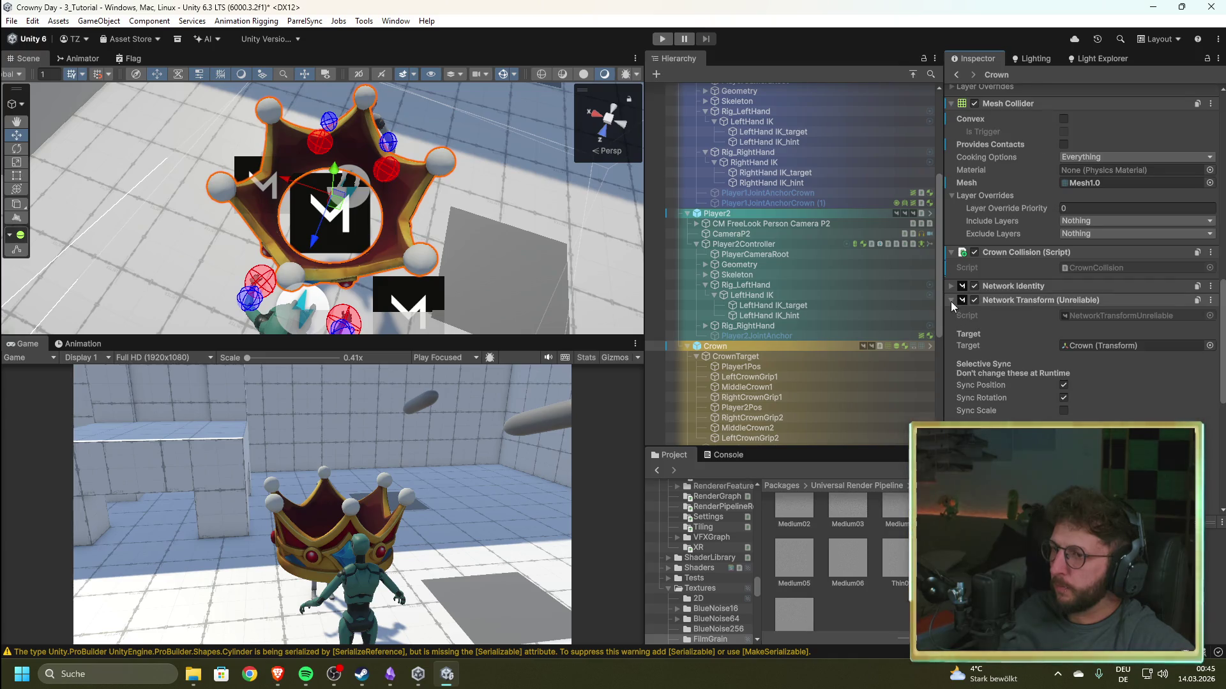
pyautogui.scroll(5, 954, 313)
pyautogui.scroll(-2, 983, 383)
pyautogui.scroll(2, 964, 306)
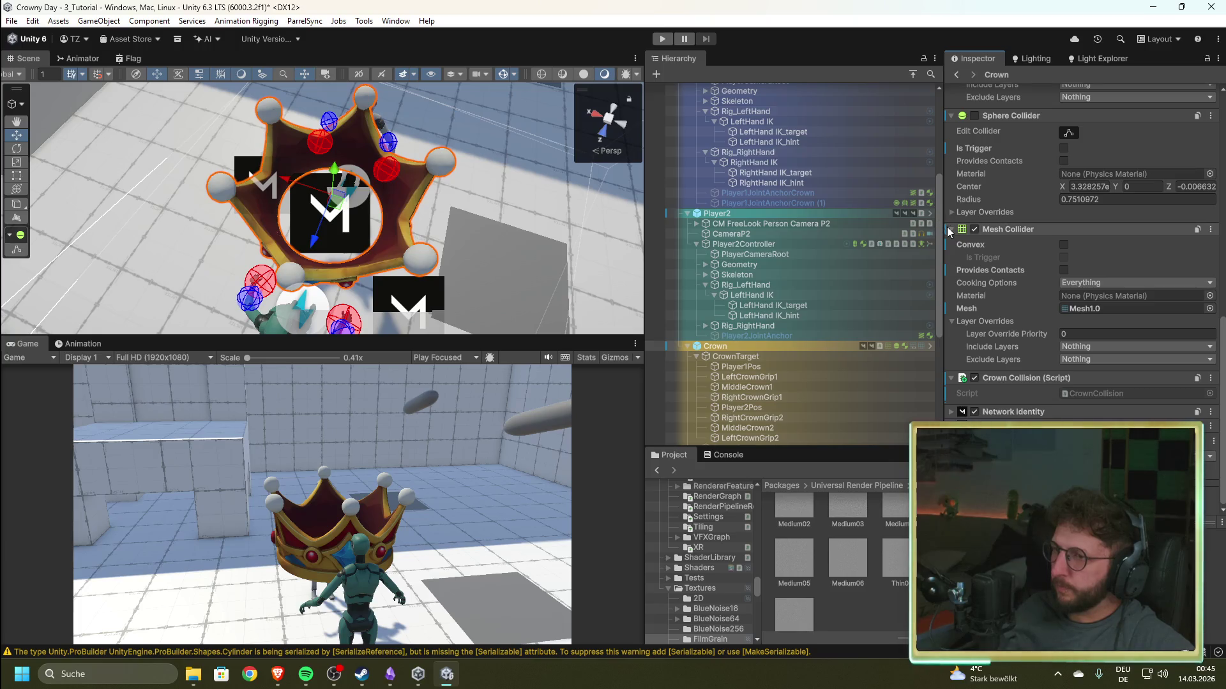
pyautogui.scroll(4, 964, 294)
pyautogui.scroll(5, 977, 332)
pyautogui.click(988, 356)
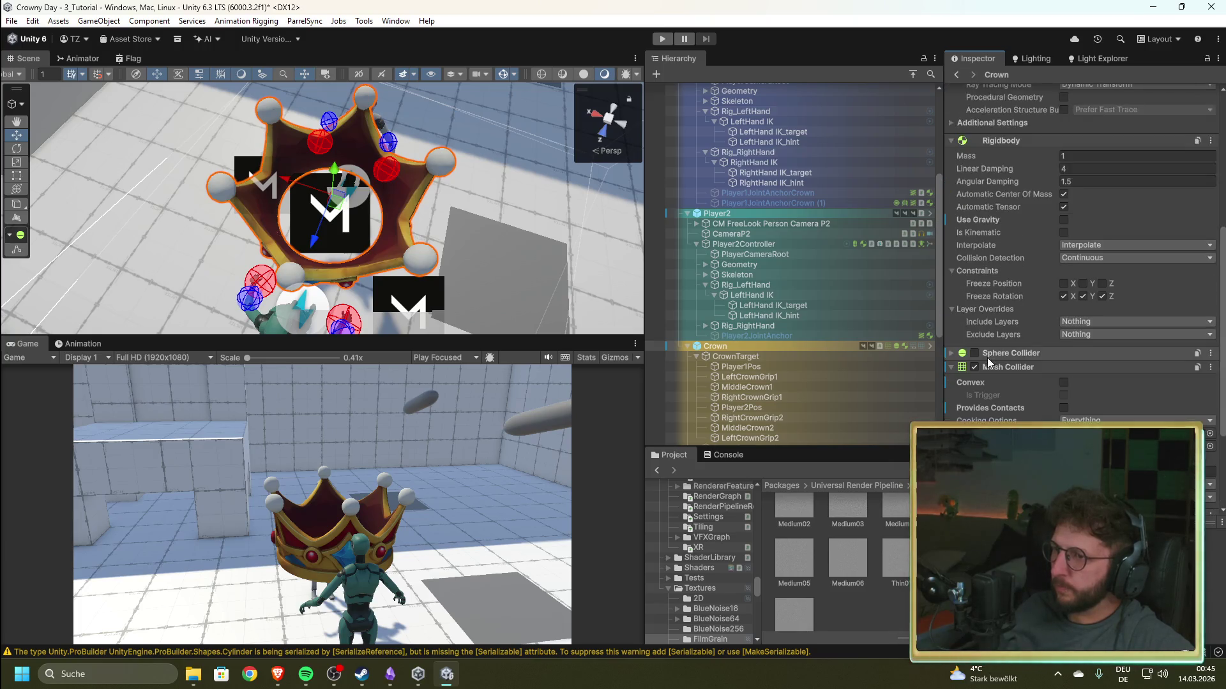
pyautogui.click(951, 141)
pyautogui.scroll(5, 983, 307)
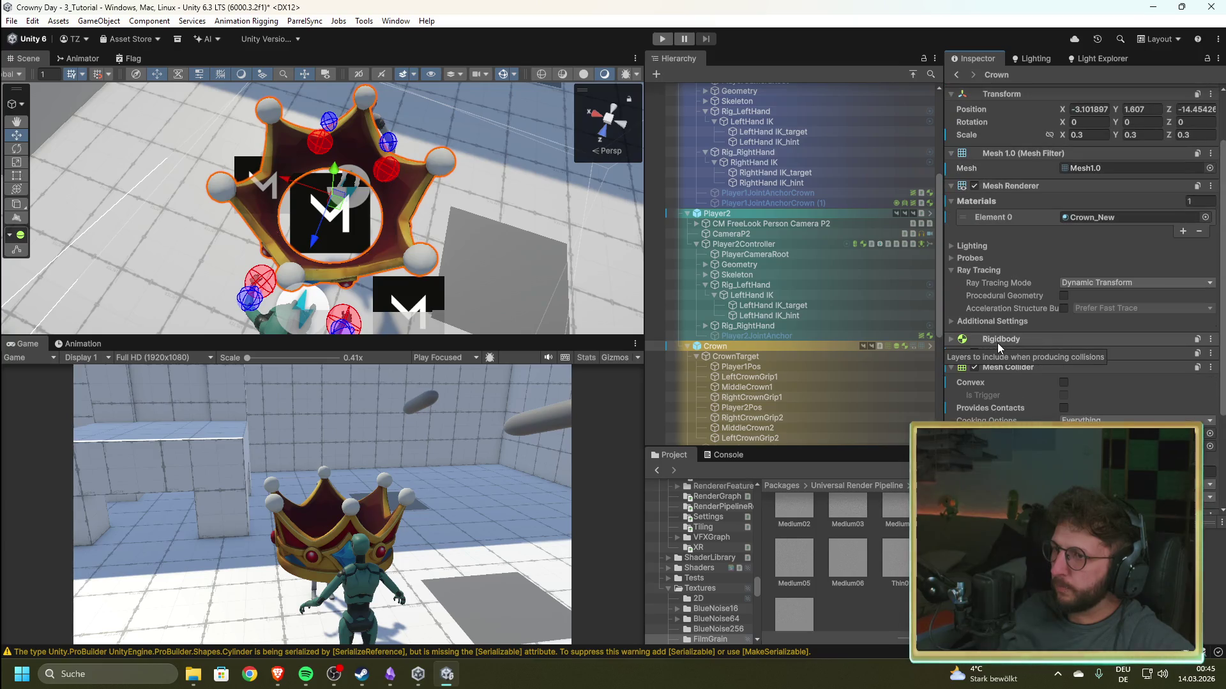
pyautogui.click(951, 186)
pyautogui.click(951, 153)
pyautogui.scroll(1, 952, 153)
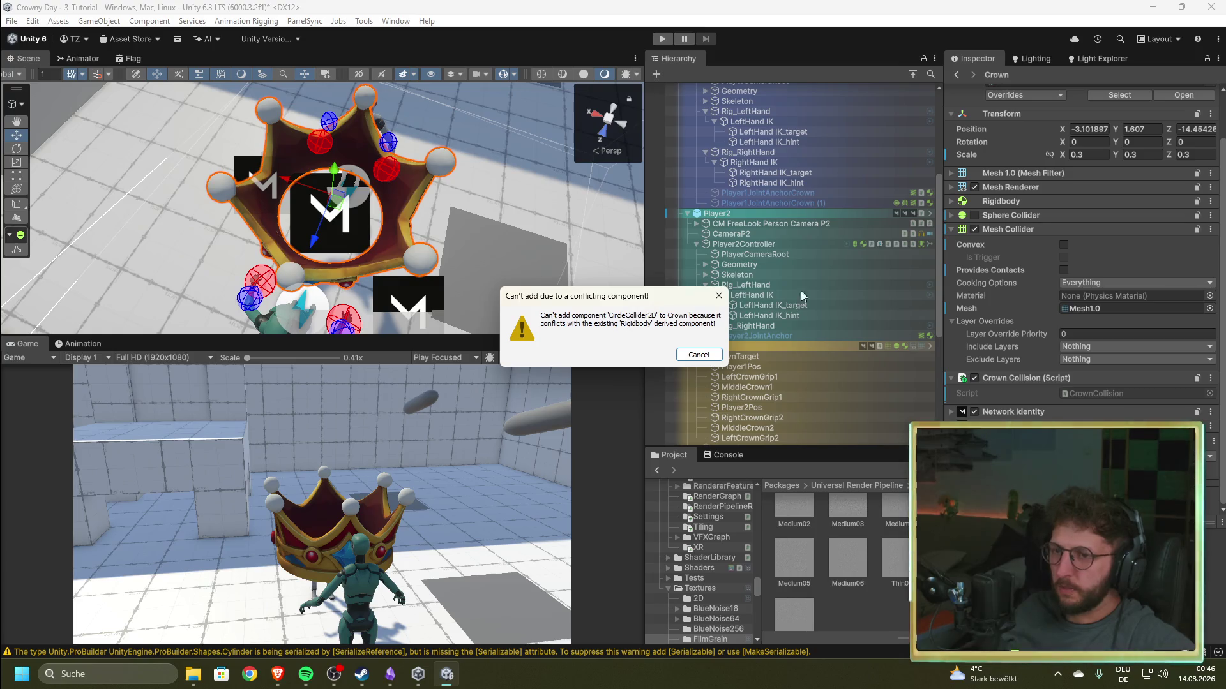
# - Close the 'Can't add due to a conflicting component!' dialog and switch to the web browser
pyautogui.click(718, 297)
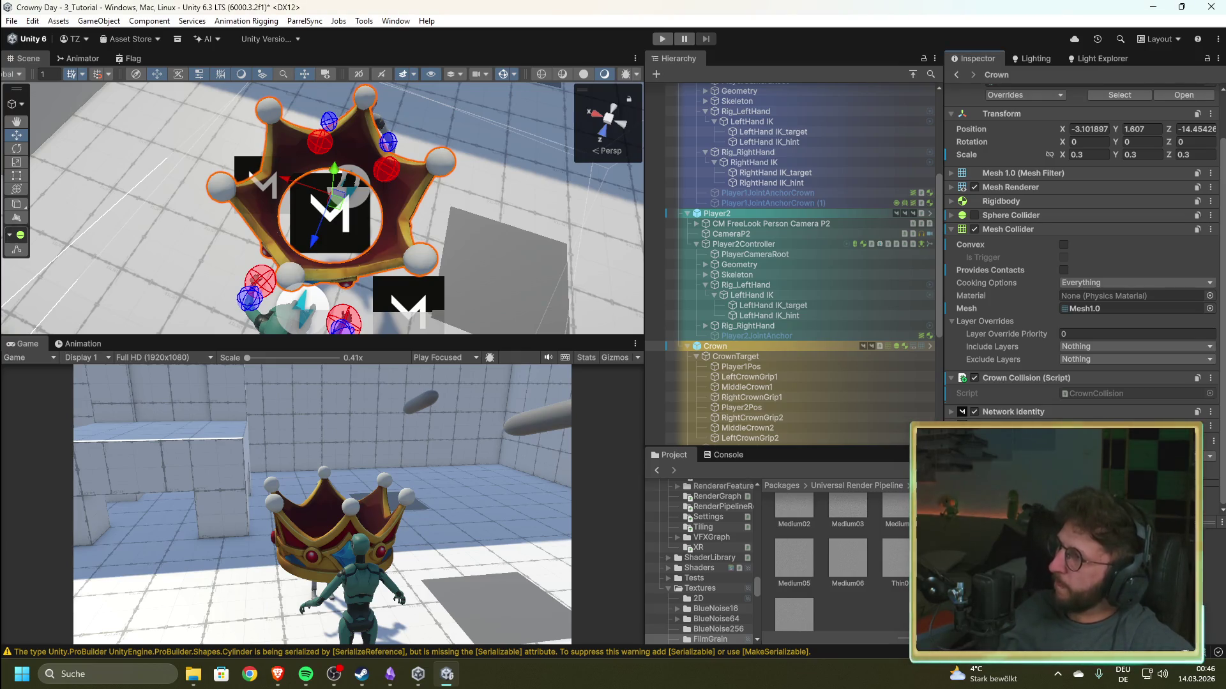
pyautogui.hotkey('alt', 'Tab')
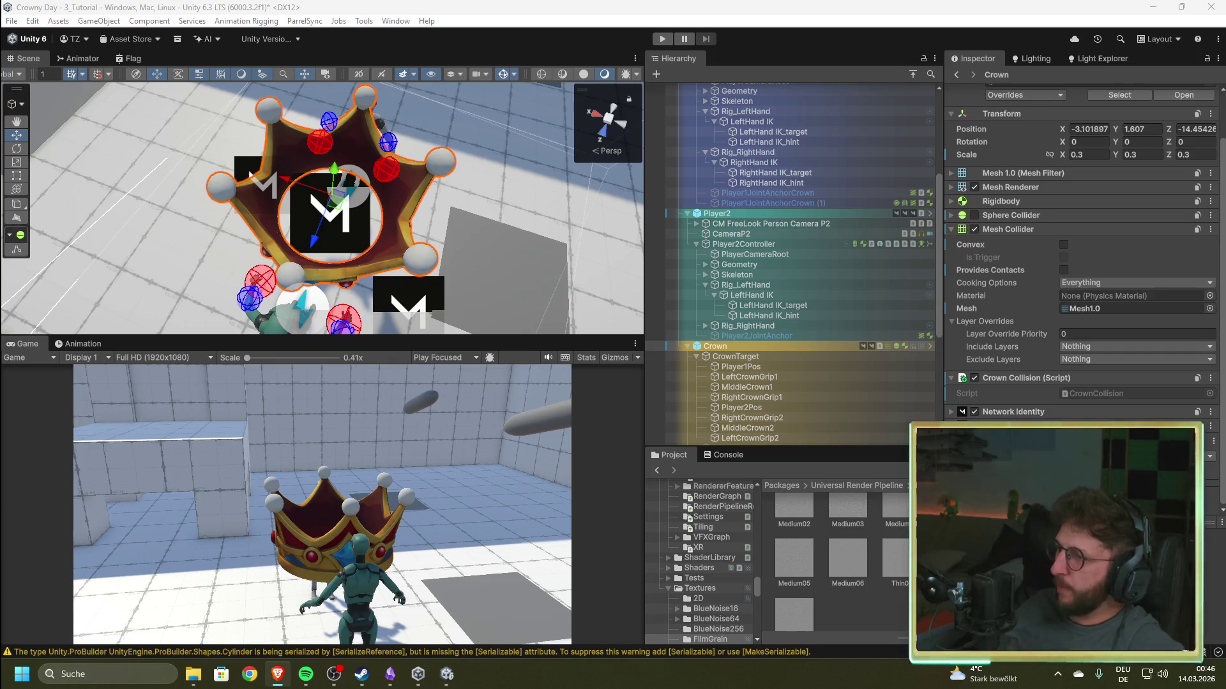
# - Make the Crown's Mesh Collider convex, inspect its hull from several angles, then return to the browser
pyautogui.click(1063, 245)
pyautogui.scroll(5, 372, 238)
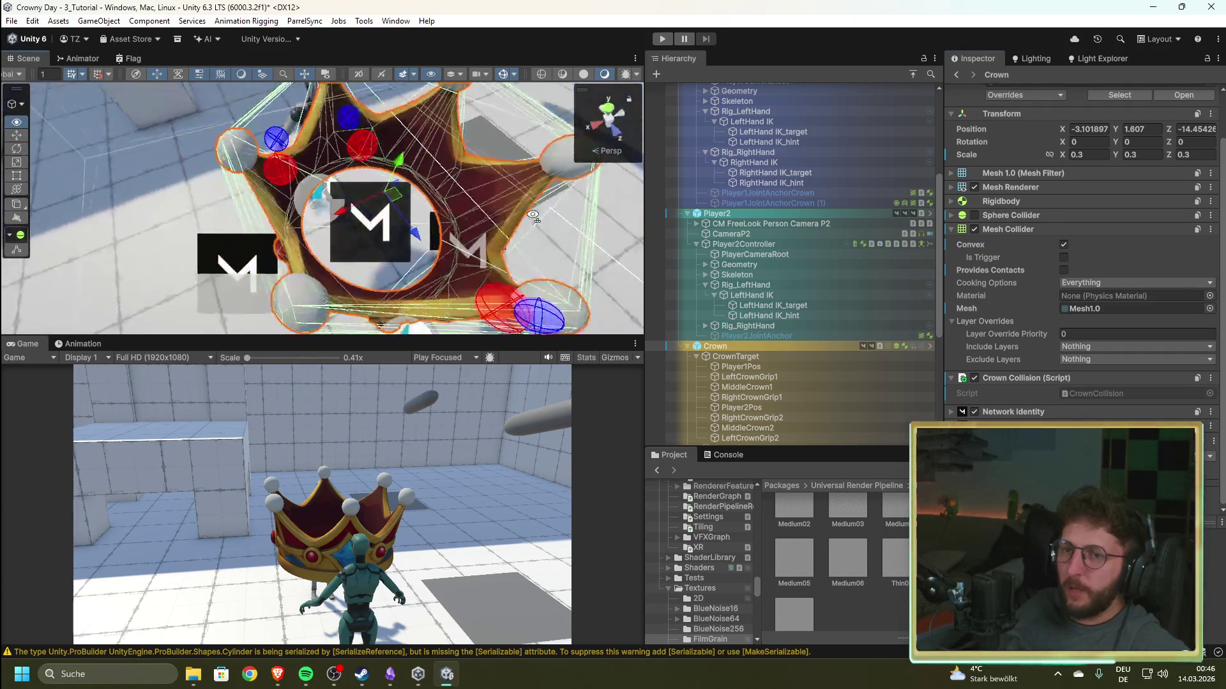
pyautogui.moveTo(302, 113)
pyautogui.mouseDown()
pyautogui.moveTo(359, 152)
pyautogui.moveTo(517, 169)
pyautogui.moveTo(316, 231)
pyautogui.mouseUp()
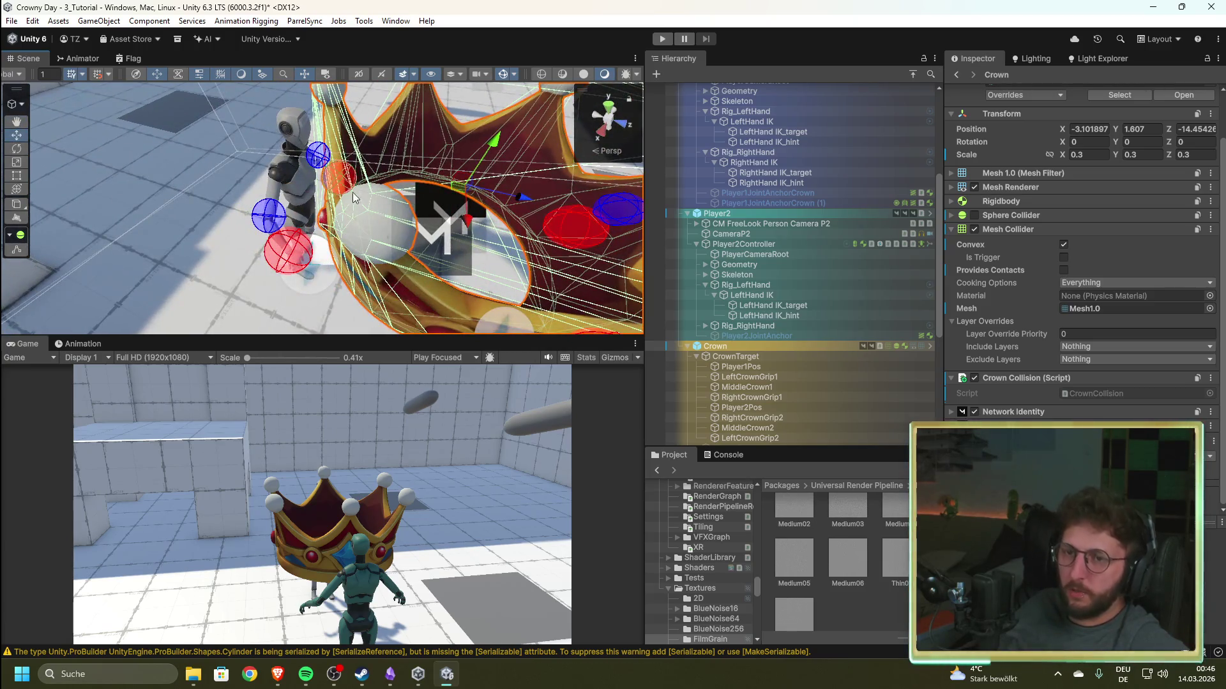
pyautogui.scroll(-3, 376, 210)
pyautogui.moveTo(396, 131)
pyautogui.mouseDown()
pyautogui.moveTo(342, 118)
pyautogui.moveTo(477, 244)
pyautogui.mouseUp()
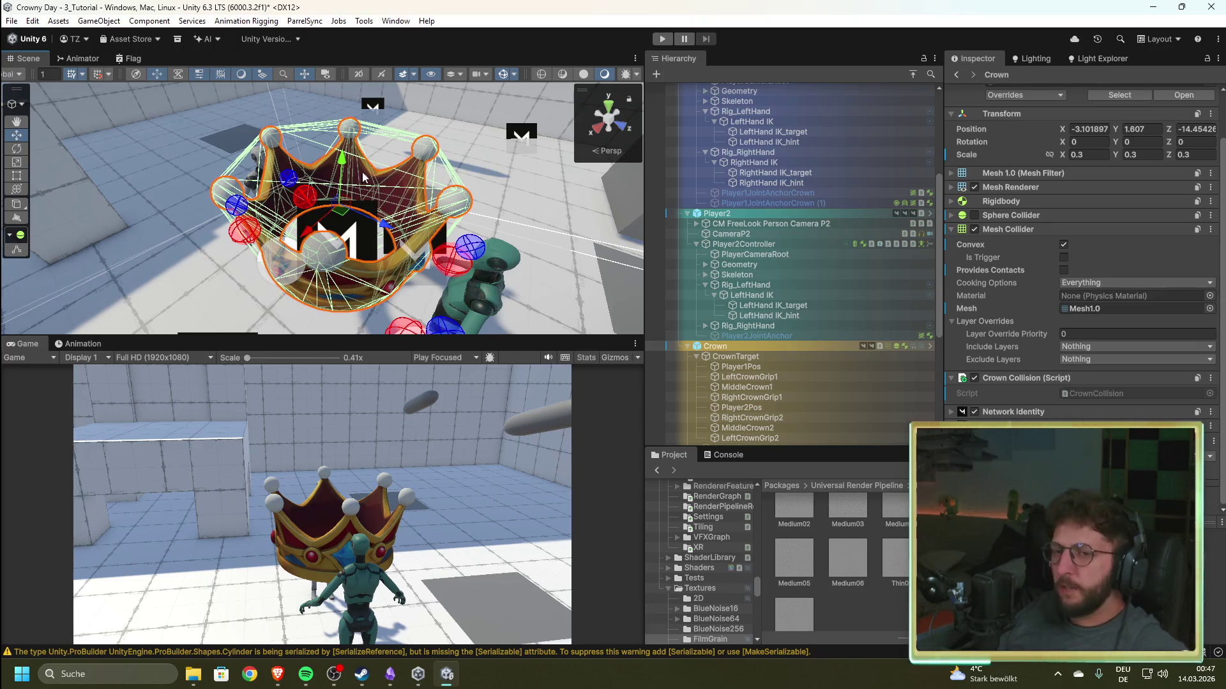
pyautogui.moveTo(416, 184); pyautogui.dragTo(508, 205)
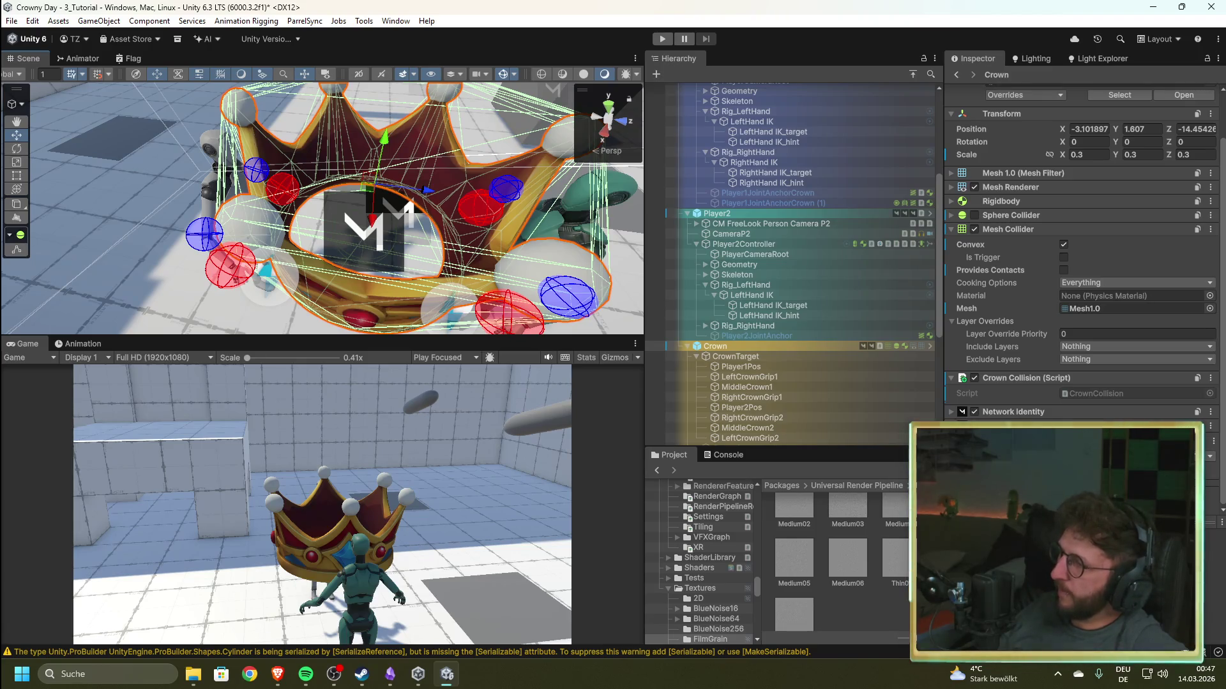
pyautogui.hotkey('alt', 'Tab')
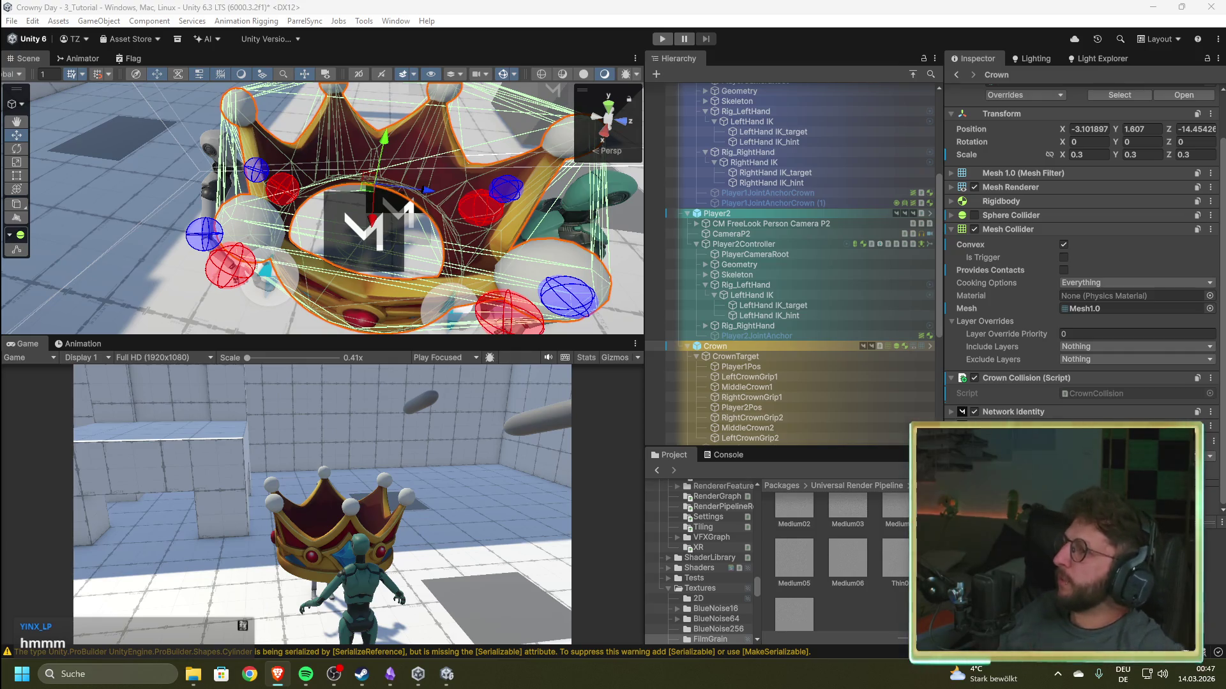
pyautogui.hotkey('alt', 'Tab')
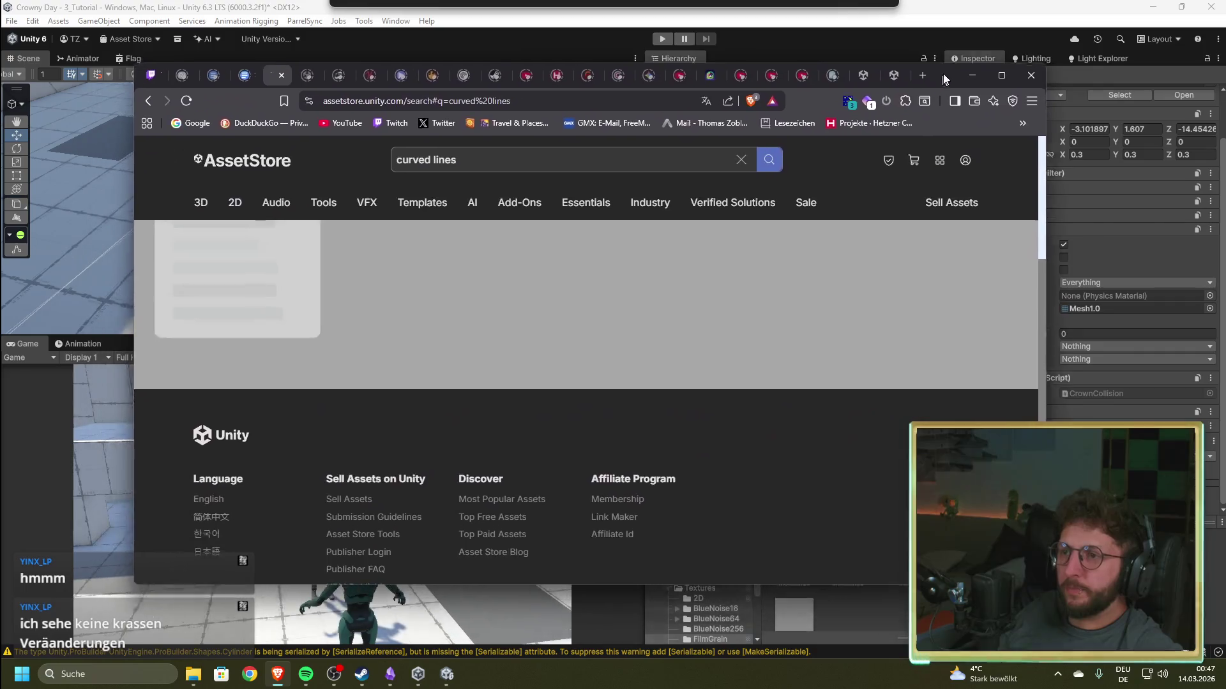
# - Open the Curved Lines System product page and browse its preview images
pyautogui.moveTo(944, 79); pyautogui.dragTo(964, 65)
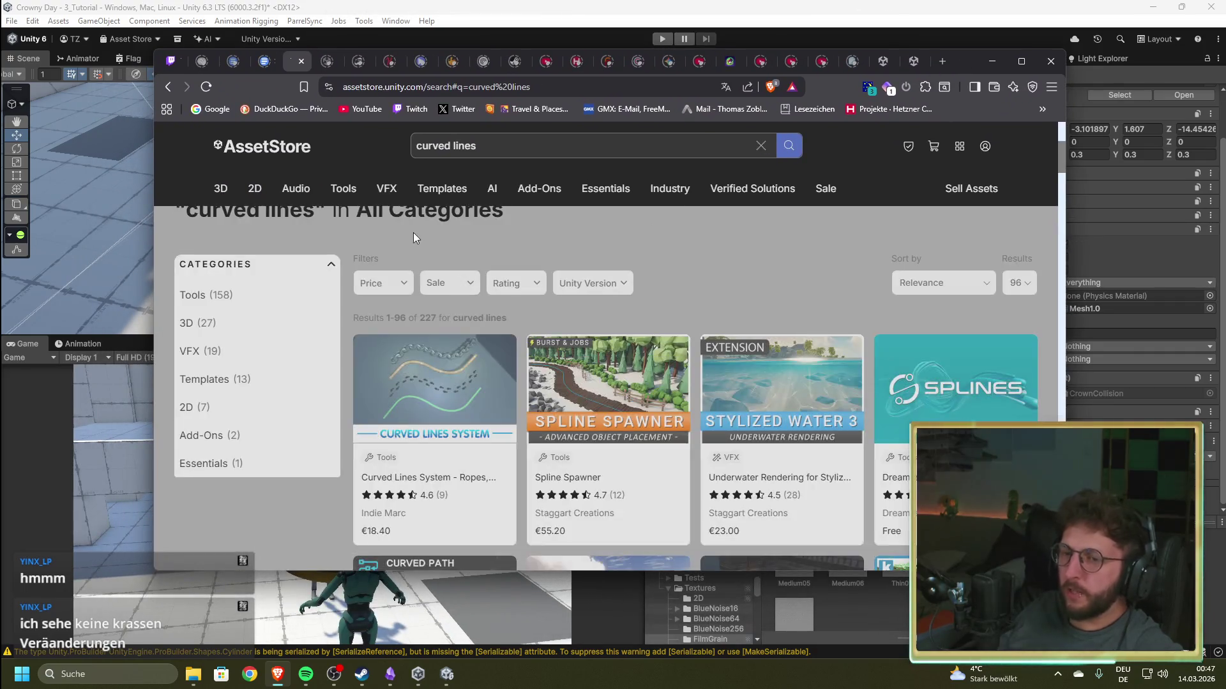
pyautogui.click(464, 401)
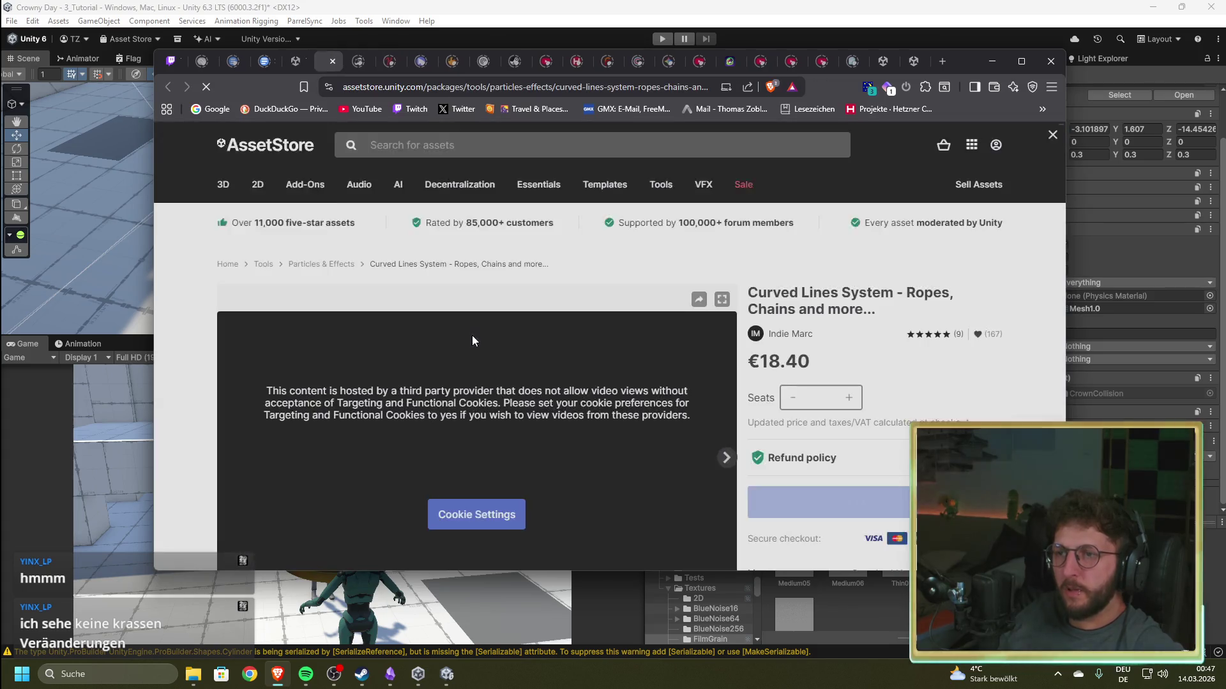
pyautogui.scroll(-3, 504, 360)
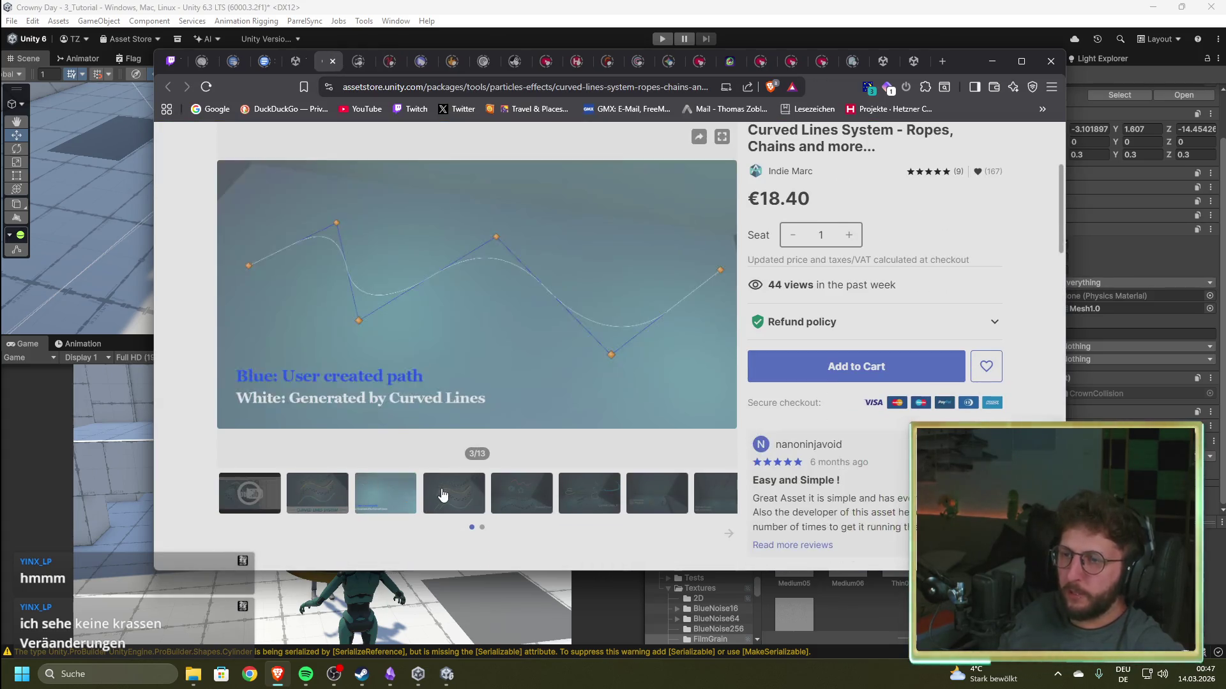
pyautogui.scroll(2, 813, 363)
pyautogui.moveTo(824, 340); pyautogui.dragTo(749, 329)
pyautogui.scroll(1, 750, 329)
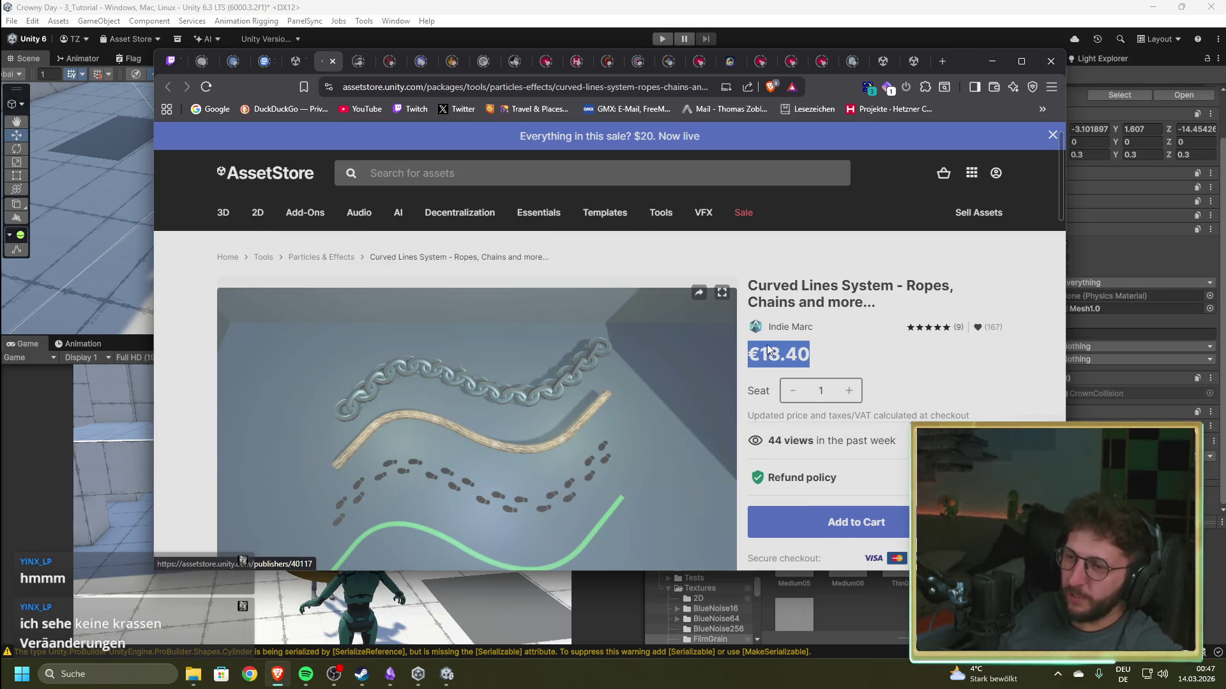
pyautogui.scroll(-3, 778, 344)
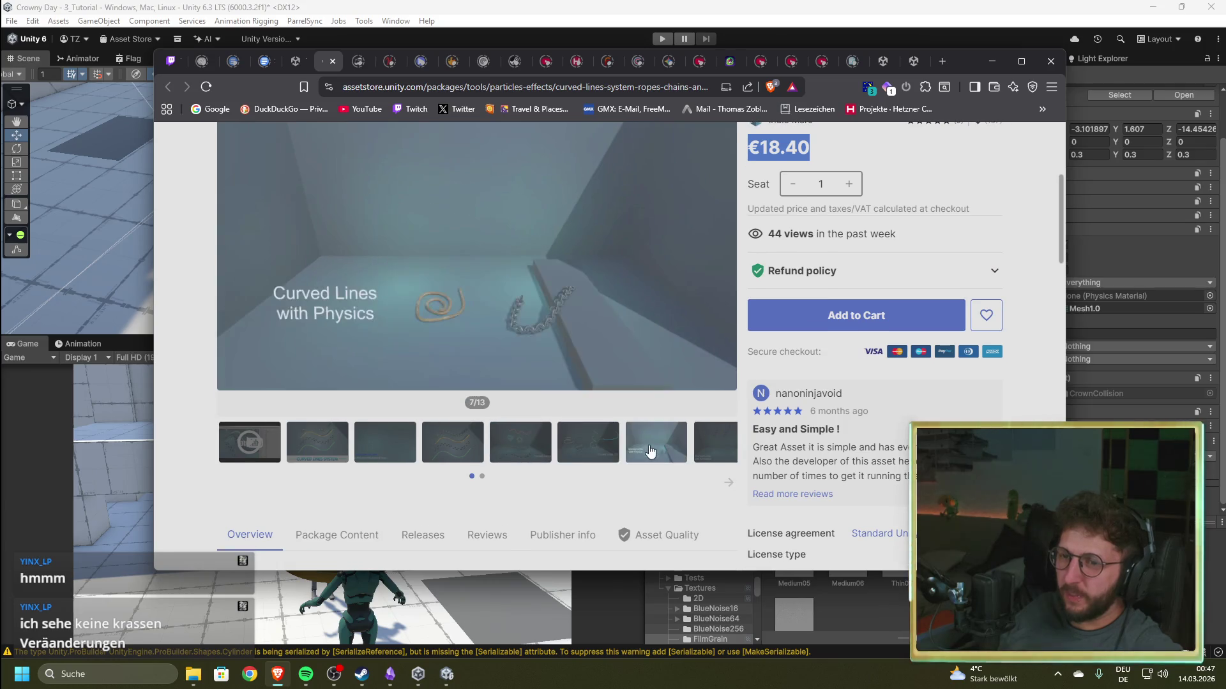
pyautogui.scroll(1, 651, 452)
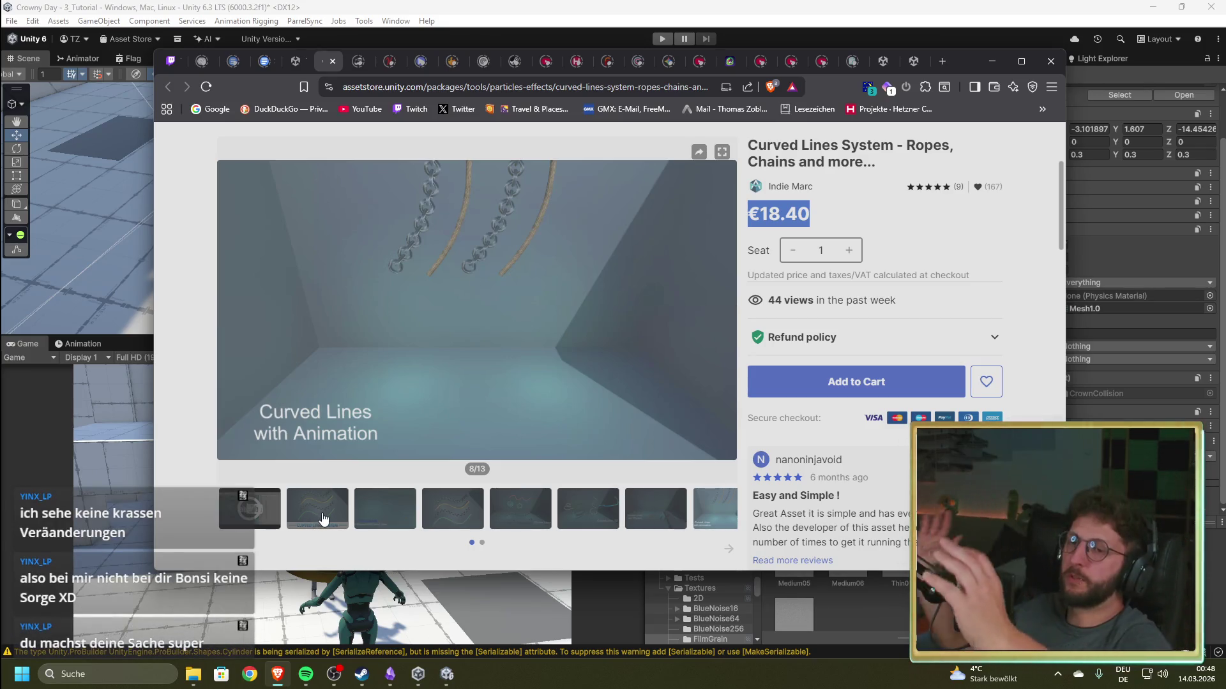
# - Glance back at Unity, then return to the browser's curved lines results
pyautogui.hotkey('alt', 'Tab')
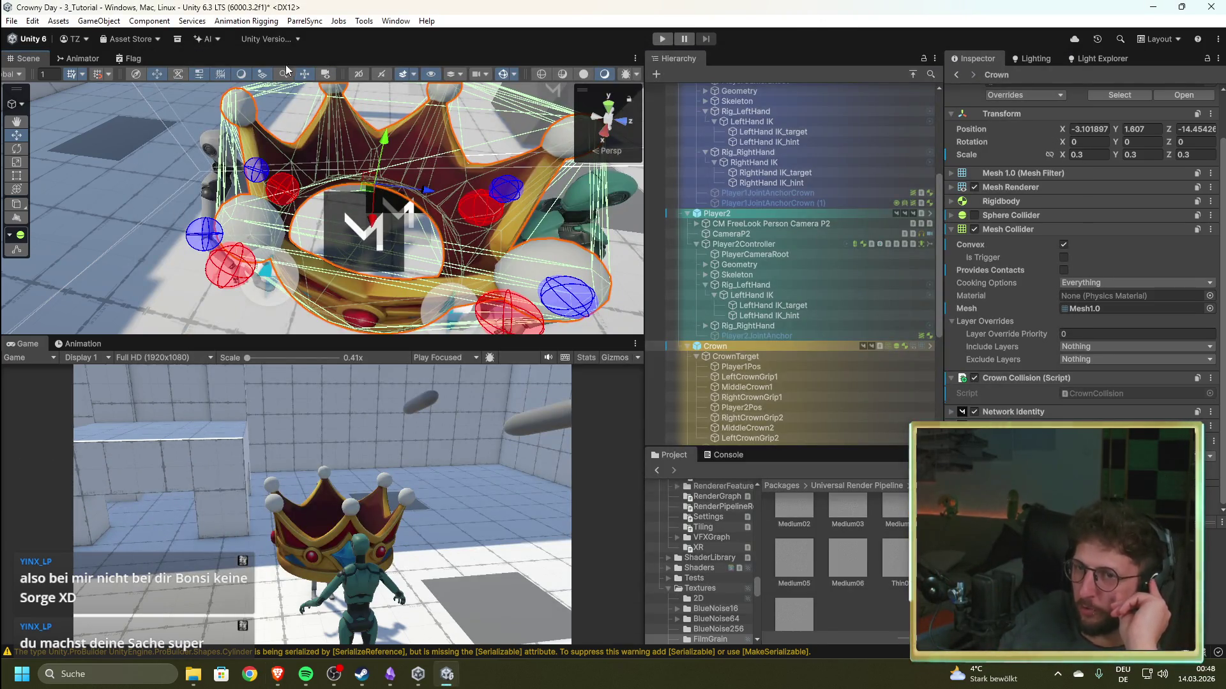
pyautogui.moveTo(418, 675)
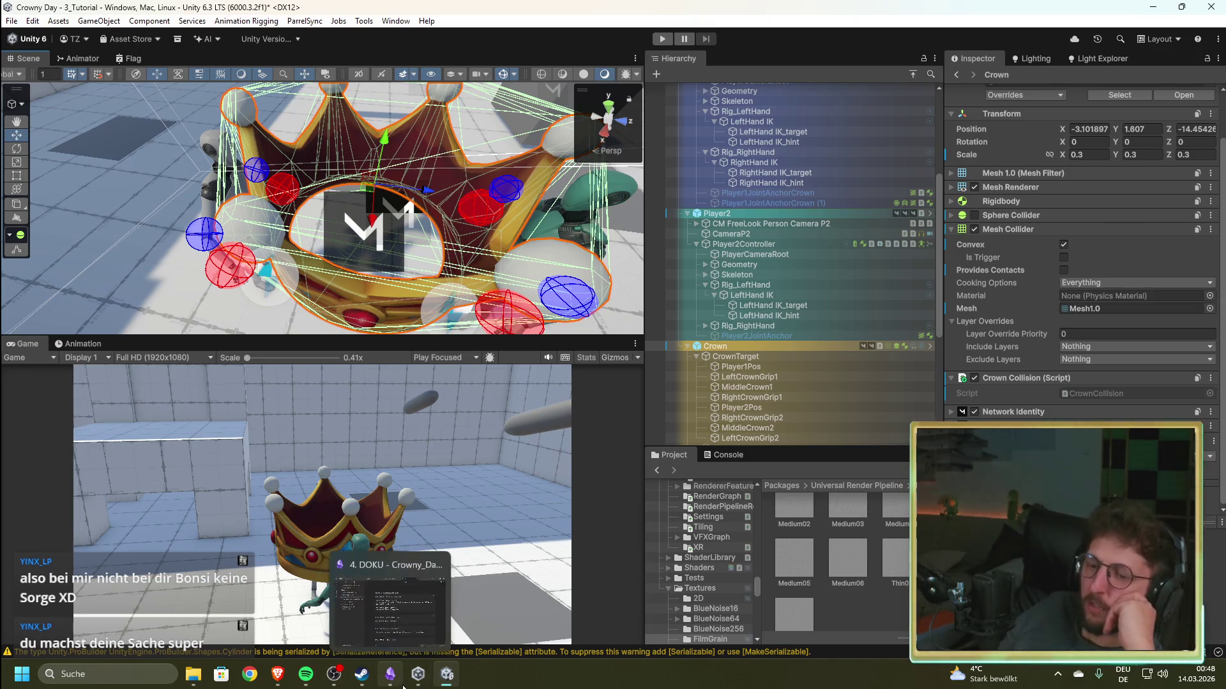
pyautogui.click(279, 675)
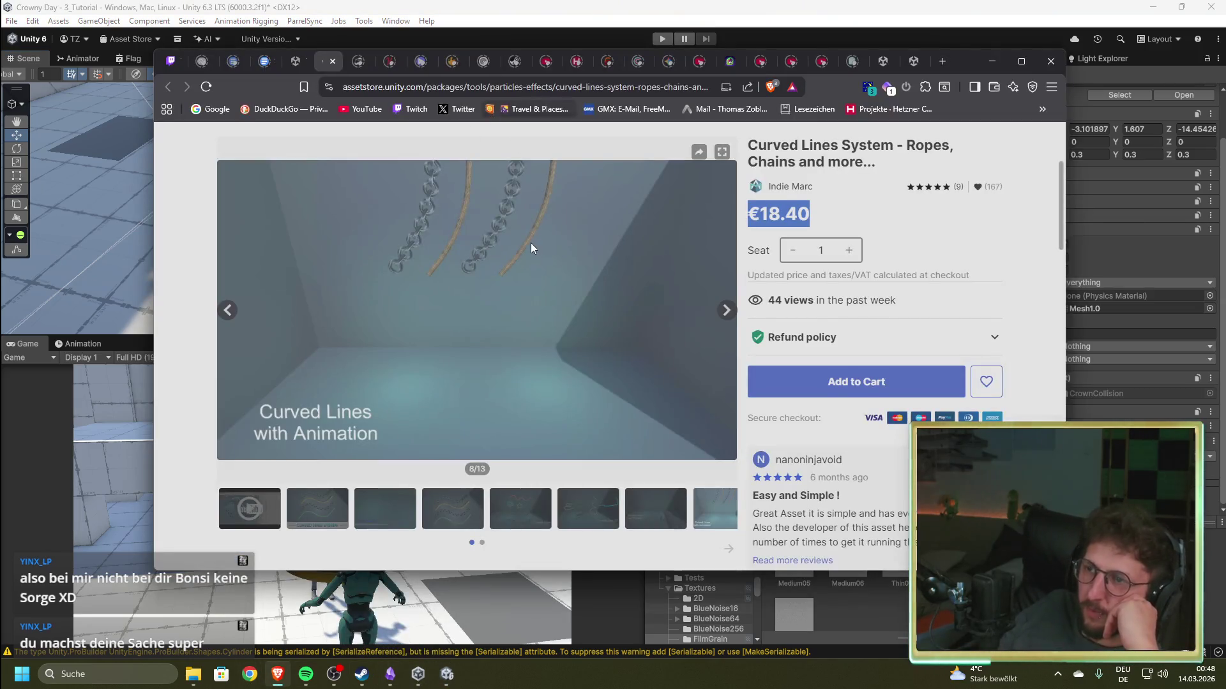
pyautogui.scroll(2, 481, 170)
pyautogui.hotkey('alt', 'Left')
# - Search the Asset Store for 'collider' and open the Easy Collider product page
pyautogui.click(473, 148)
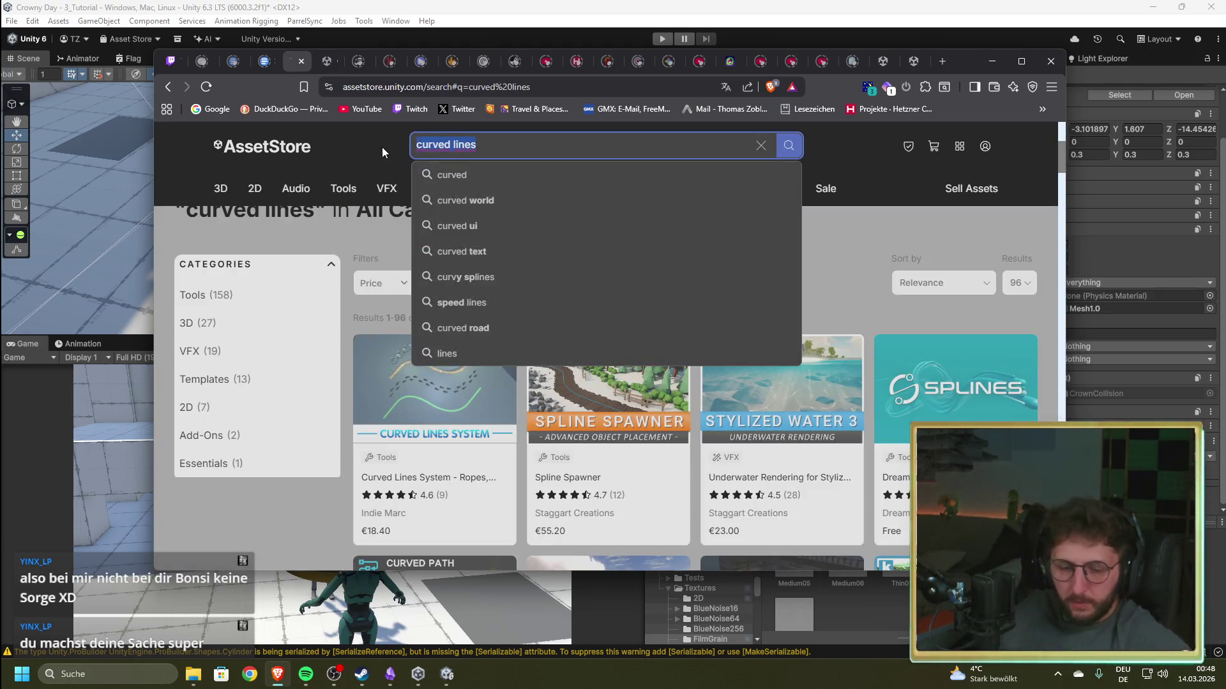
pyautogui.write('coll')
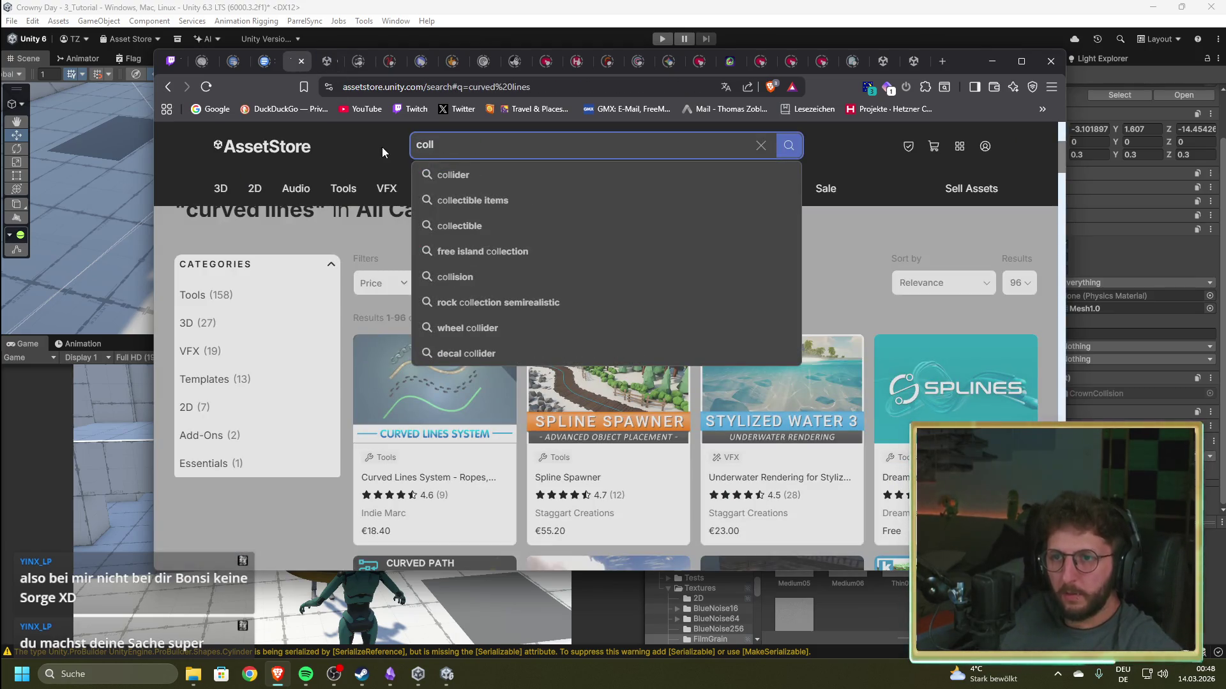
pyautogui.click(469, 174)
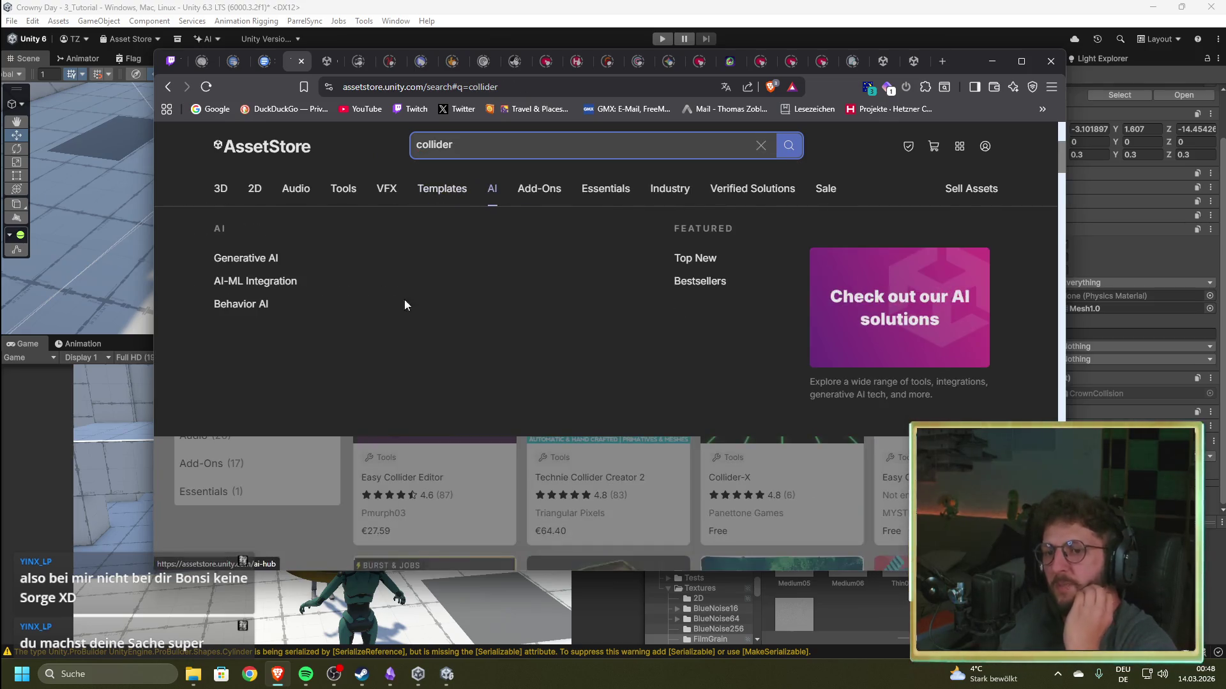
pyautogui.scroll(-1, 295, 456)
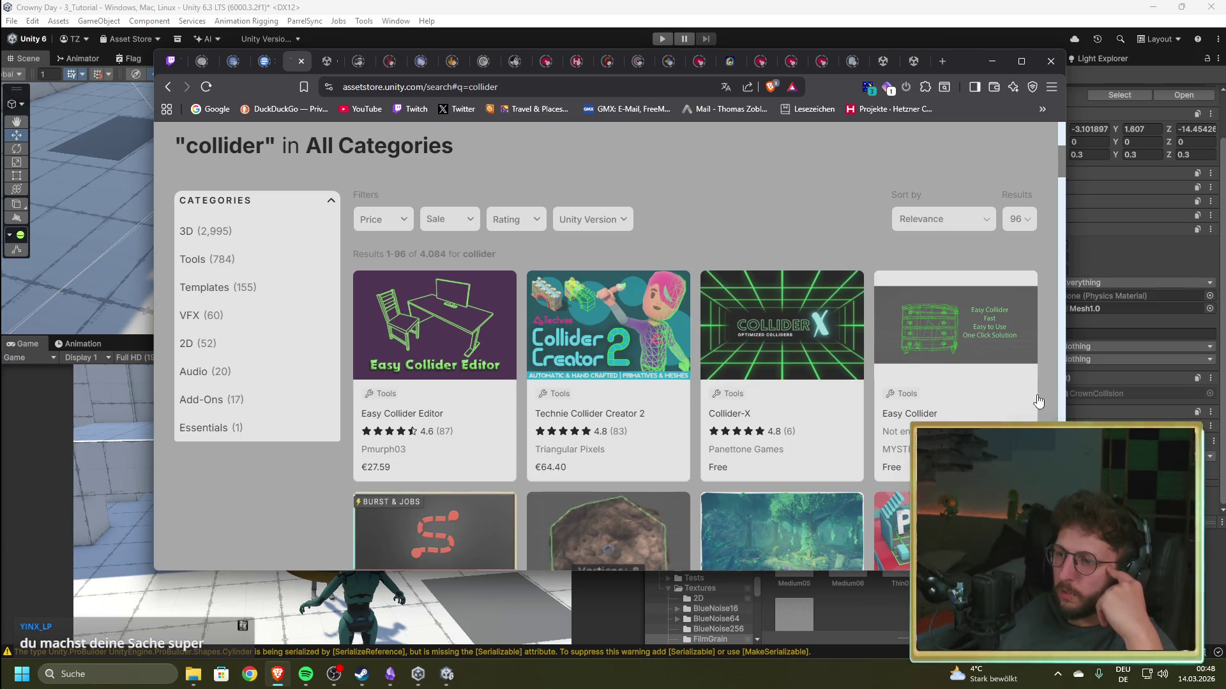
pyautogui.click(981, 325)
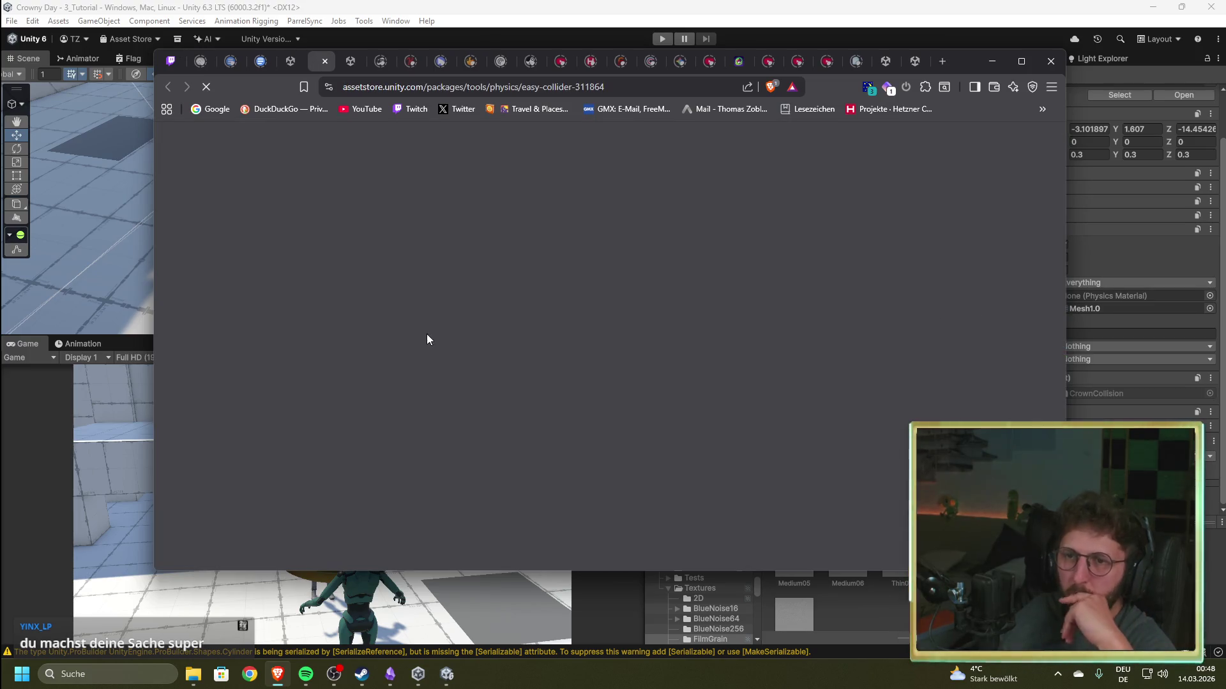
# - View the Easy Collider's third, fourth and second preview images and scroll its page
pyautogui.scroll(-3, 403, 383)
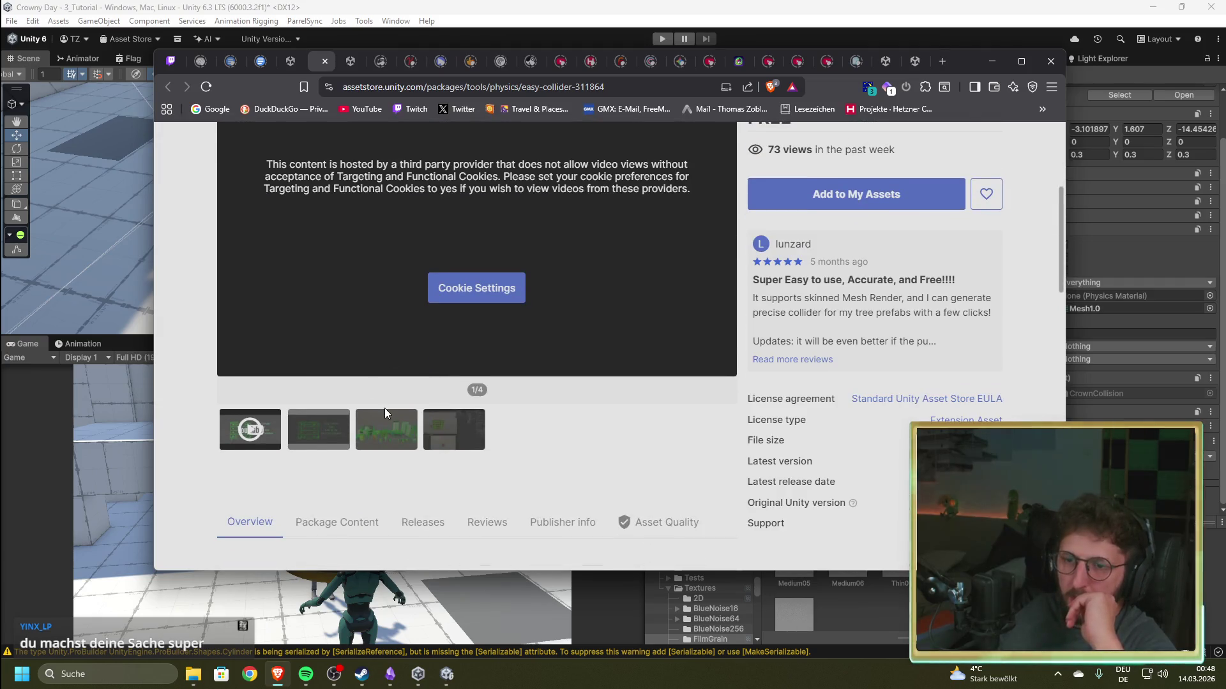
pyautogui.click(385, 424)
pyautogui.scroll(1, 540, 491)
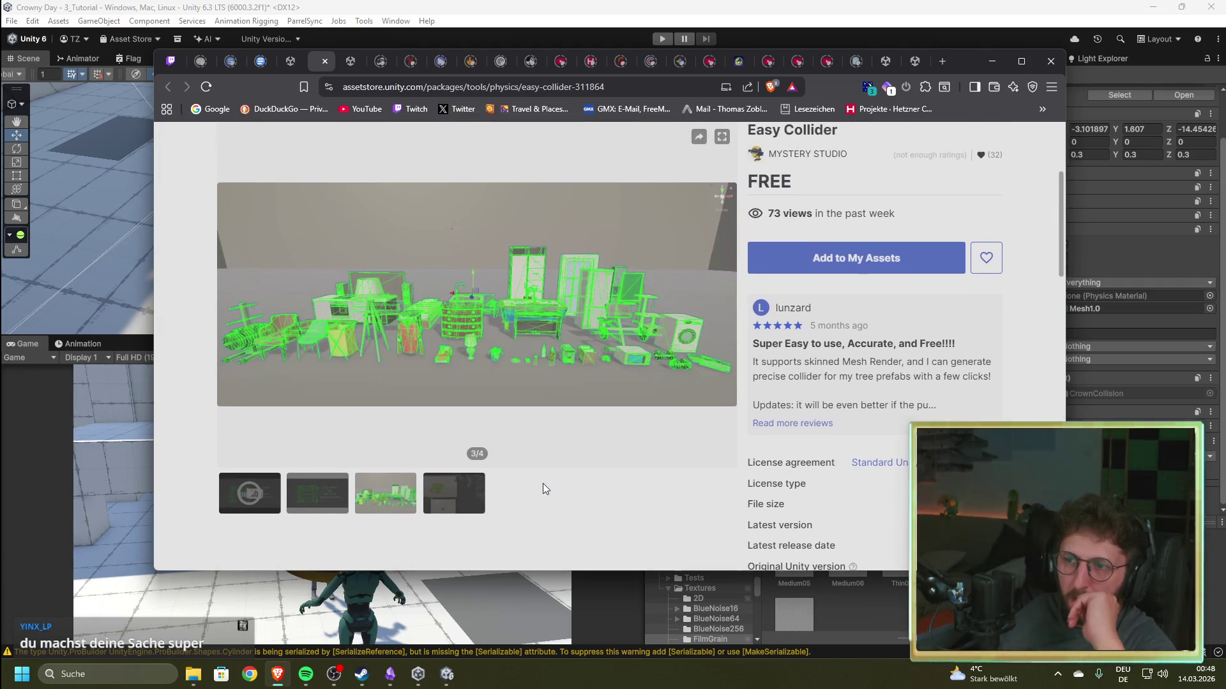
pyautogui.click(462, 501)
pyautogui.scroll(1, 413, 500)
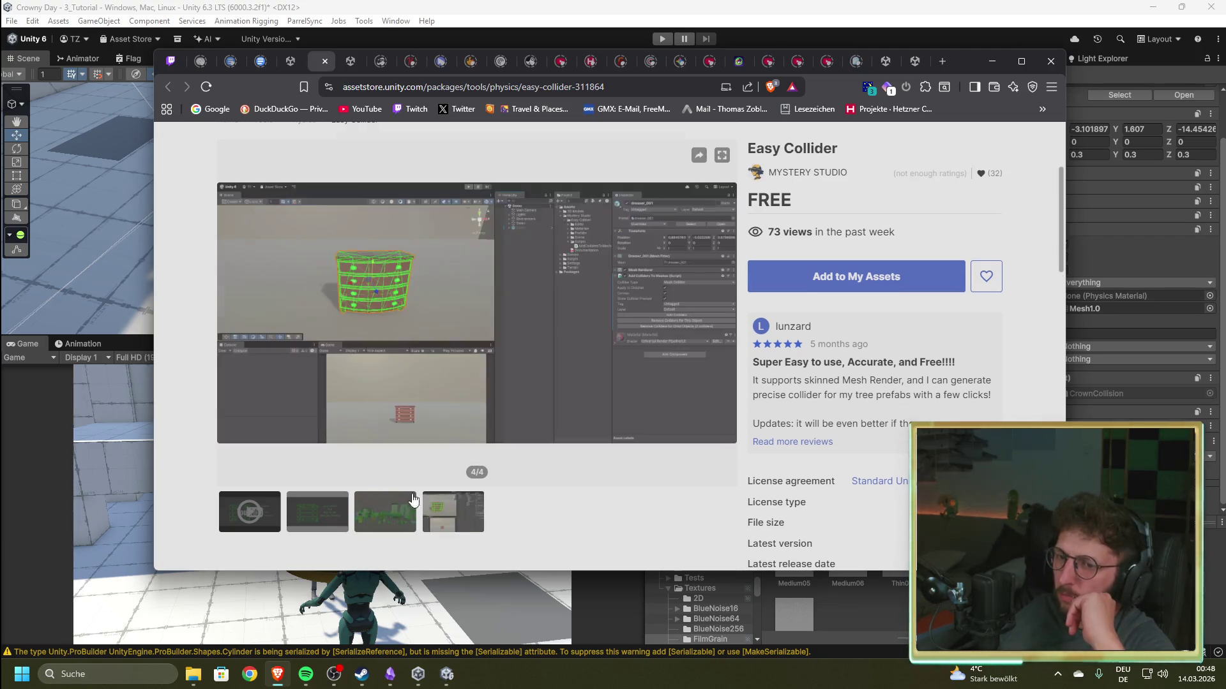
pyautogui.click(338, 522)
pyautogui.scroll(1, 516, 494)
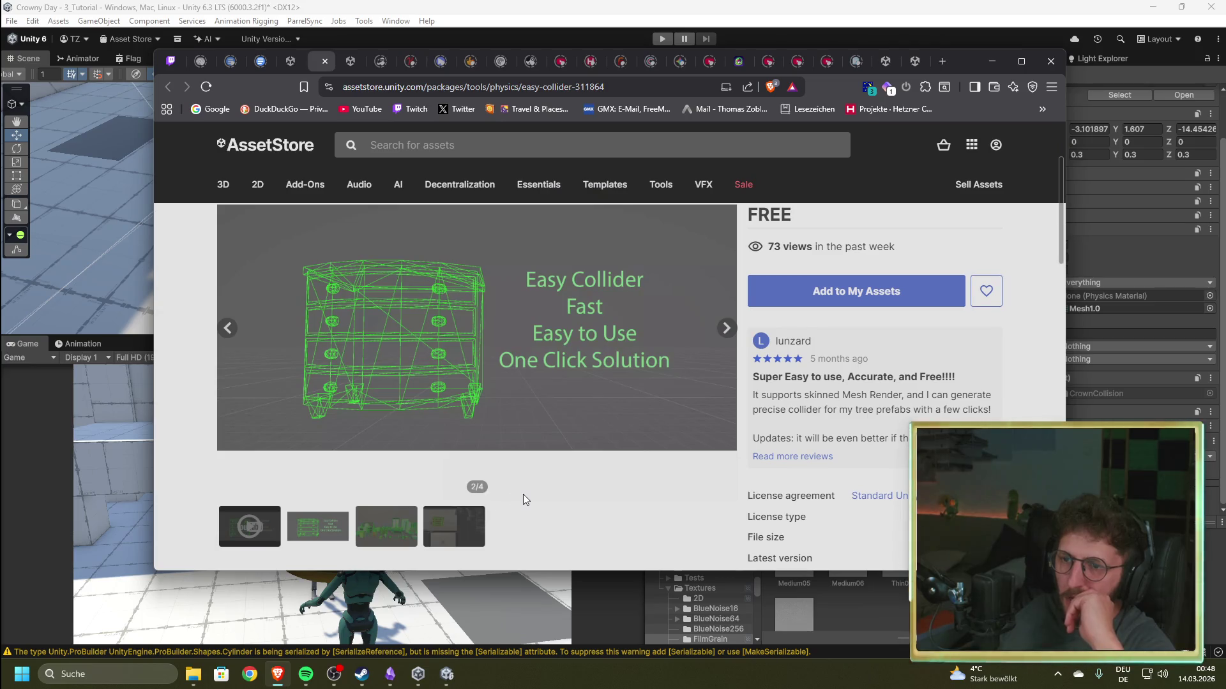
pyautogui.scroll(-5, 550, 486)
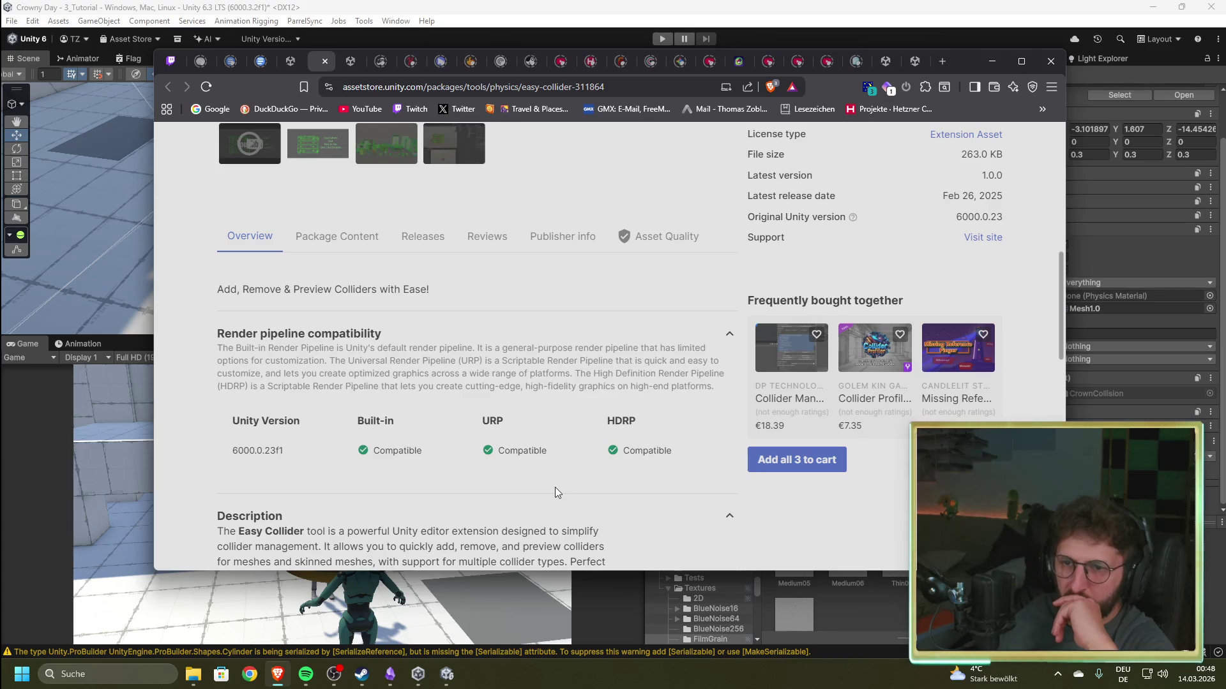
pyautogui.scroll(-3, 554, 488)
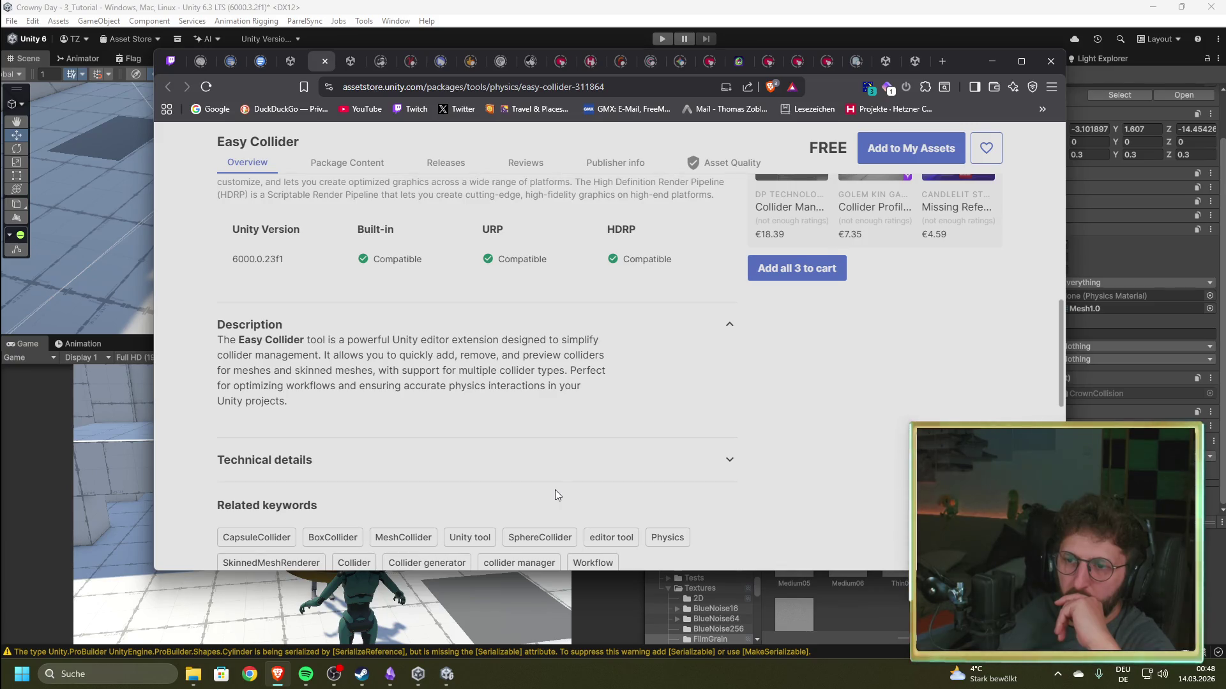
pyautogui.scroll(-5, 554, 489)
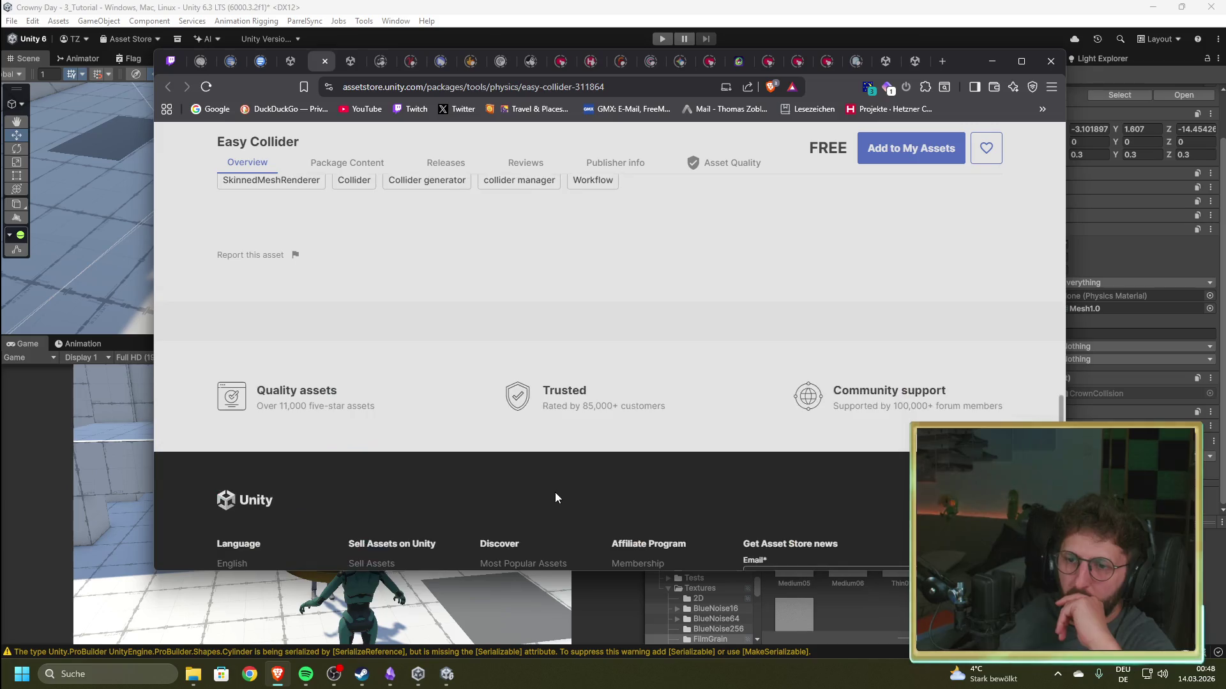
pyautogui.scroll(10, 649, 512)
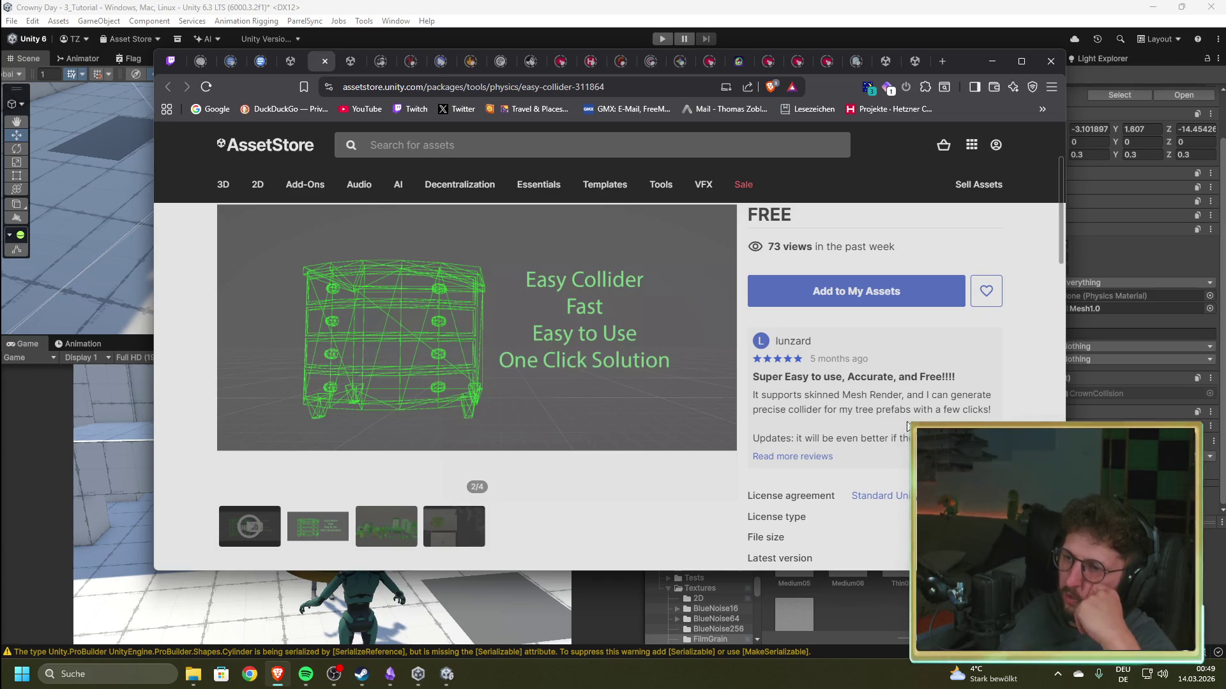
# - Read through the full user reviews, then go back to the collider search results
pyautogui.click(809, 459)
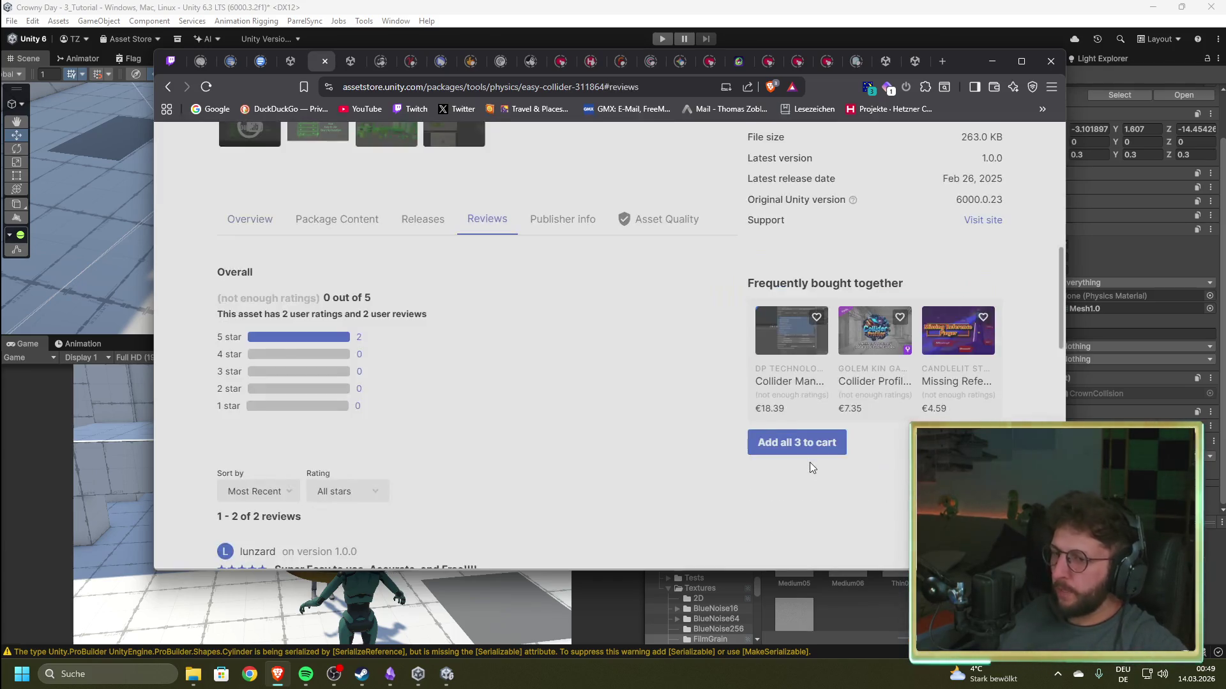
pyautogui.scroll(-5, 487, 400)
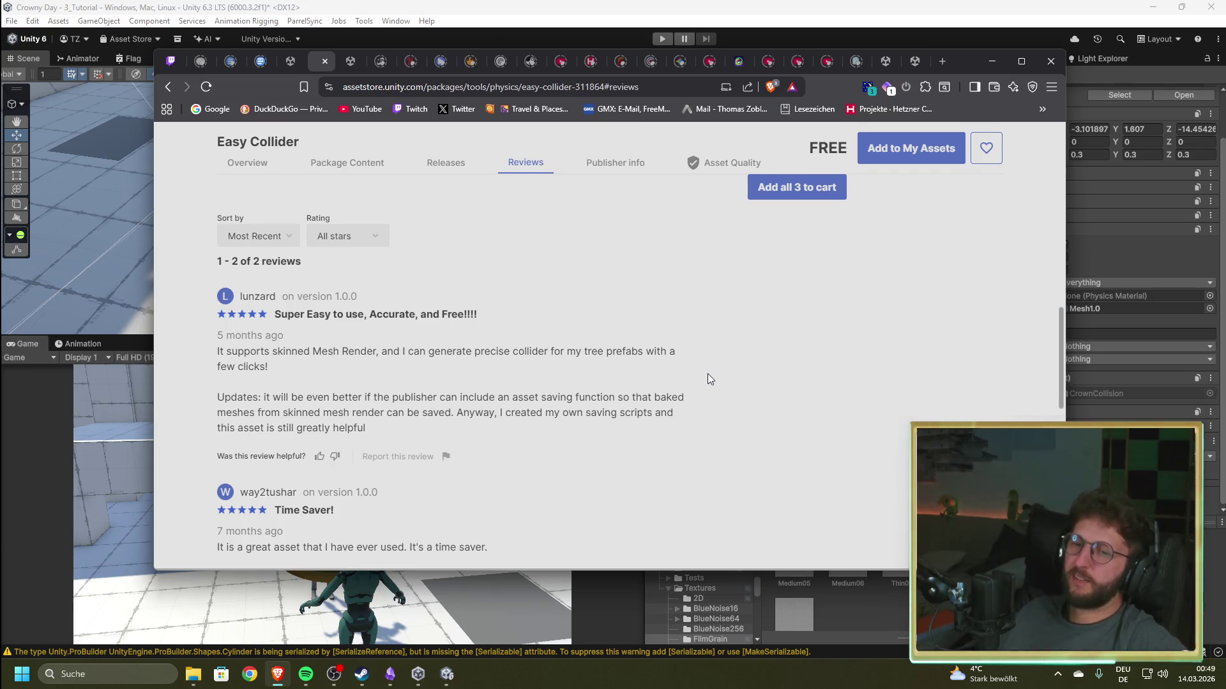
pyautogui.scroll(-3, 561, 383)
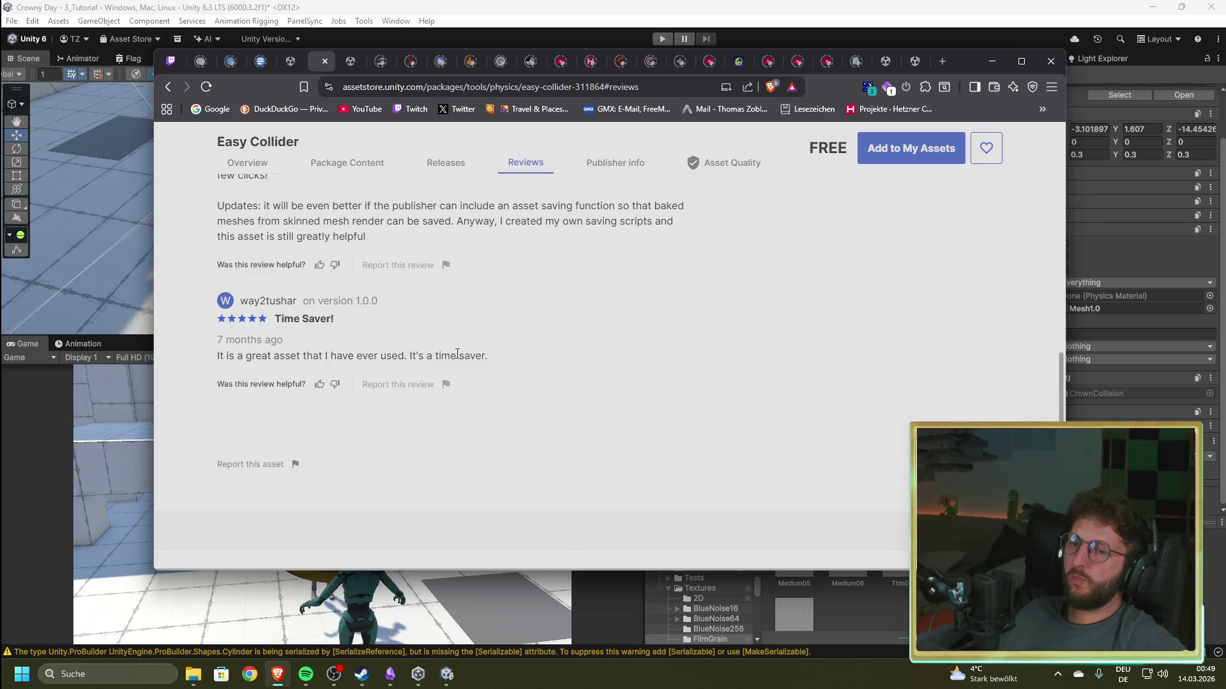
pyautogui.scroll(10, 589, 431)
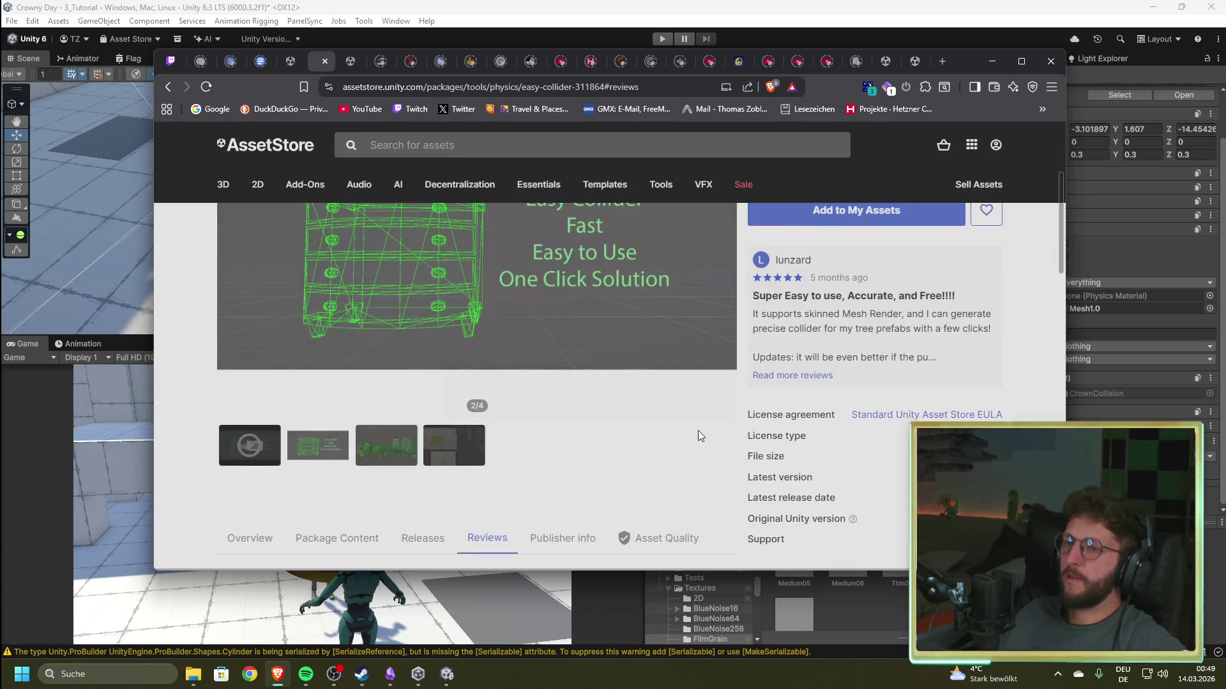
pyautogui.click(290, 61)
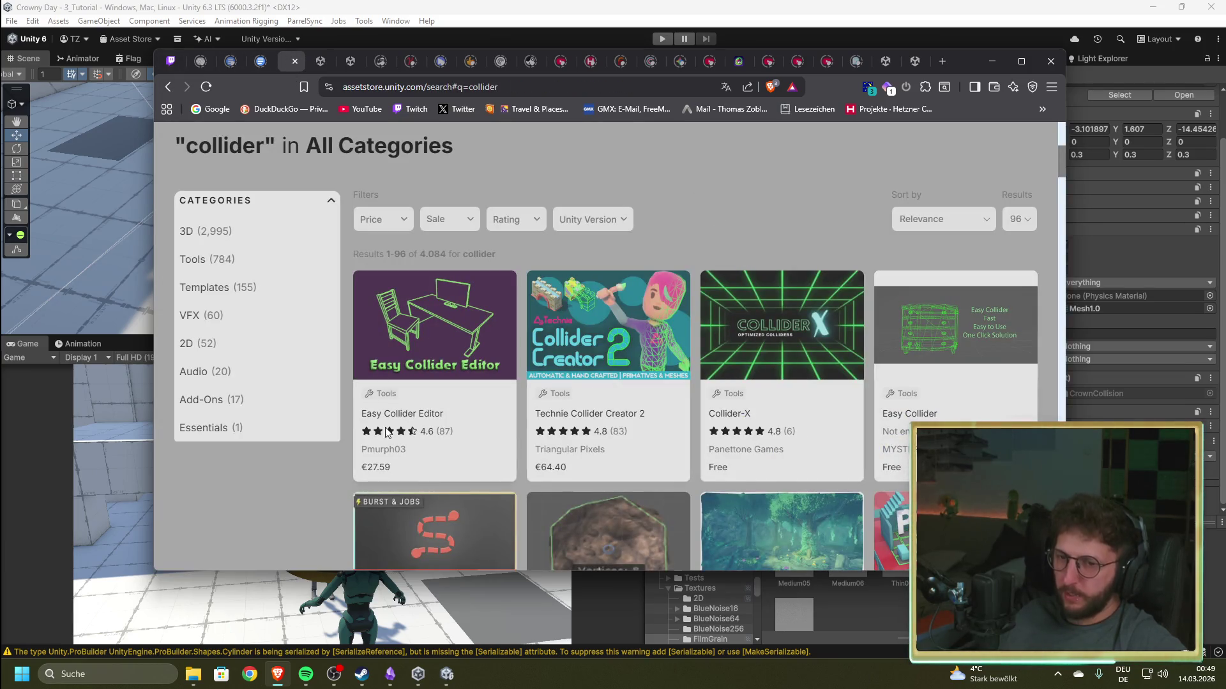
# - Scroll through the 'collider' results and open Easy Collider Editor in a new tab
pyautogui.scroll(-4, 385, 432)
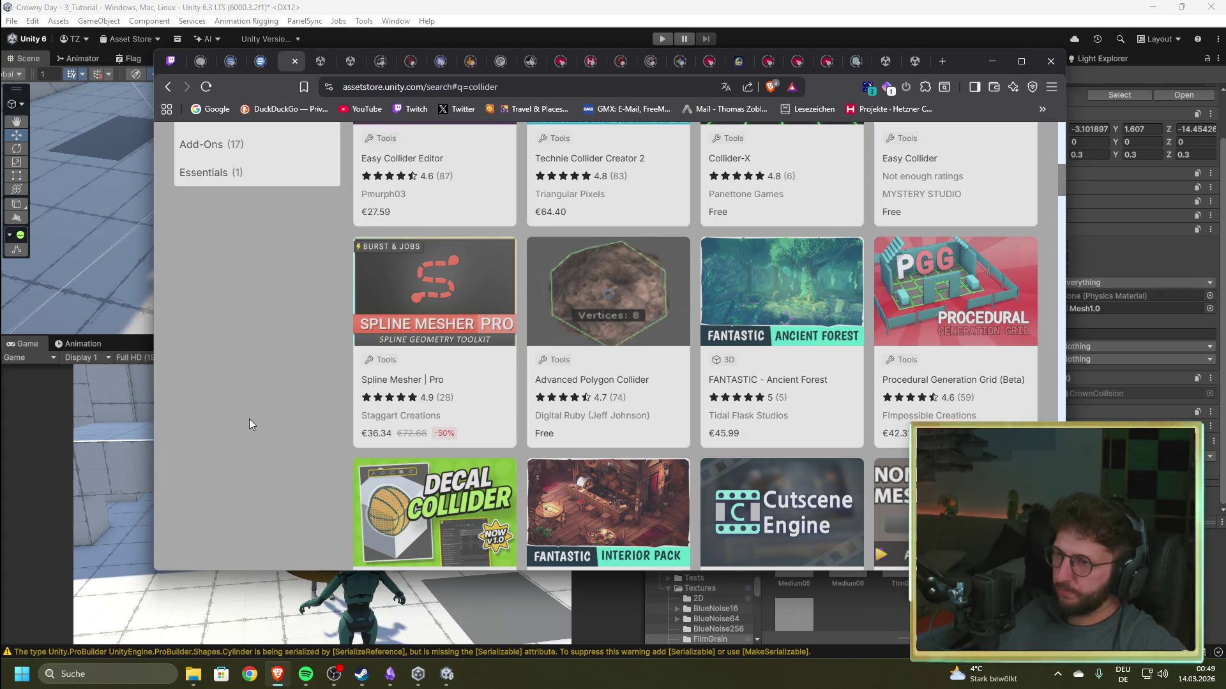
pyautogui.scroll(-2, 244, 420)
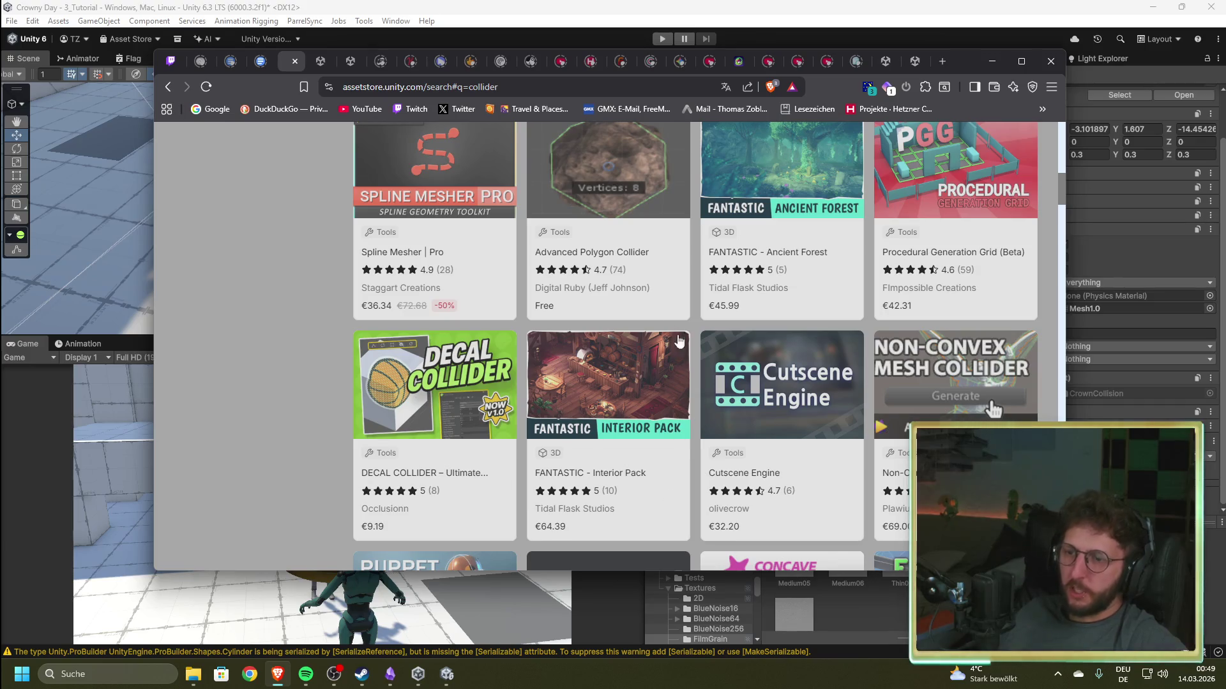
pyautogui.scroll(2, 597, 455)
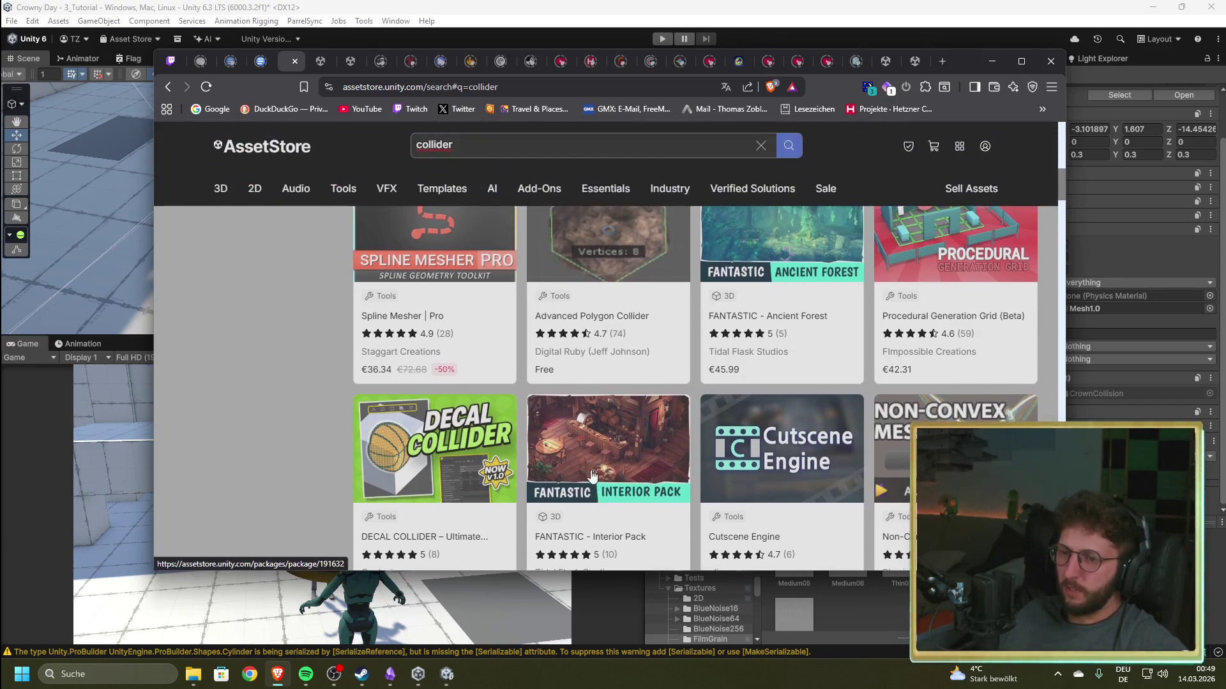
pyautogui.scroll(-3, 775, 364)
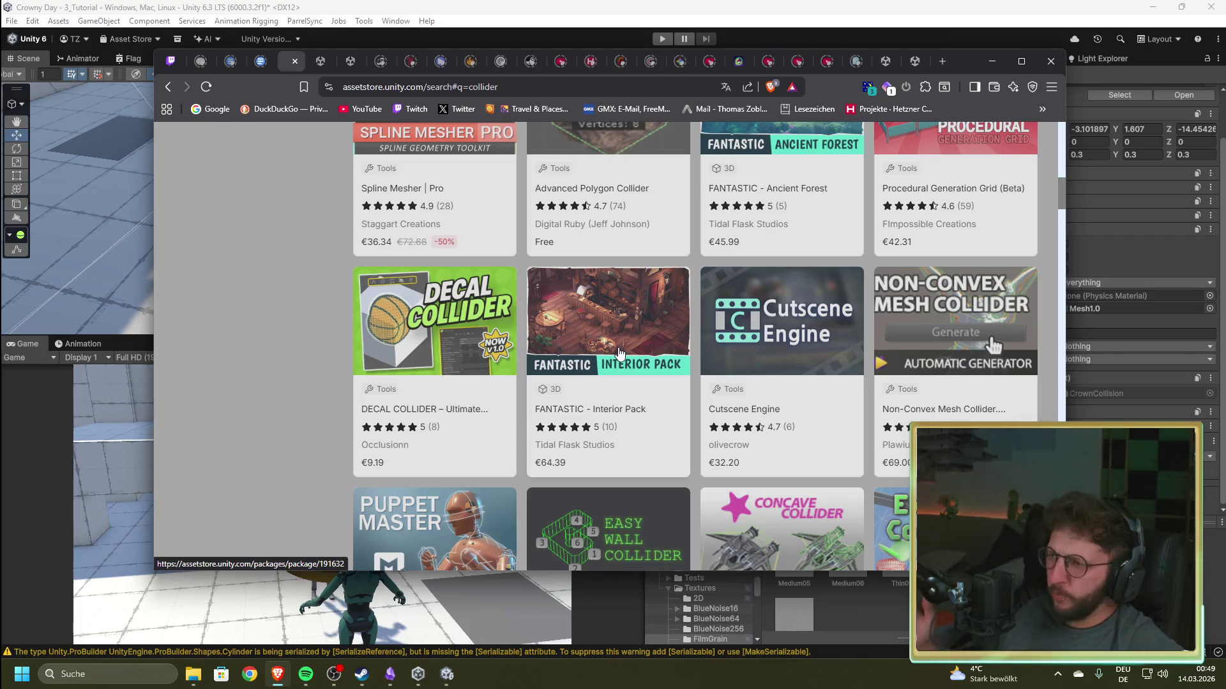
pyautogui.scroll(-3, 624, 353)
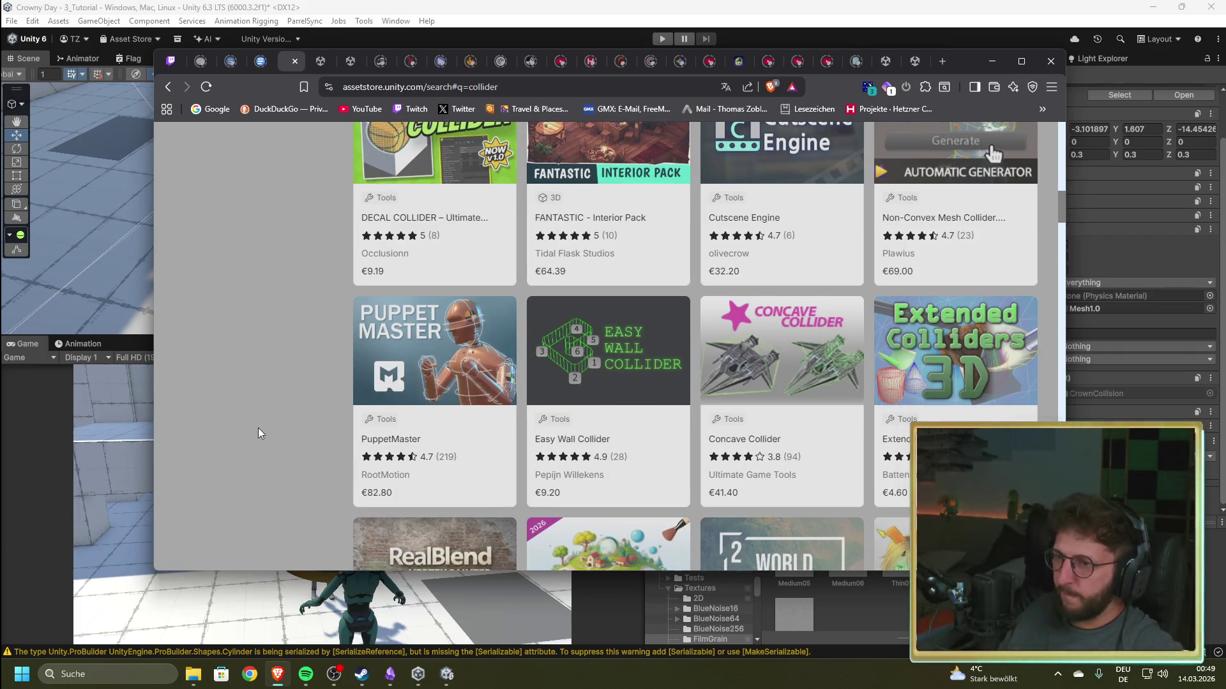
pyautogui.scroll(5, 258, 428)
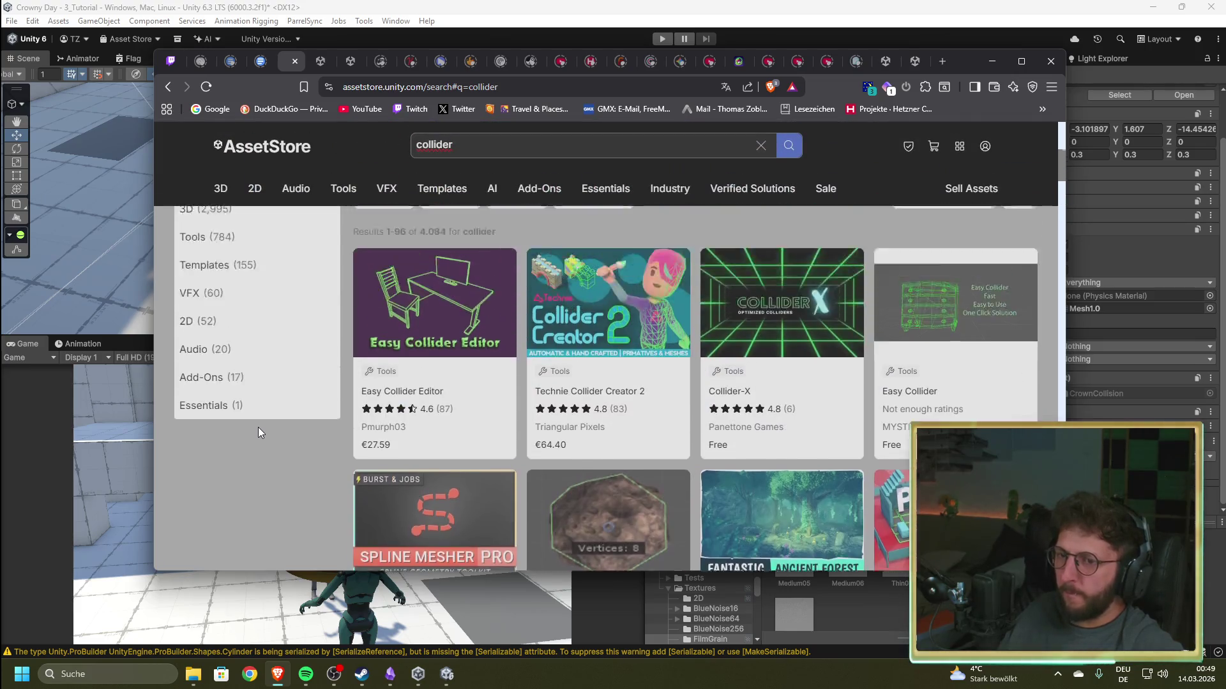
pyautogui.scroll(-2, 305, 451)
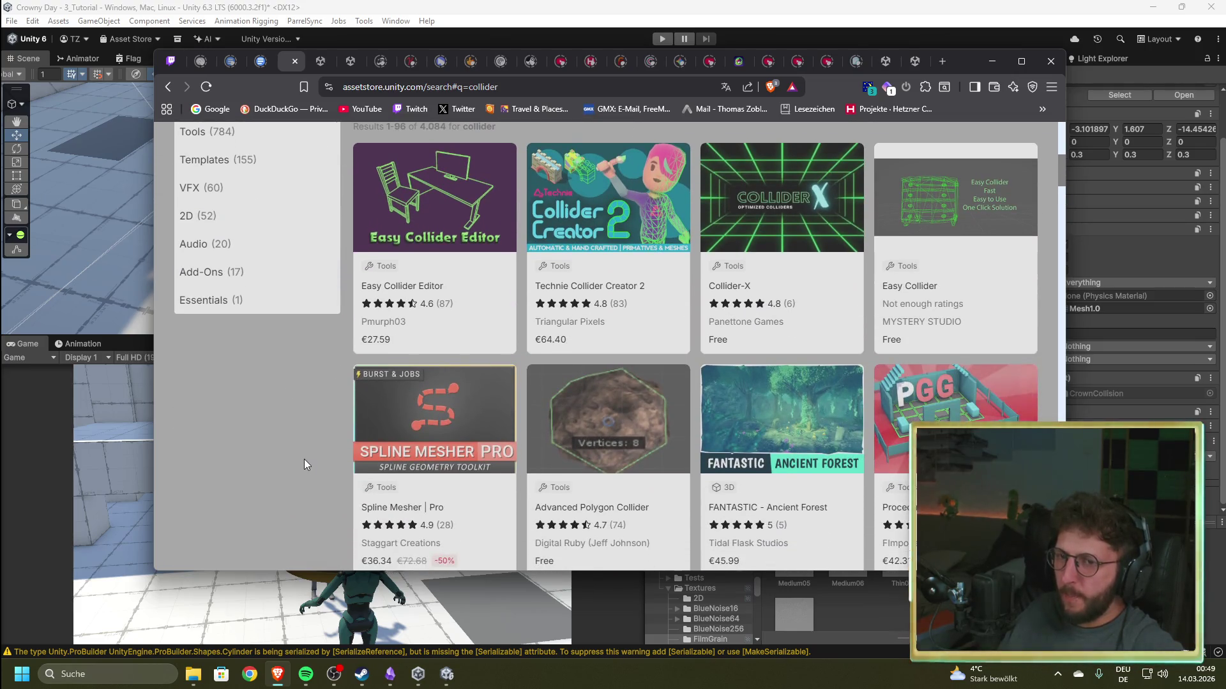
pyautogui.scroll(2, 307, 486)
pyautogui.click(441, 338)
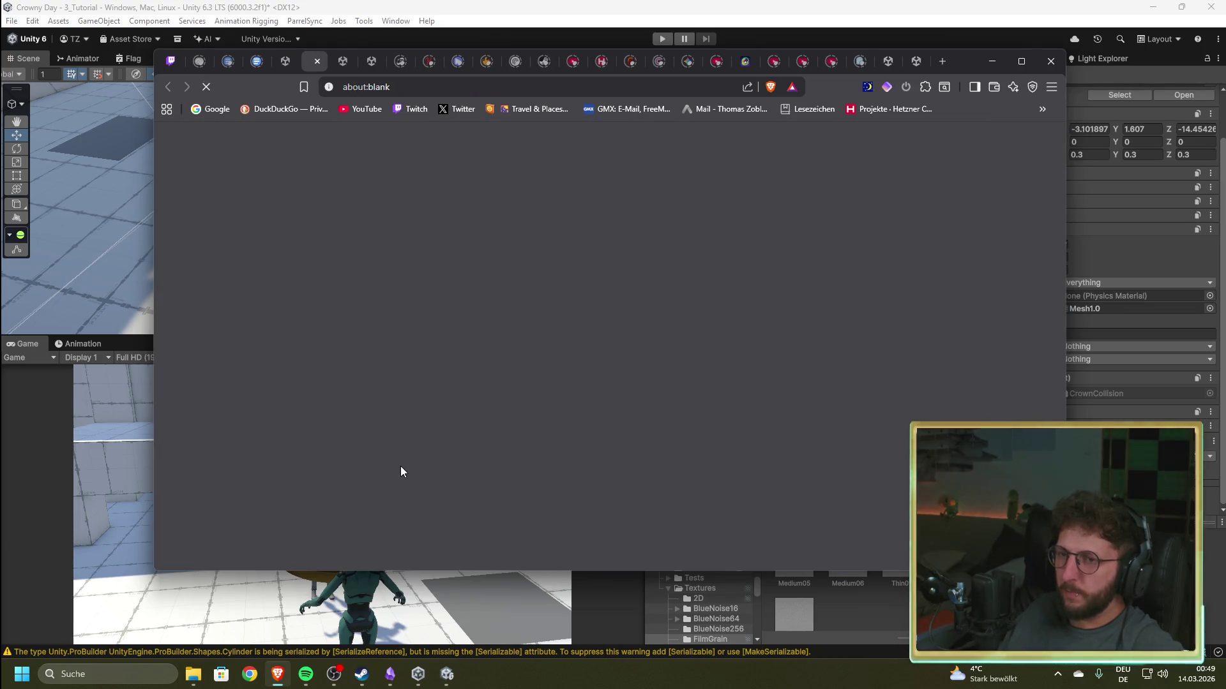
# - View Easy Collider Editor preview images 7 and 8 of 14, briefly checking Unity in between
pyautogui.scroll(-3, 396, 466)
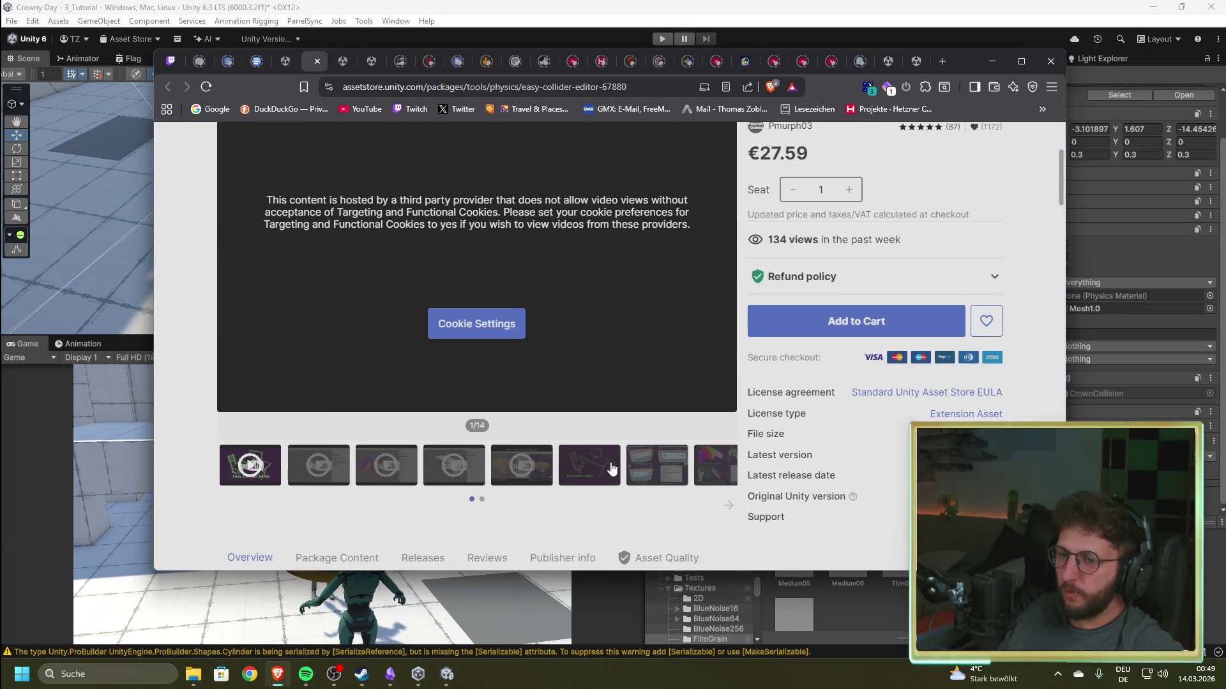
pyautogui.click(612, 469)
pyautogui.click(654, 473)
pyautogui.scroll(1, 648, 500)
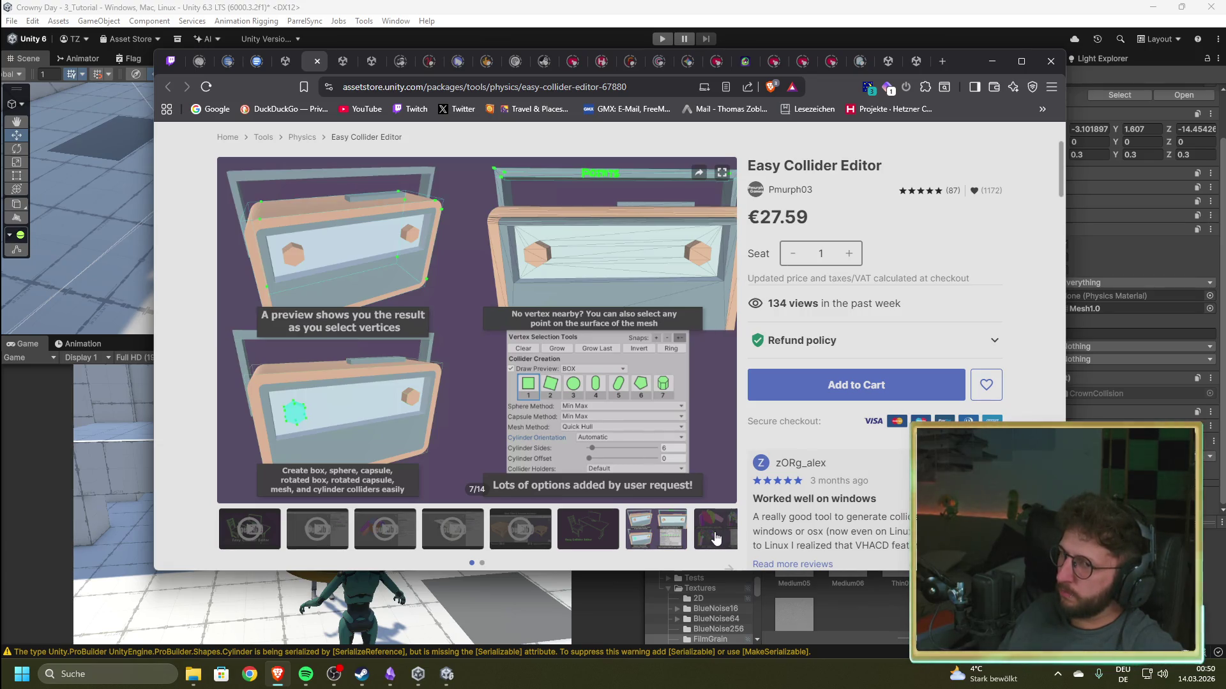
pyautogui.hotkey('alt', 'Tab')
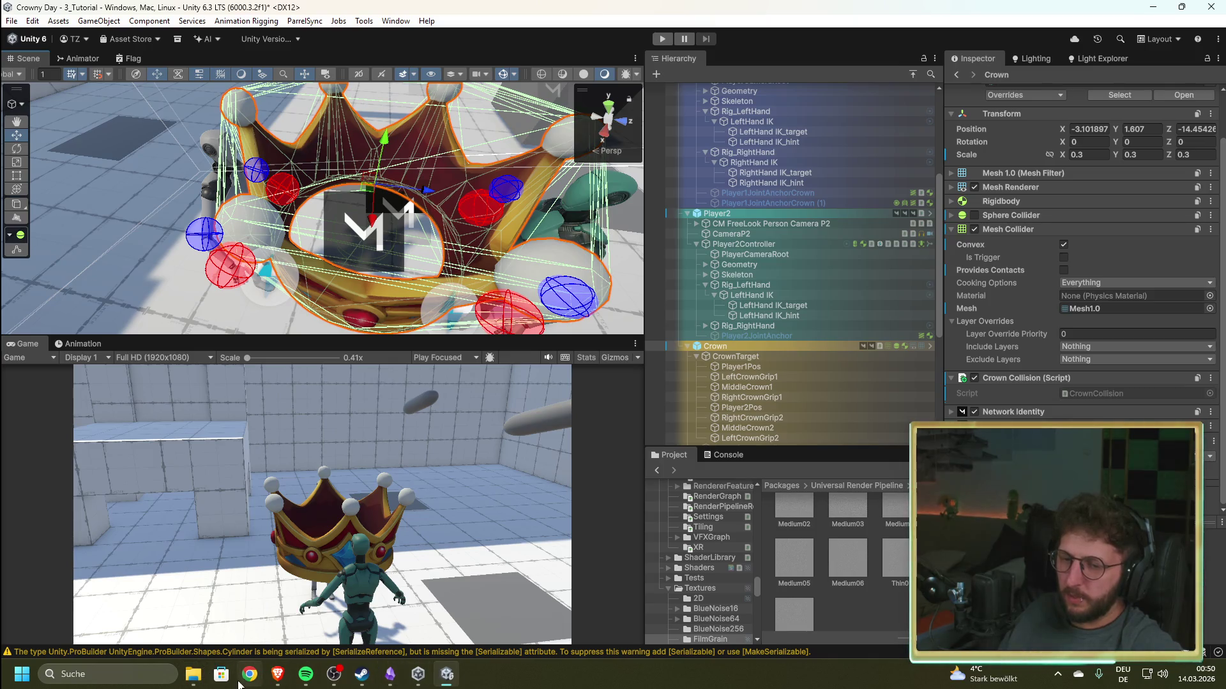
pyautogui.click(277, 675)
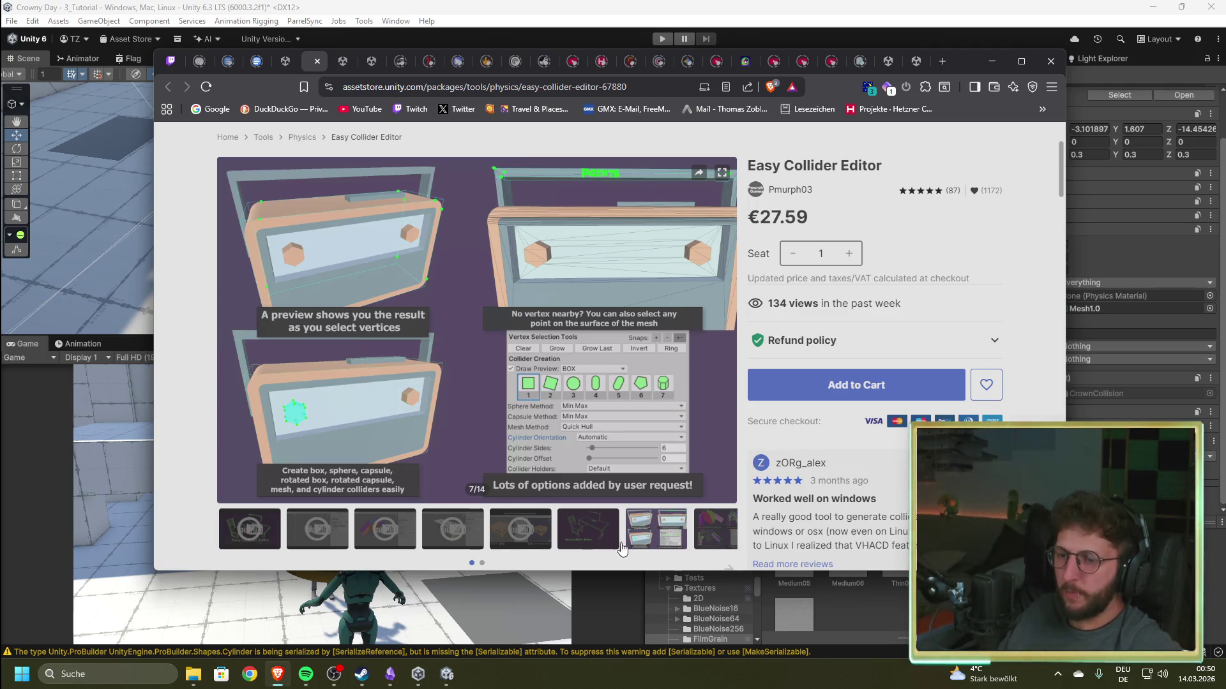
pyautogui.click(710, 535)
pyautogui.scroll(-1, 720, 519)
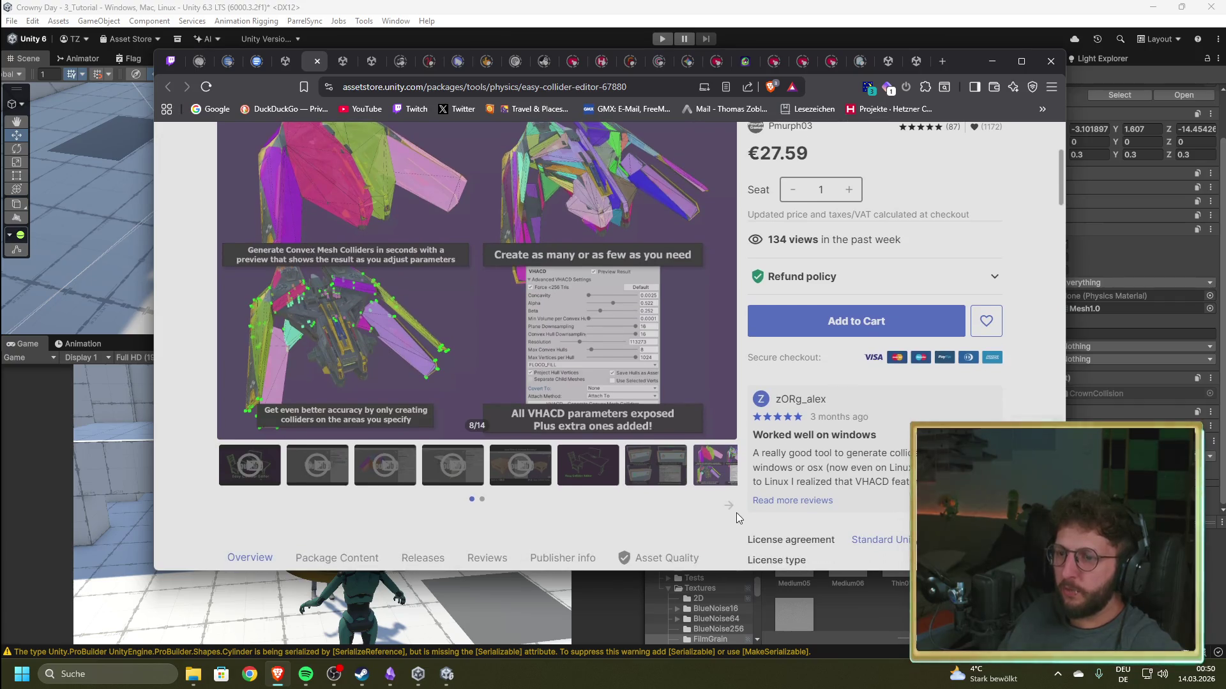
pyautogui.click(728, 505)
pyautogui.click(455, 470)
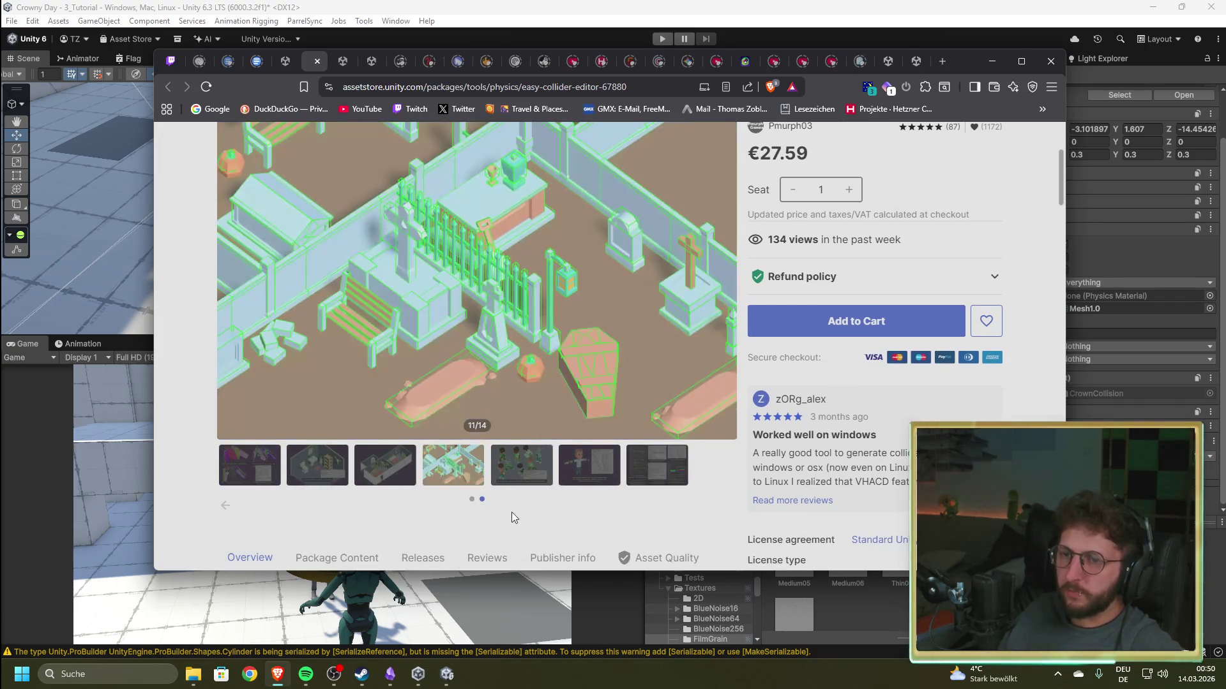
pyautogui.scroll(1, 514, 517)
# - Step through preview images 9 to 14 of 14, then close the Easy Collider Editor page
pyautogui.click(522, 542)
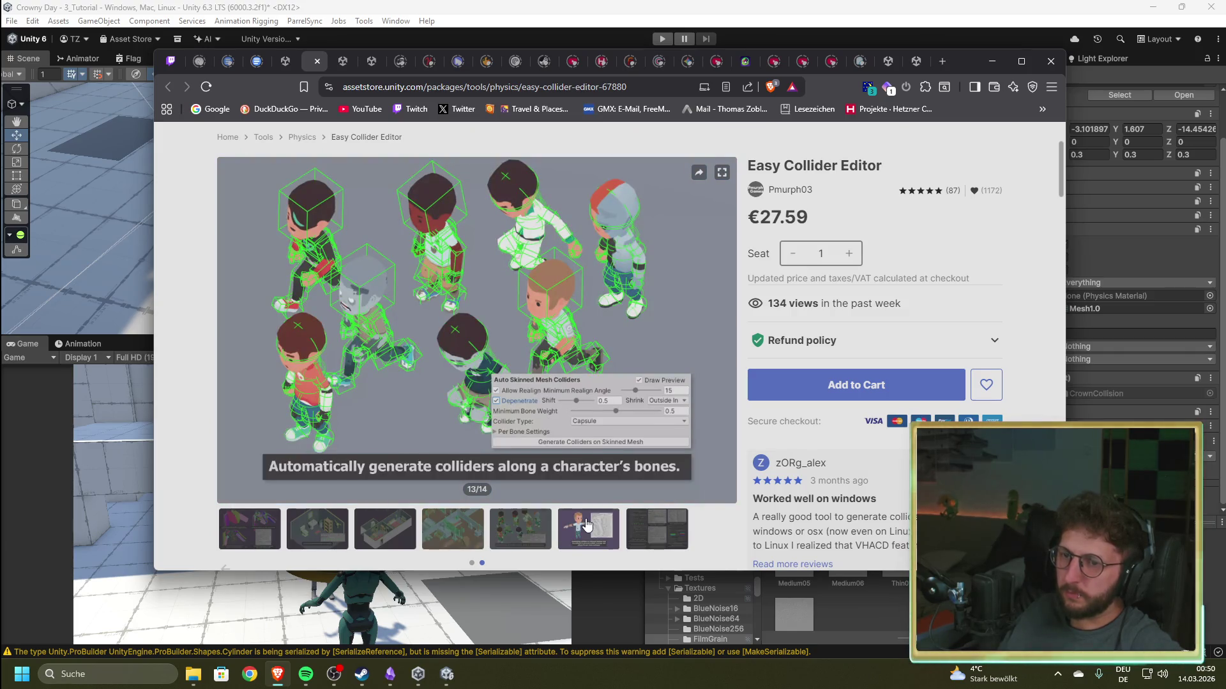
pyautogui.click(586, 525)
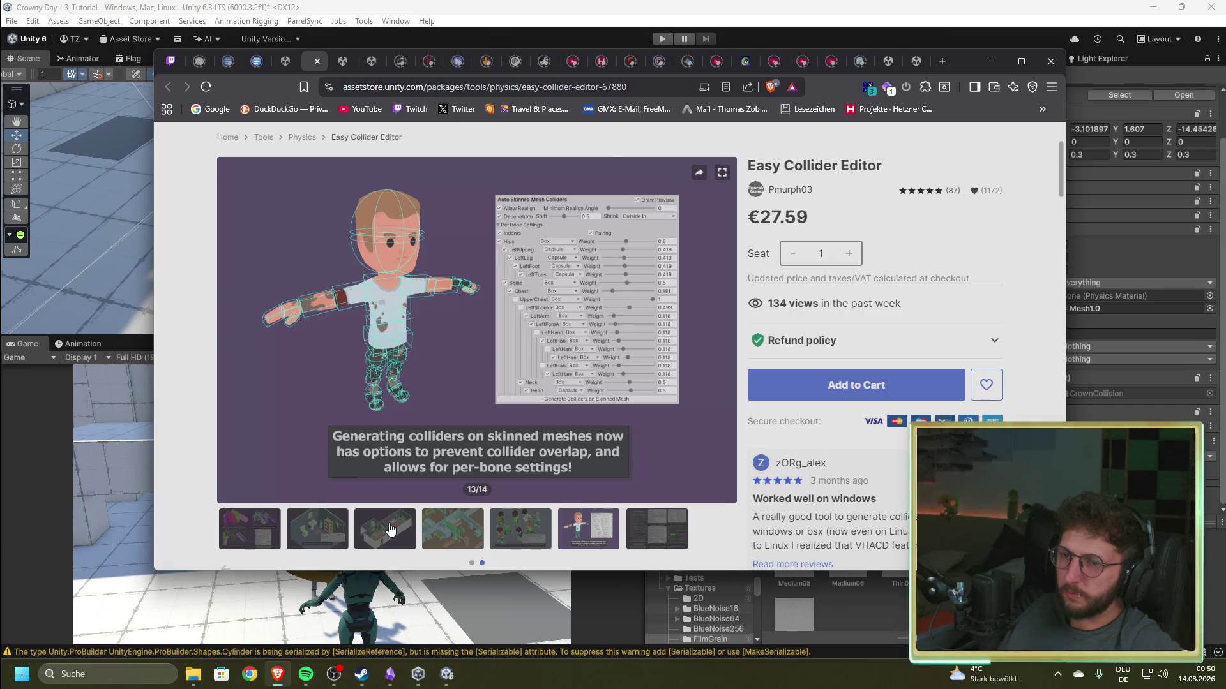
pyautogui.click(391, 530)
pyautogui.click(324, 526)
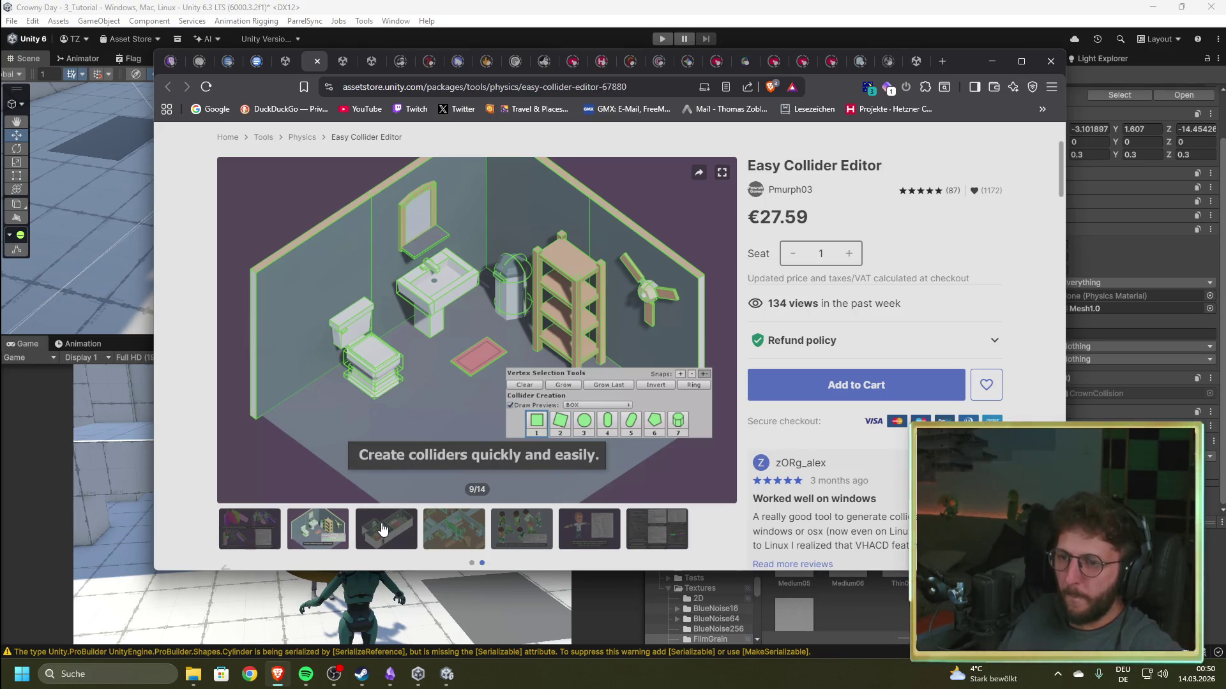
pyautogui.click(383, 529)
pyautogui.click(460, 534)
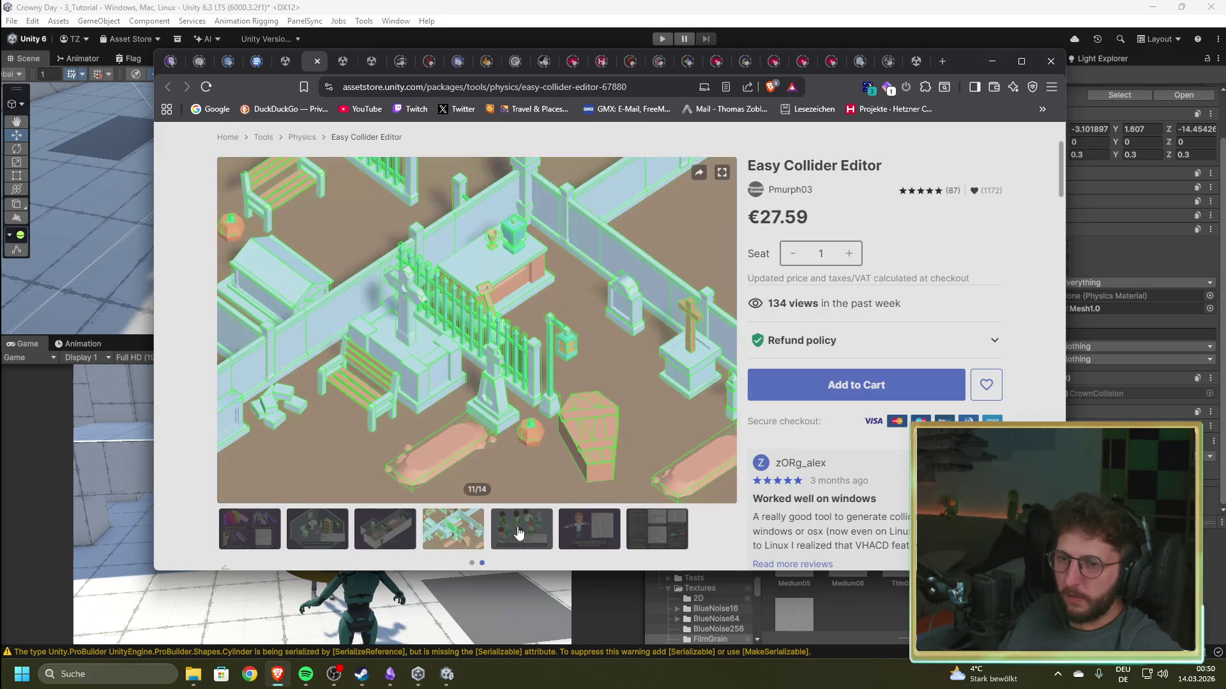
pyautogui.click(523, 535)
pyautogui.click(611, 539)
pyautogui.click(651, 536)
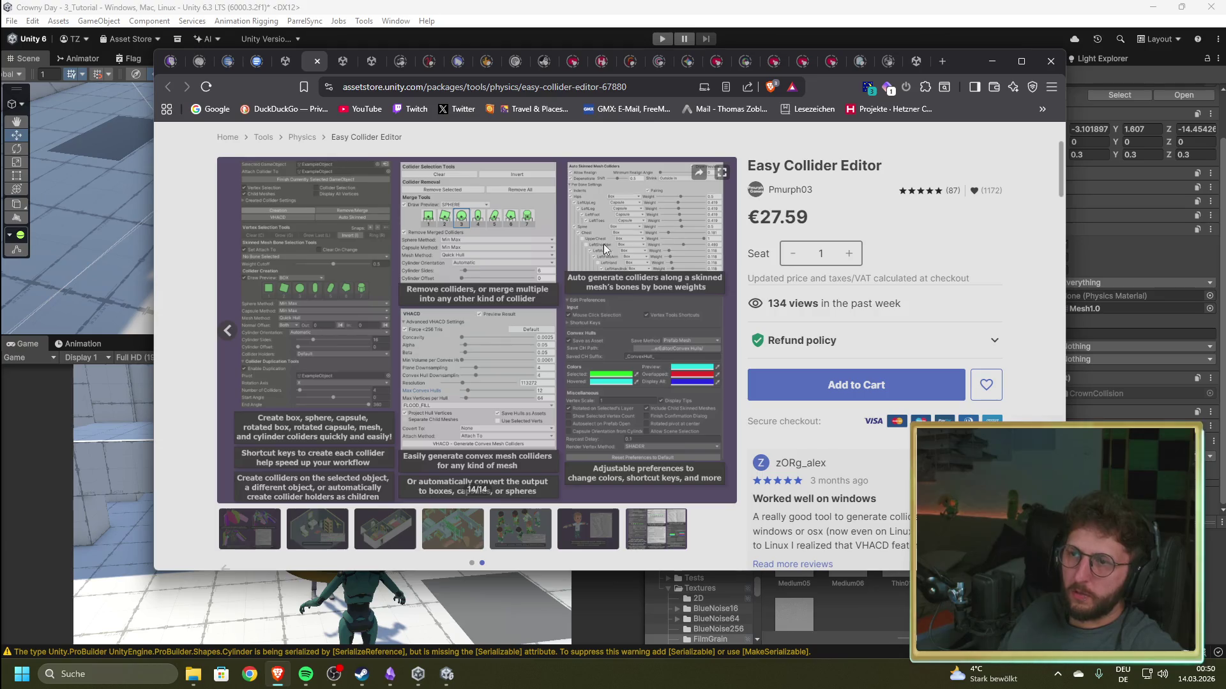
pyautogui.click(318, 62)
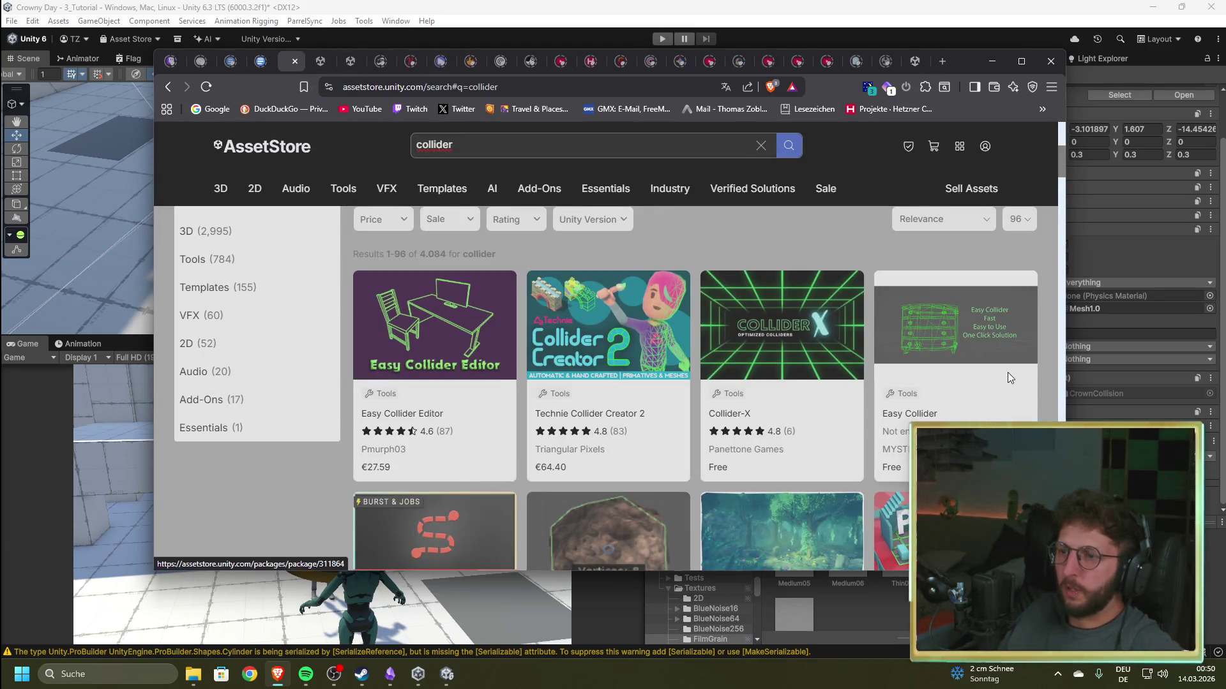
# - Change the search to 'collider donut' and scroll through its 20 results
pyautogui.click(524, 146)
pyautogui.write('donut')
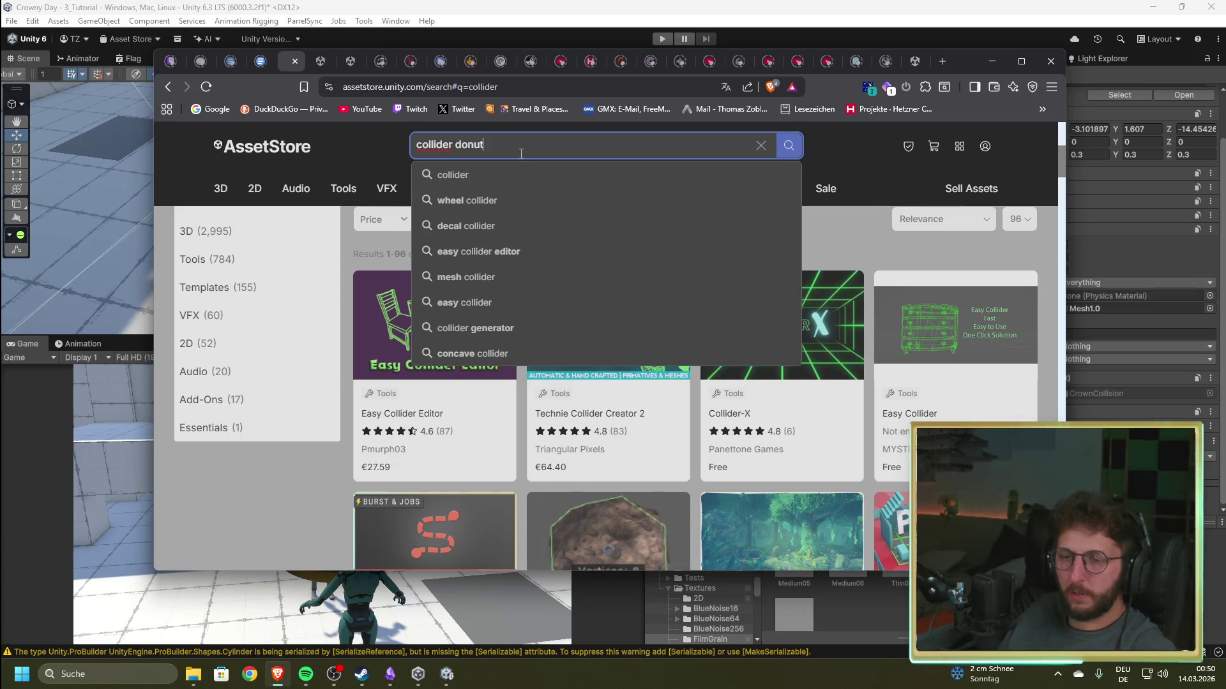
pyautogui.press('Return')
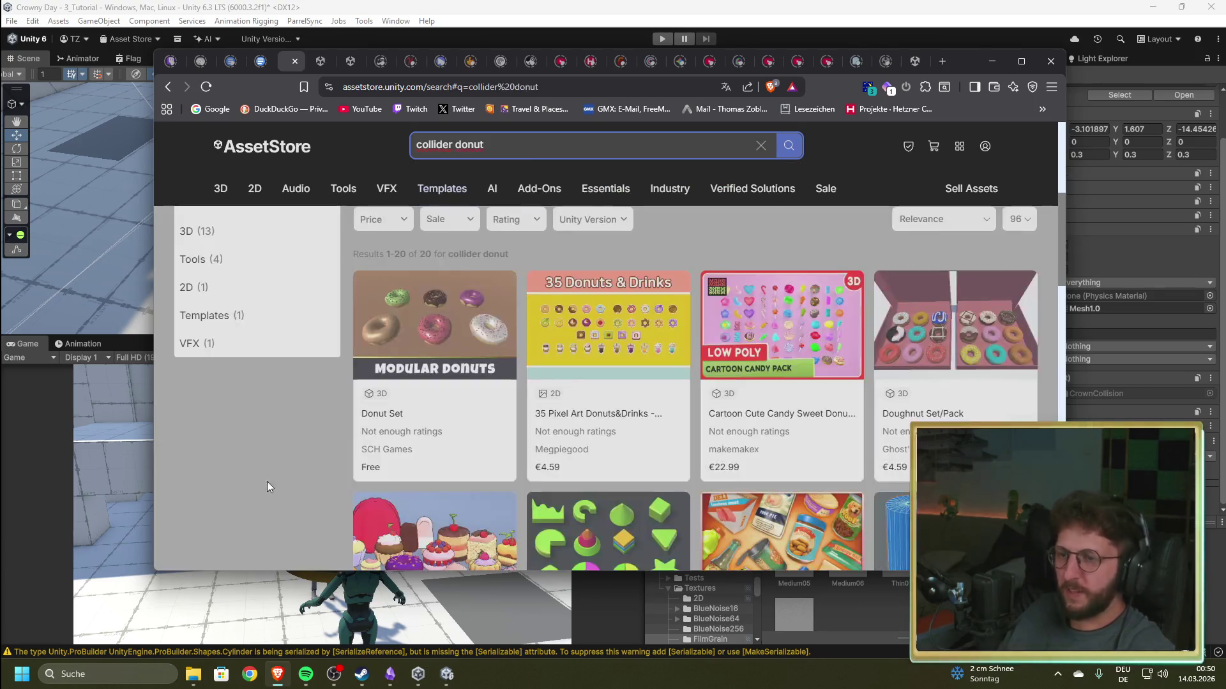
pyautogui.scroll(-2, 306, 462)
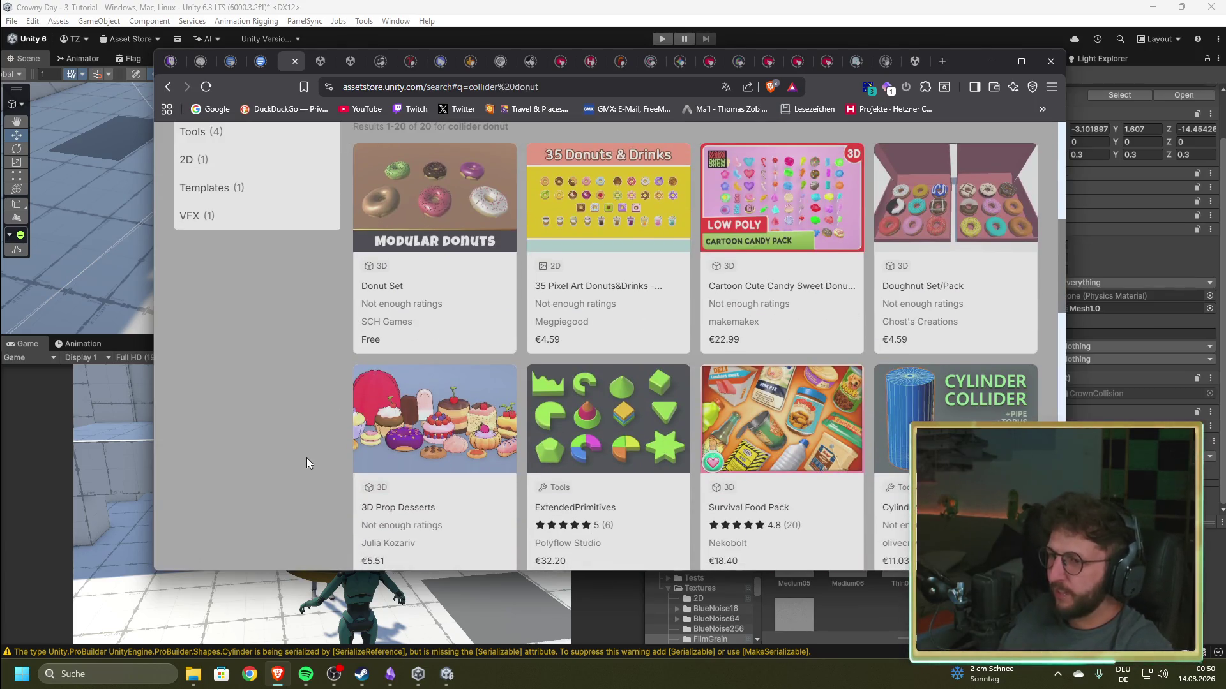
pyautogui.scroll(-4, 1021, 402)
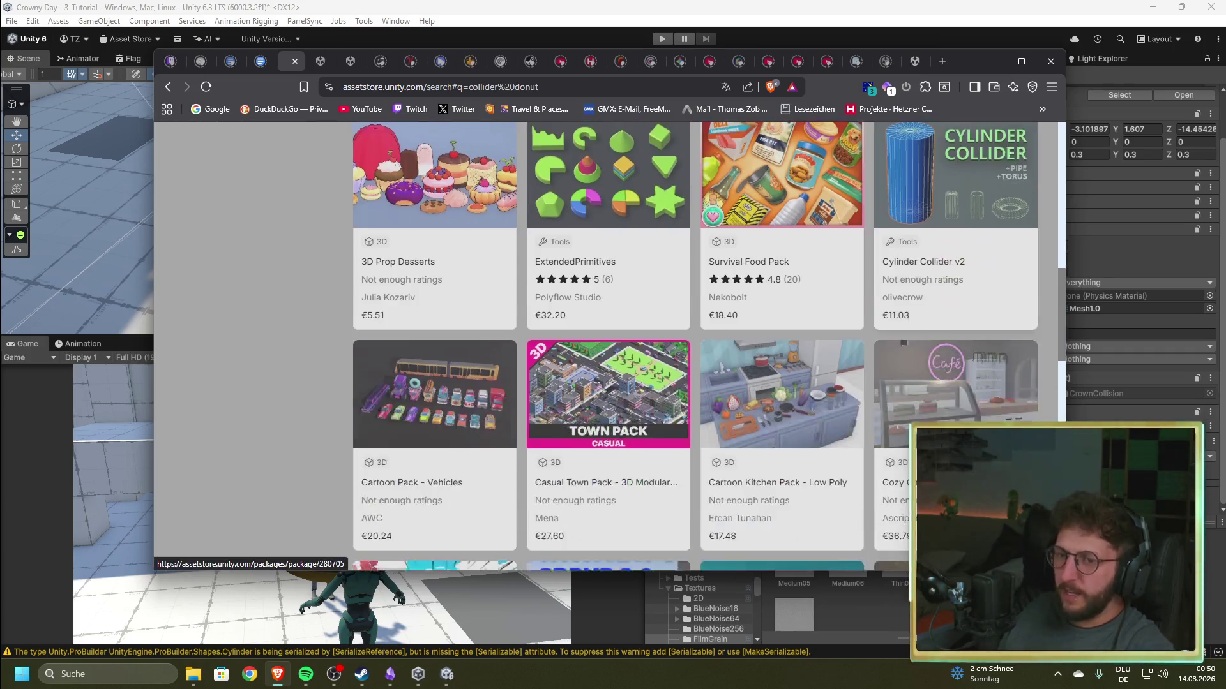
pyautogui.scroll(3, 1012, 401)
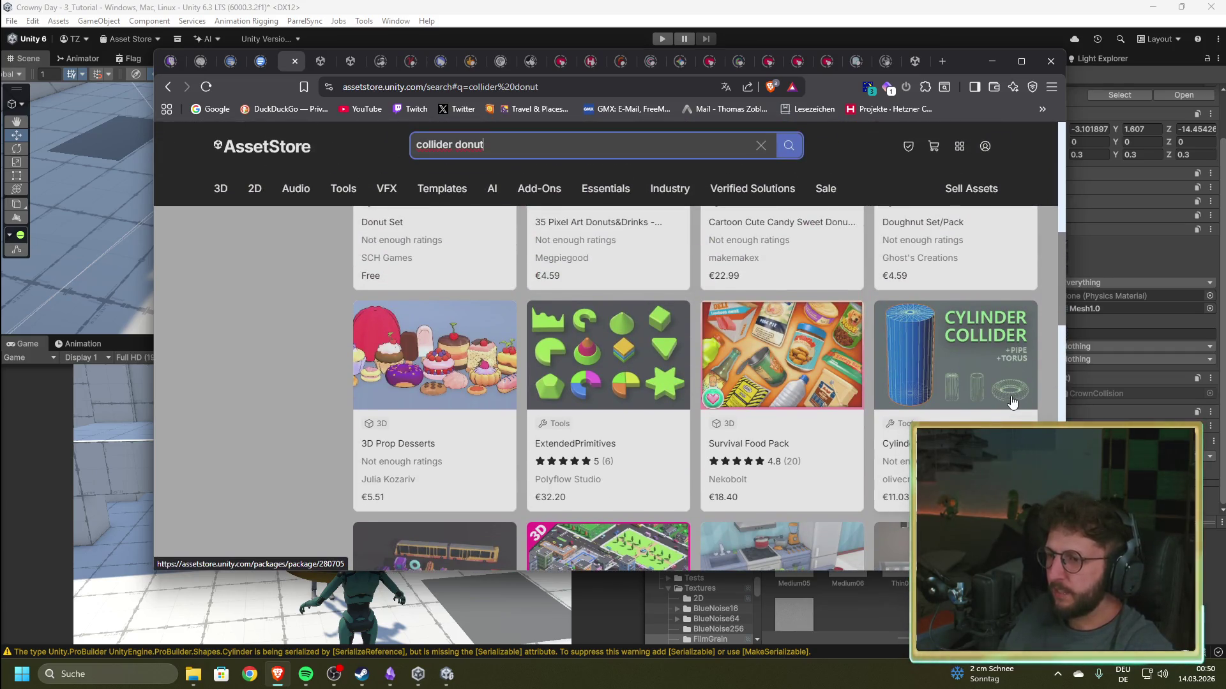
pyautogui.click(1012, 401)
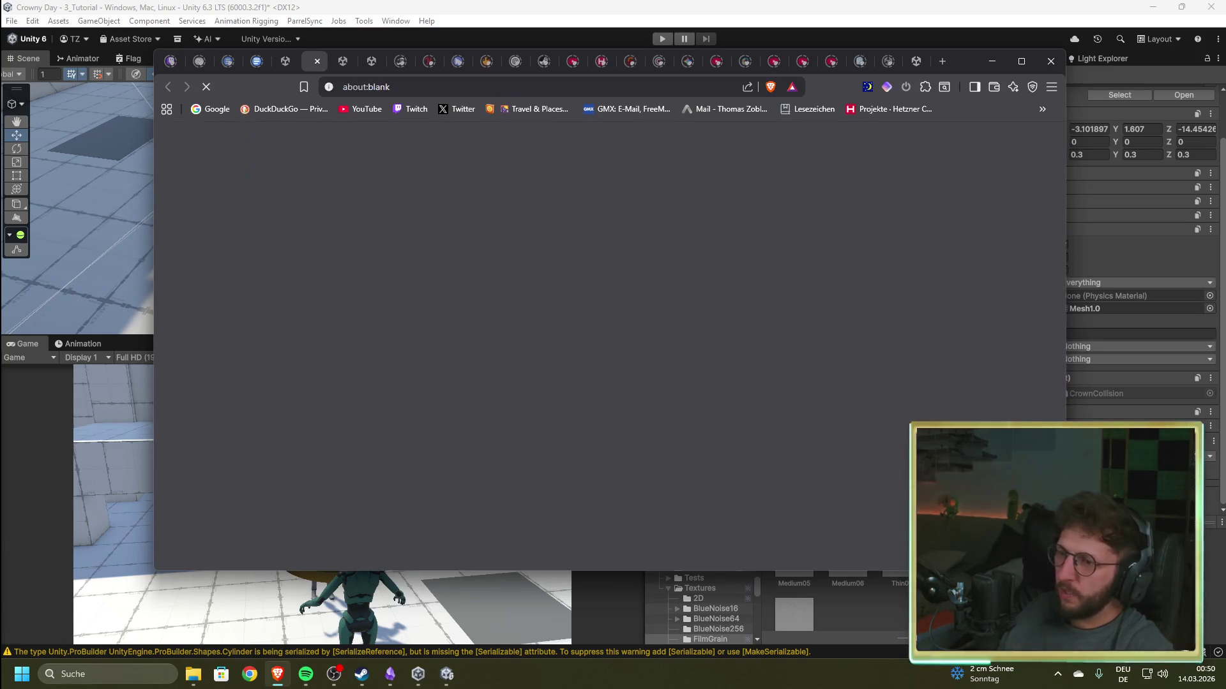
pyautogui.scroll(-5, 534, 383)
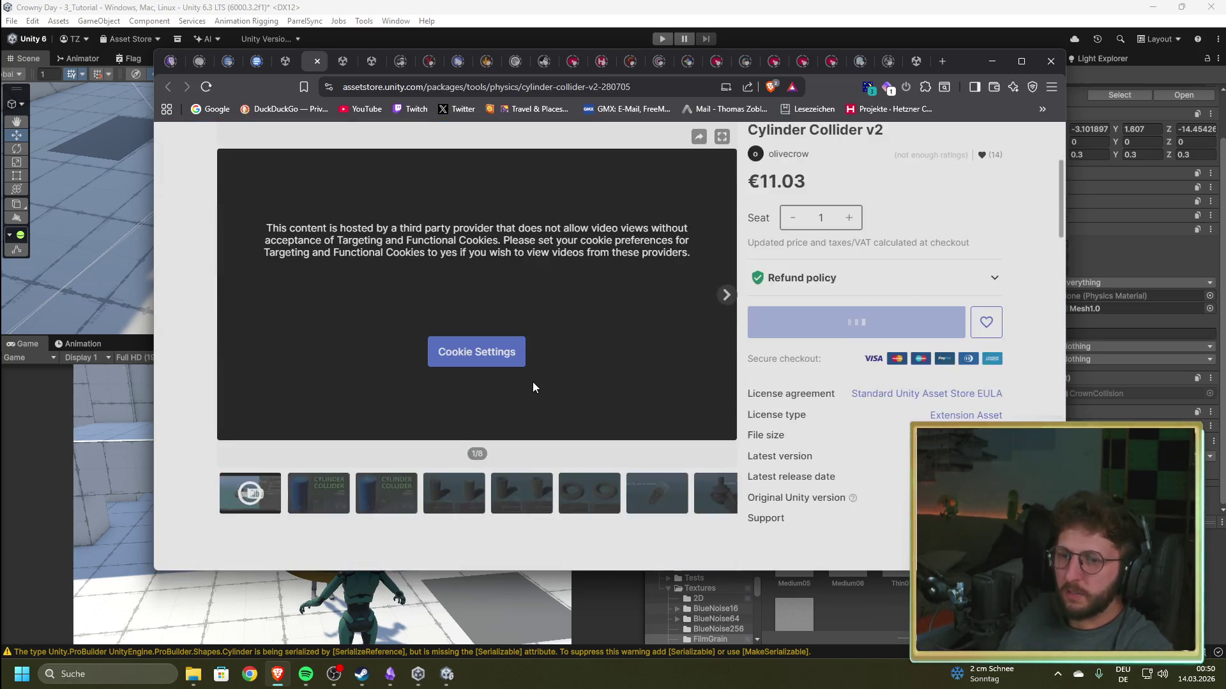
pyautogui.scroll(2, 535, 383)
pyautogui.click(392, 504)
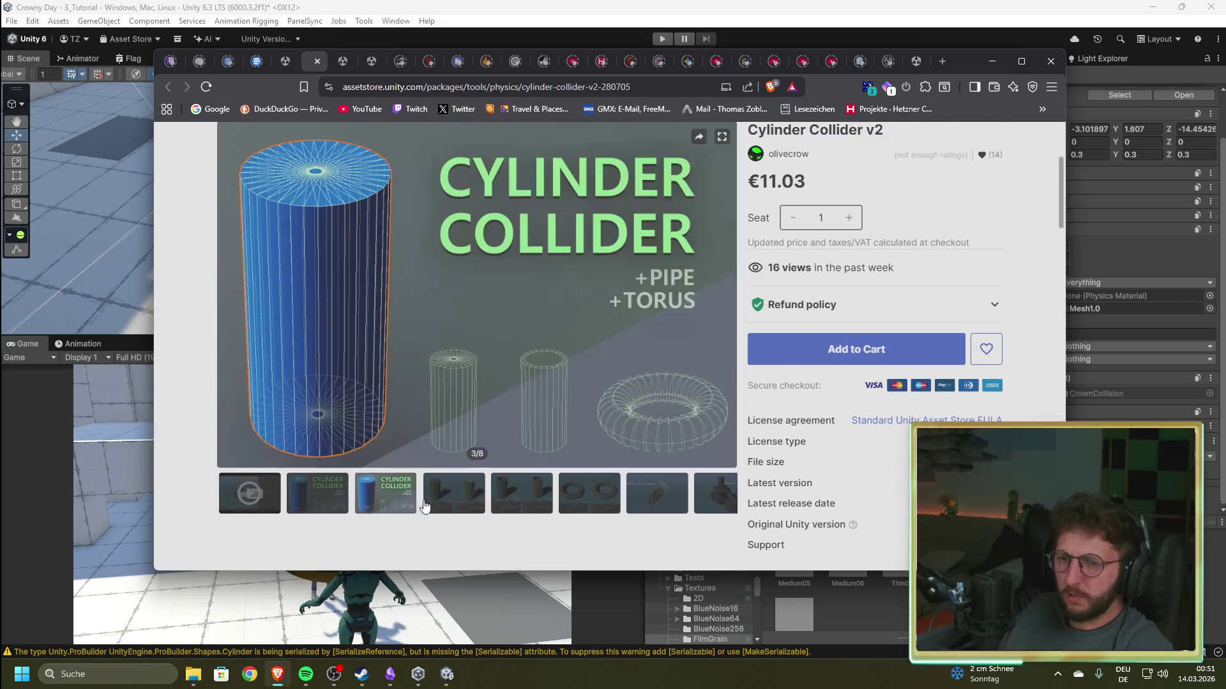
pyautogui.click(460, 502)
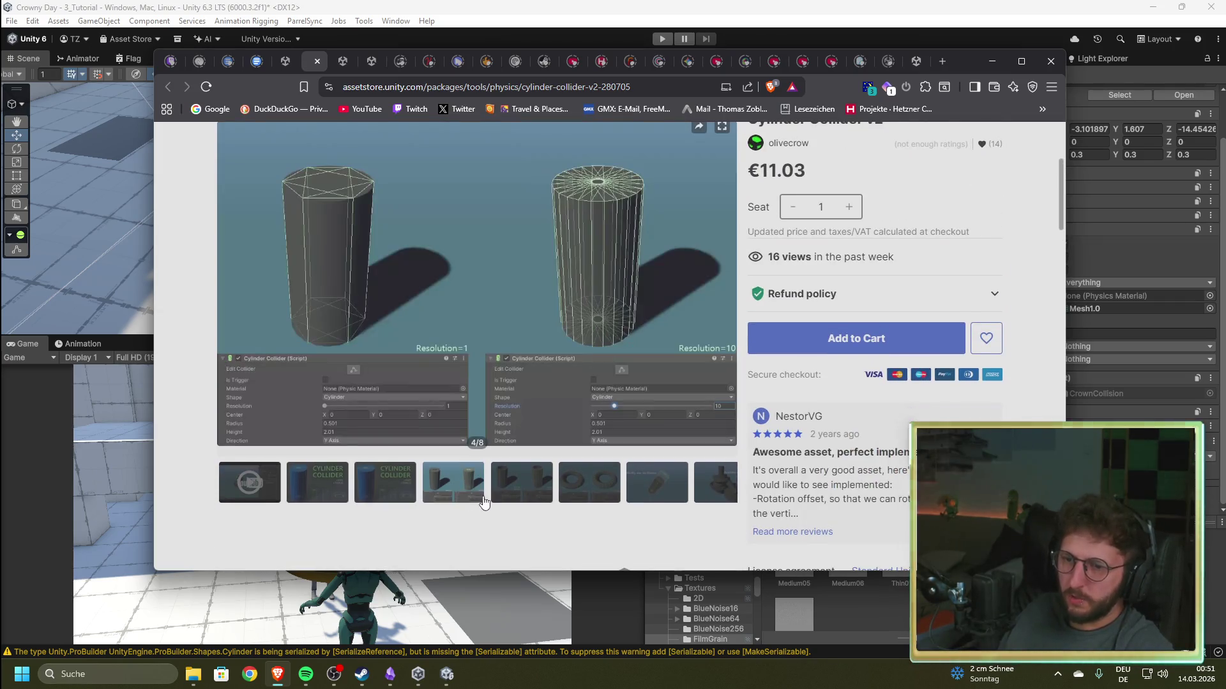
pyautogui.click(541, 488)
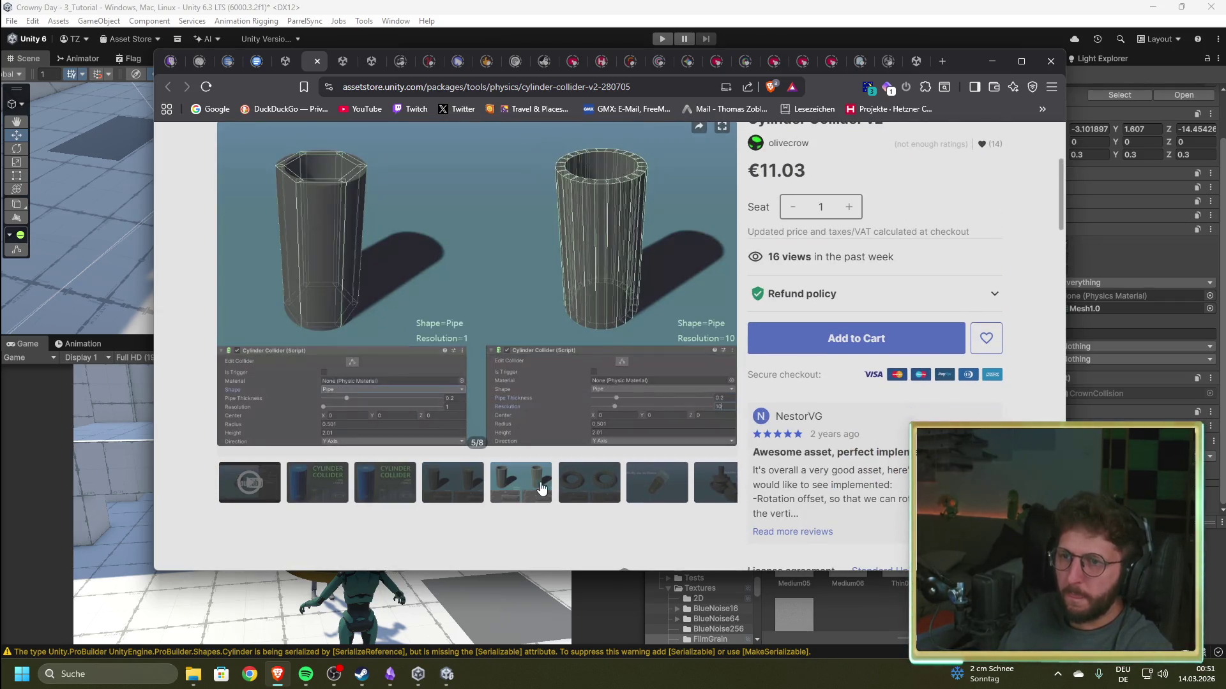
pyautogui.click(581, 482)
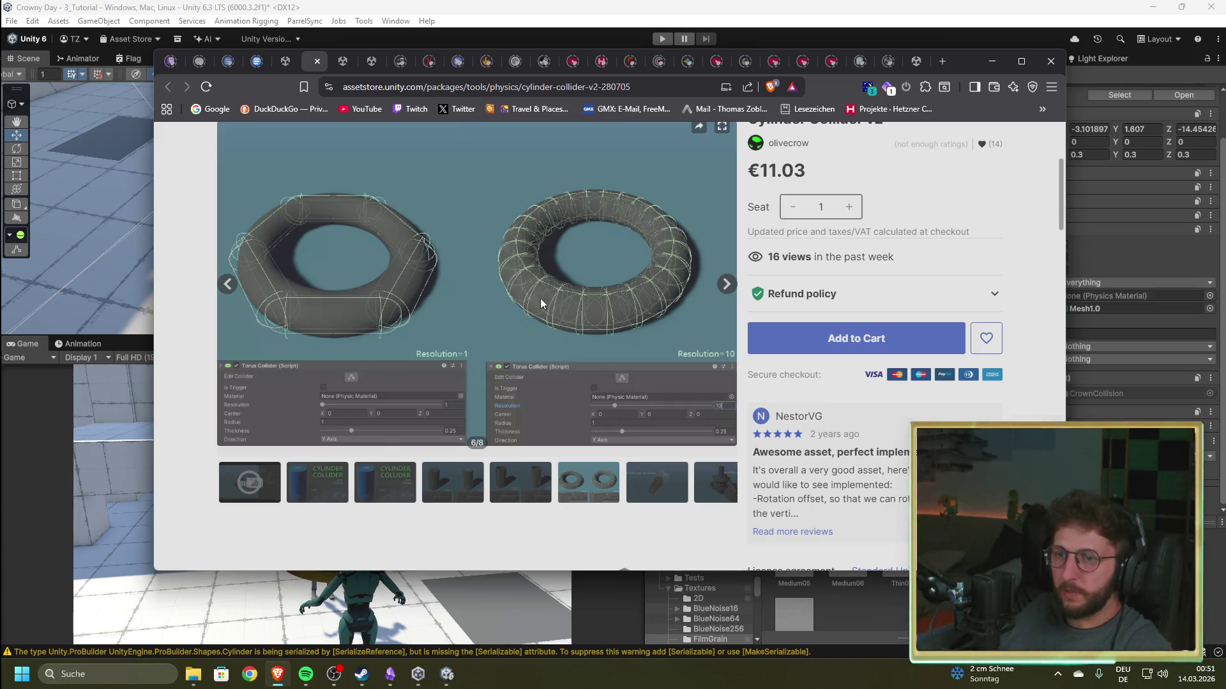
pyautogui.click(658, 493)
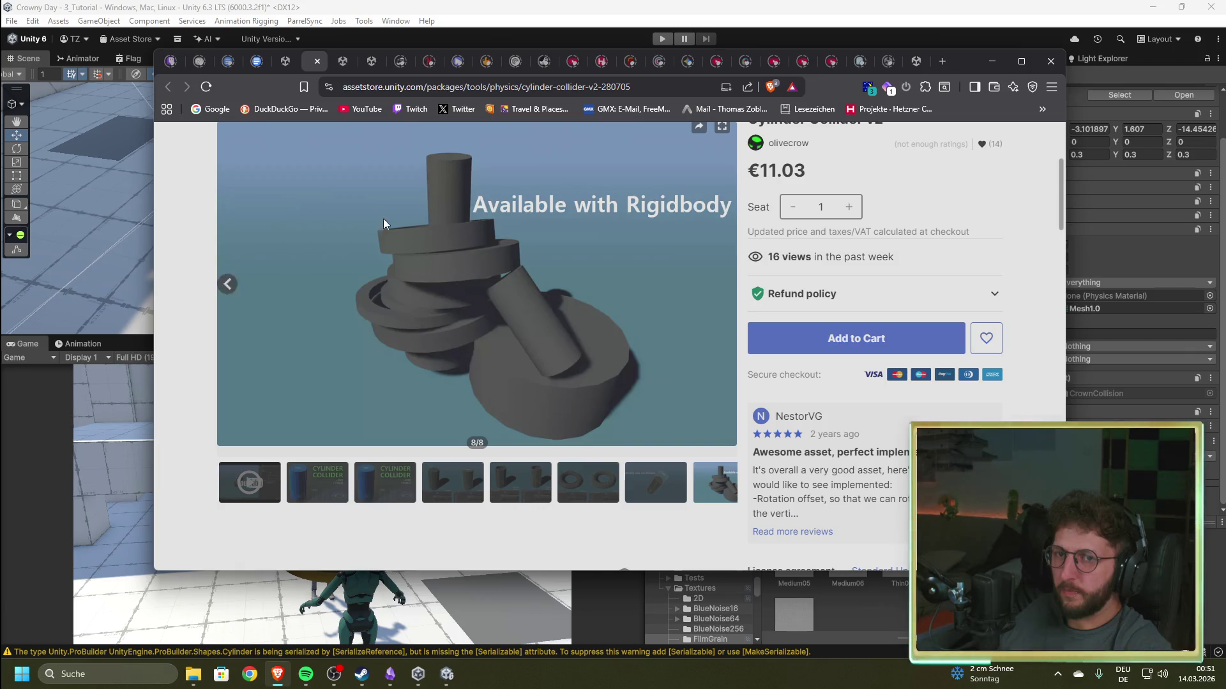
pyautogui.click(318, 62)
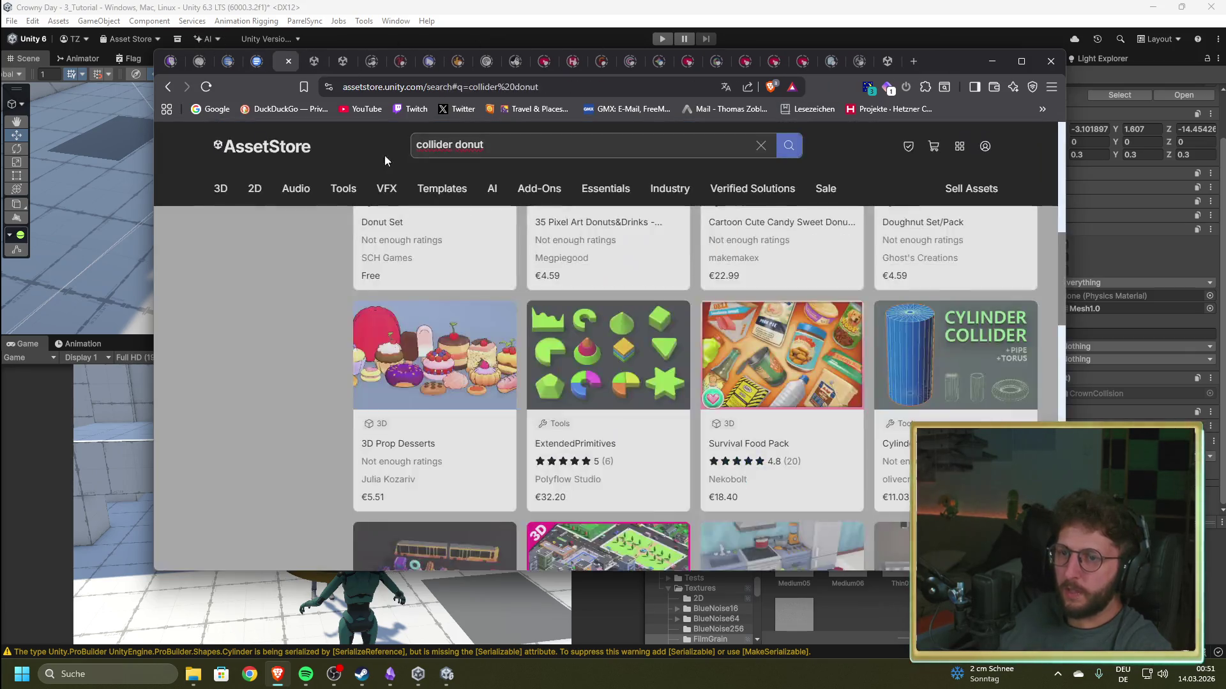
# - On the Easy Collider product page, view the furniture colliders preview image
pyautogui.scroll(-12, 362, 326)
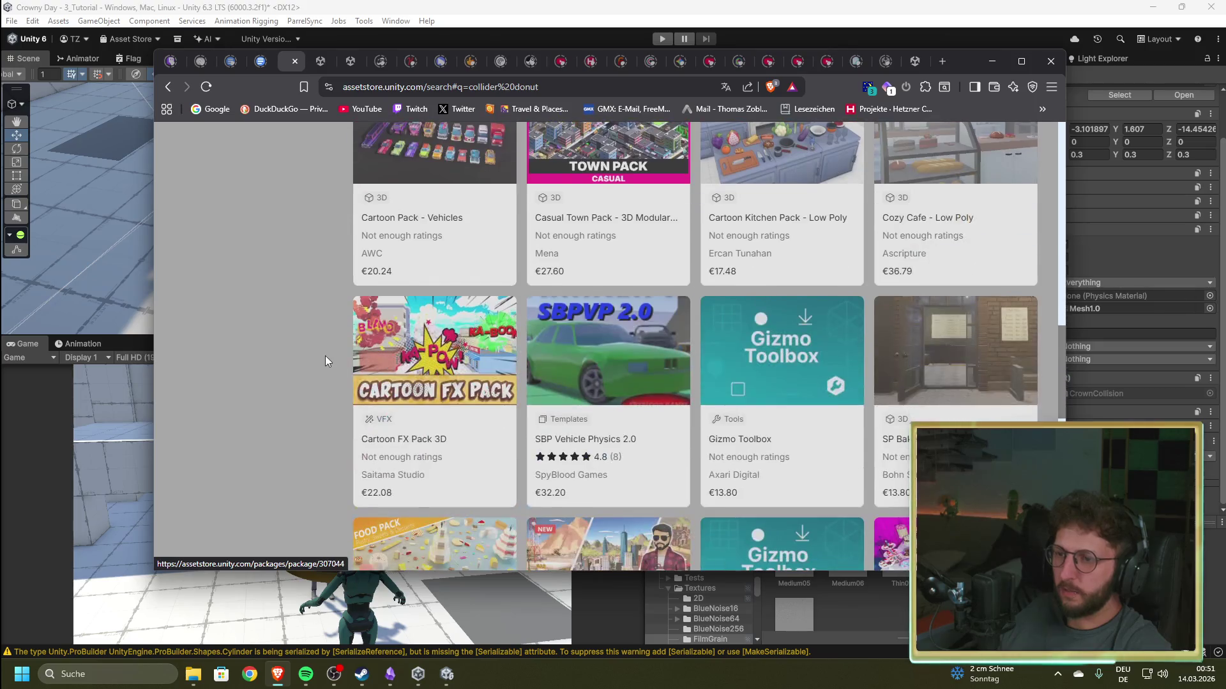
pyautogui.scroll(3, 334, 355)
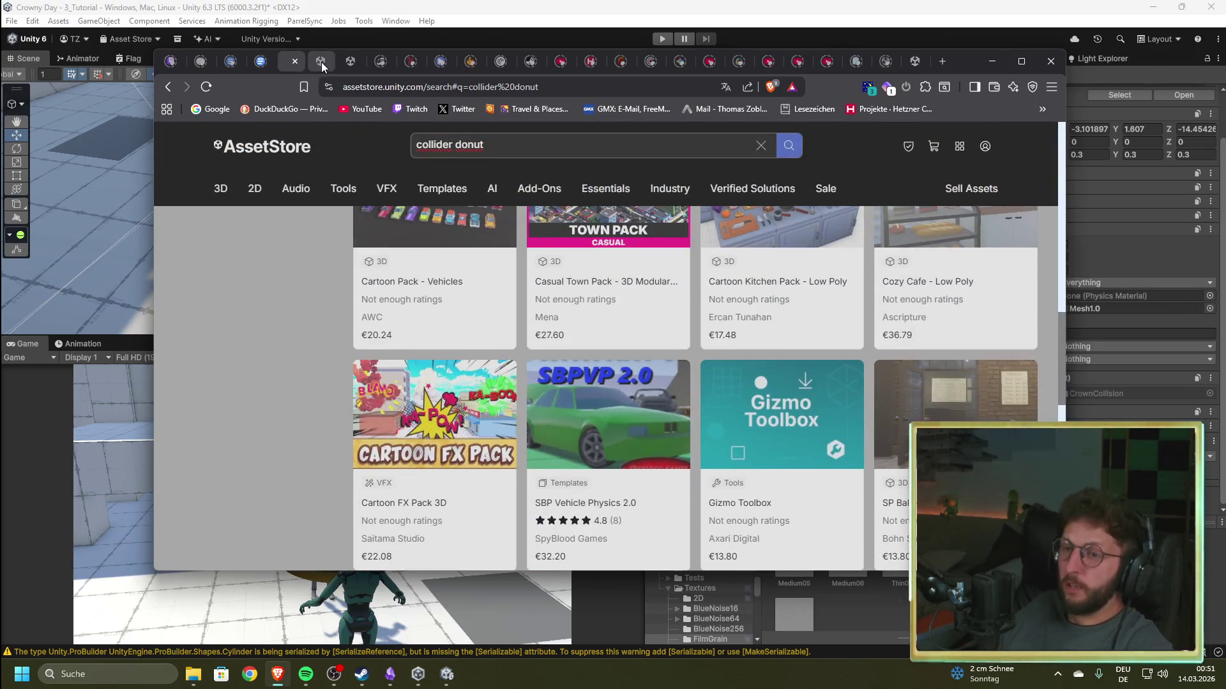
pyautogui.click(320, 62)
pyautogui.scroll(2, 456, 408)
pyautogui.scroll(-2, 415, 450)
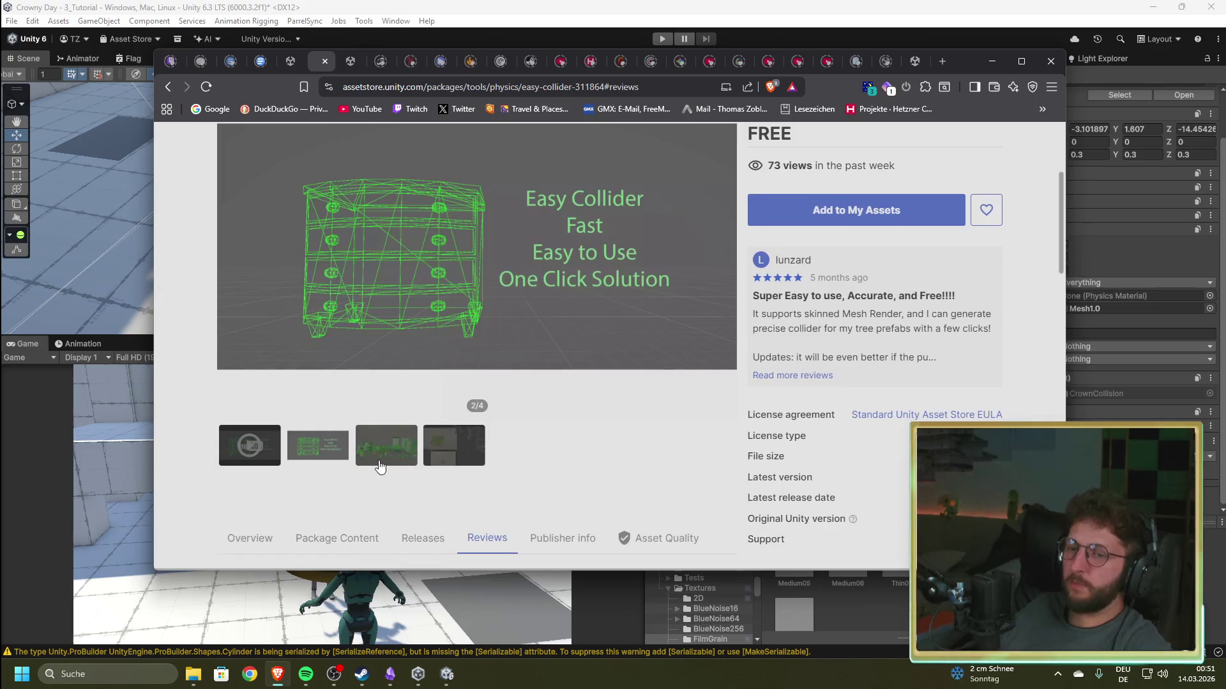
pyautogui.click(381, 457)
pyautogui.scroll(-1, 475, 460)
pyautogui.scroll(2, 581, 492)
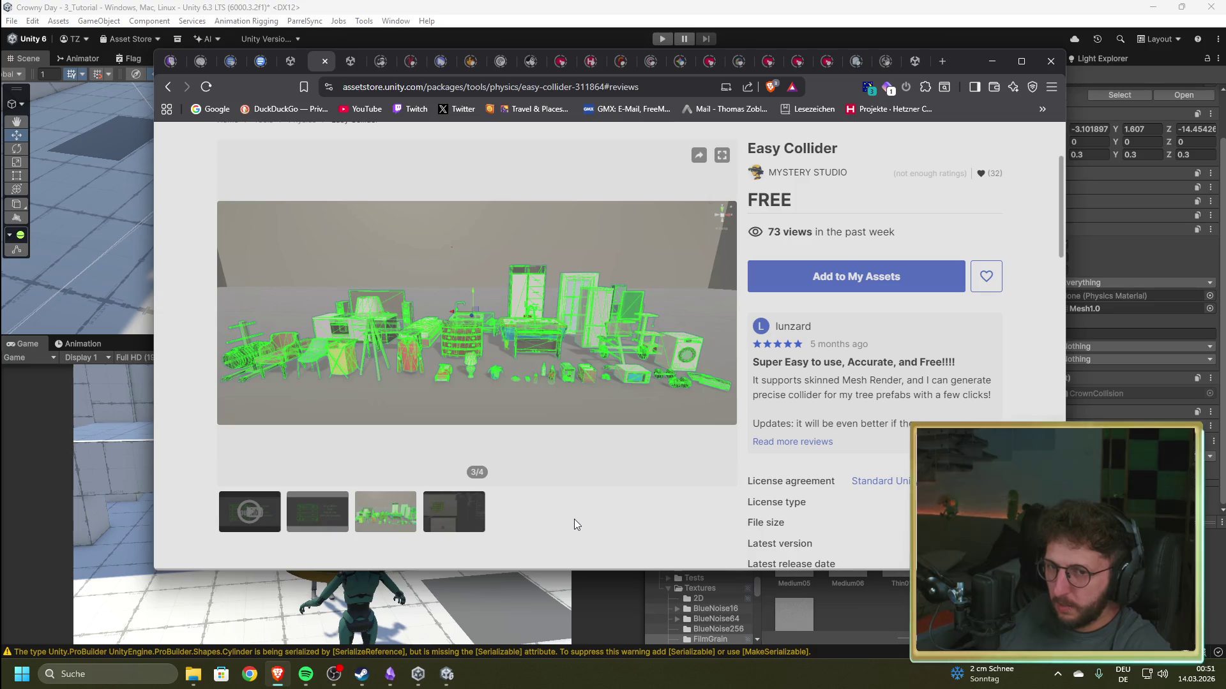
# - Read the Easy Collider overview and description, then move to the ring-collider discussion tab
pyautogui.scroll(-5, 574, 519)
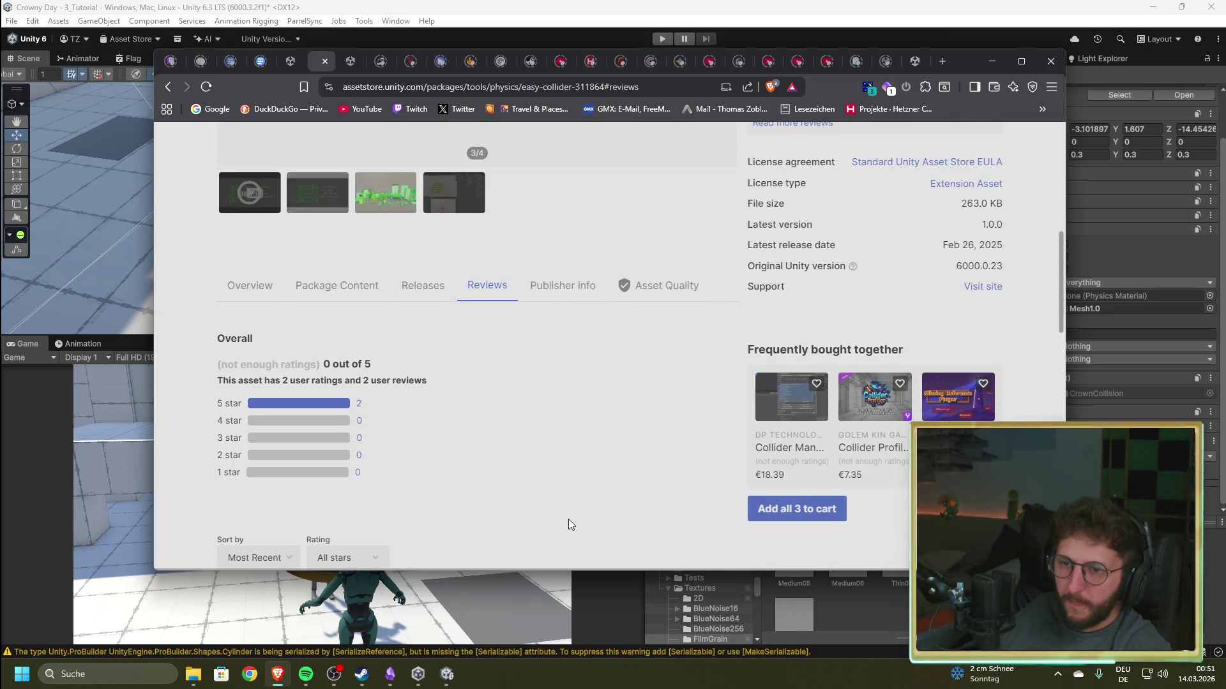
pyautogui.click(255, 285)
pyautogui.scroll(-5, 459, 428)
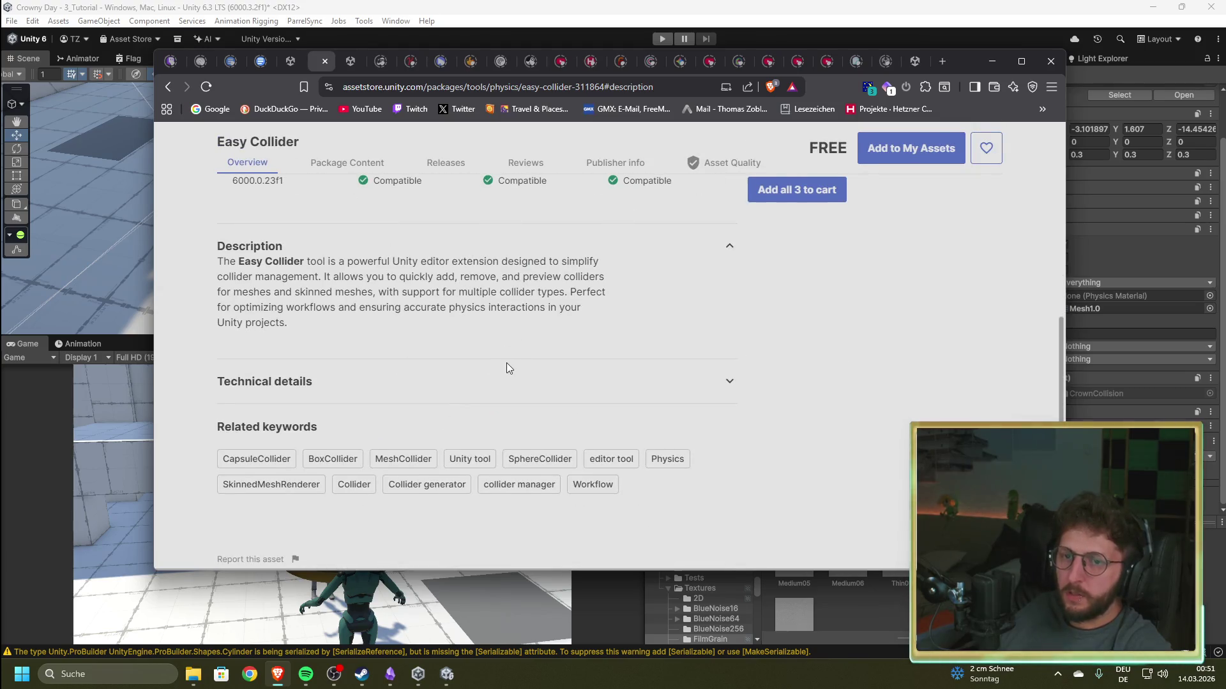
pyautogui.scroll(10, 509, 363)
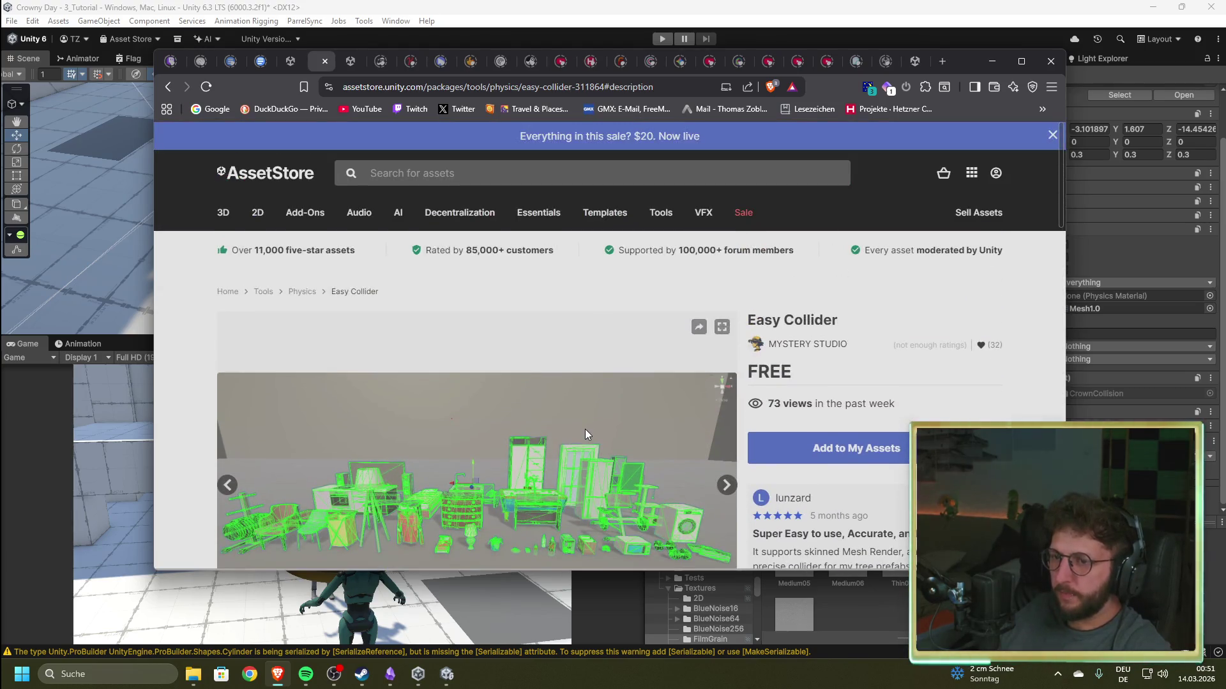
pyautogui.click(917, 62)
# - Change the Google query from 'donut' to 'unity torus collider' and search
pyautogui.hotkey('alt', 'Left')
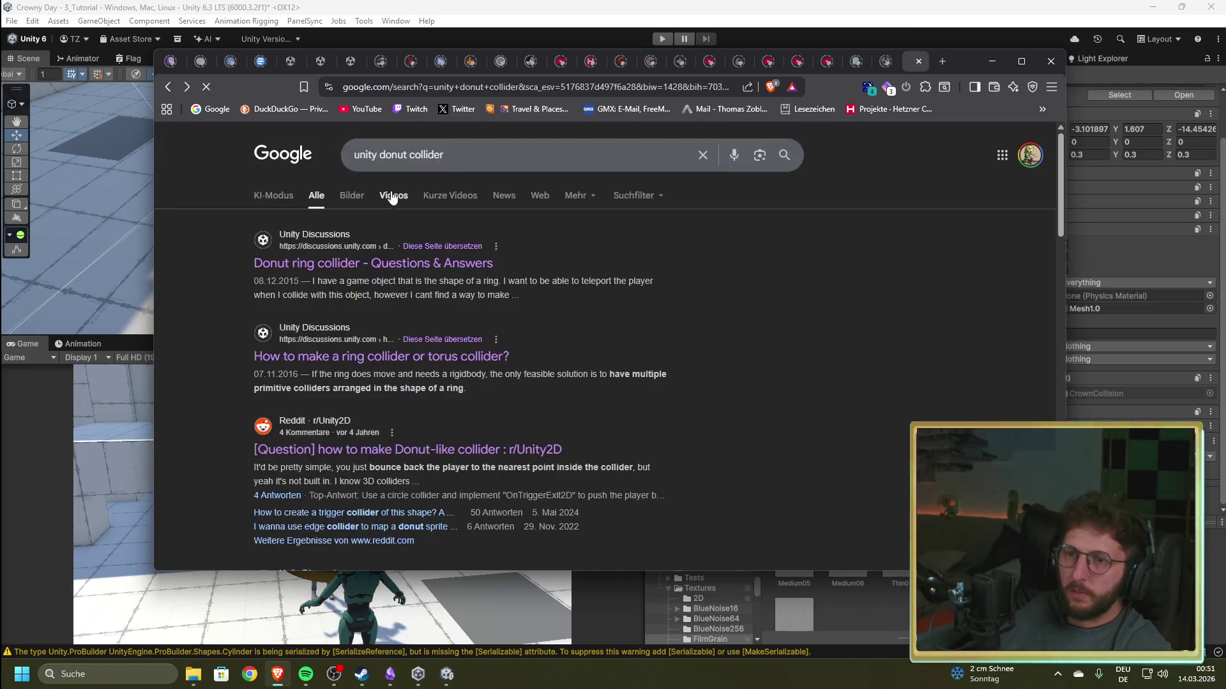
pyautogui.moveTo(443, 155); pyautogui.dragTo(381, 159)
pyautogui.press('BackSpace')
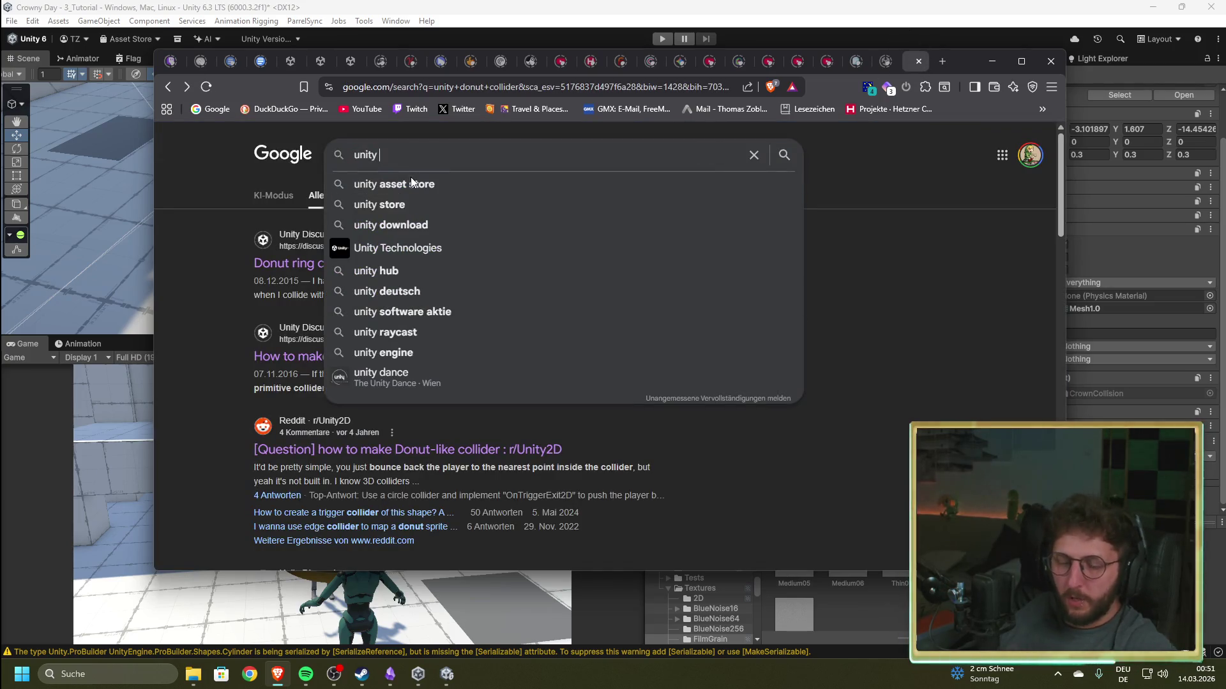
pyautogui.write('to')
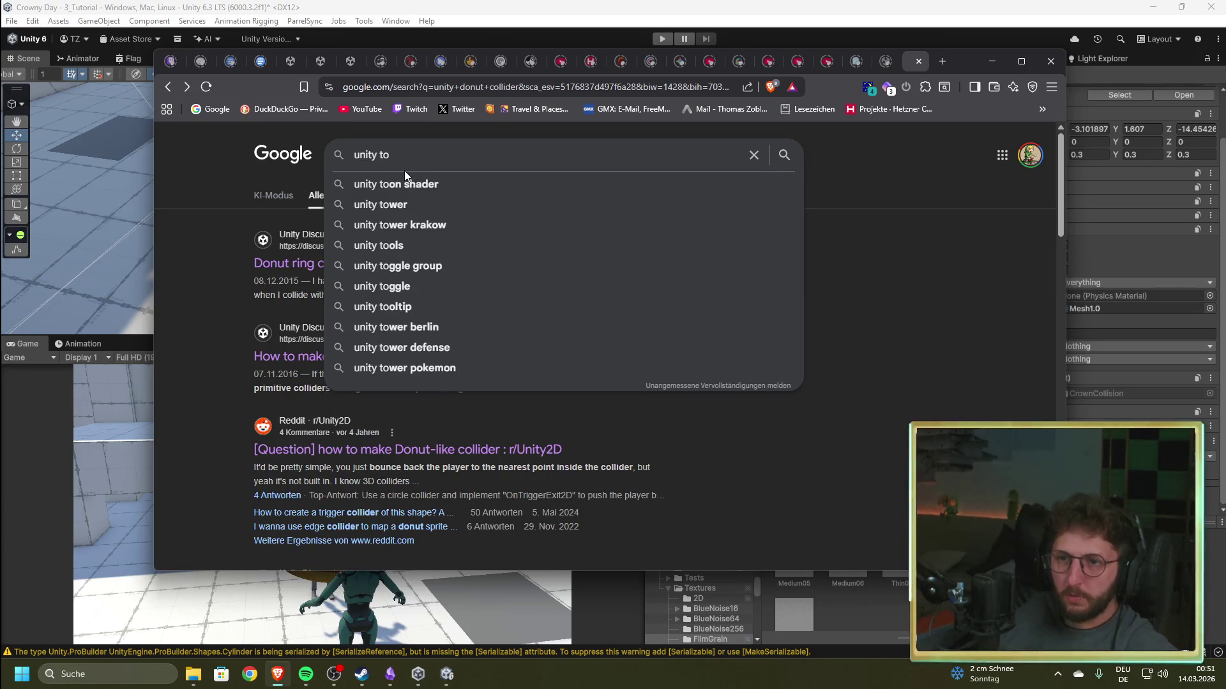
pyautogui.write('ru')
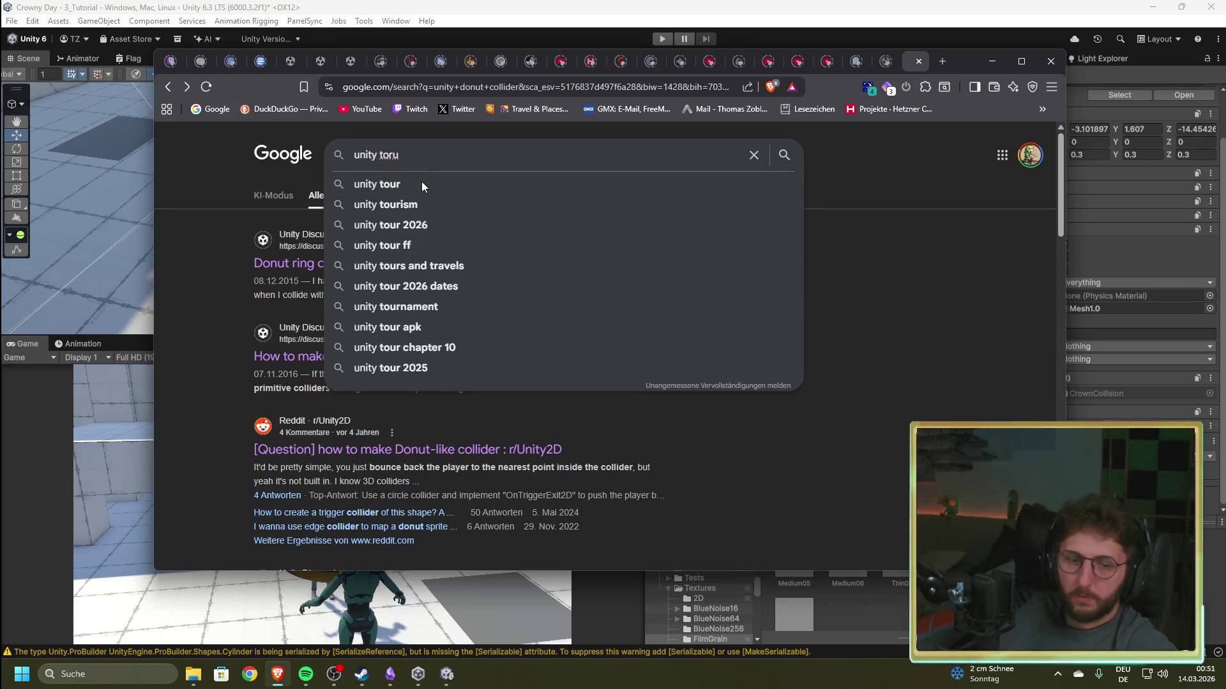
pyautogui.write('s')
pyautogui.click(408, 205)
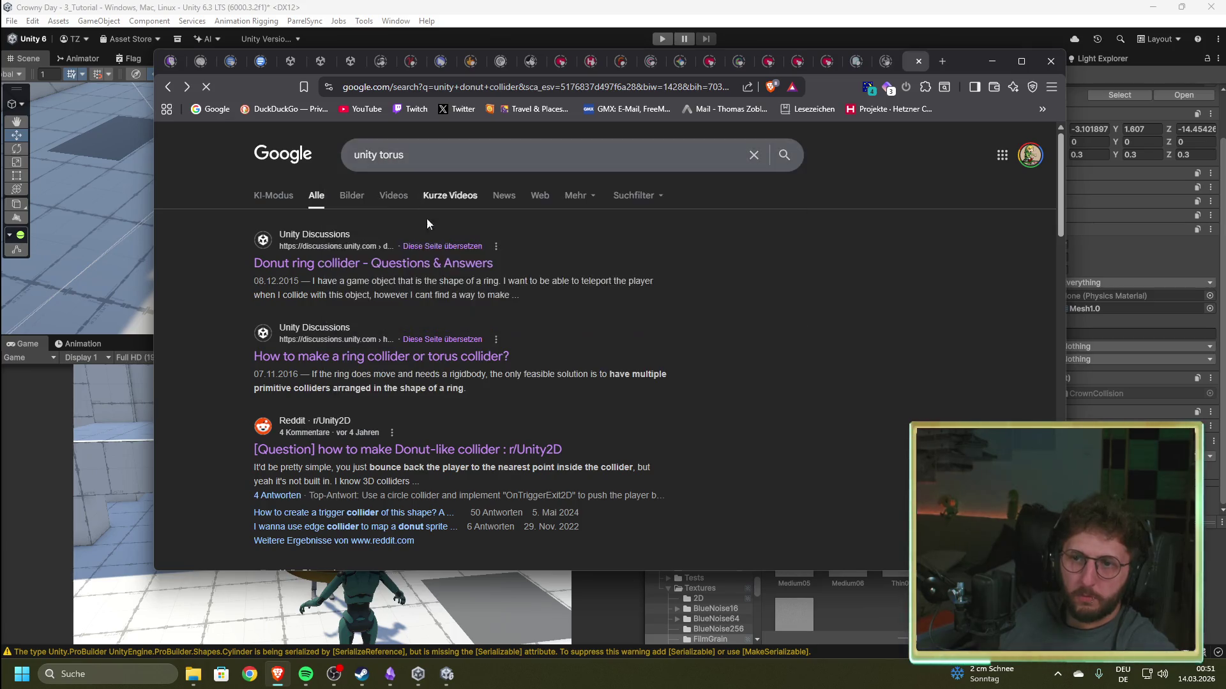
# - Open the 'How to add collider to a Torus object' thread and follow its video link
pyautogui.click(262, 356)
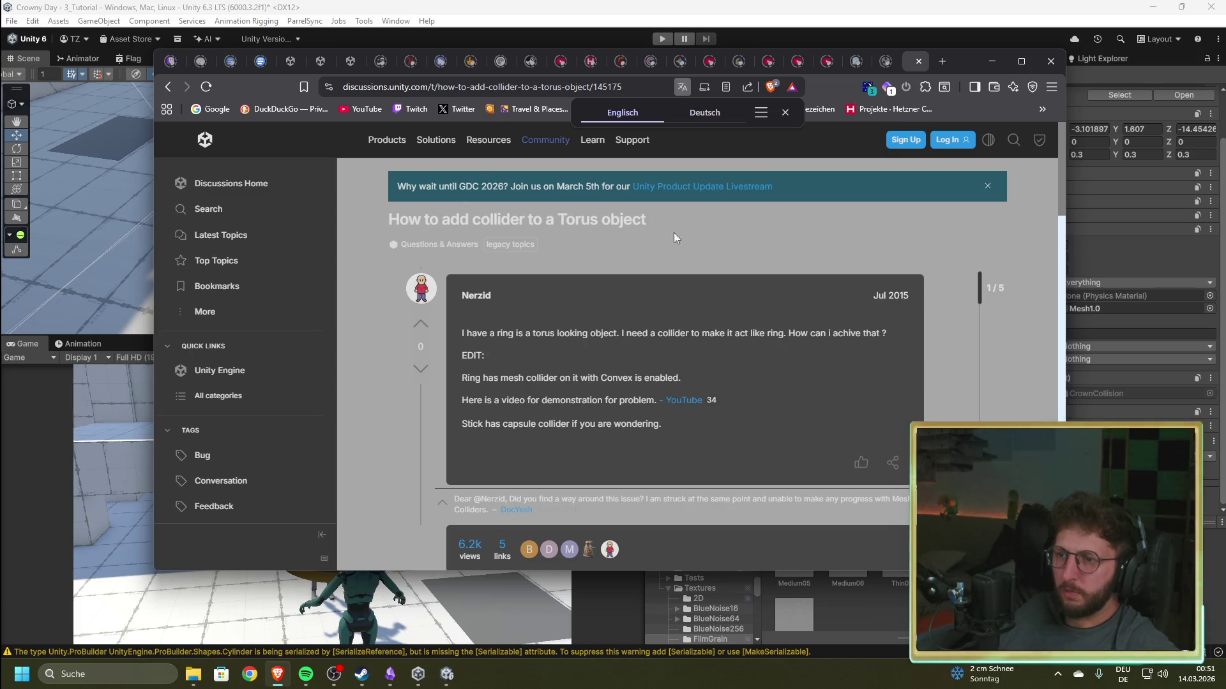
pyautogui.scroll(-3, 543, 422)
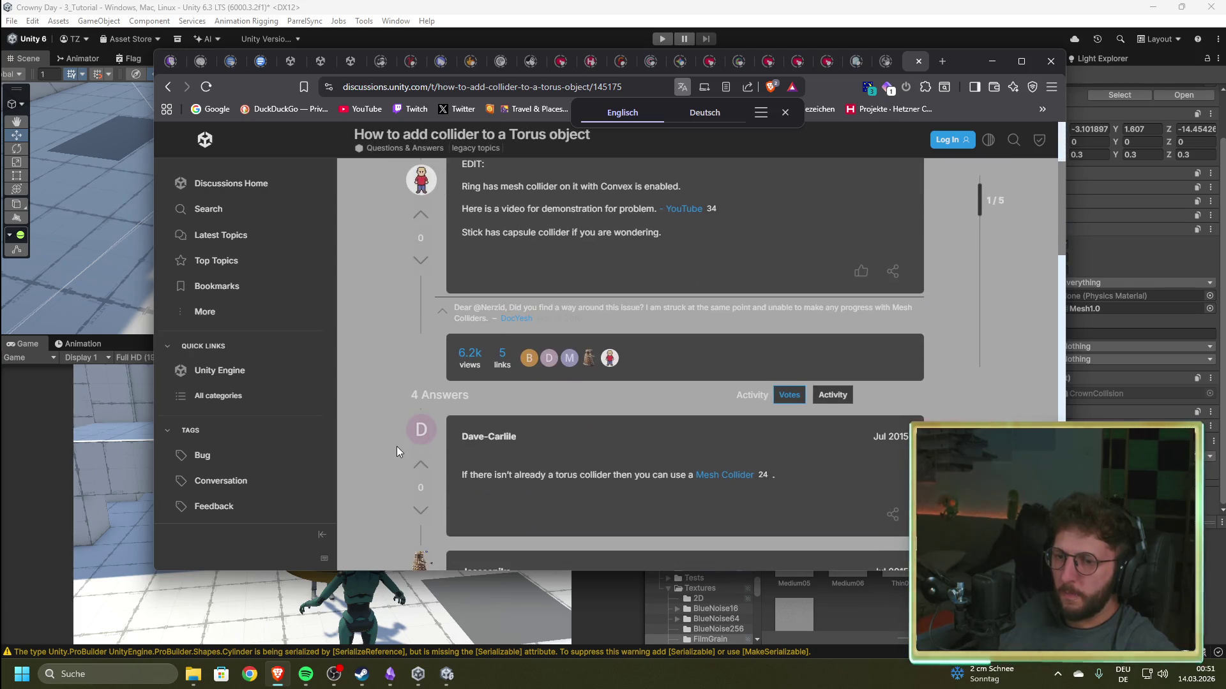
pyautogui.scroll(3, 394, 447)
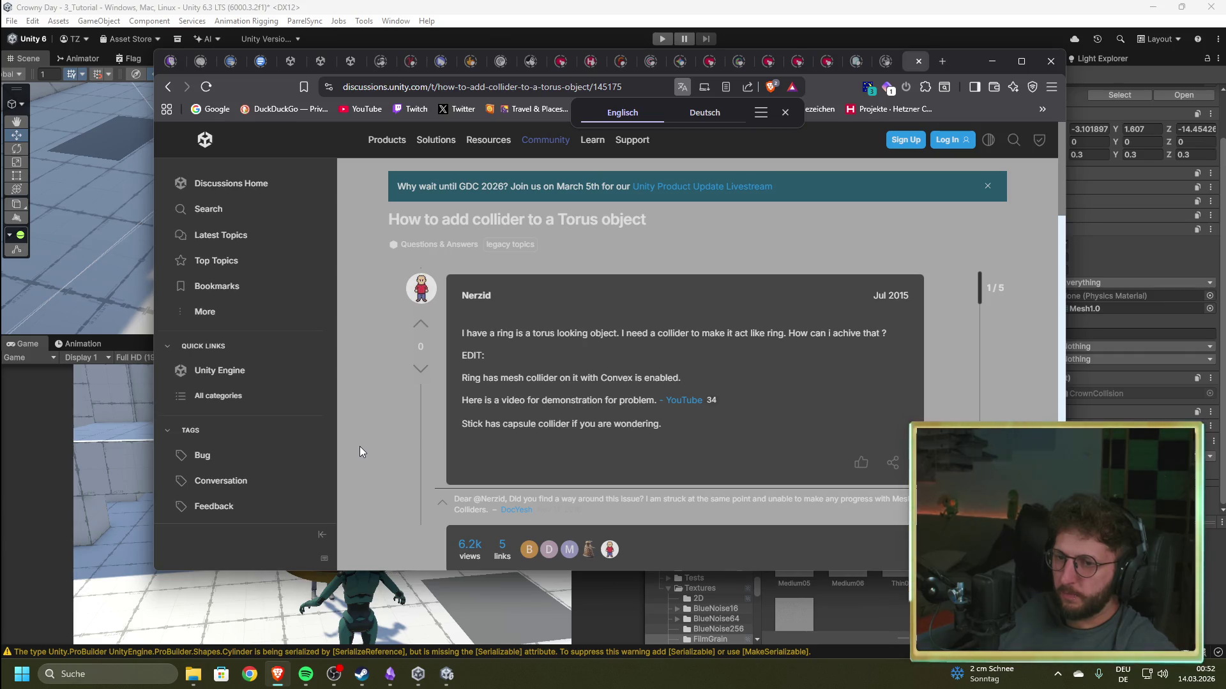
pyautogui.click(708, 400)
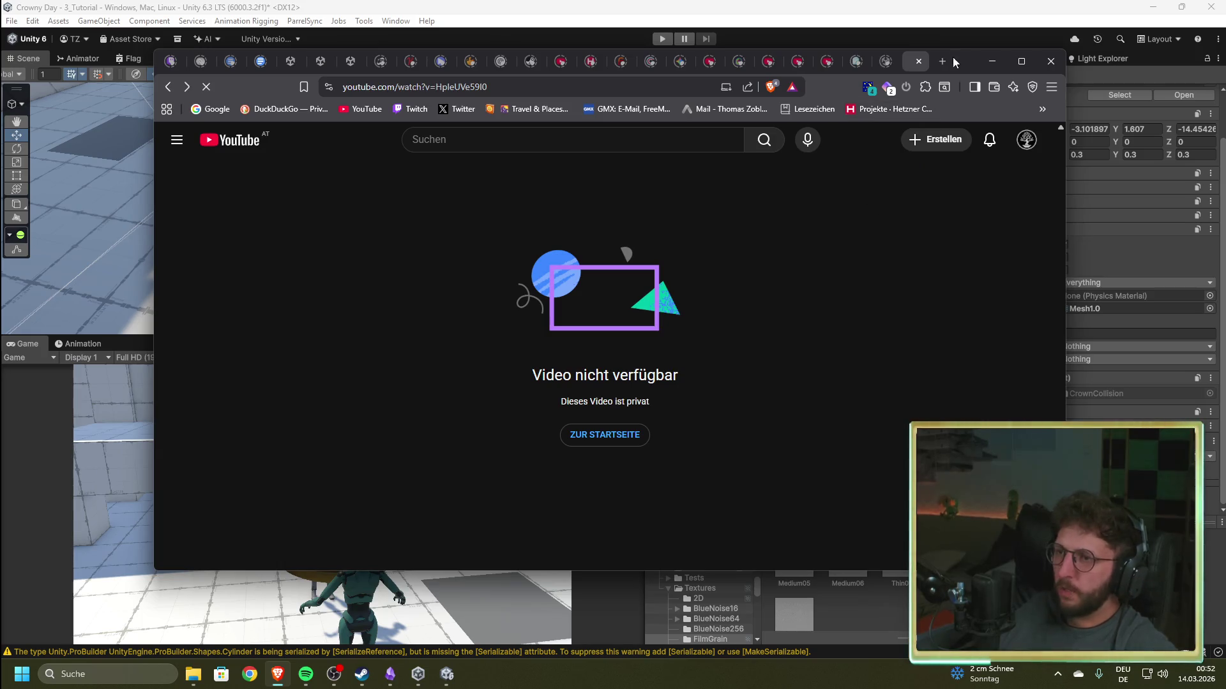
# - Return to the torus results, switch to image results, and preview the convex vs compound collider image
pyautogui.hotkey('alt', 'Left')
pyautogui.hotkey('alt', 'Left')
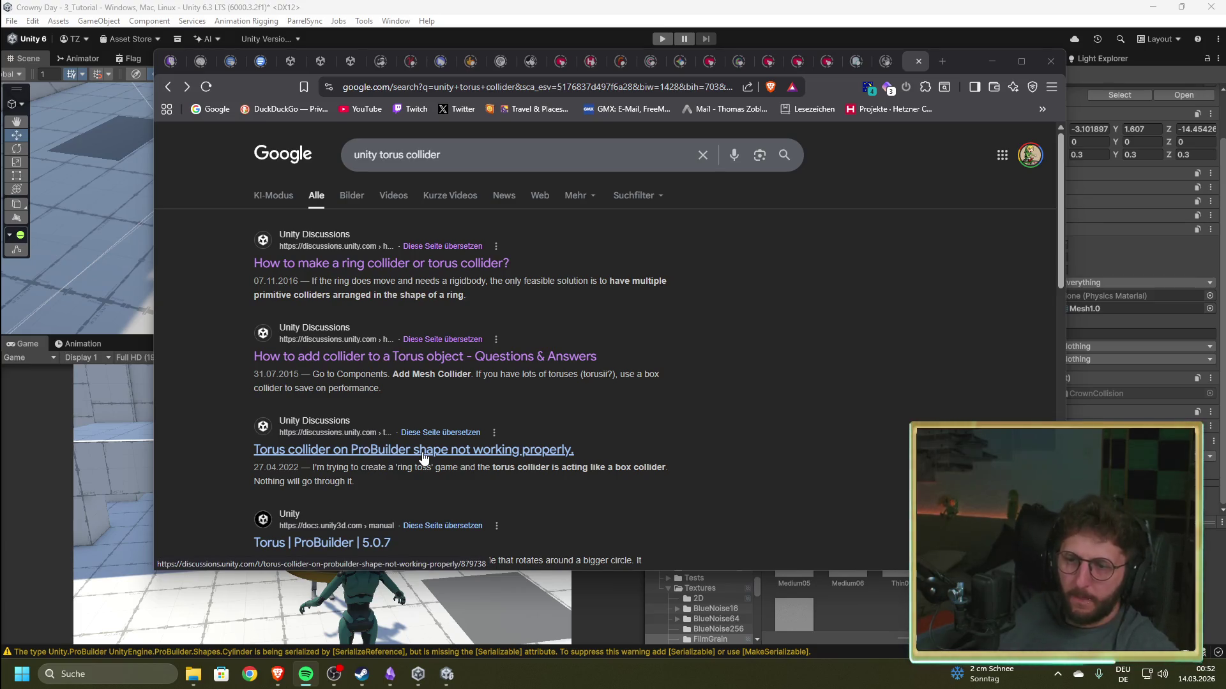
pyautogui.scroll(-2, 423, 457)
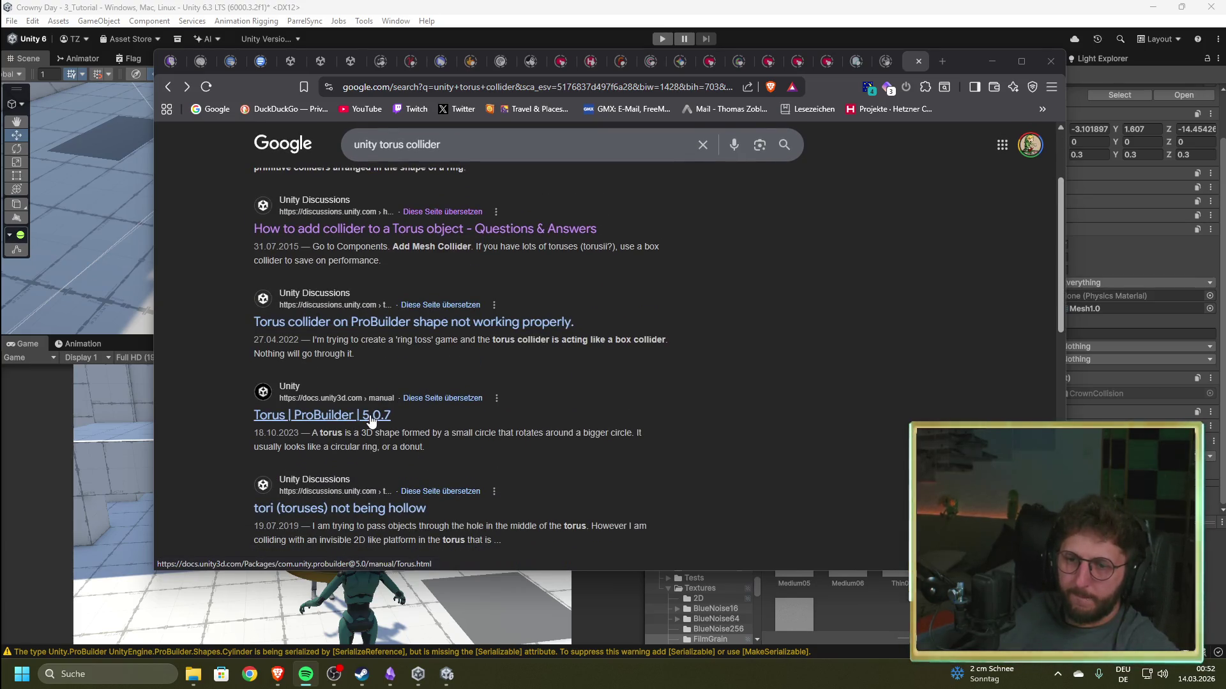
pyautogui.scroll(-4, 432, 432)
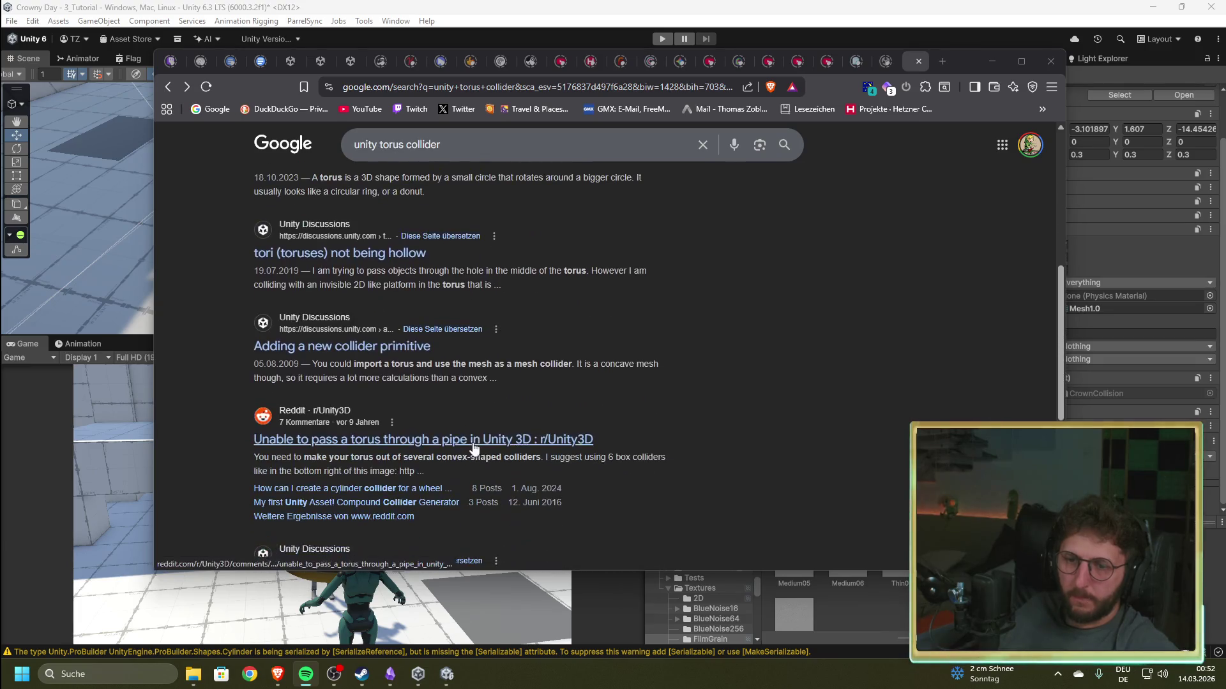
pyautogui.scroll(-2, 476, 446)
pyautogui.scroll(6, 371, 249)
pyautogui.scroll(3, 371, 249)
pyautogui.click(353, 202)
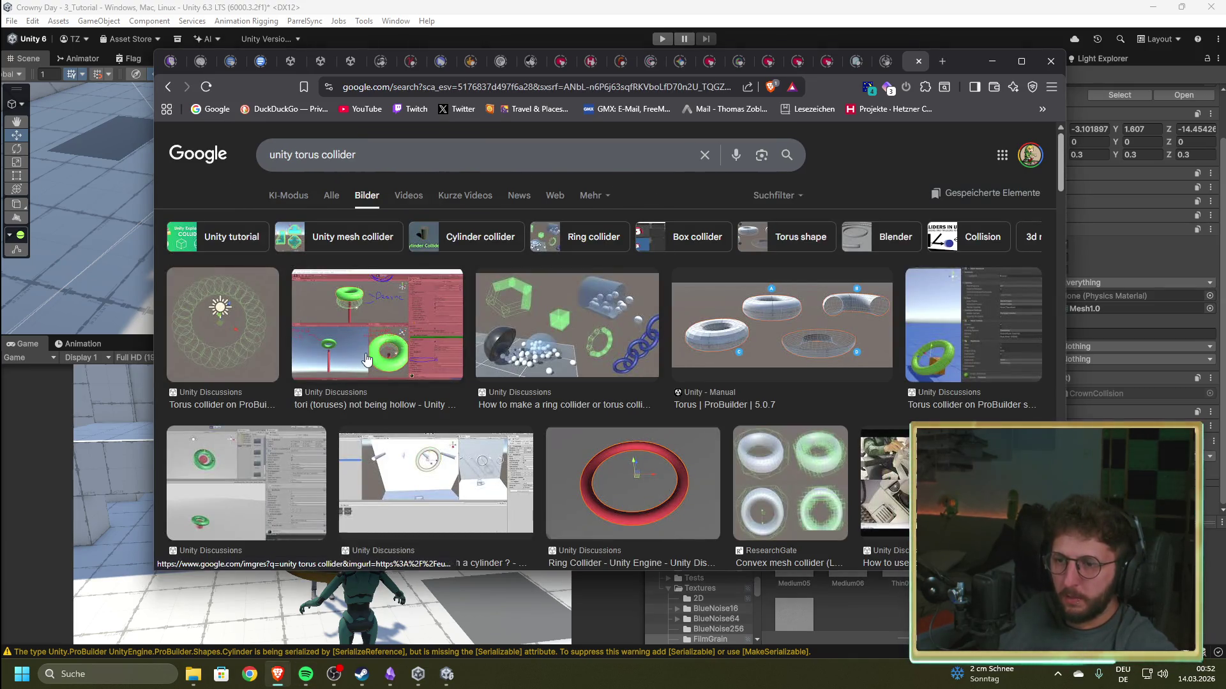
pyautogui.click(823, 461)
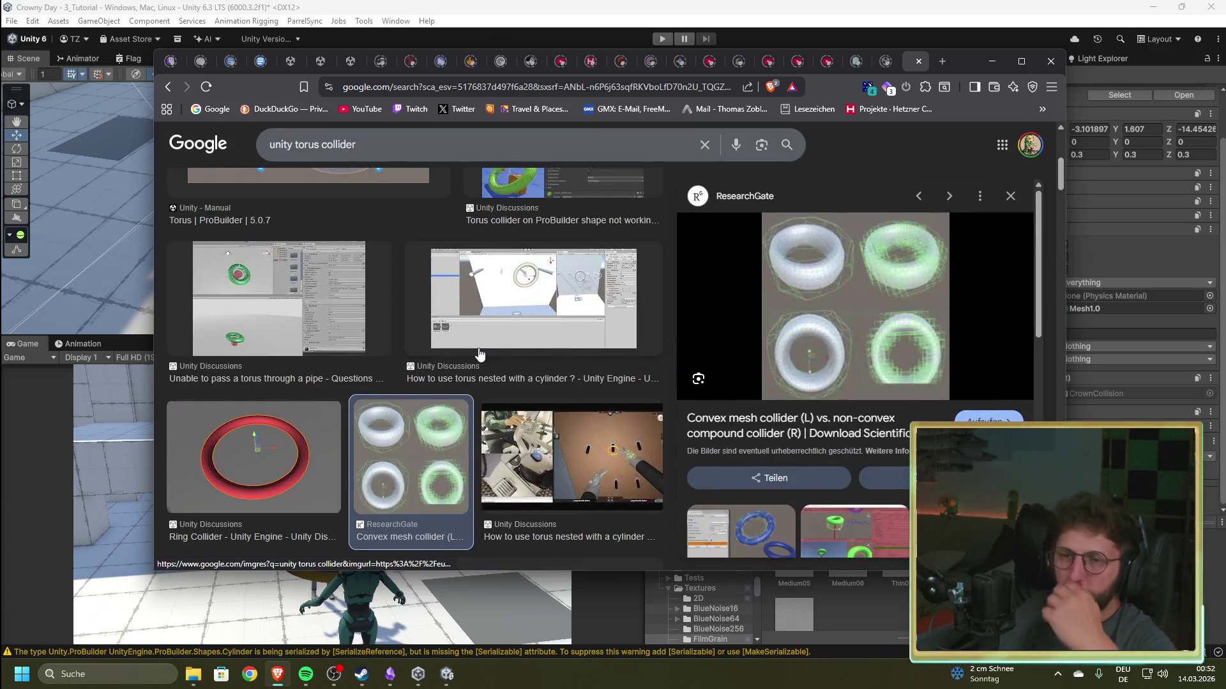
# - Preview the ProBuilder torus and ring collider thumbnails, then open the 'How to make a ring collider or torus collider?' thread
pyautogui.scroll(5, 480, 354)
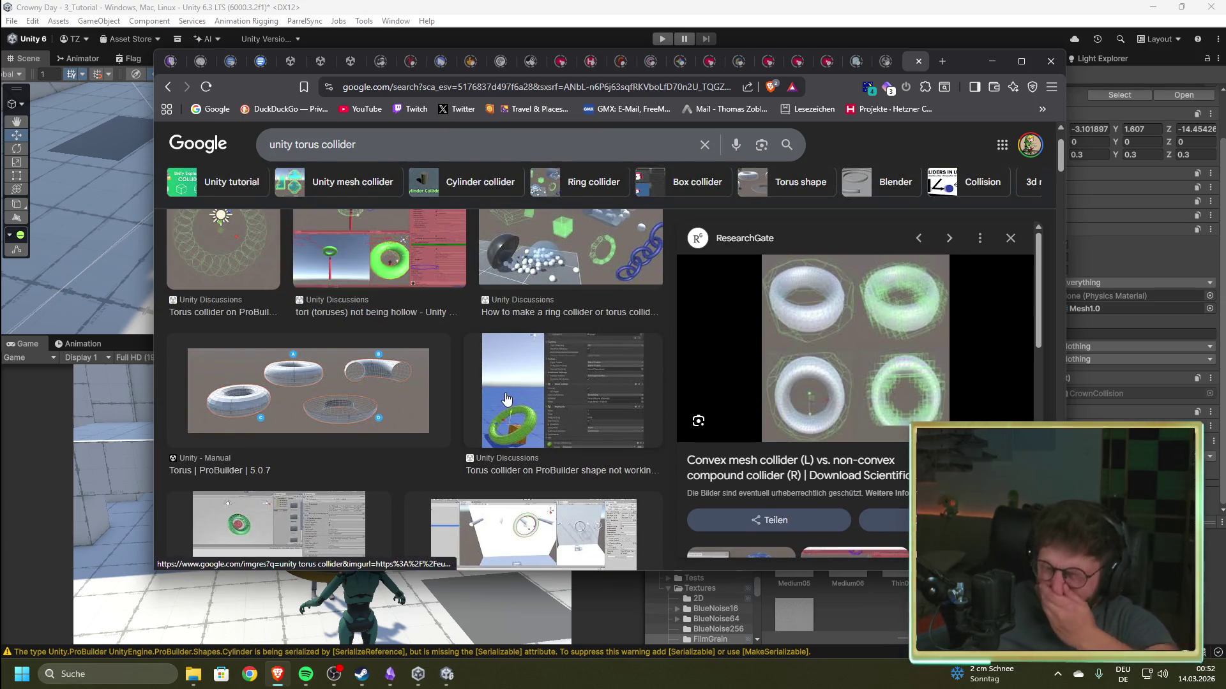
pyautogui.scroll(2, 504, 399)
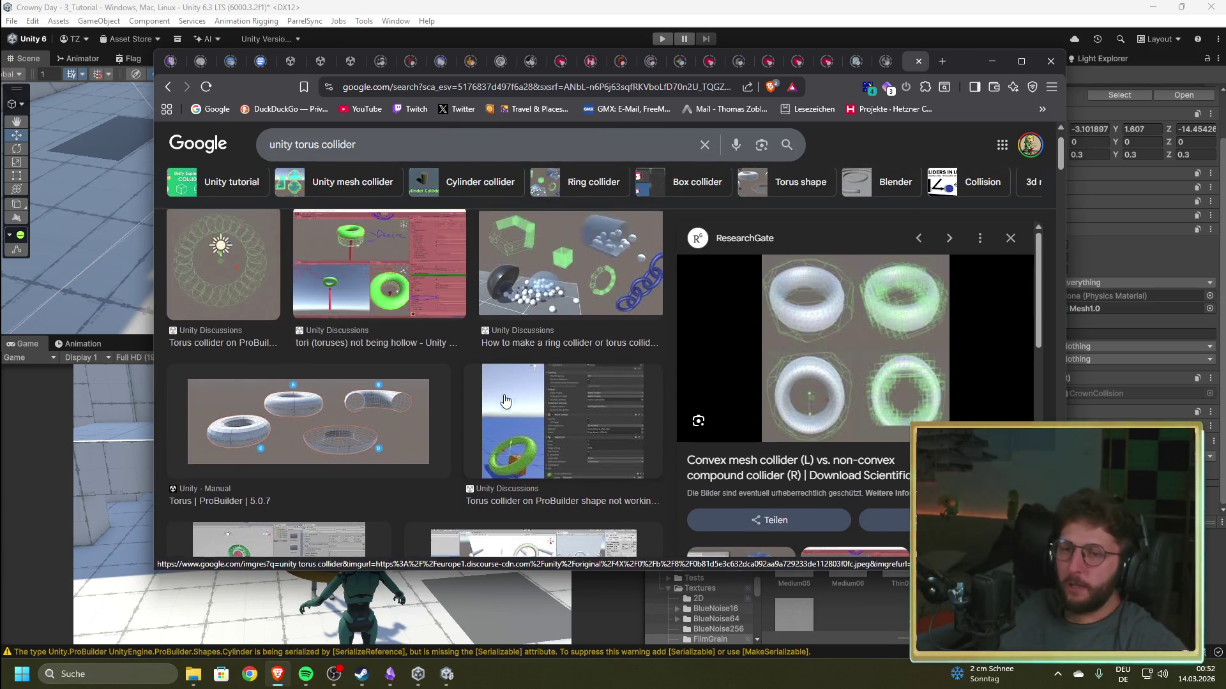
pyautogui.click(366, 469)
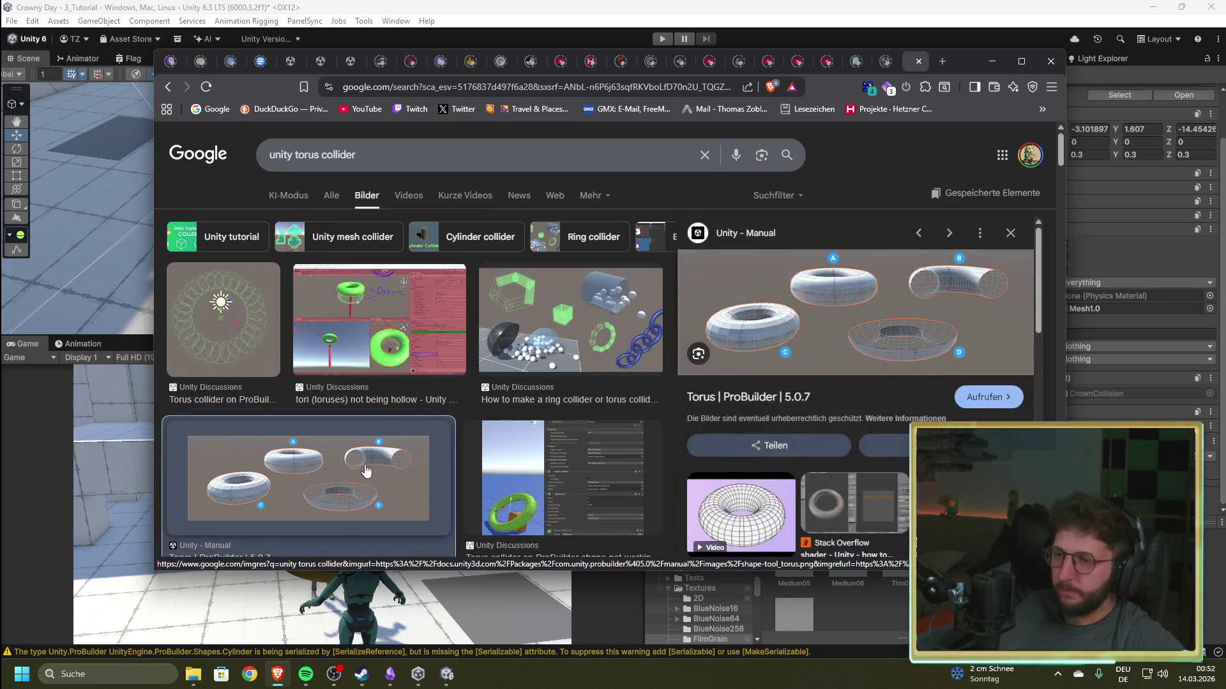
pyautogui.click(596, 313)
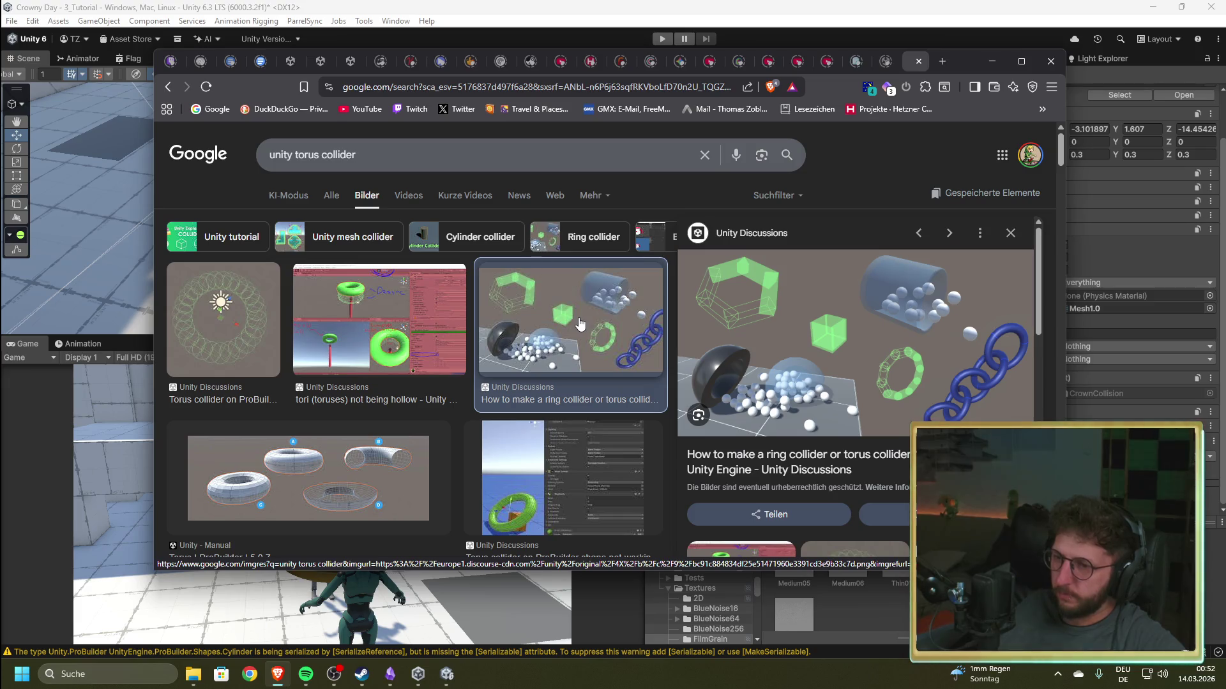
pyautogui.click(887, 449)
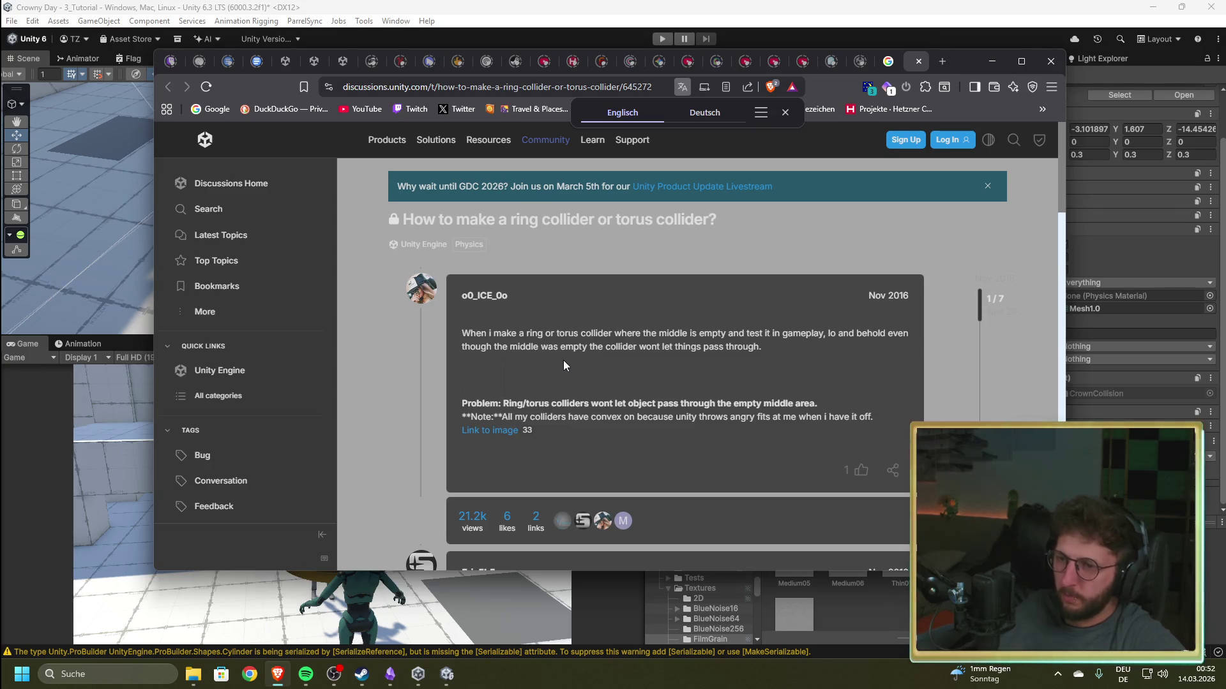
# - Scroll the thread, try the first post's broken image link, then read Eric5h5's primitive-colliders reply before returning to Unity
pyautogui.scroll(-1, 549, 366)
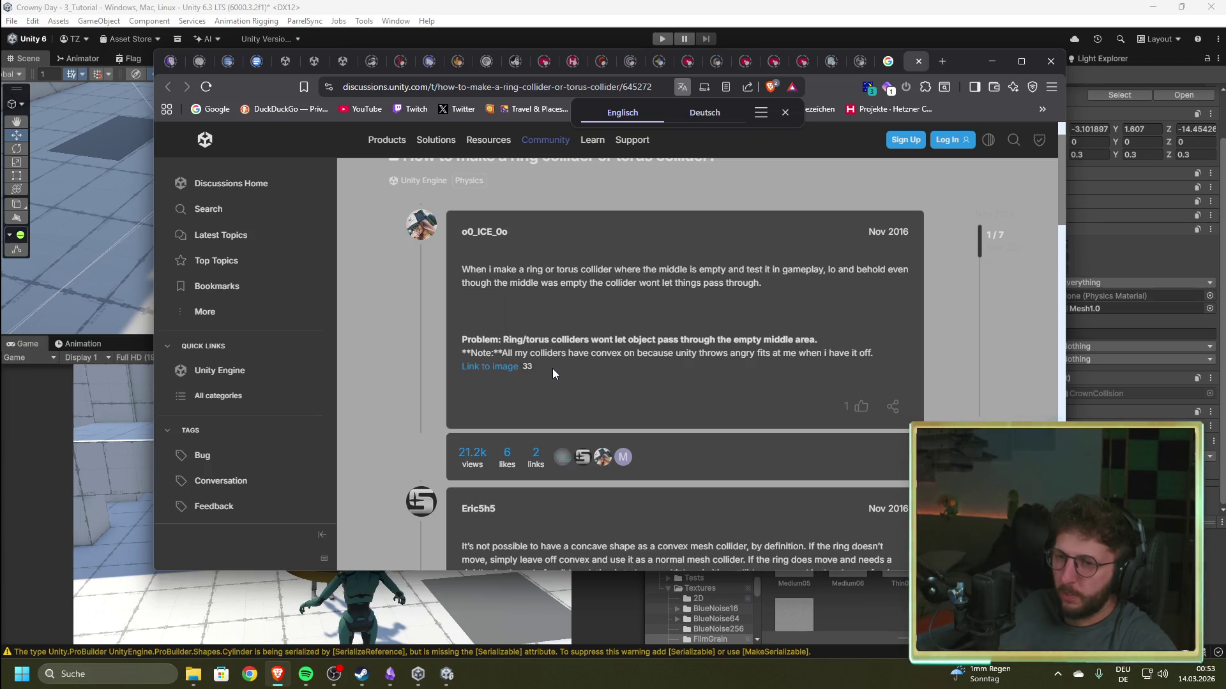
pyautogui.scroll(-2, 516, 379)
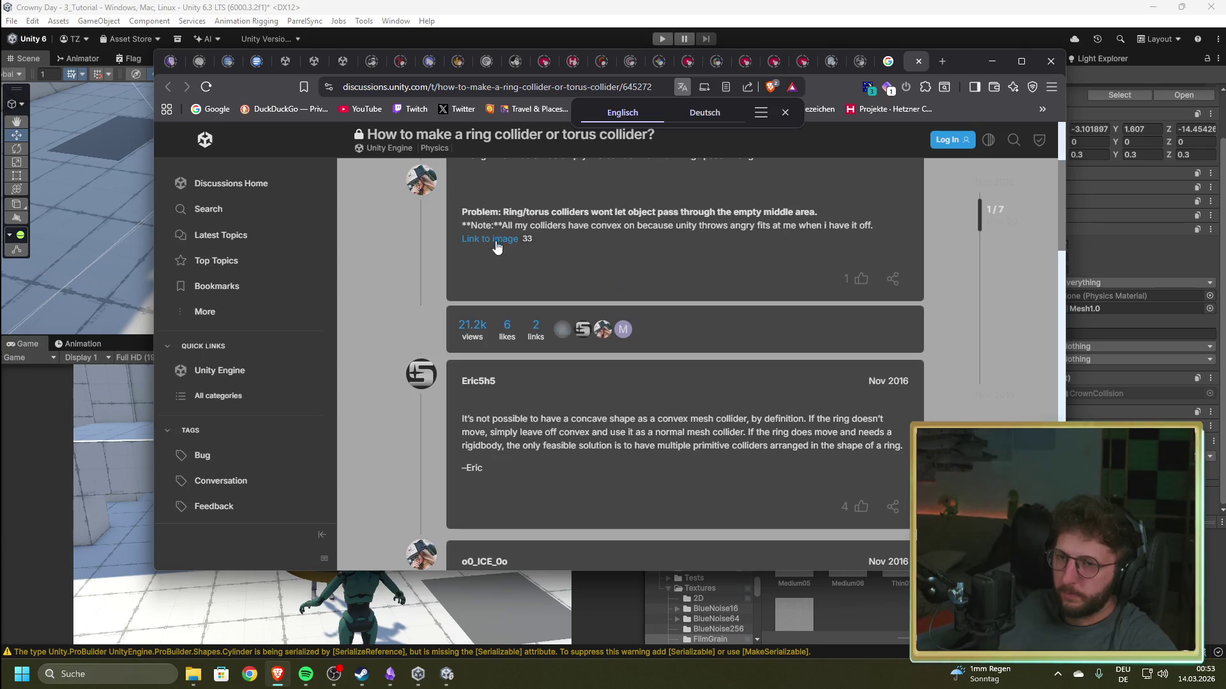
pyautogui.click(496, 244)
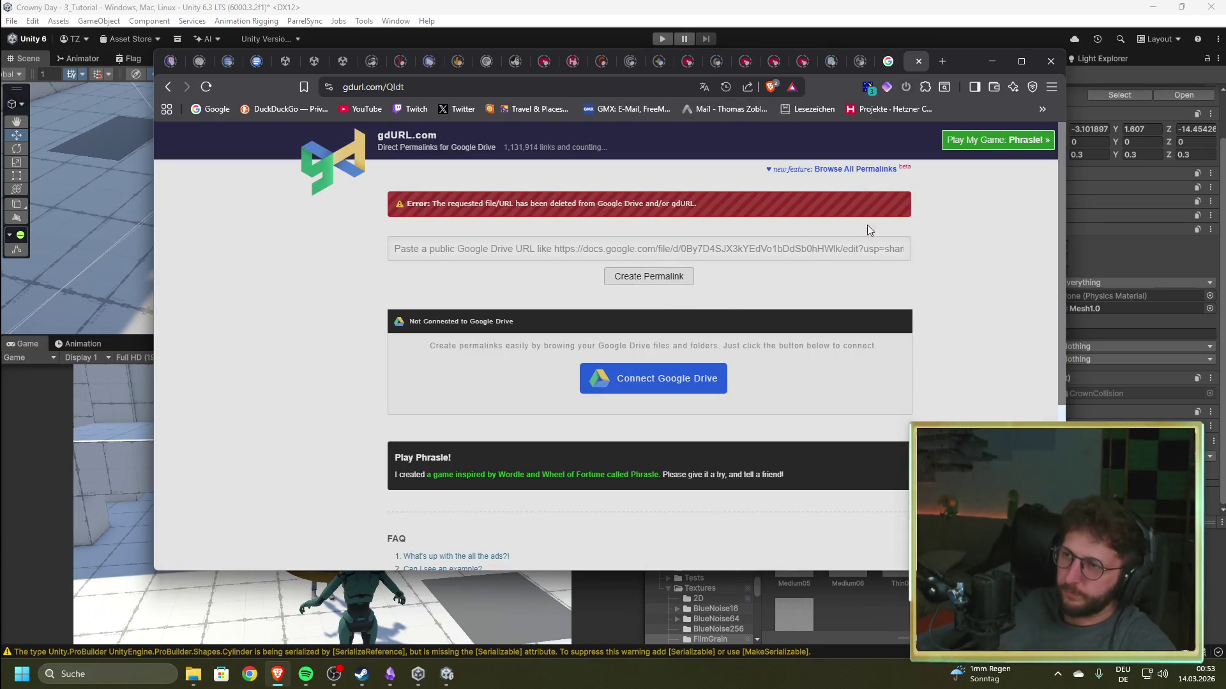
pyautogui.hotkey('alt', 'Left')
pyautogui.scroll(-4, 413, 377)
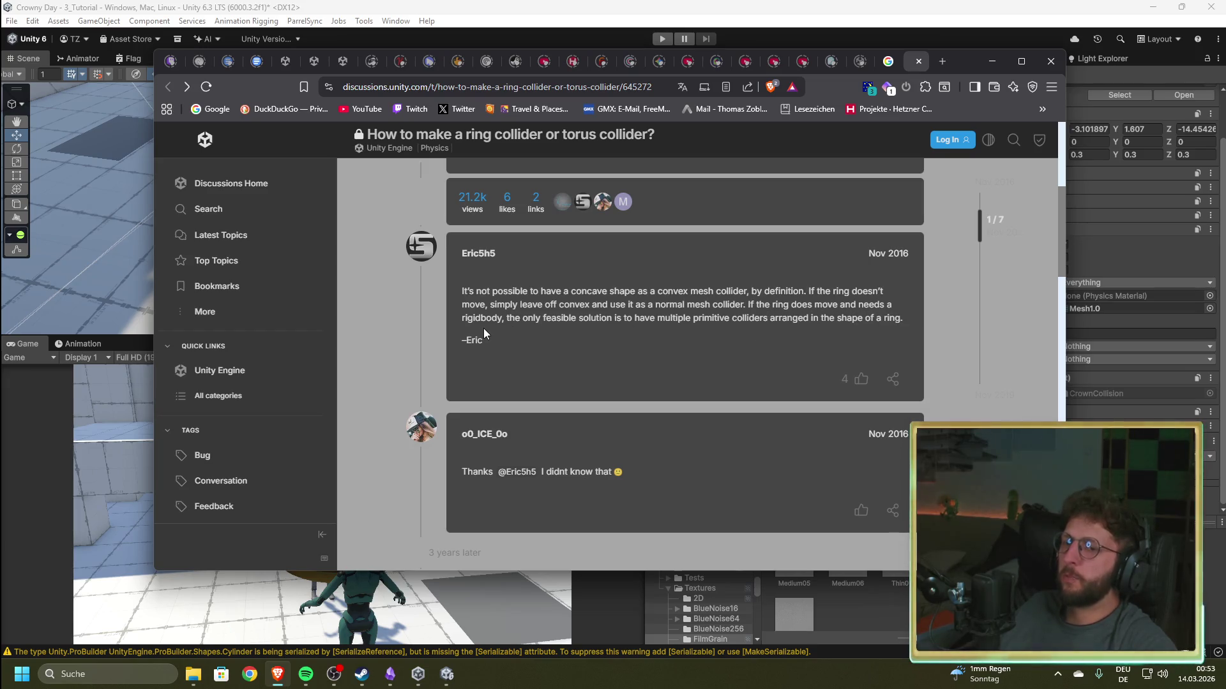
pyautogui.hotkey('alt', 'Tab')
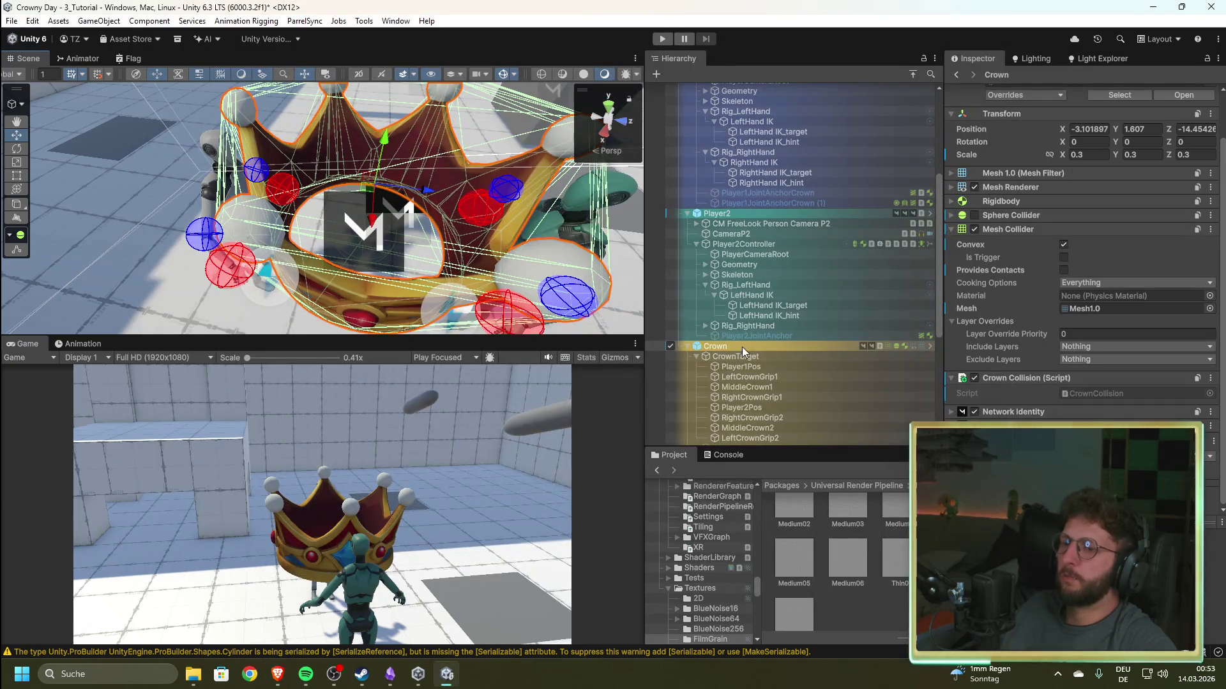
# - Expand the Crown's Rigidbody component in the Inspector, then glance back at the discussion thread
pyautogui.click(985, 201)
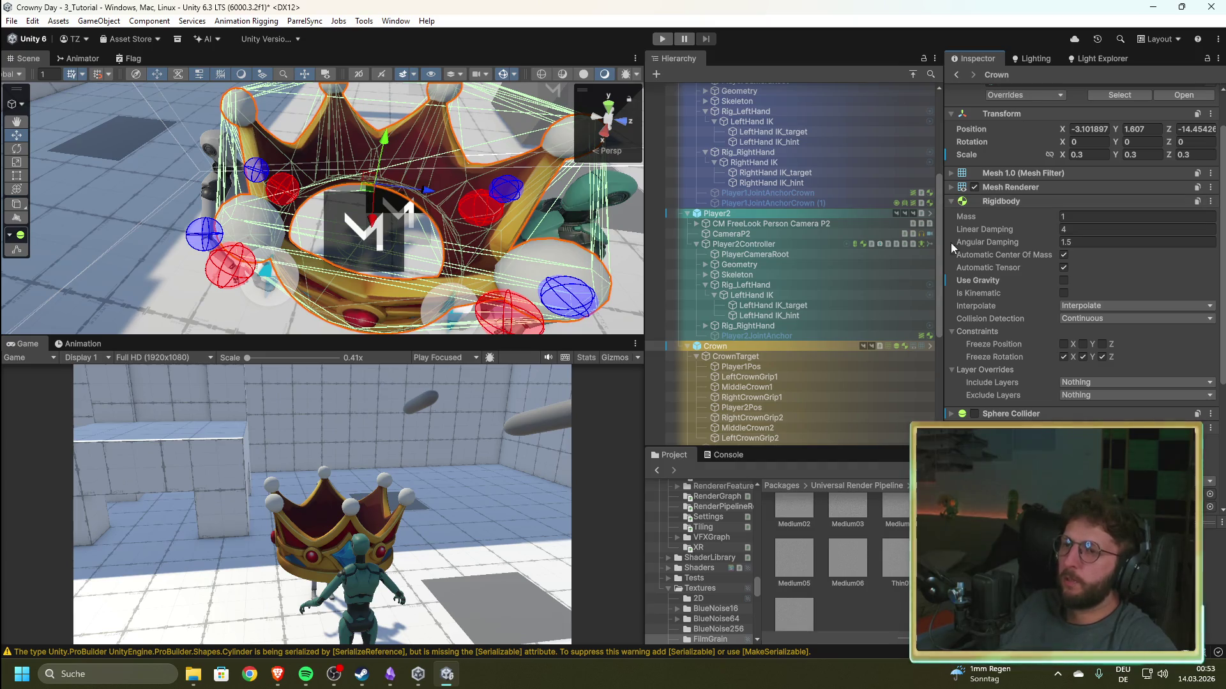
pyautogui.moveTo(194, 678)
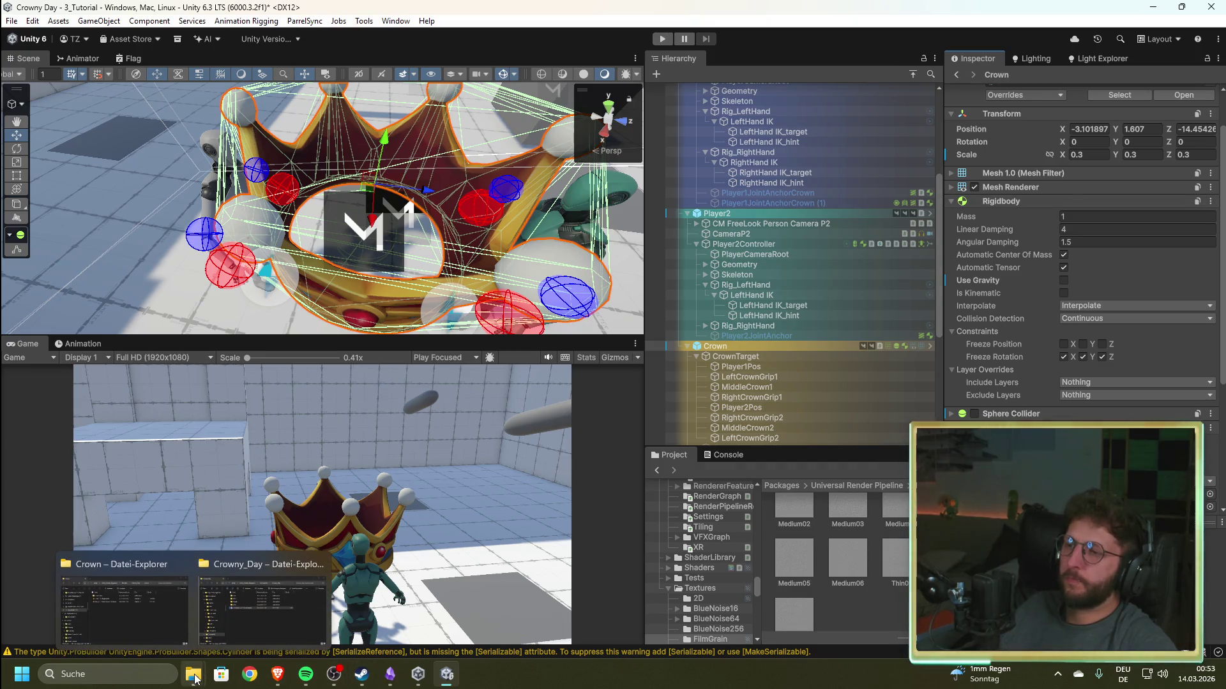
pyautogui.click(277, 674)
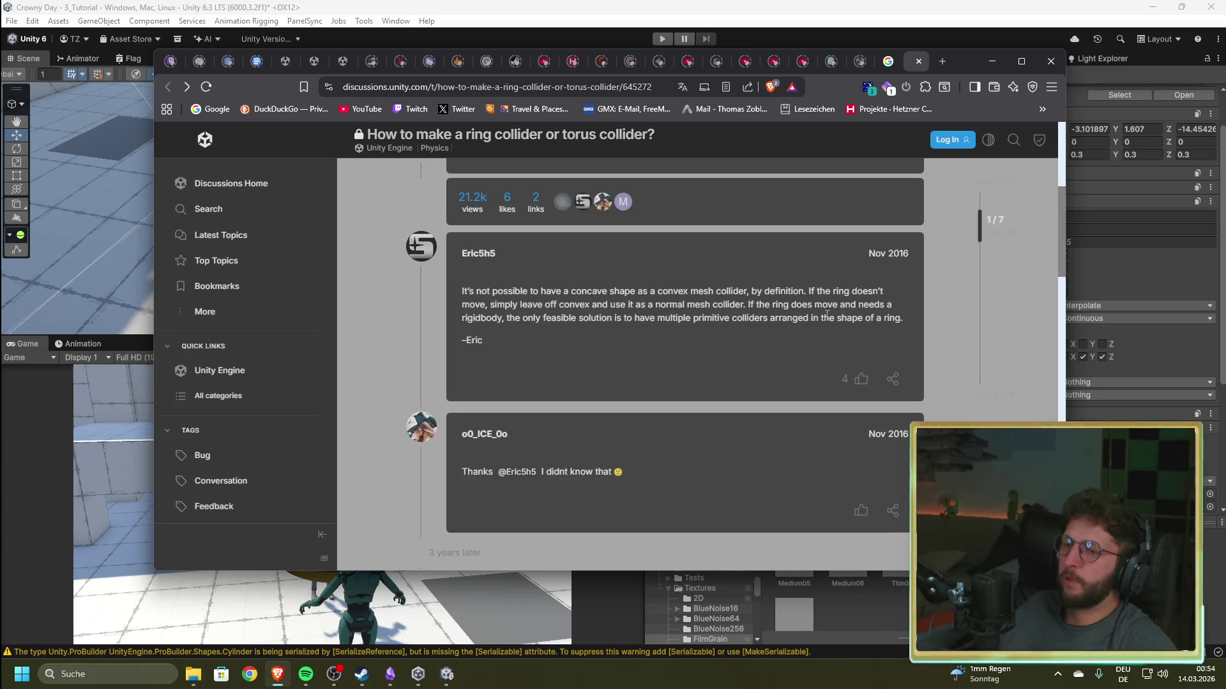
# - Back in Unity, move the Scene view in close over the crown, then return to the thread
pyautogui.click(992, 61)
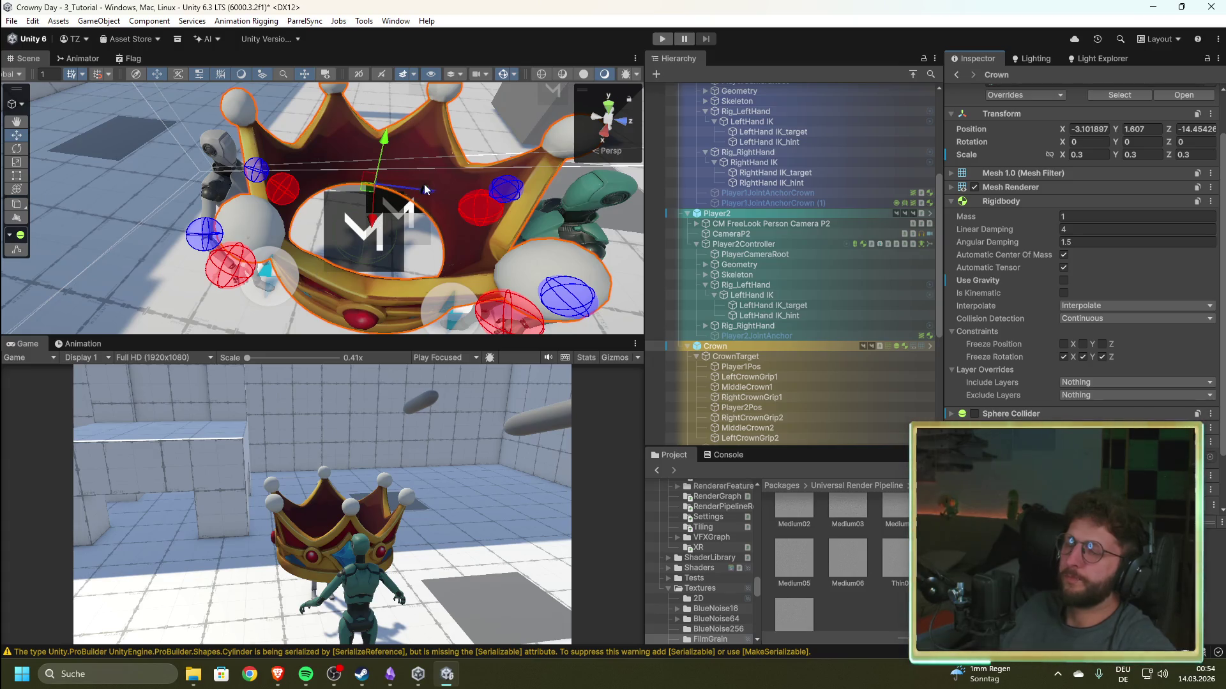
pyautogui.moveTo(428, 177)
pyautogui.mouseDown()
pyautogui.moveTo(267, 260)
pyautogui.moveTo(492, 252)
pyautogui.moveTo(494, 288)
pyautogui.moveTo(498, 269)
pyautogui.moveTo(473, 266)
pyautogui.moveTo(668, 297)
pyautogui.moveTo(478, 272)
pyautogui.moveTo(593, 281)
pyautogui.moveTo(441, 252)
pyautogui.moveTo(421, 233)
pyautogui.mouseUp()
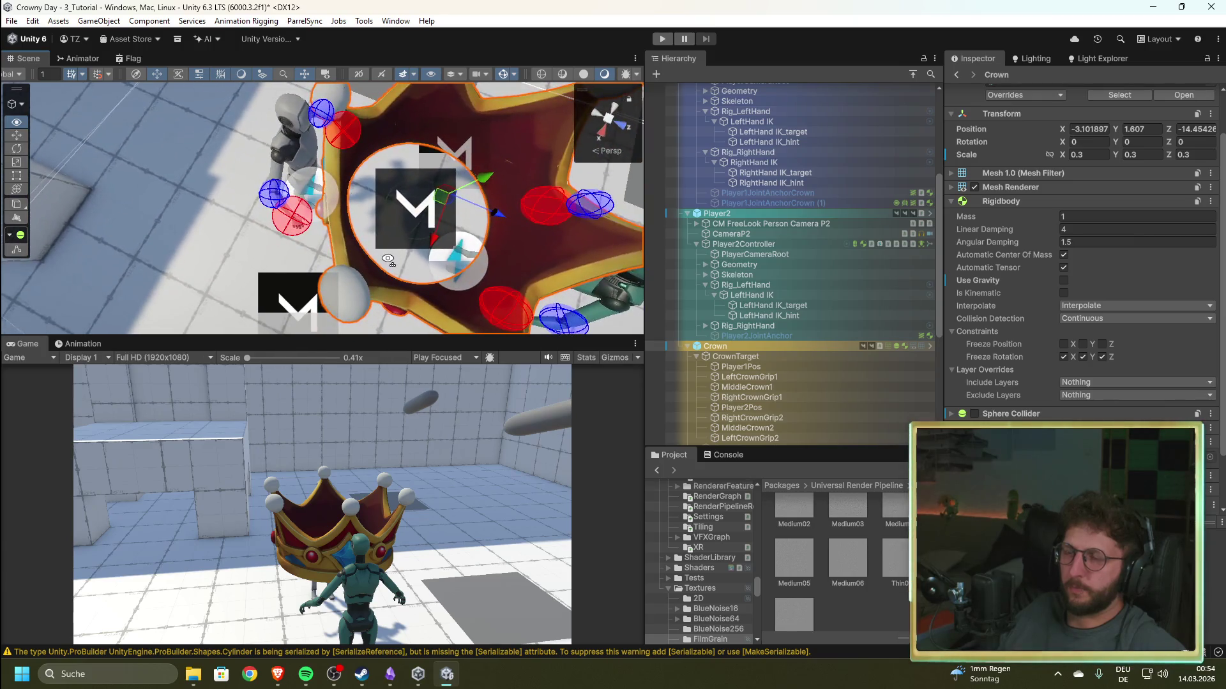
pyautogui.click(284, 685)
# - Close the ring-collider thread and scroll down through the 'unity torus collider' image results
pyautogui.scroll(-2, 587, 425)
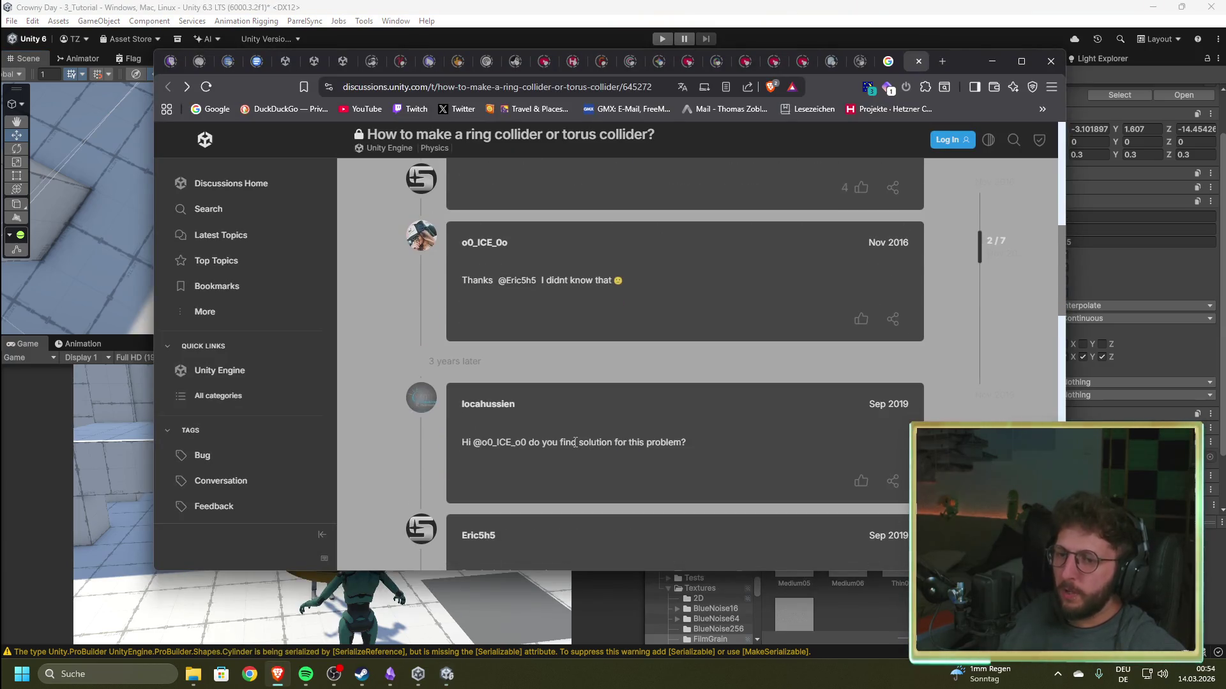
pyautogui.click(918, 62)
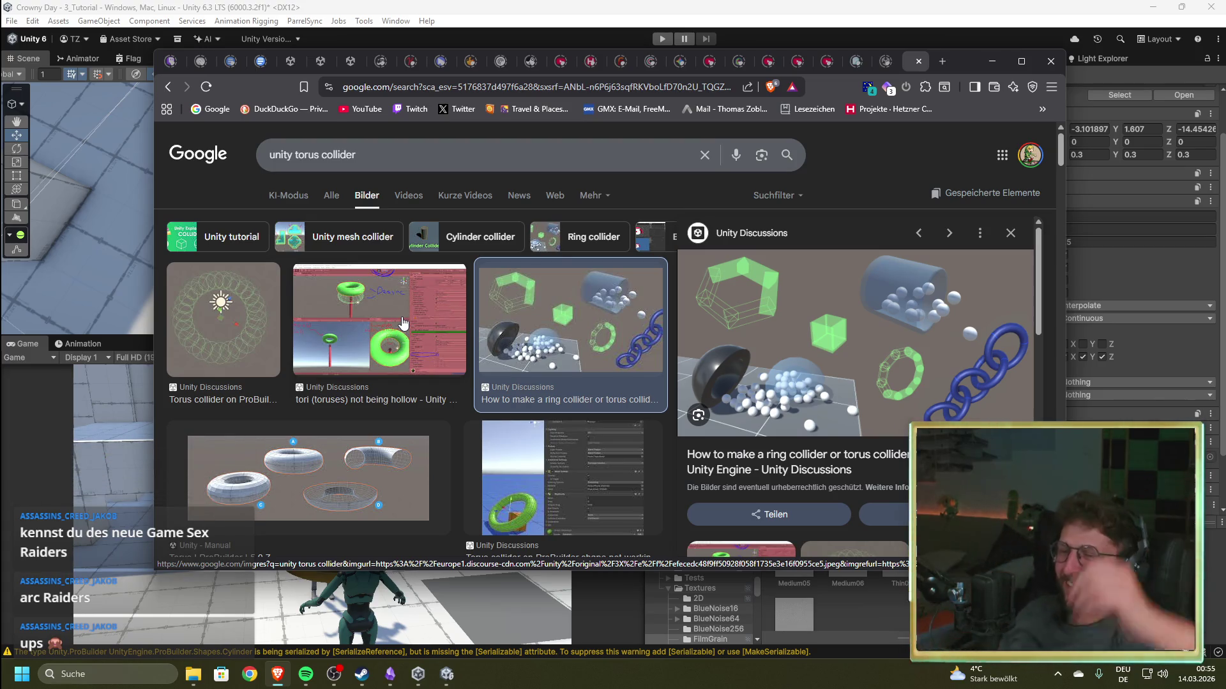
pyautogui.scroll(-5, 396, 383)
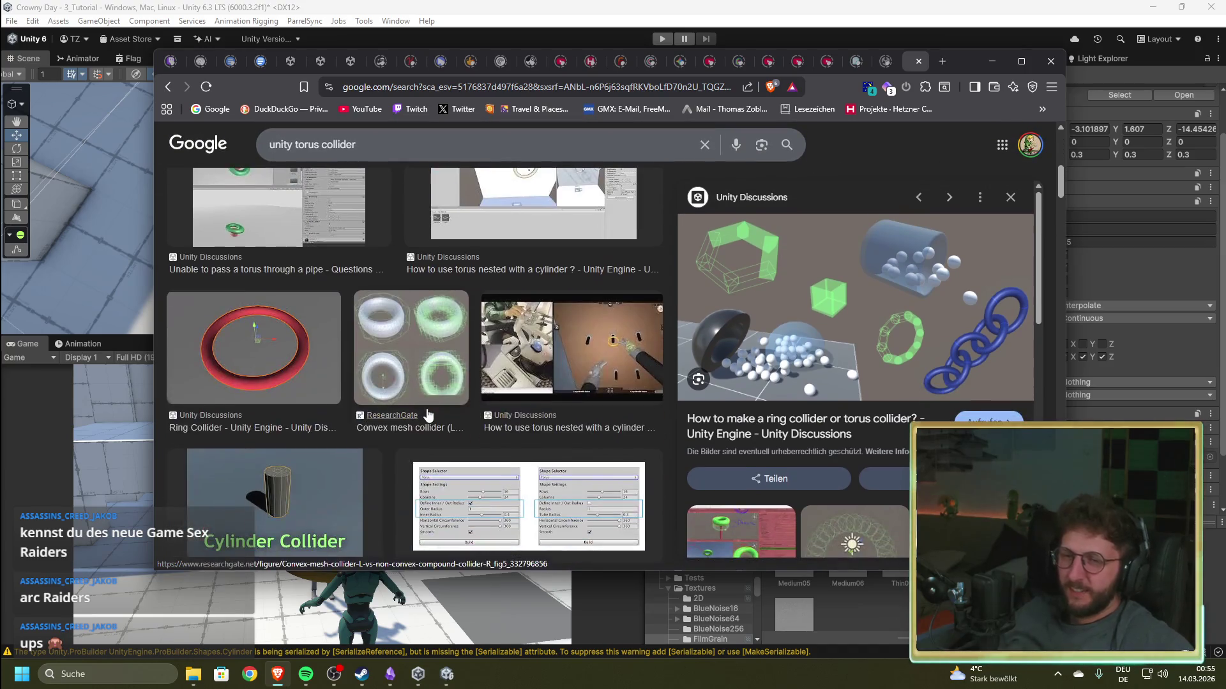
pyautogui.scroll(-5, 417, 457)
pyautogui.scroll(-5, 418, 454)
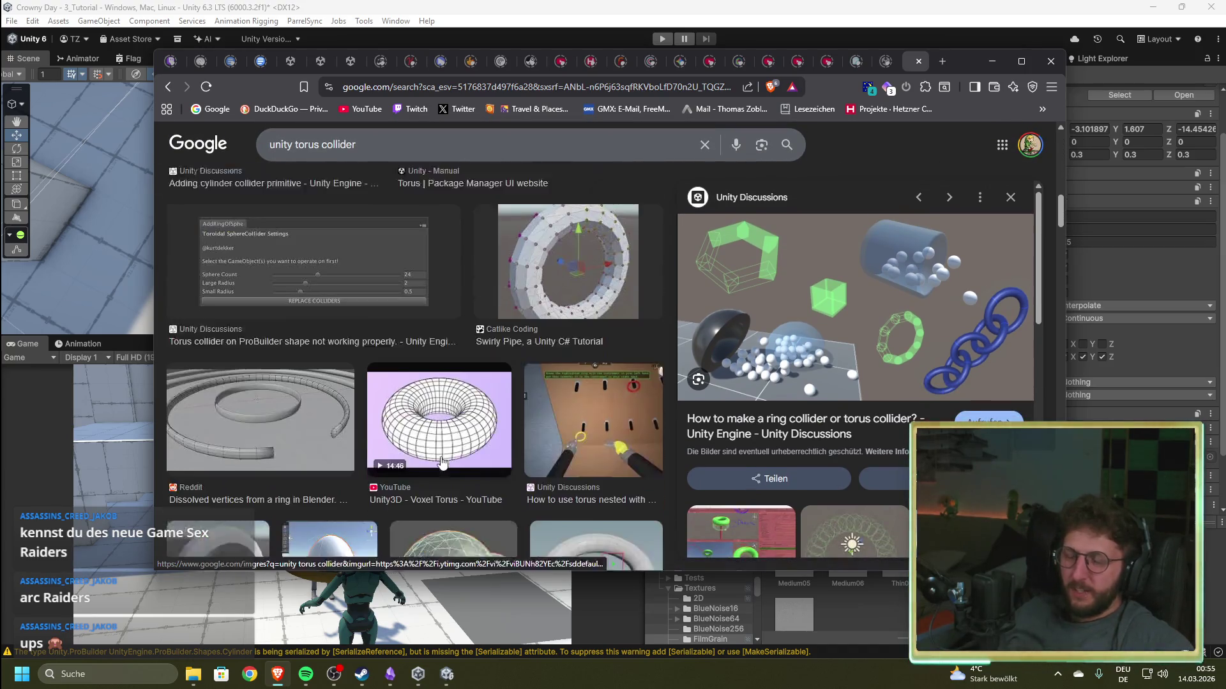
pyautogui.scroll(-1, 490, 466)
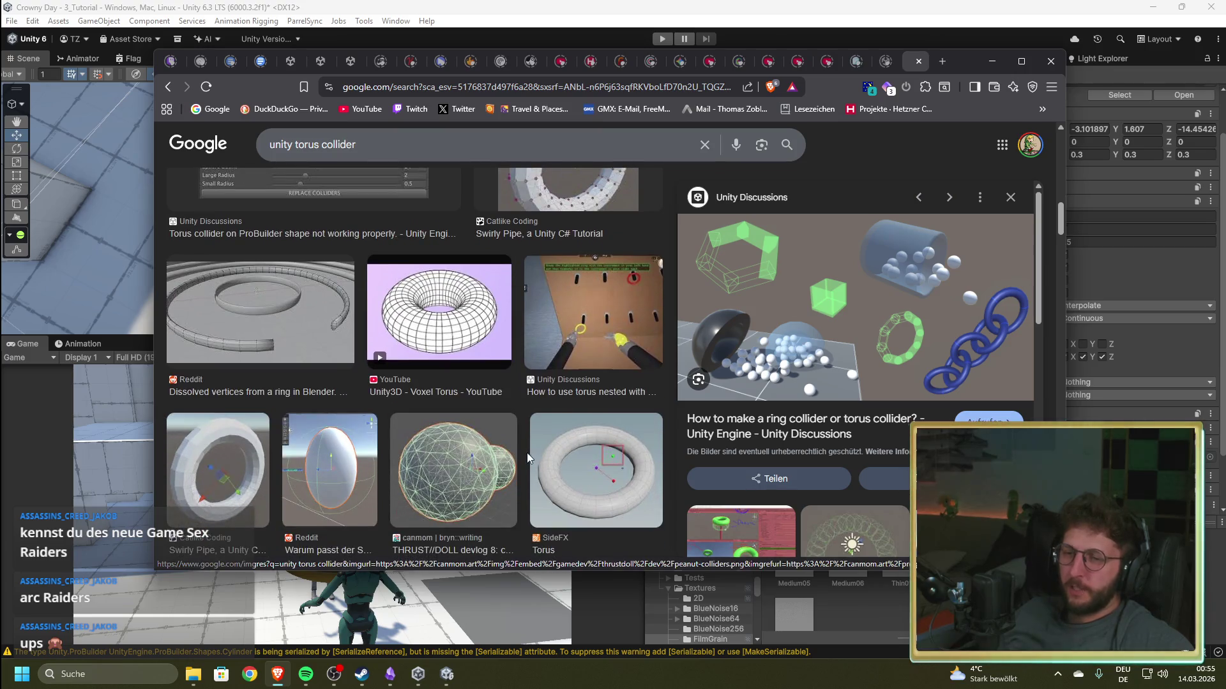
pyautogui.scroll(-3, 520, 453)
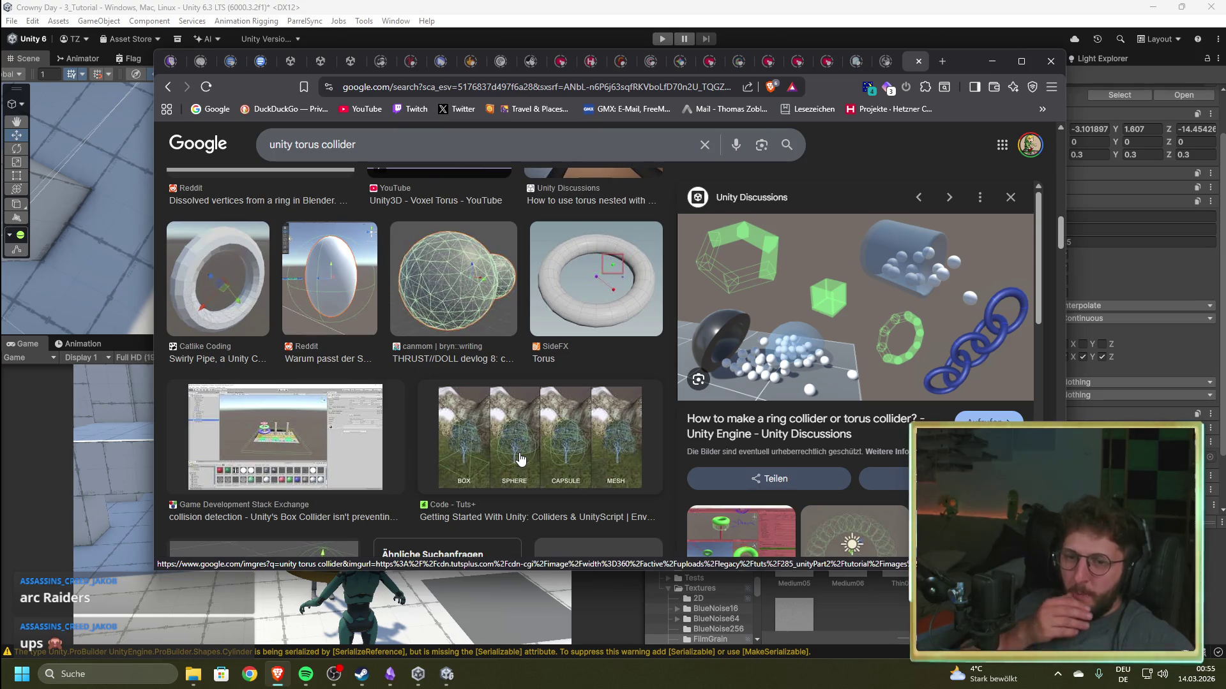
pyautogui.scroll(-3, 862, 362)
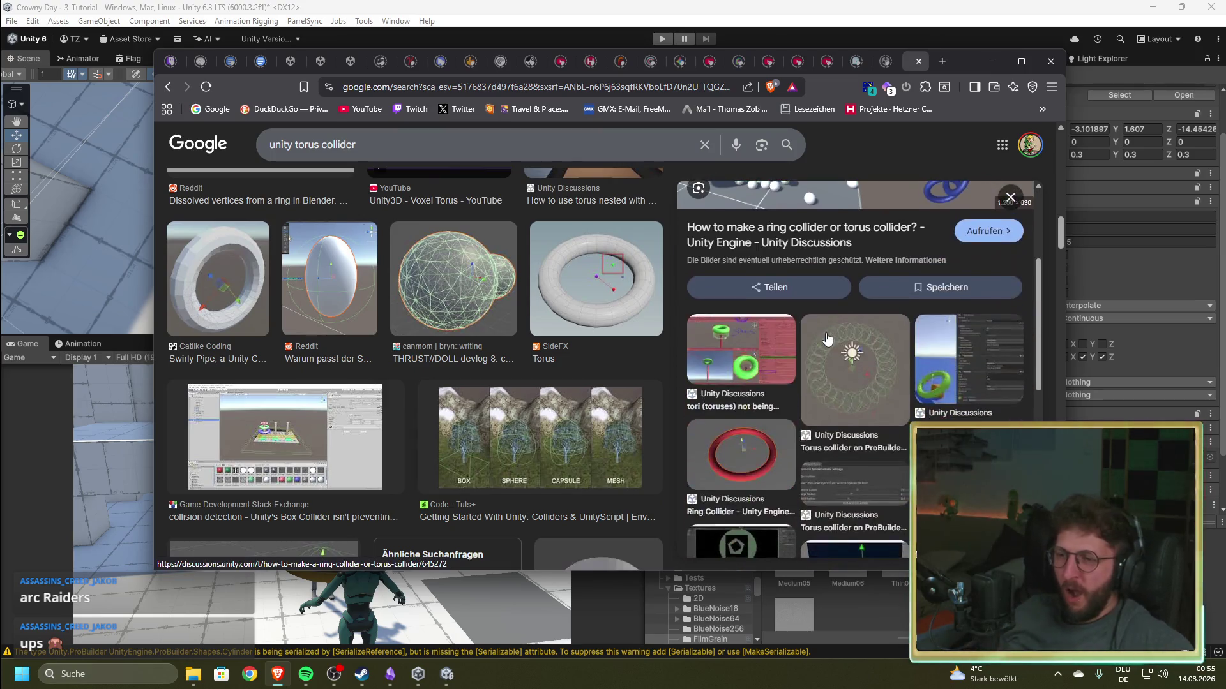
# - Preview the '2D Ring Collider' and 'Colliders not getting detected' results, then select 'torus collider' in the search box
pyautogui.click(856, 386)
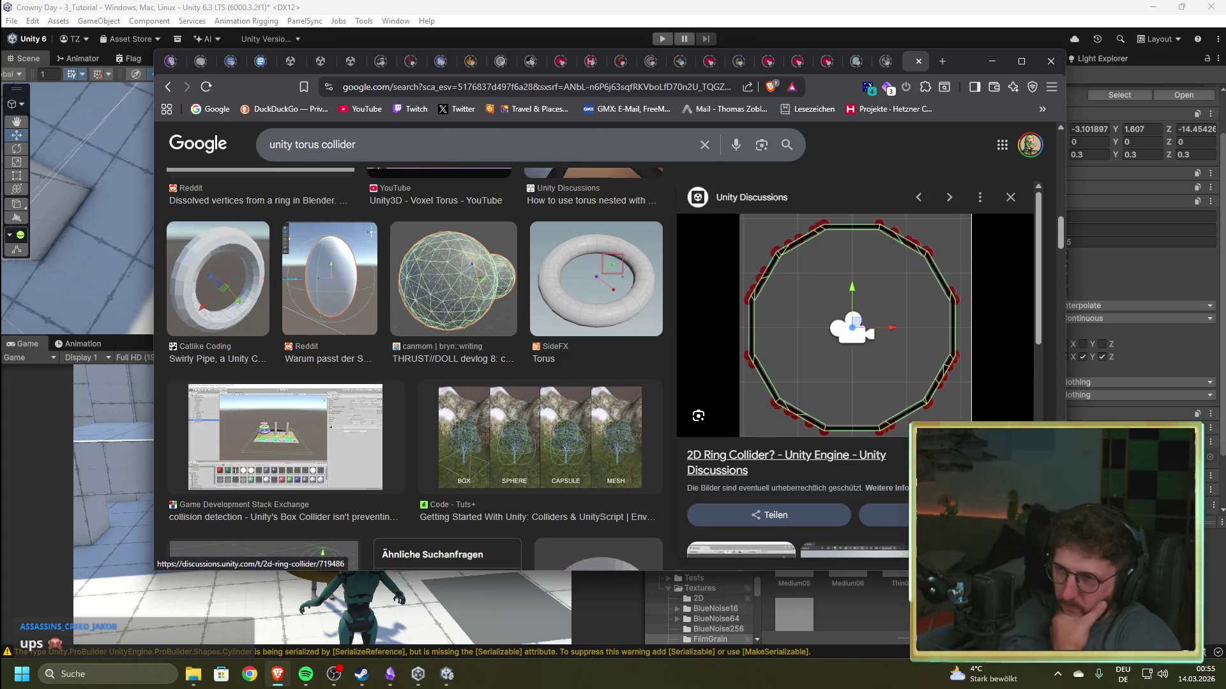
pyautogui.scroll(-3, 875, 493)
pyautogui.scroll(-2, 875, 498)
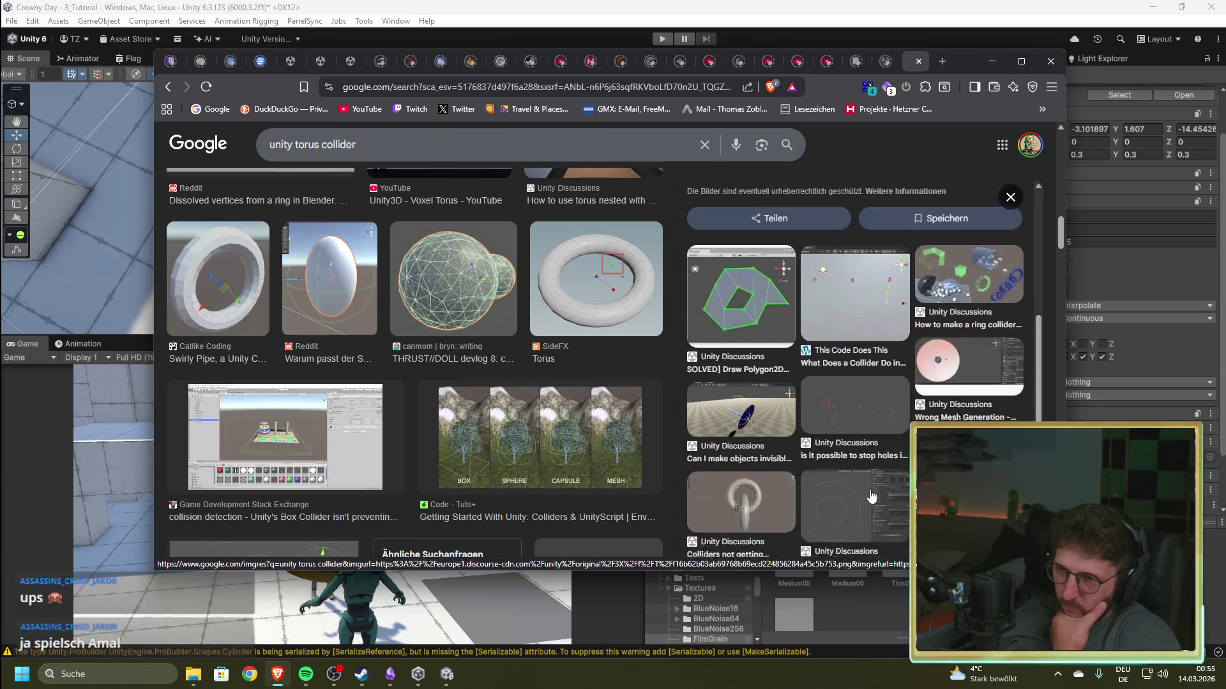
pyautogui.click(741, 486)
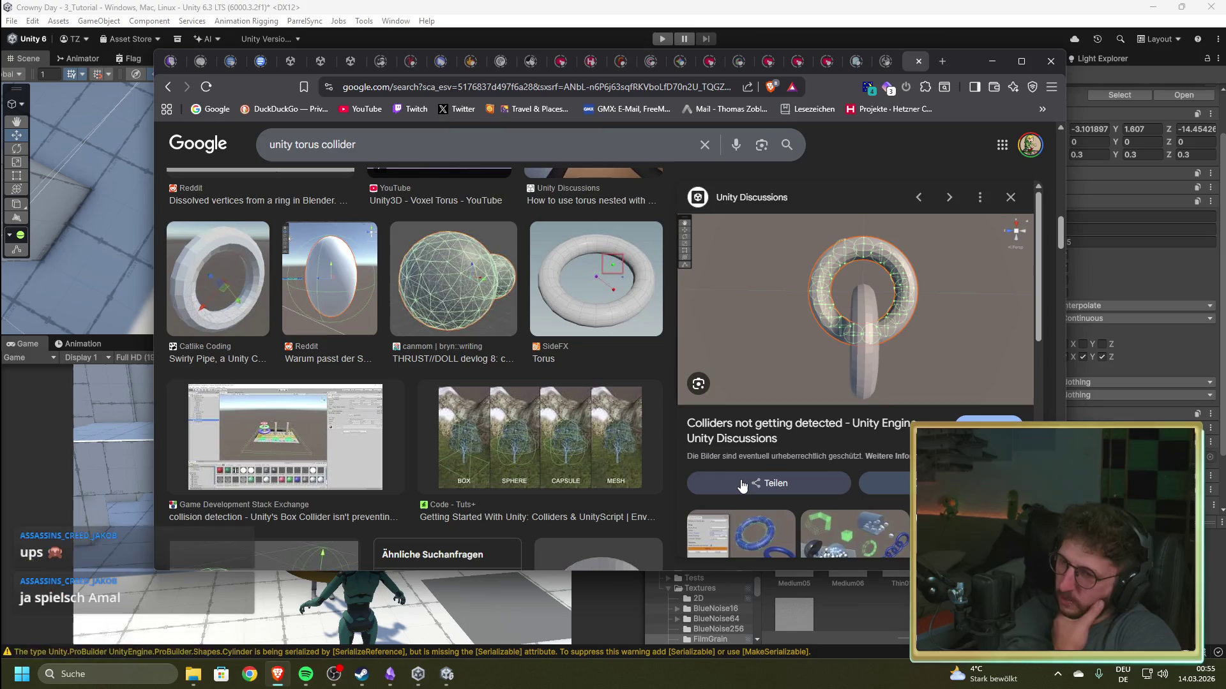
pyautogui.scroll(-1, 742, 485)
pyautogui.scroll(-2, 742, 485)
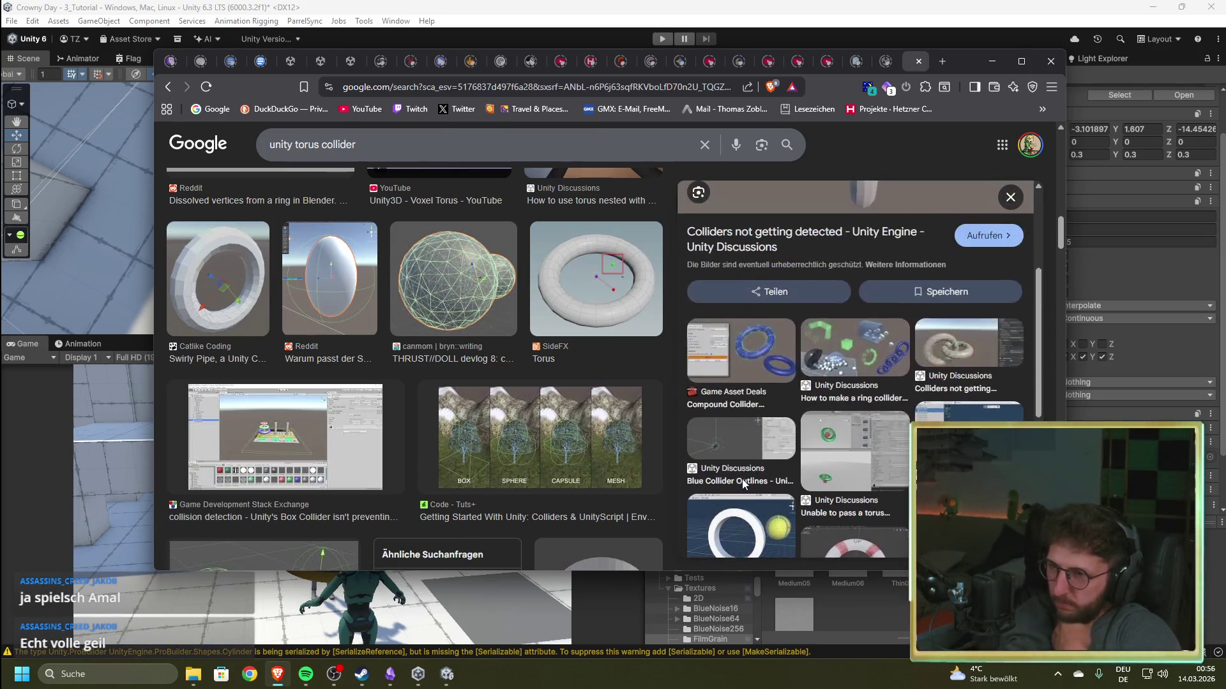
pyautogui.scroll(3, 743, 483)
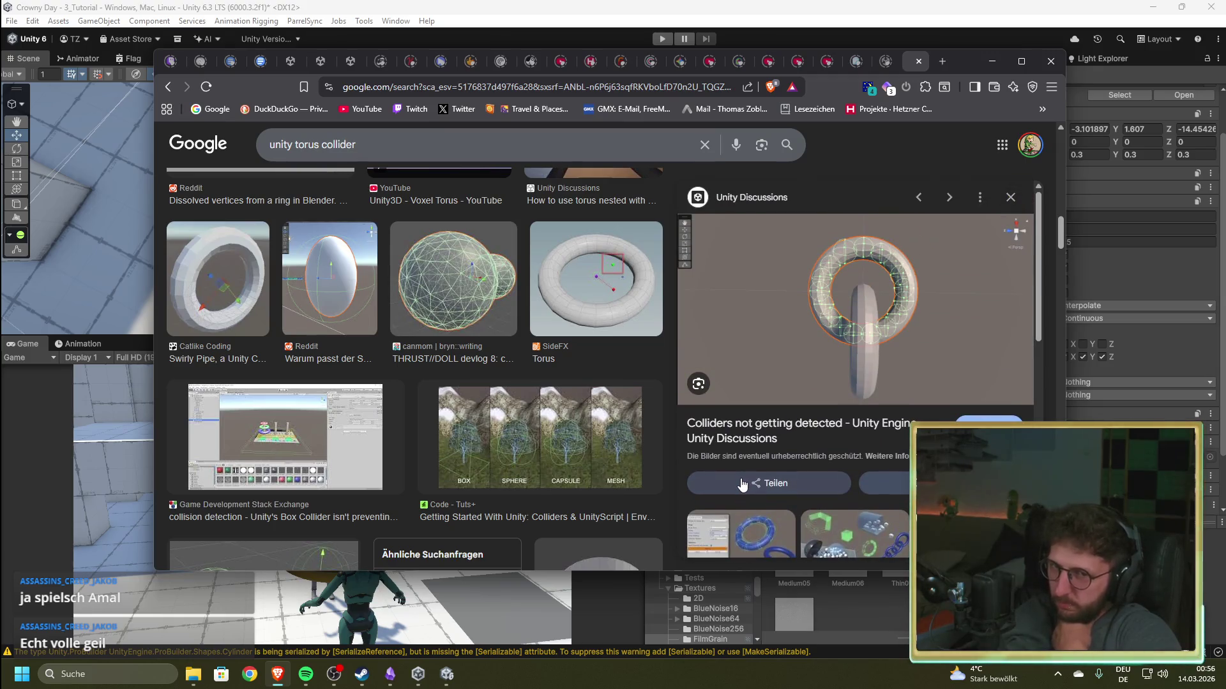
pyautogui.scroll(5, 454, 454)
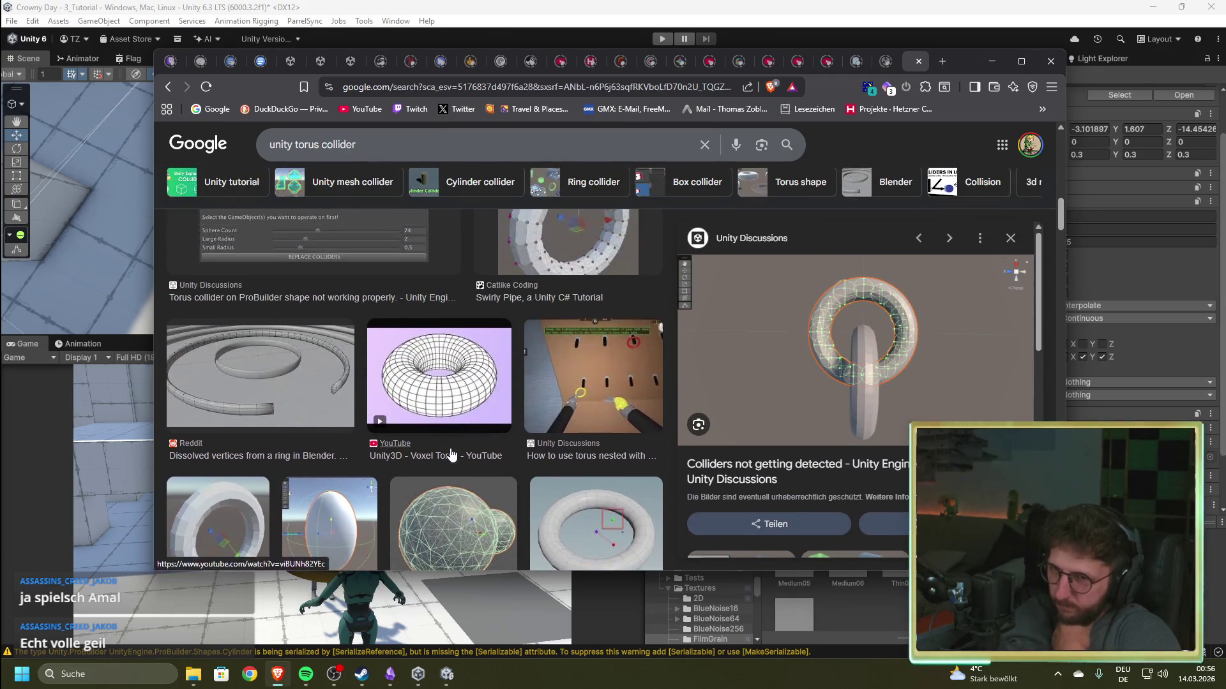
pyautogui.moveTo(356, 146); pyautogui.dragTo(295, 148)
# - Search images for 'unity 3d ring collider' and preview the Reddit dissolved ring vertices result
pyautogui.write('3d ')
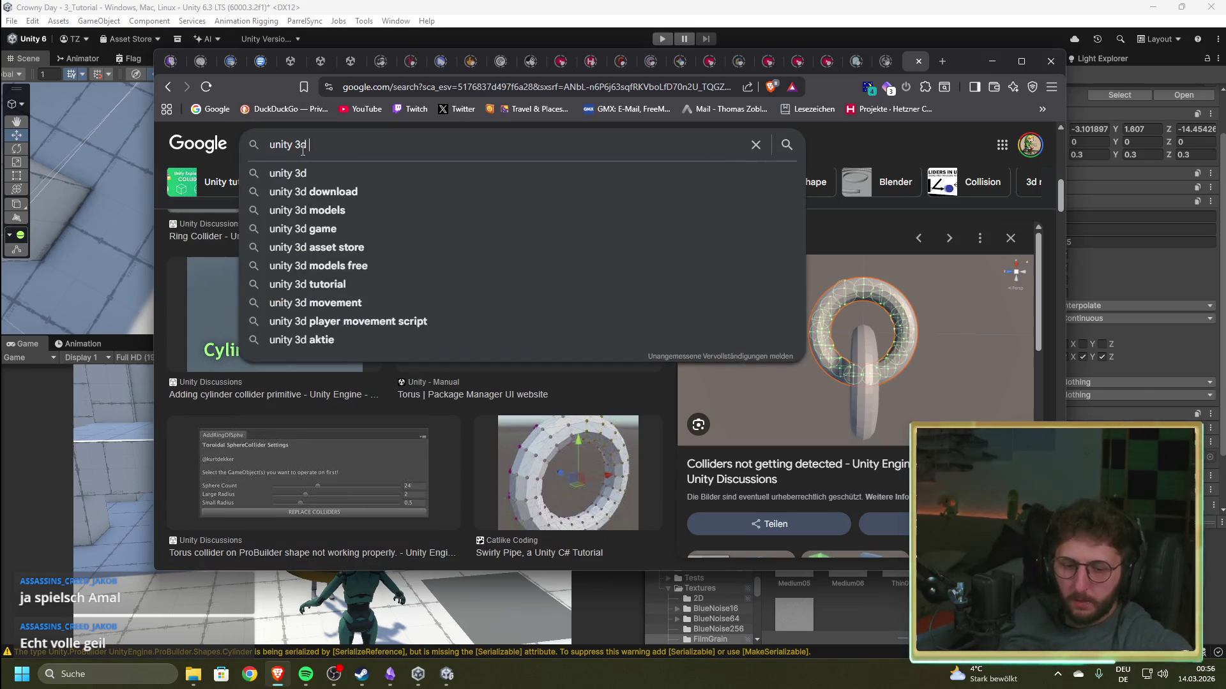
pyautogui.write('ring')
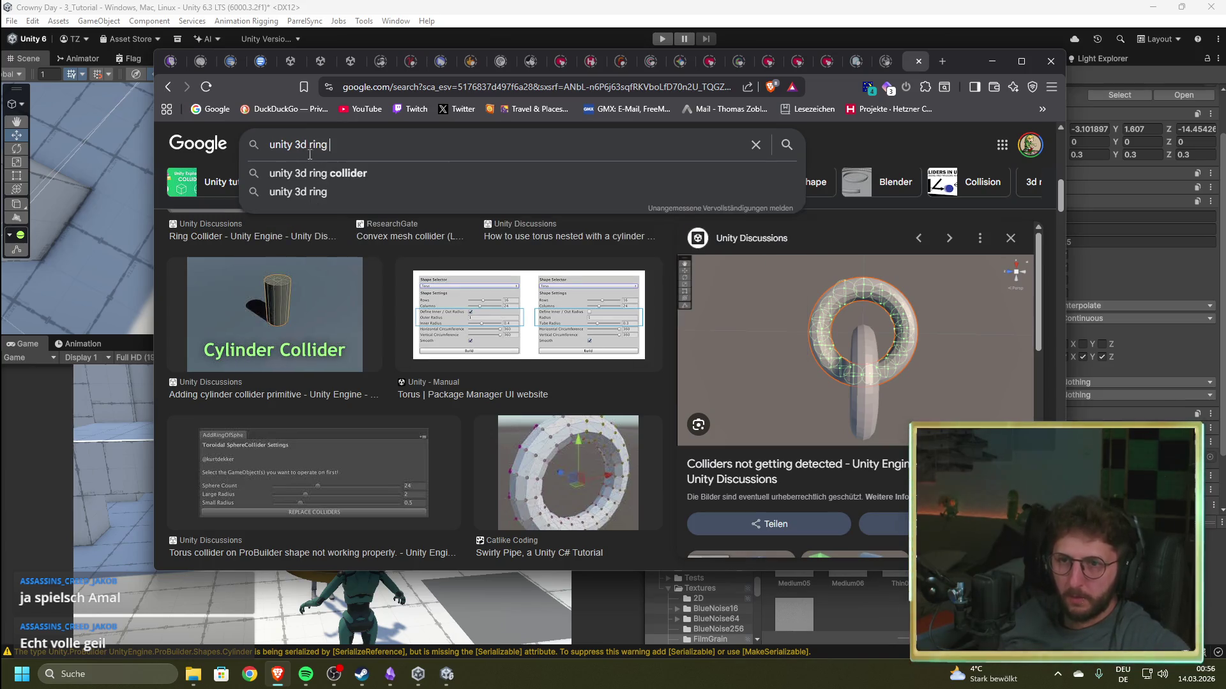
pyautogui.click(317, 173)
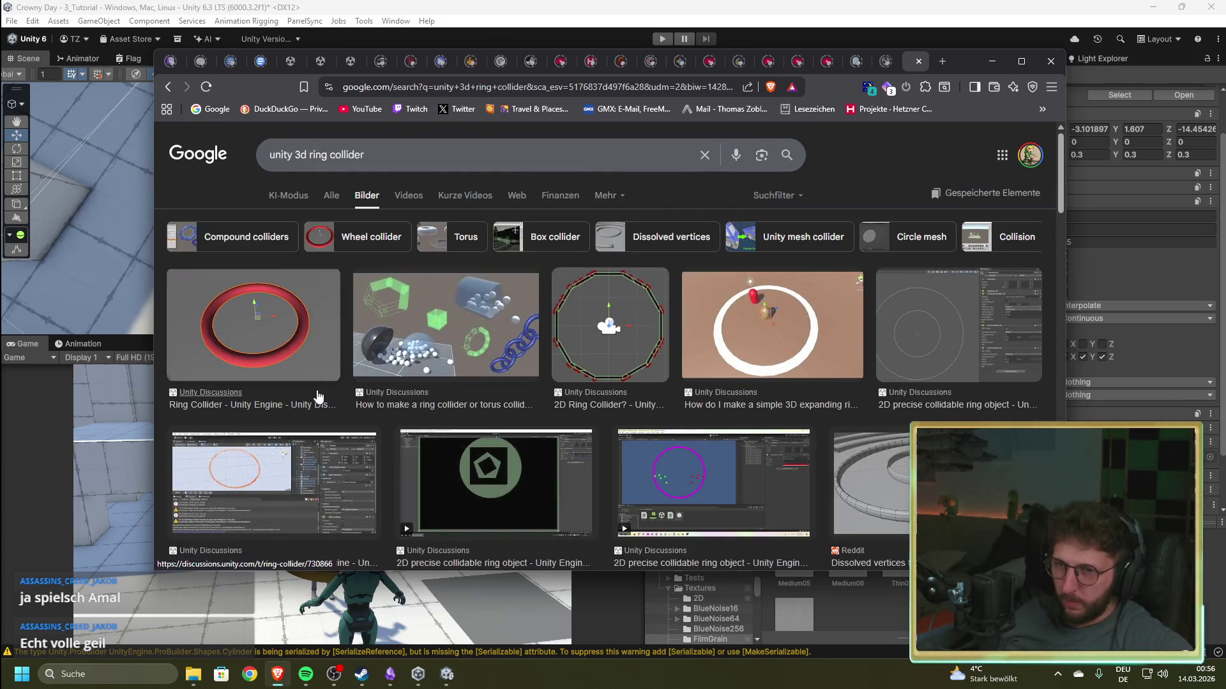
pyautogui.scroll(-5, 353, 406)
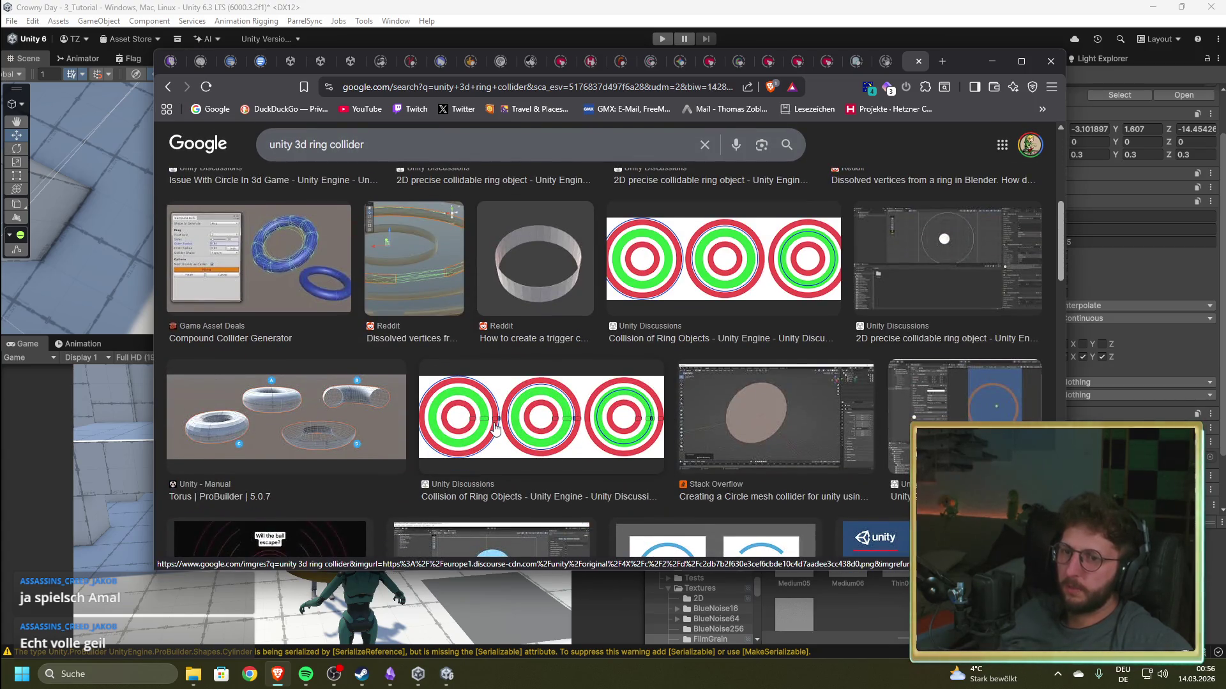
pyautogui.click(408, 246)
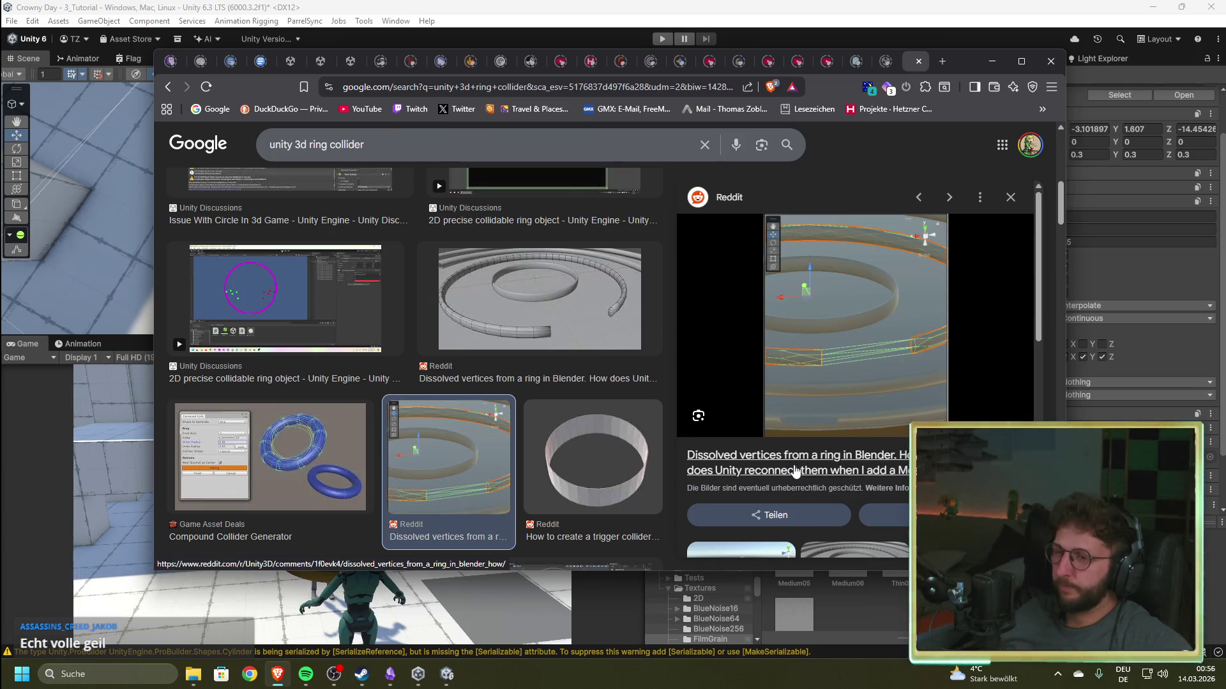
# - Scroll further down the results and open the Stack Overflow 'Unity Mesh Collider' question
pyautogui.scroll(-5, 443, 377)
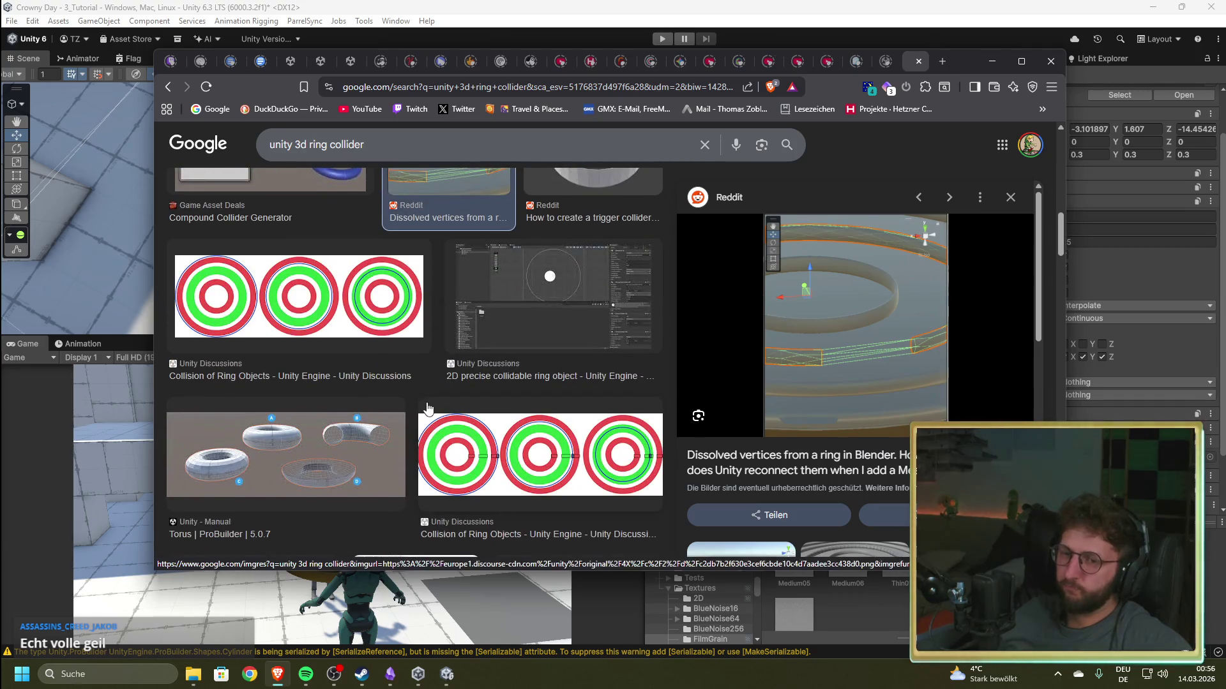
pyautogui.scroll(-2, 425, 409)
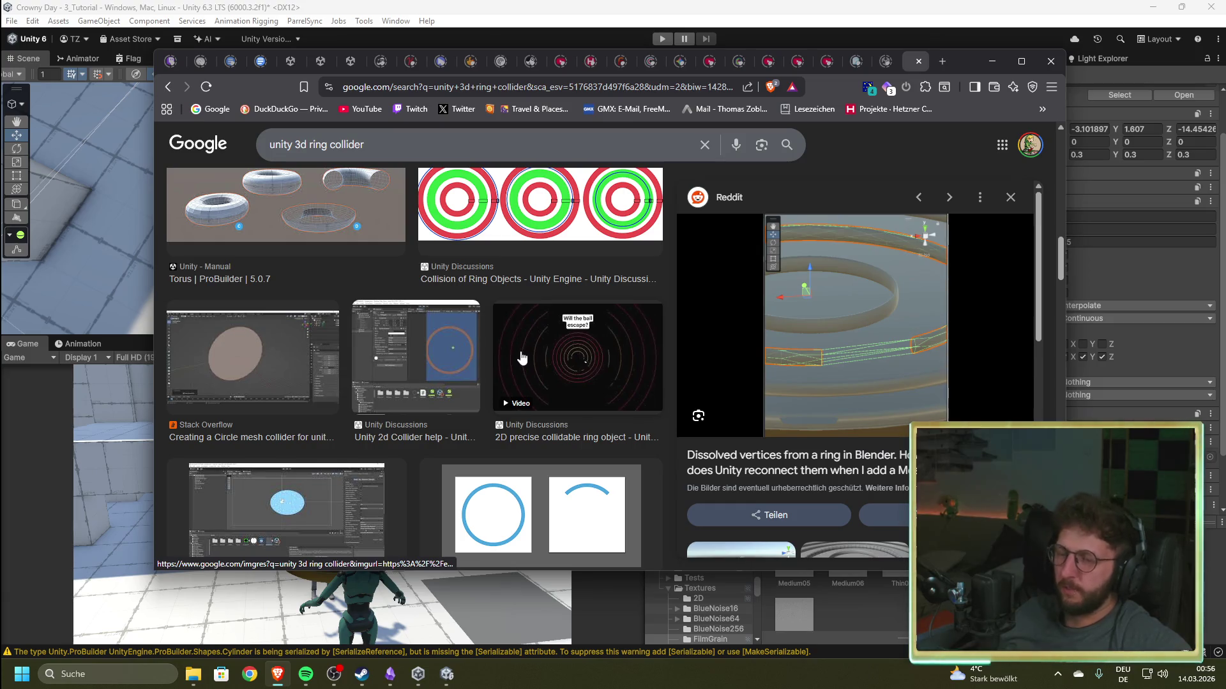
pyautogui.scroll(-5, 521, 357)
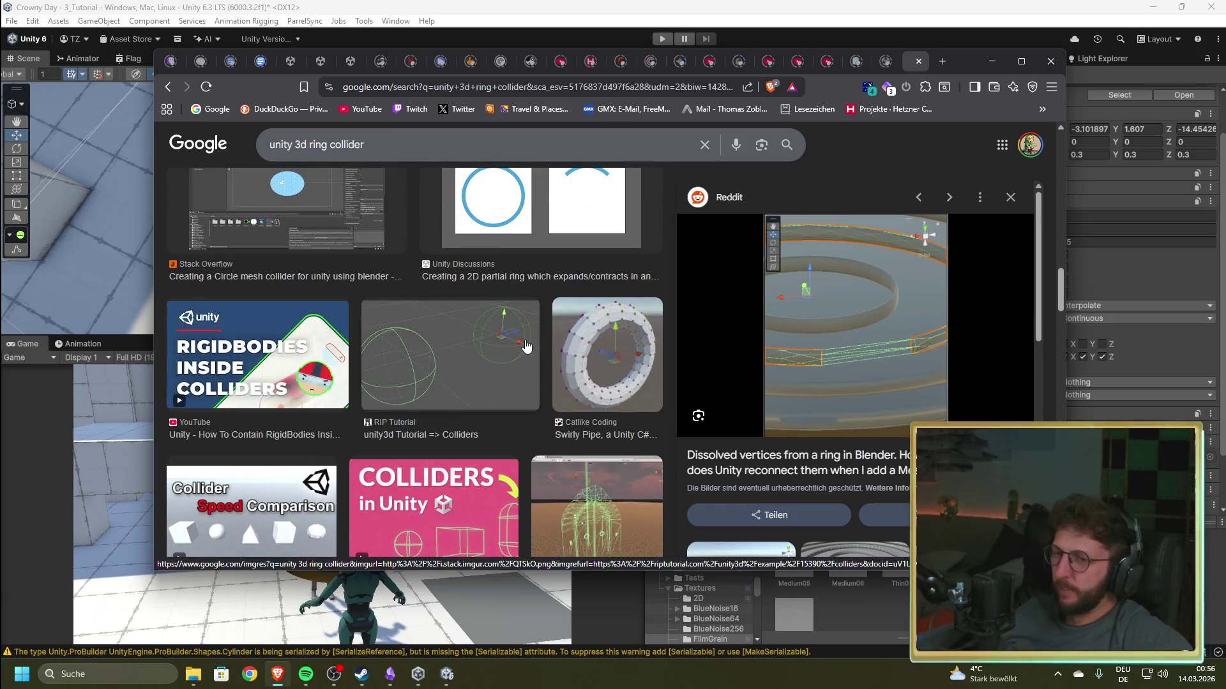
pyautogui.scroll(-3, 525, 346)
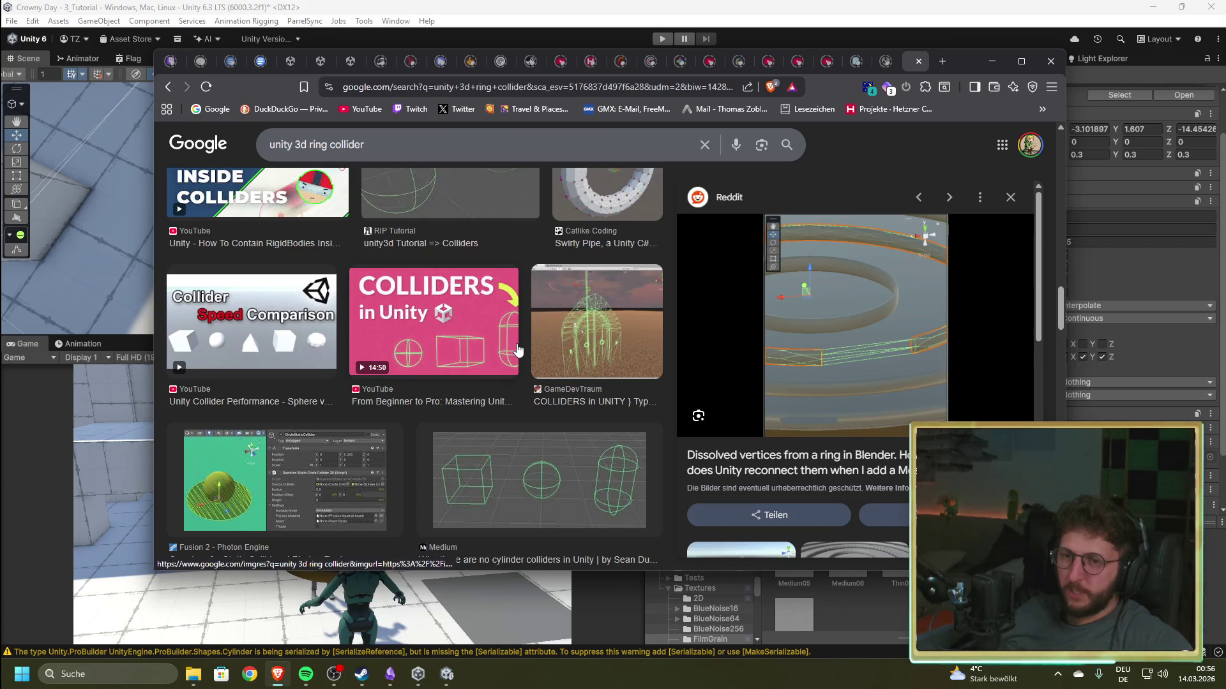
pyautogui.scroll(-4, 516, 351)
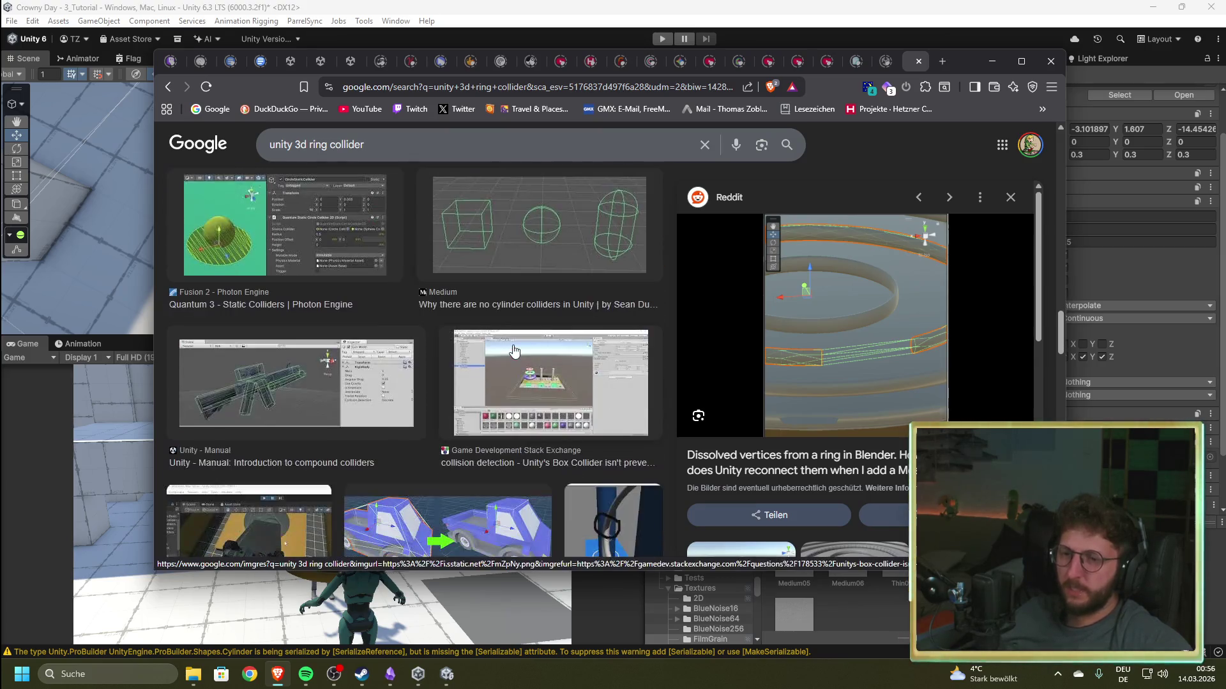
pyautogui.scroll(-3, 514, 350)
pyautogui.scroll(-3, 512, 350)
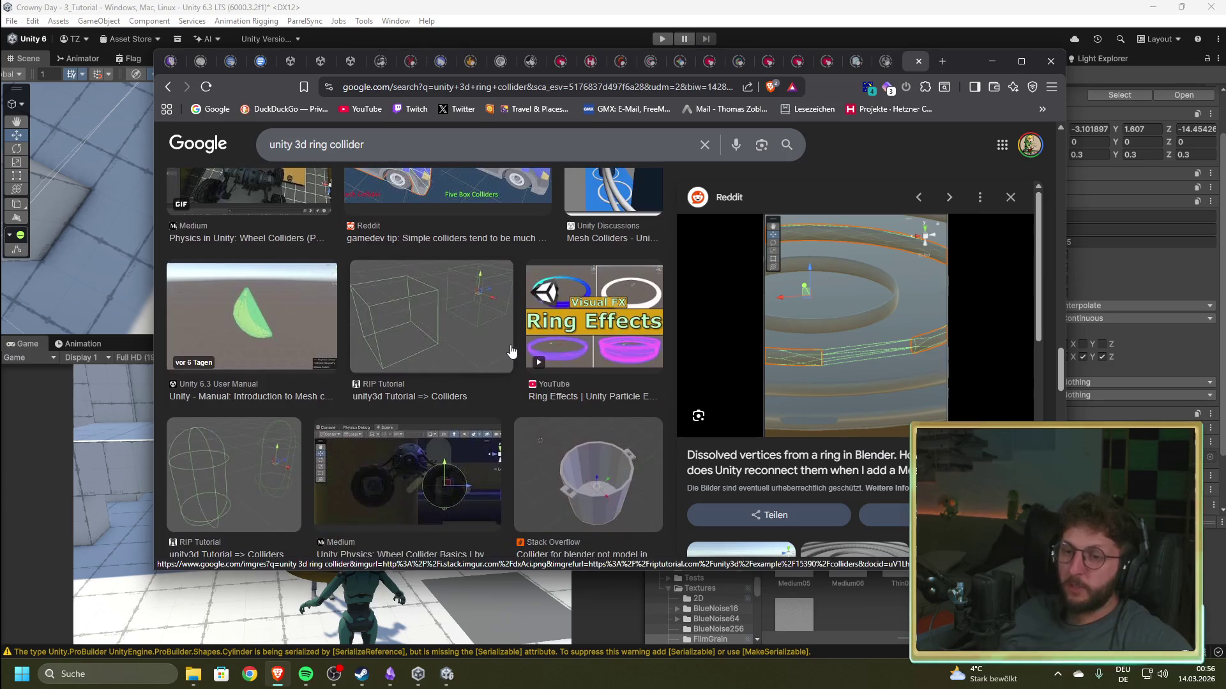
pyautogui.scroll(-5, 510, 351)
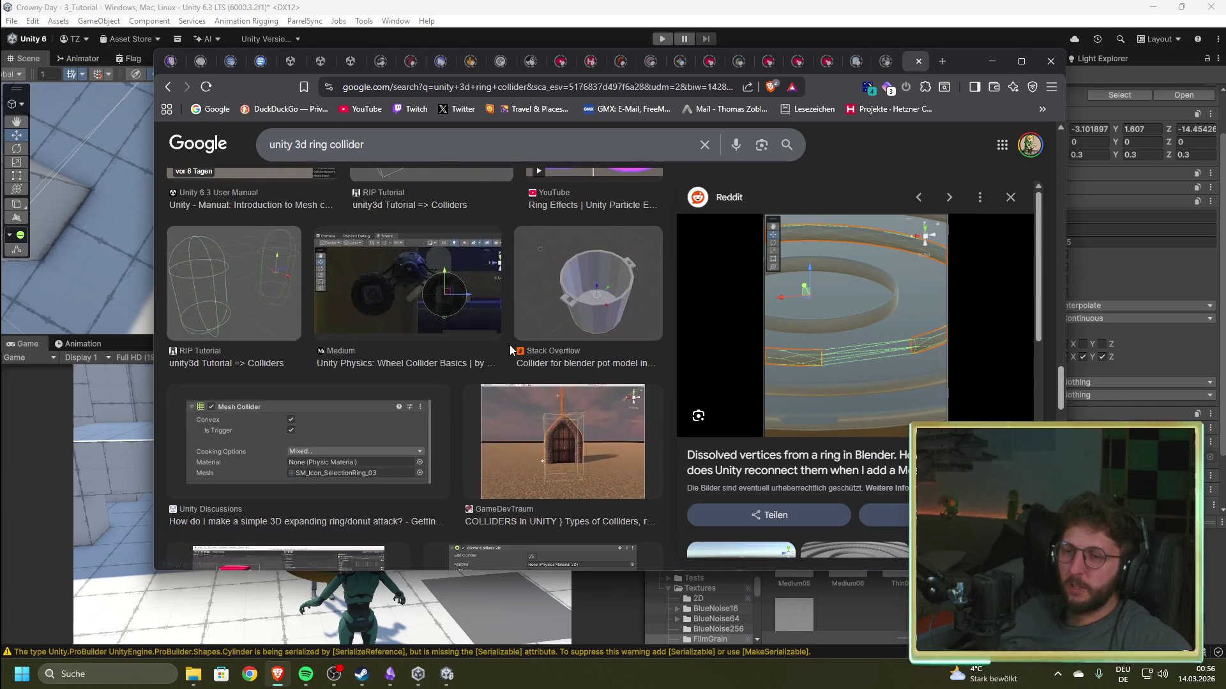
pyautogui.scroll(-1, 509, 350)
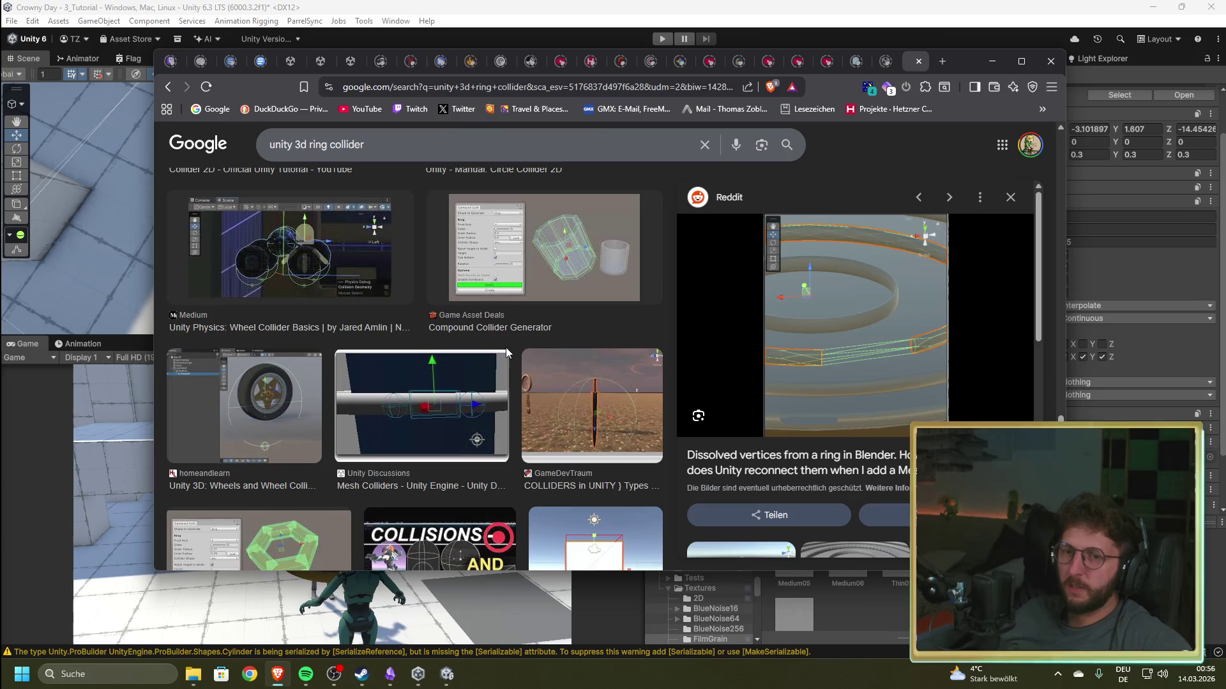
pyautogui.scroll(-5, 506, 354)
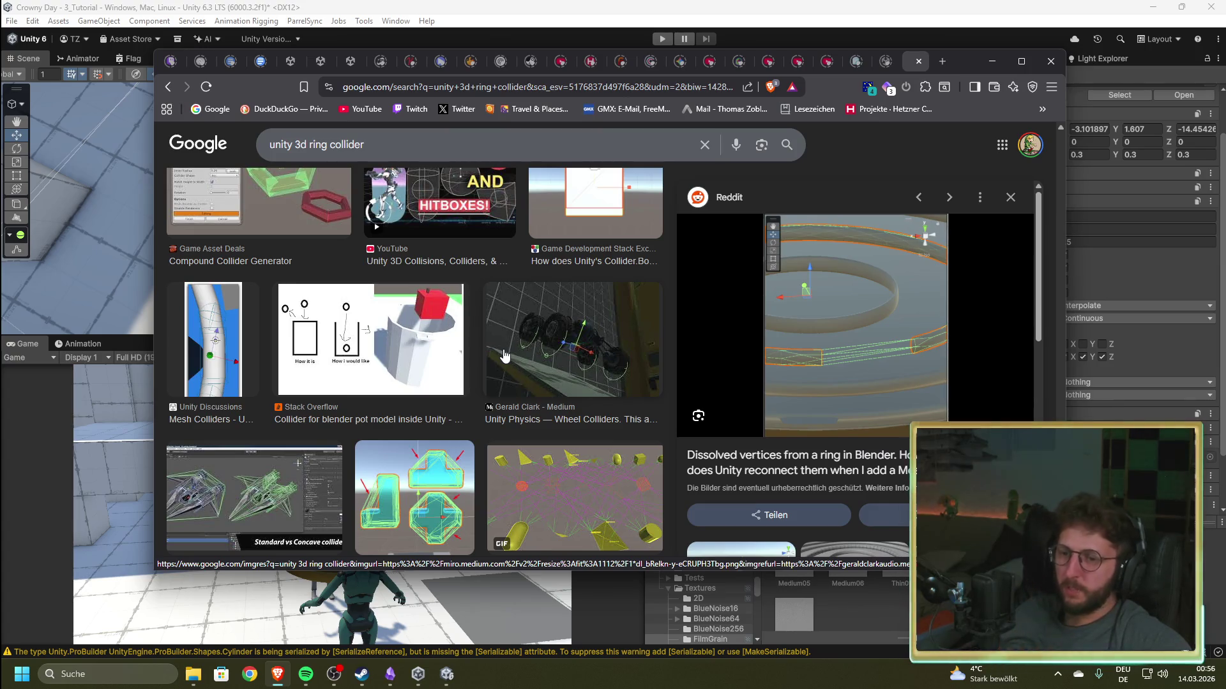
pyautogui.scroll(-3, 505, 355)
pyautogui.click(428, 306)
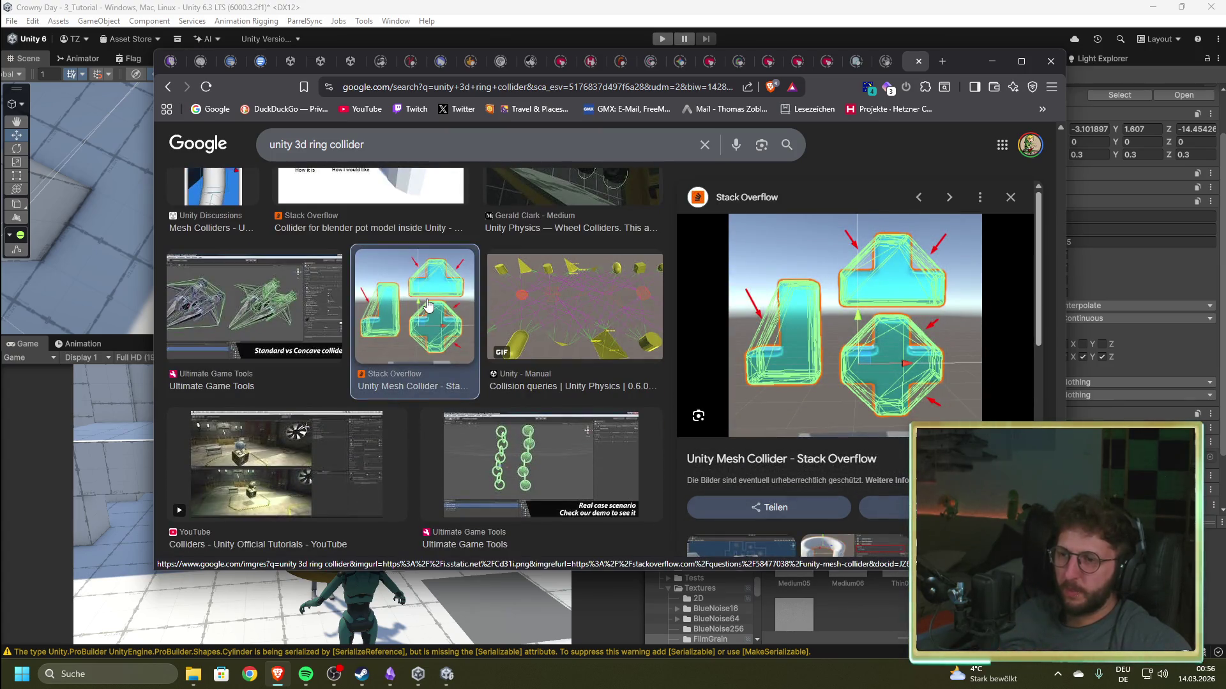
pyautogui.click(913, 342)
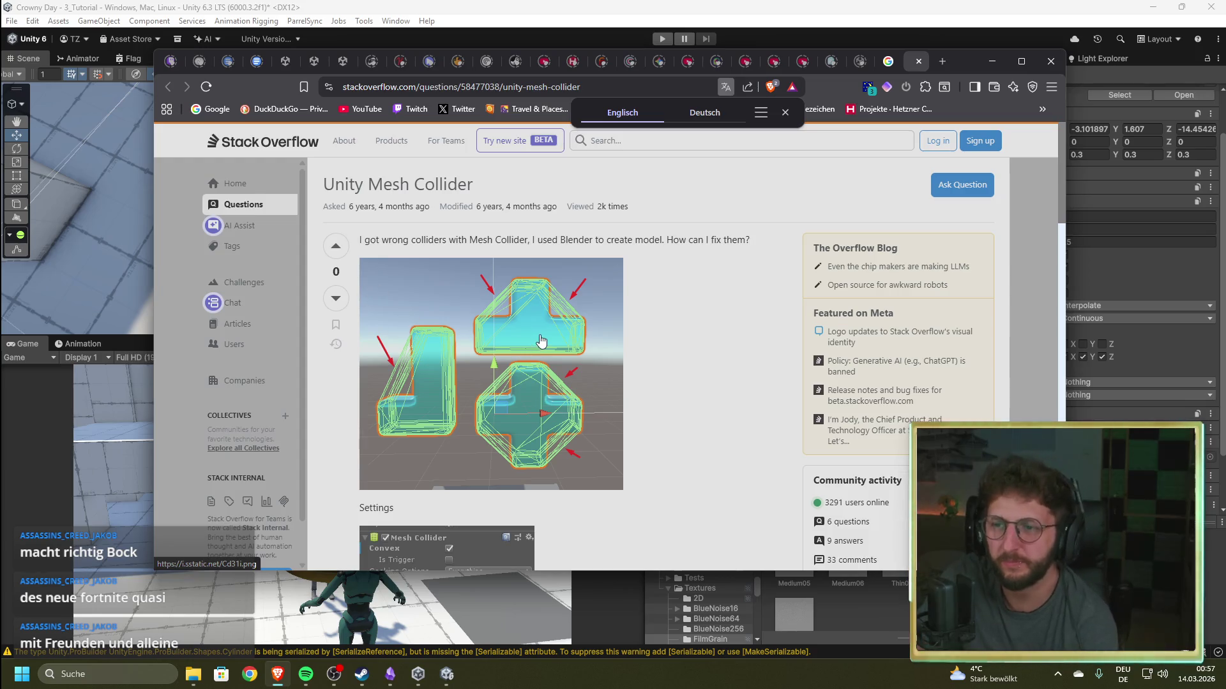
# - Read the Unity Mesh Collider question and answer, then follow the answer's Asset Store link
pyautogui.scroll(-5, 639, 326)
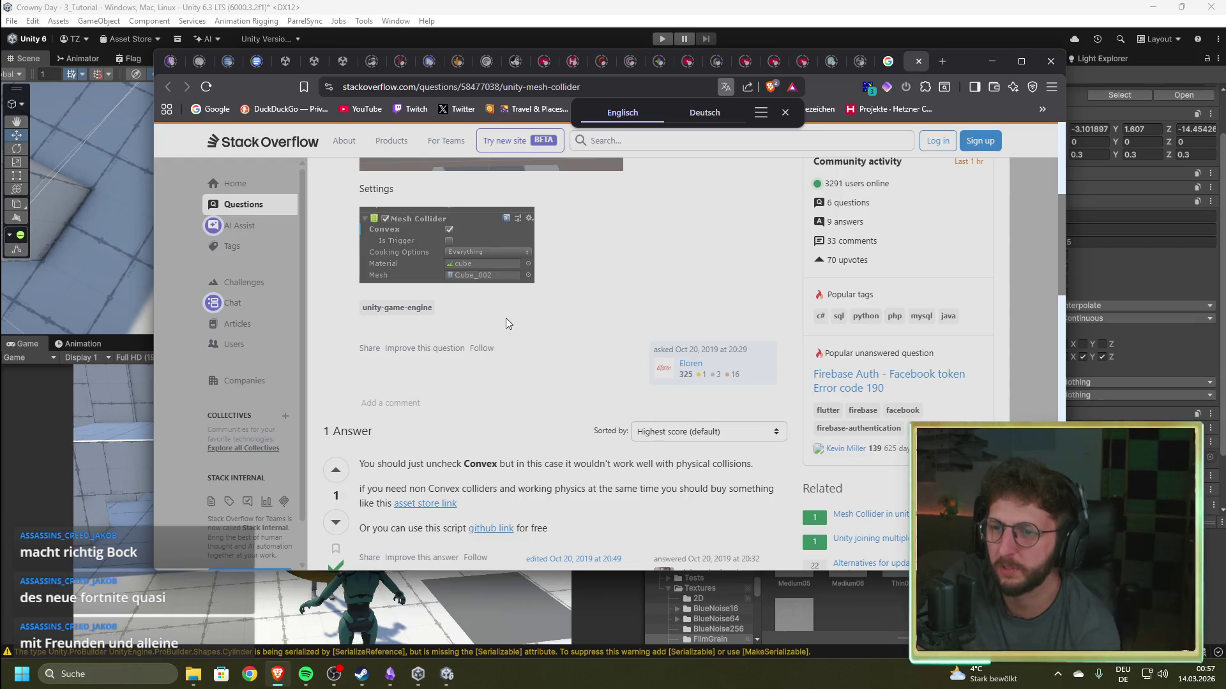
pyautogui.scroll(-2, 492, 317)
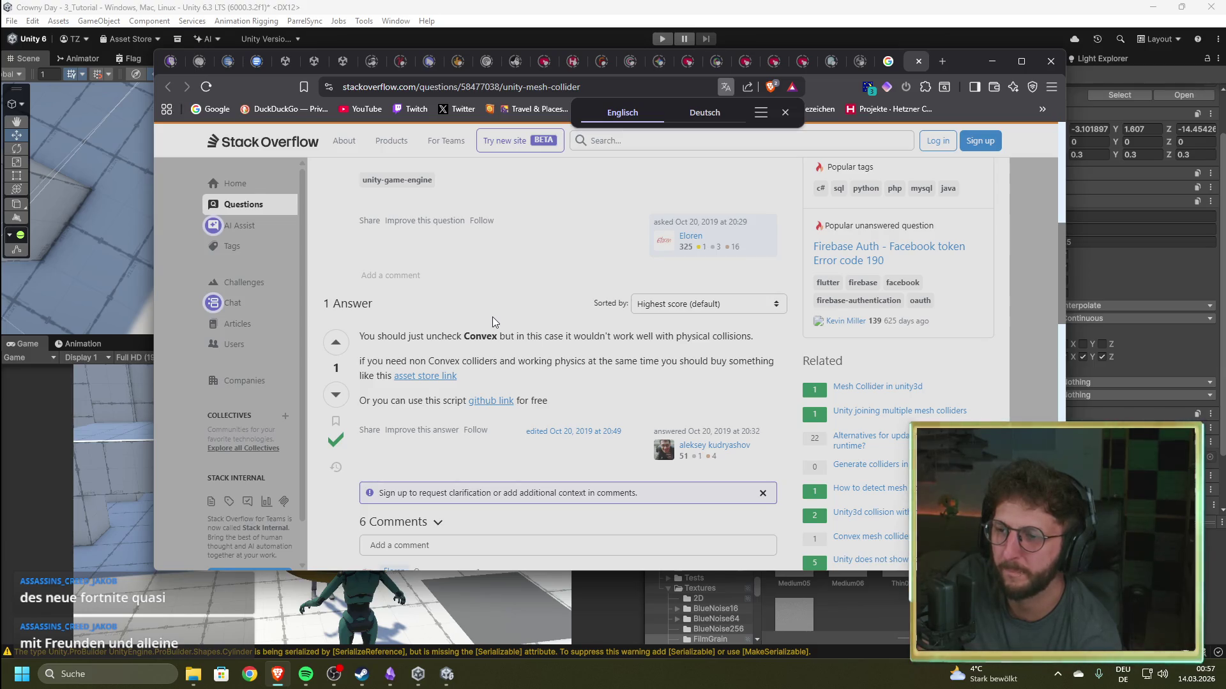
pyautogui.scroll(10, 492, 316)
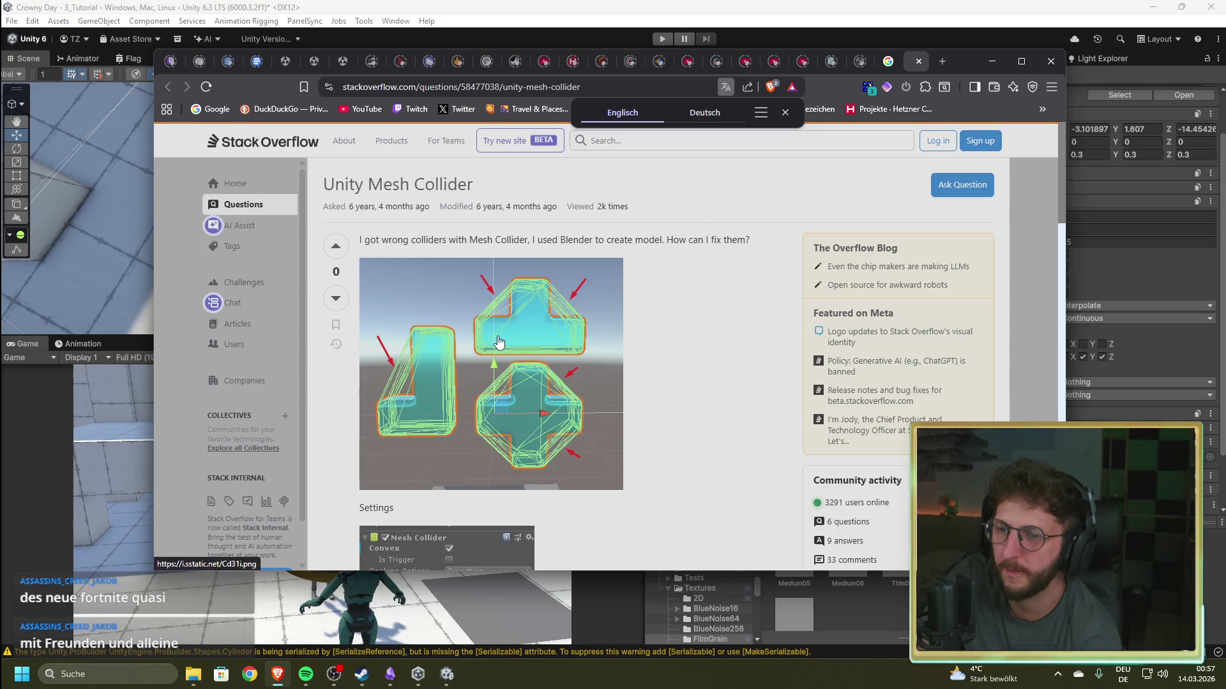
pyautogui.scroll(-8, 499, 342)
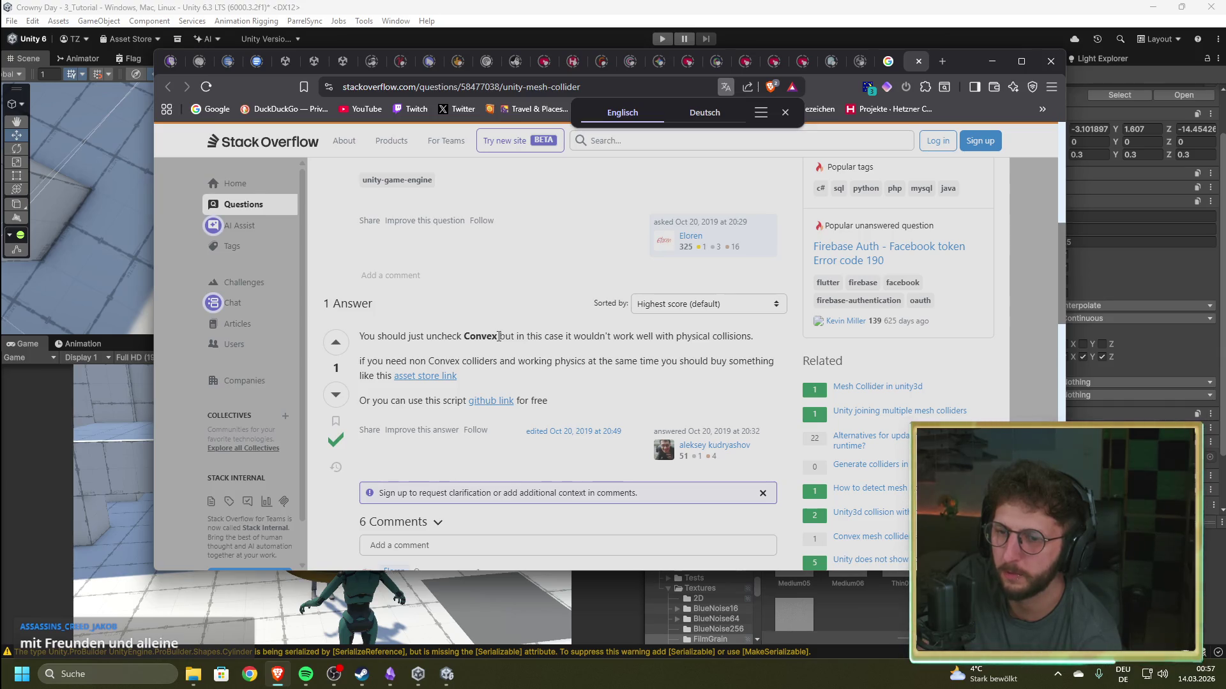
pyautogui.click(415, 377)
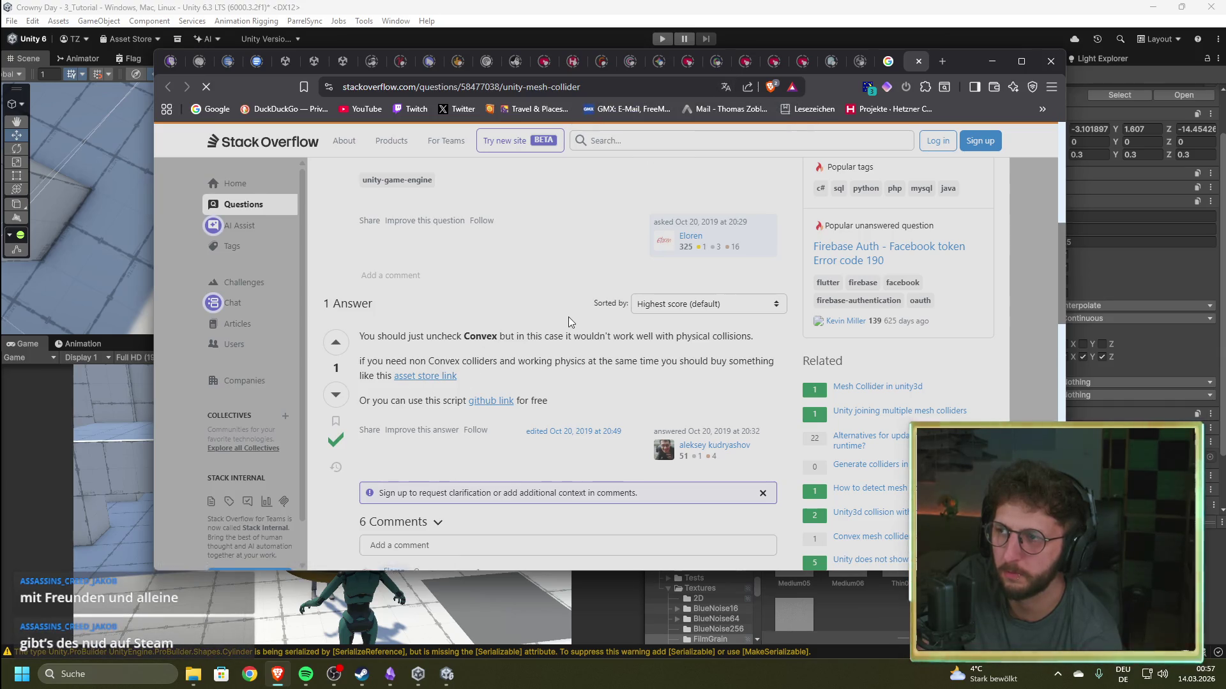
pyautogui.scroll(-3, 568, 319)
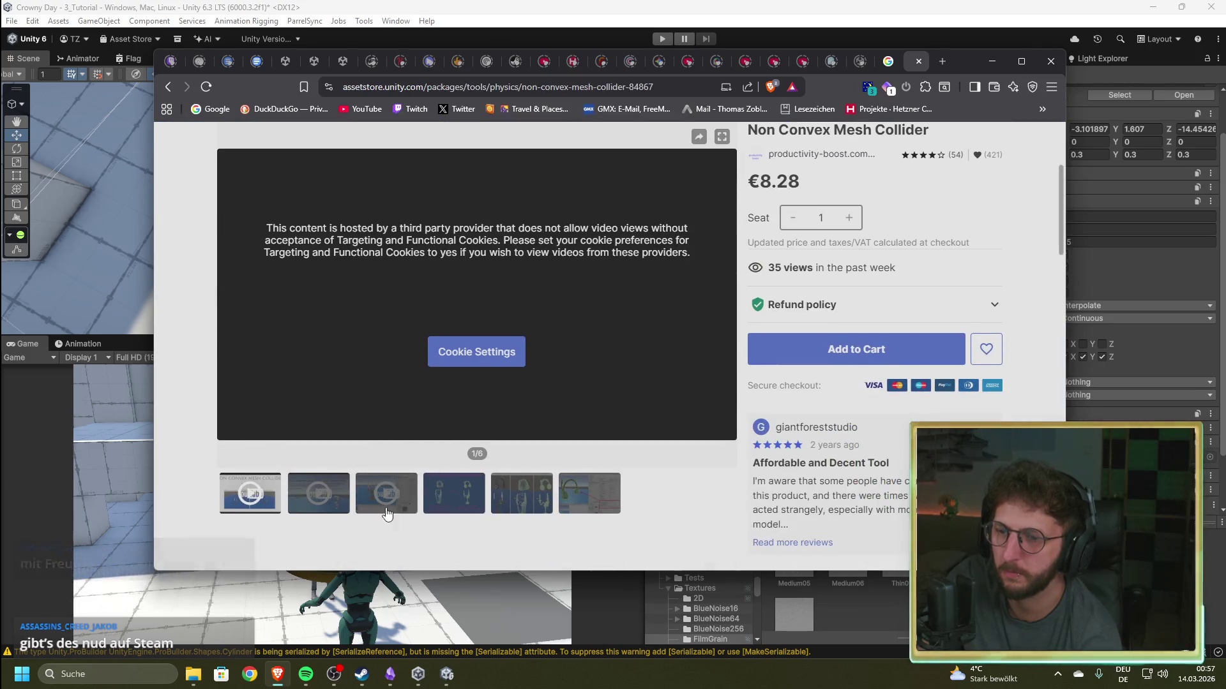
# - Browse the Non Convex Mesh Collider gallery, including the candelabra comparison and editor screenshot, then go back to Stack Overflow
pyautogui.click(453, 493)
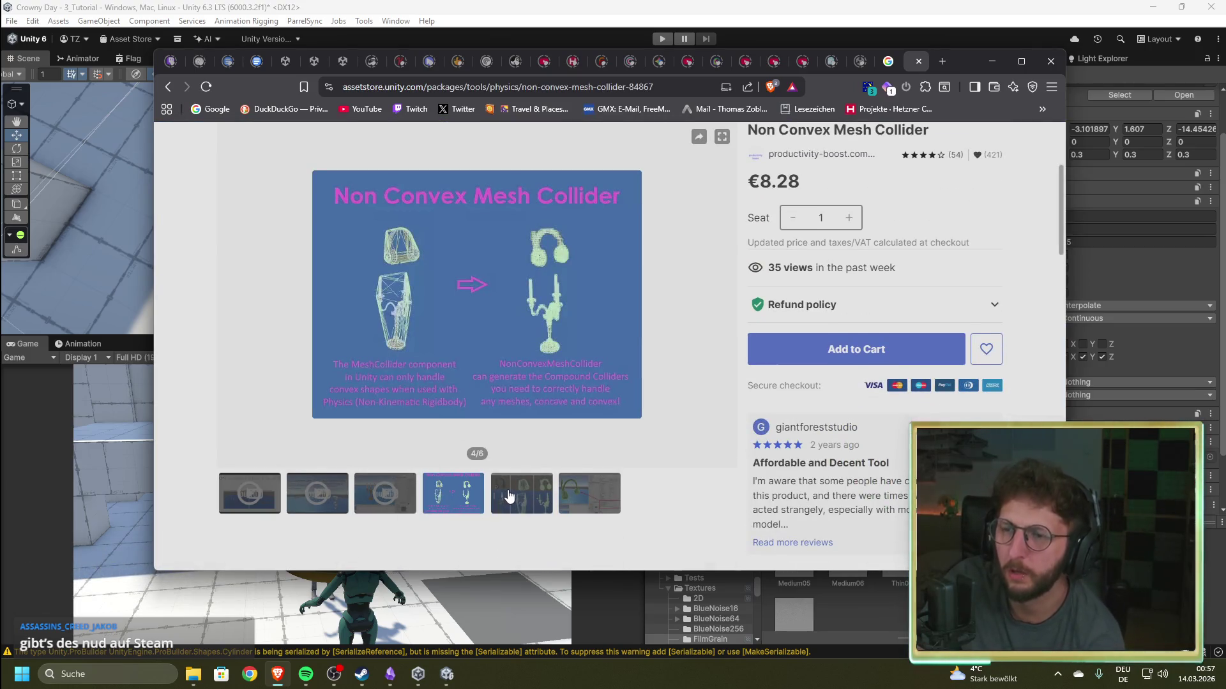
pyautogui.click(509, 497)
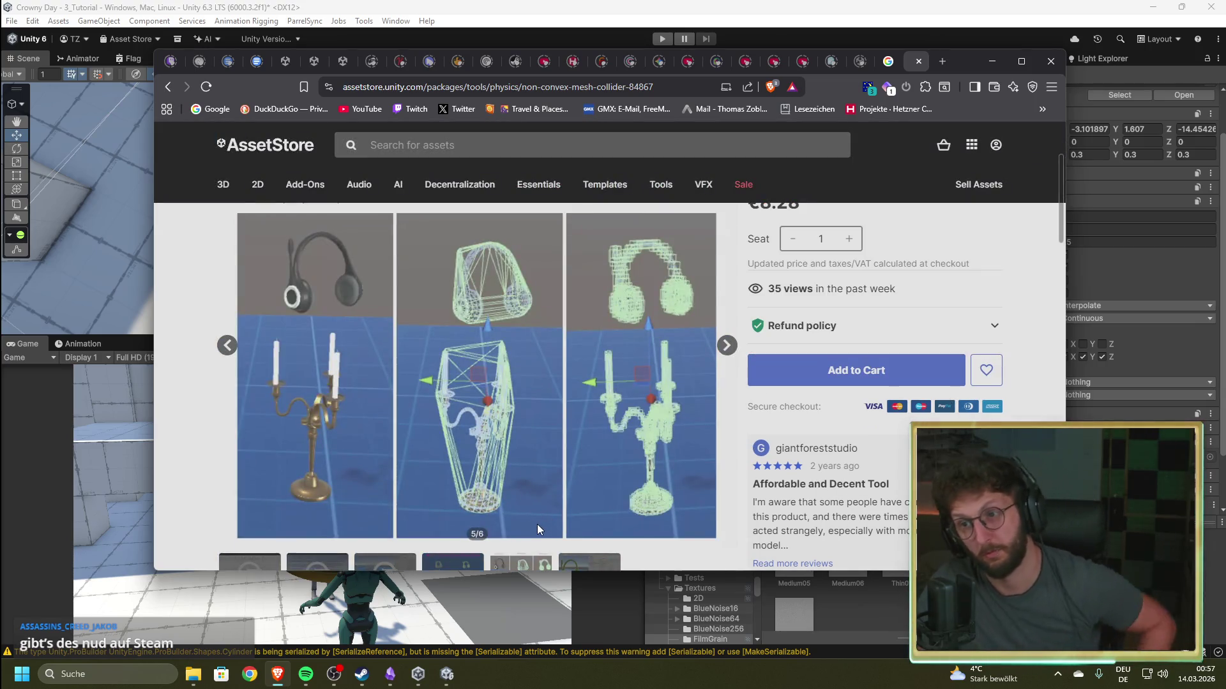
pyautogui.scroll(-2, 500, 328)
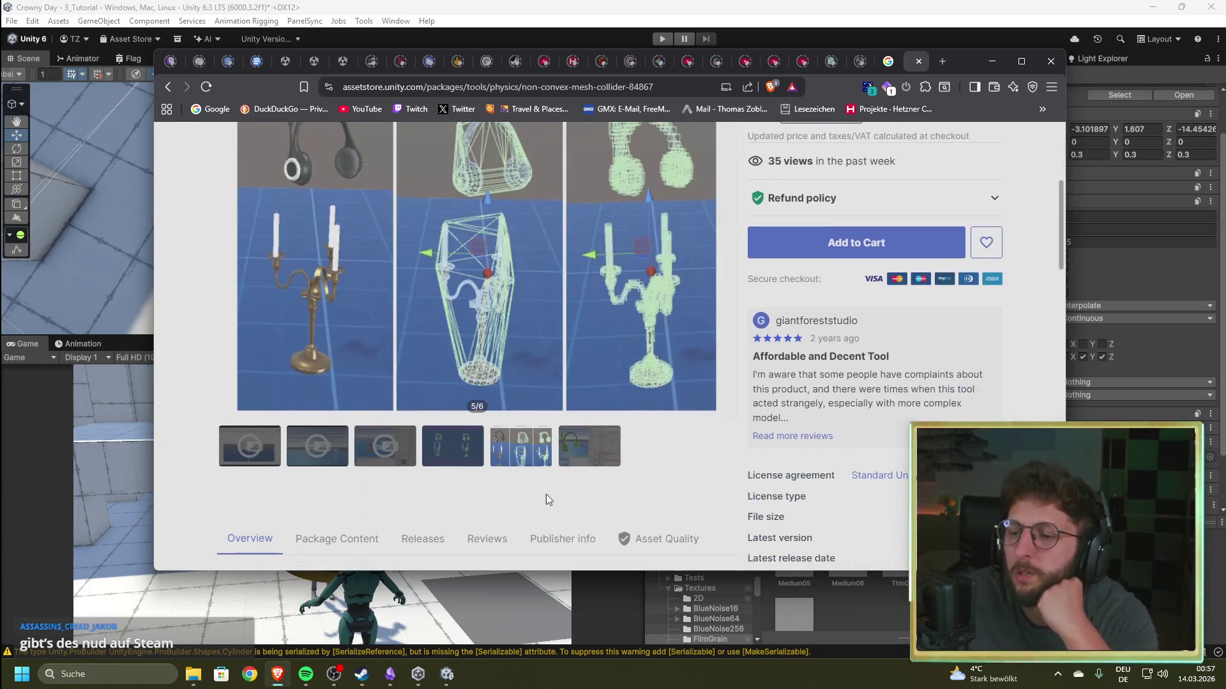
pyautogui.click(594, 450)
pyautogui.scroll(2, 537, 492)
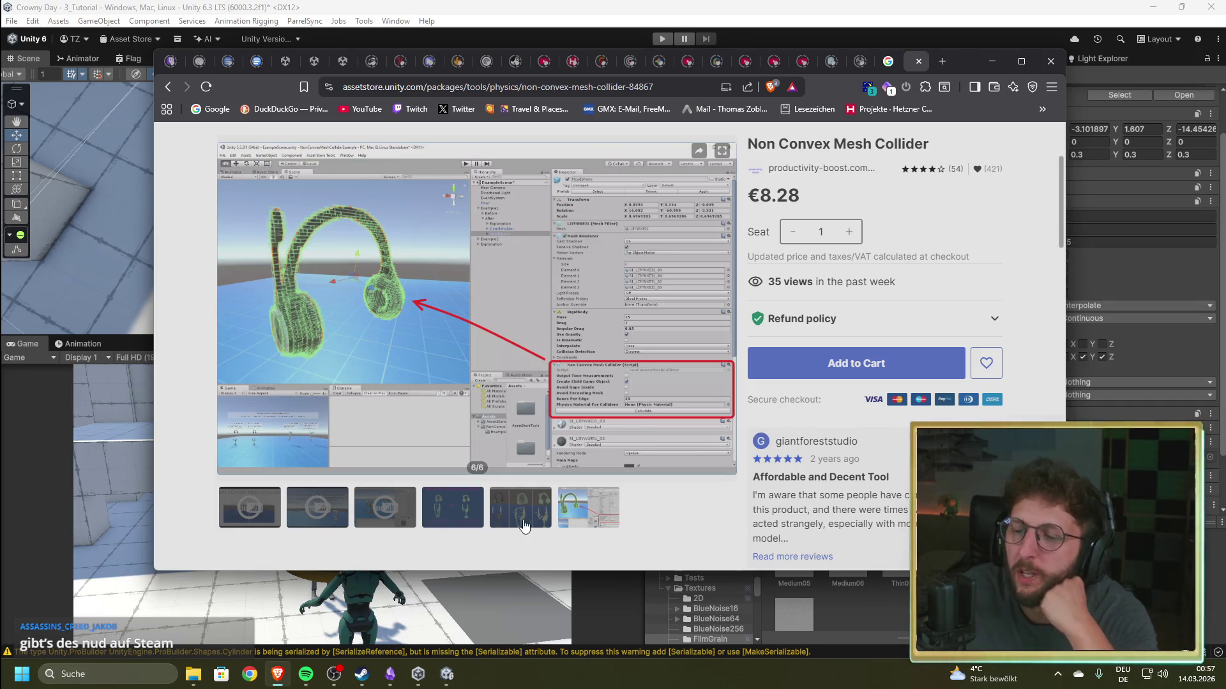
pyautogui.click(530, 507)
pyautogui.click(588, 566)
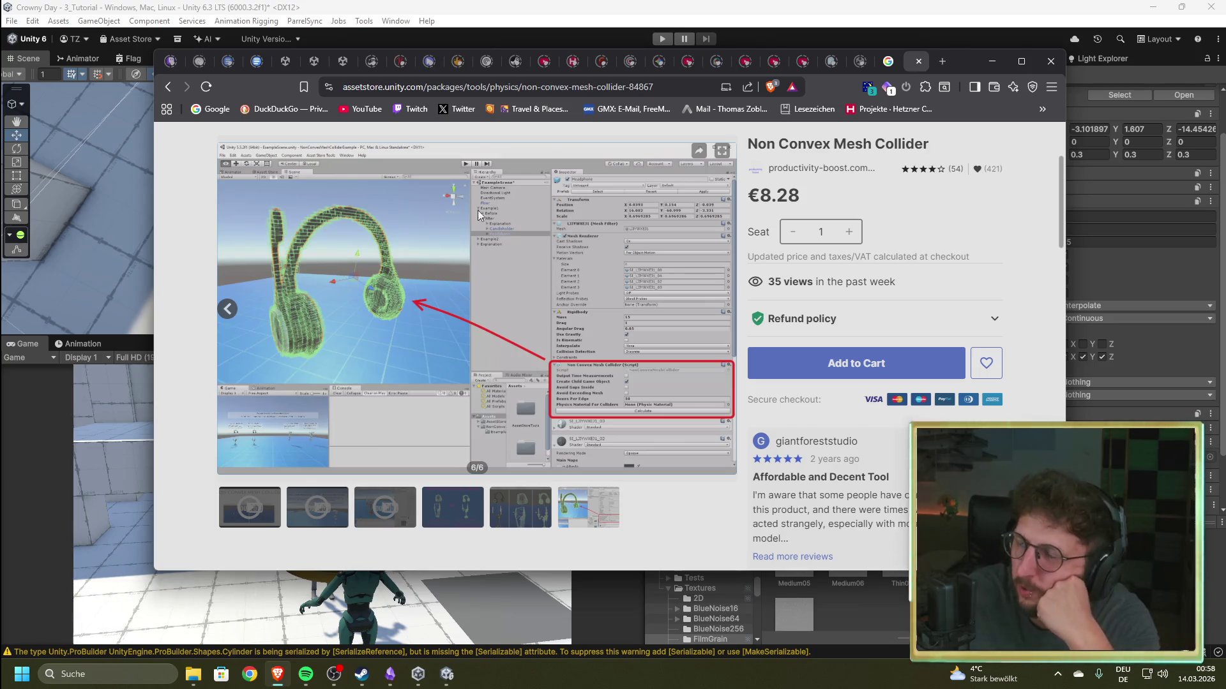
pyautogui.click(497, 511)
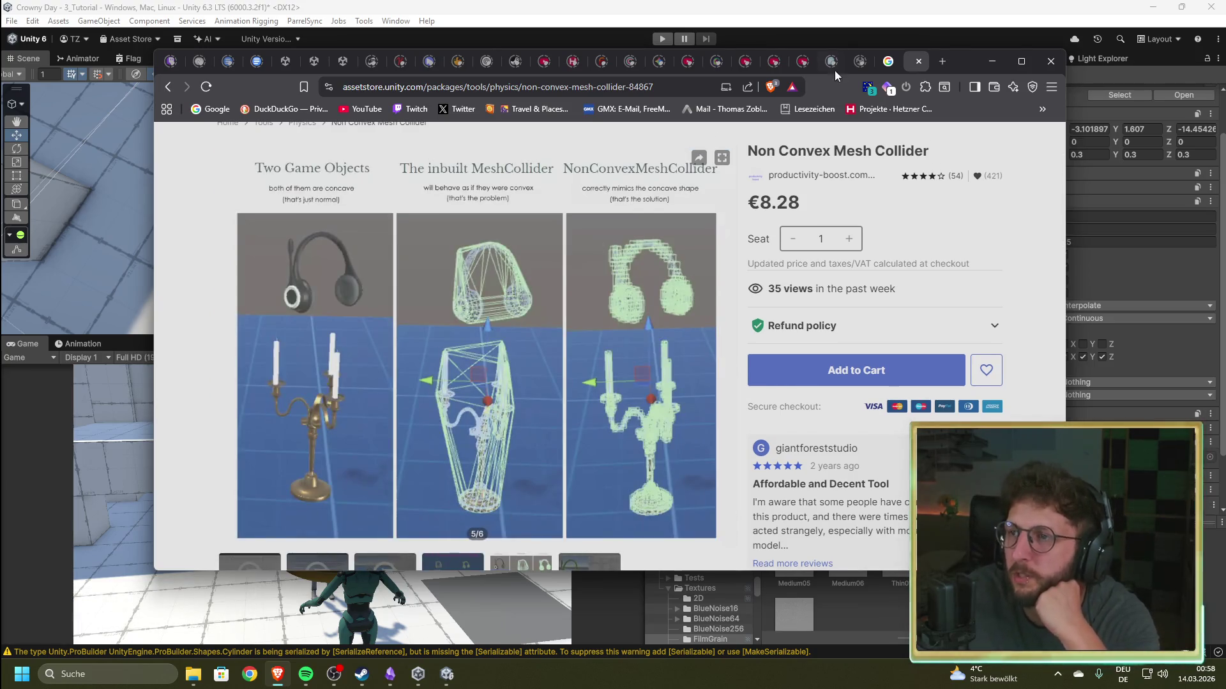
pyautogui.hotkey('alt', 'Left')
pyautogui.scroll(-4, 484, 309)
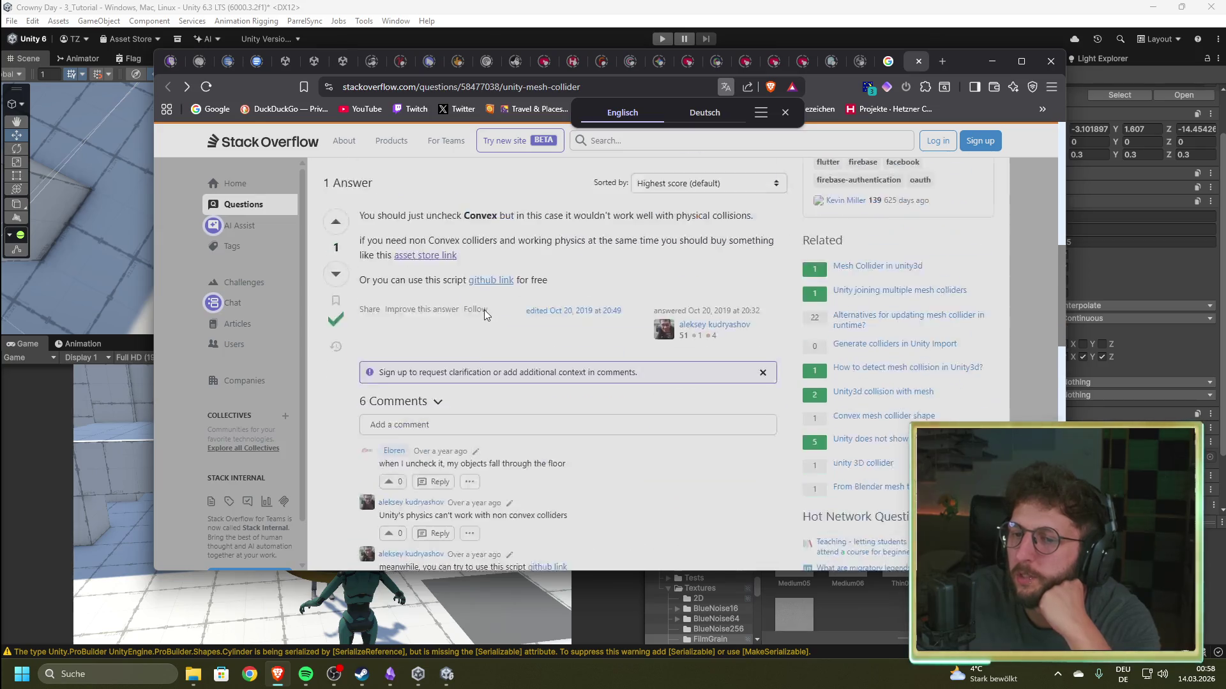
# - Return to the 'unity 3d ring collider' image results and open Ultimate Game Tools' Concave Collider page from the chain thumbnail
pyautogui.scroll(3, 552, 306)
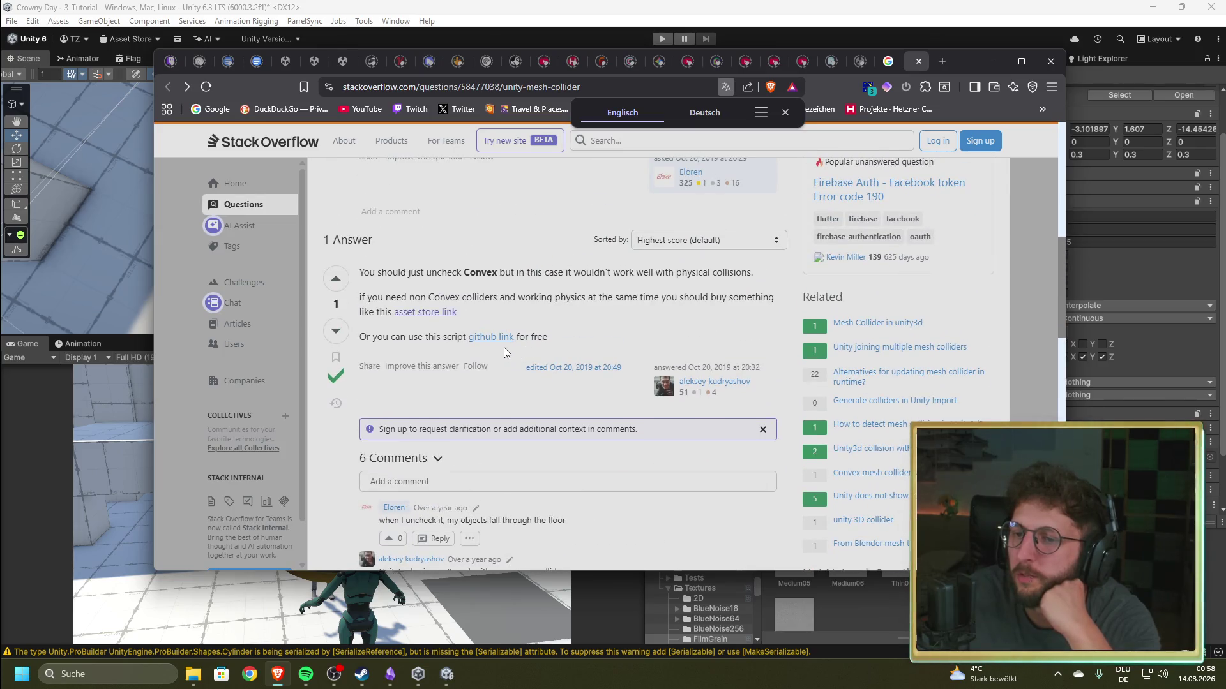
pyautogui.scroll(6, 576, 339)
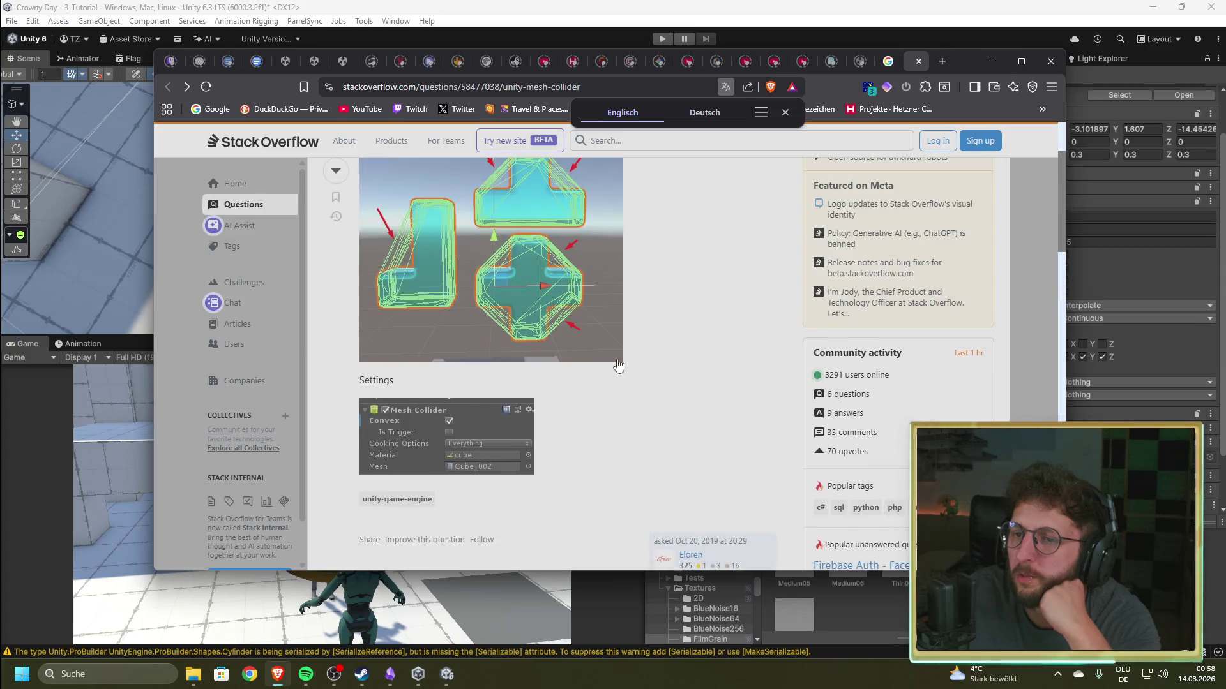
pyautogui.hotkey('alt', 'Left')
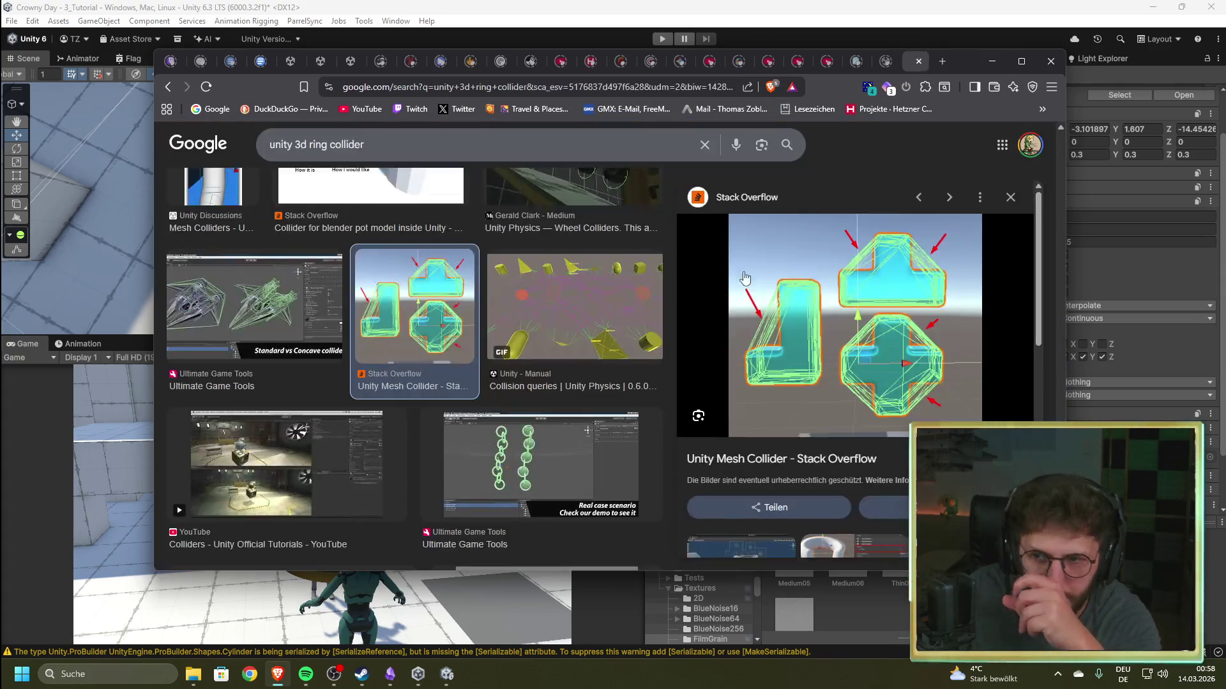
pyautogui.click(542, 465)
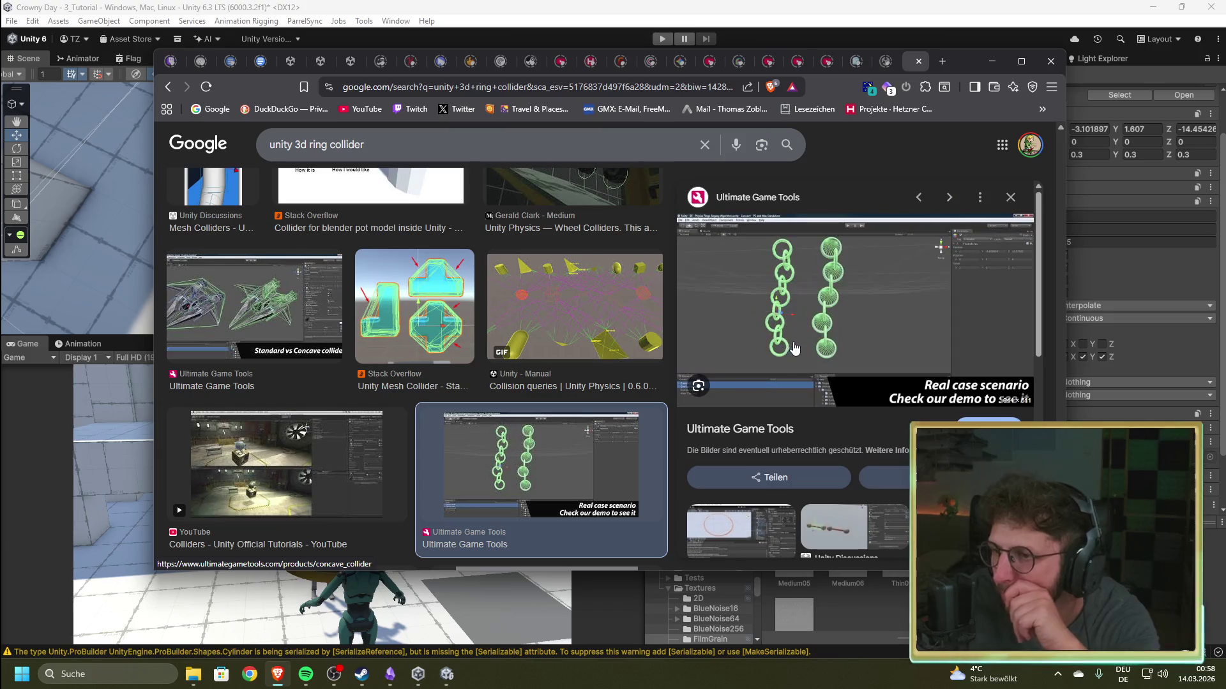
pyautogui.click(811, 295)
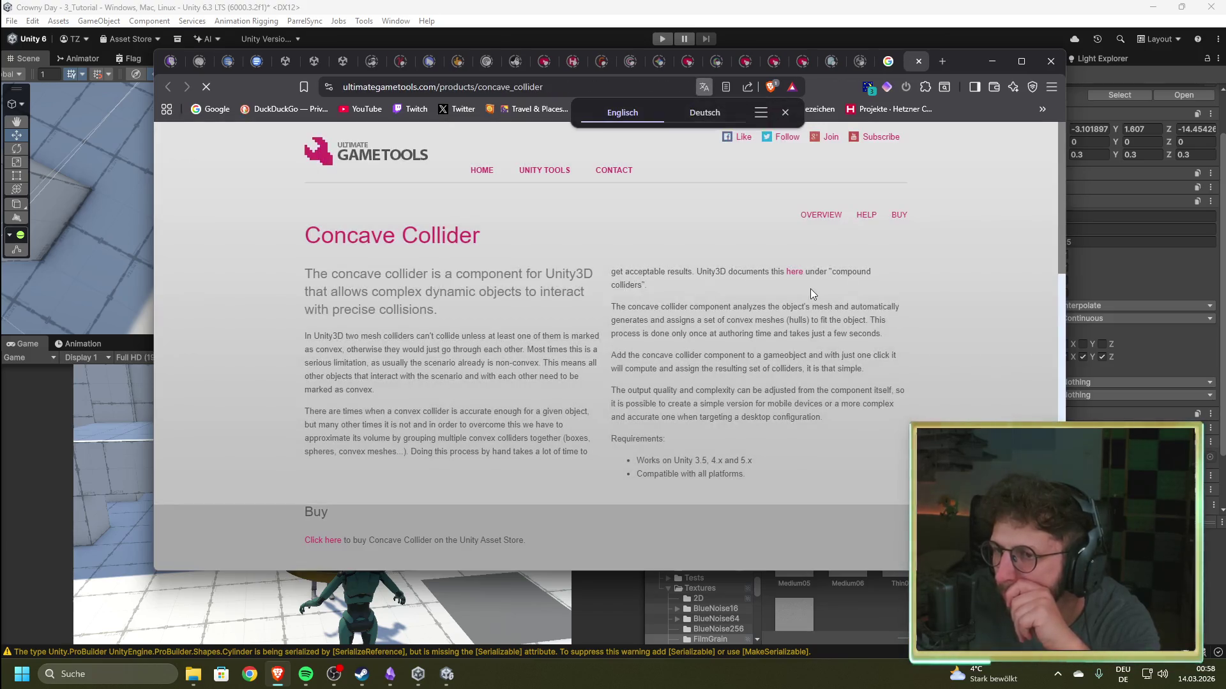
# - Scroll the Concave Collider page down to its Video and Images sections, then switch to the Steam store
pyautogui.scroll(-4, 518, 355)
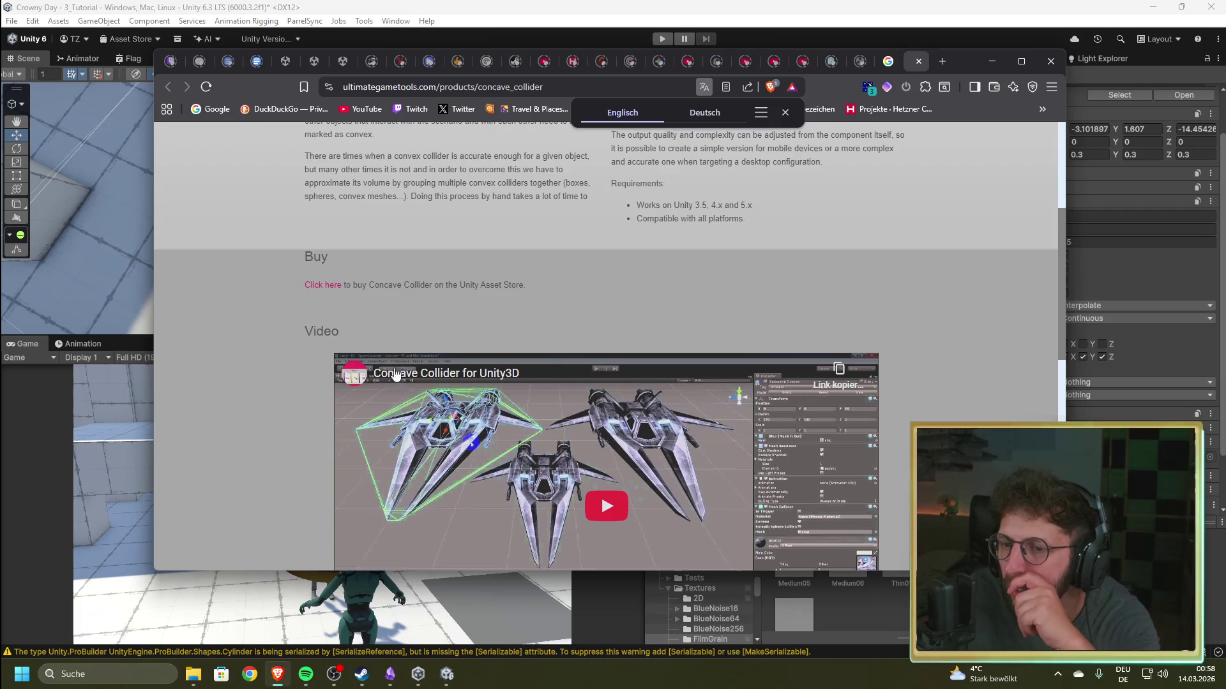
pyautogui.scroll(-7, 310, 374)
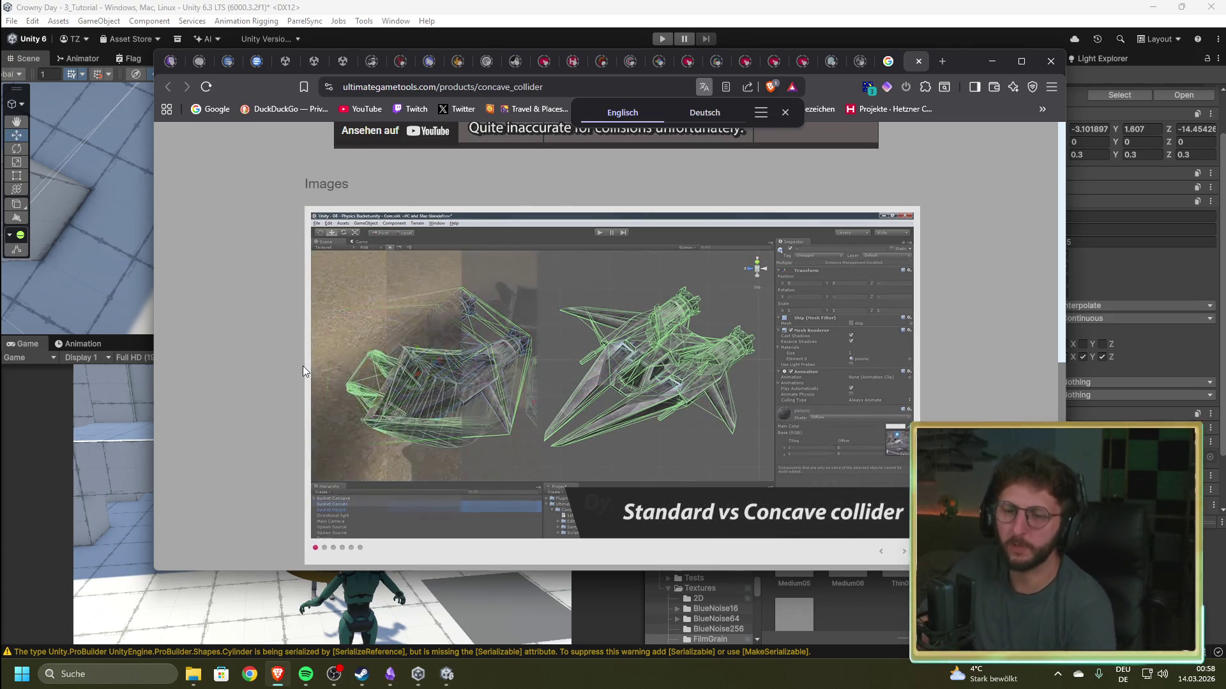
pyautogui.hotkey('alt', 'Tab')
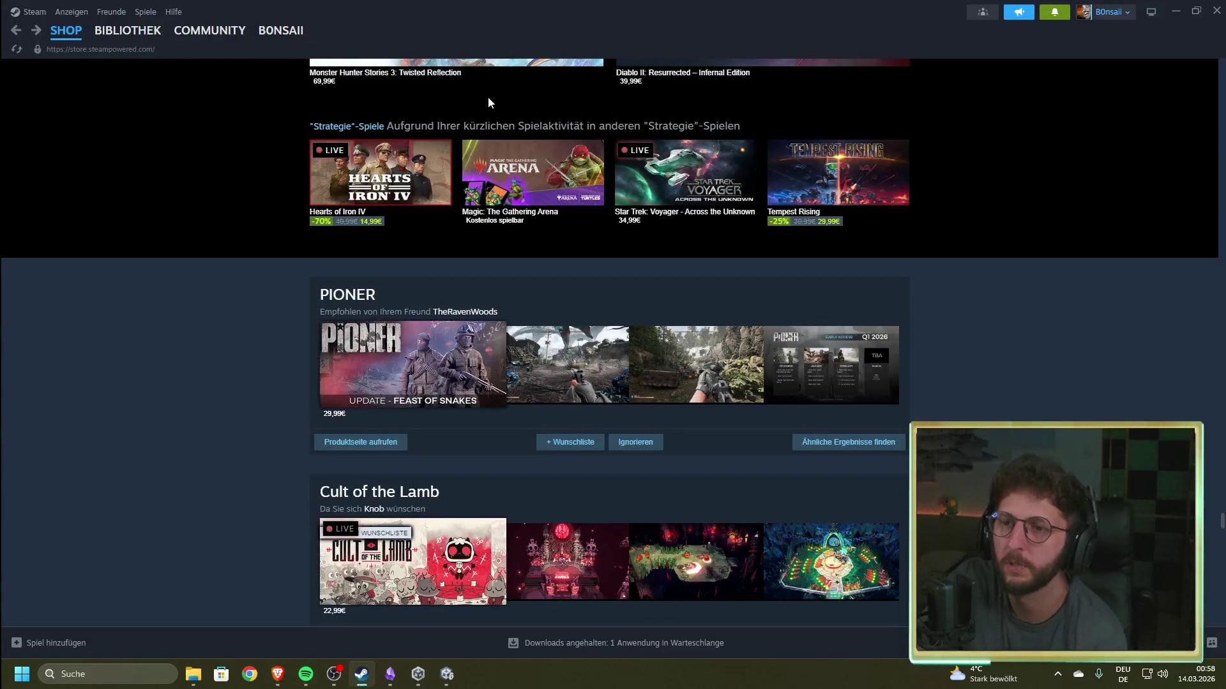